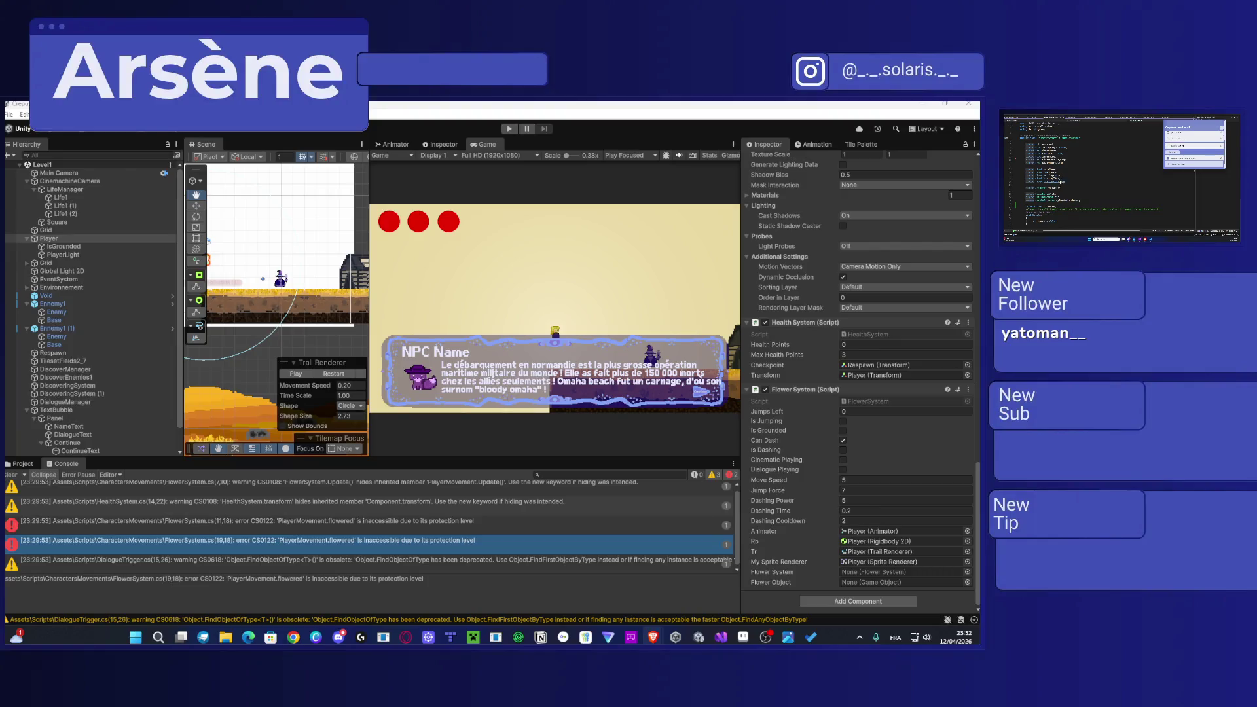
Step: Add a [SerializeField] attribute above the field and save the script to recompile
scroll(1067, 183, "down", 3)
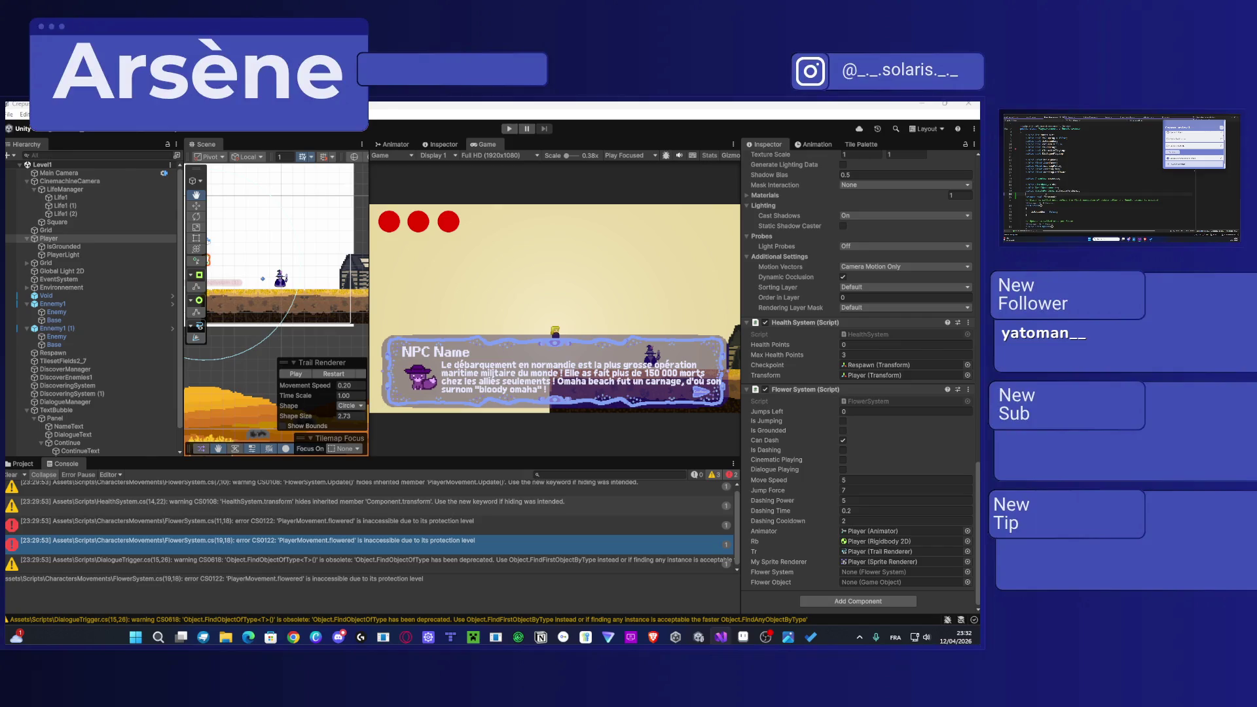
key("Return")
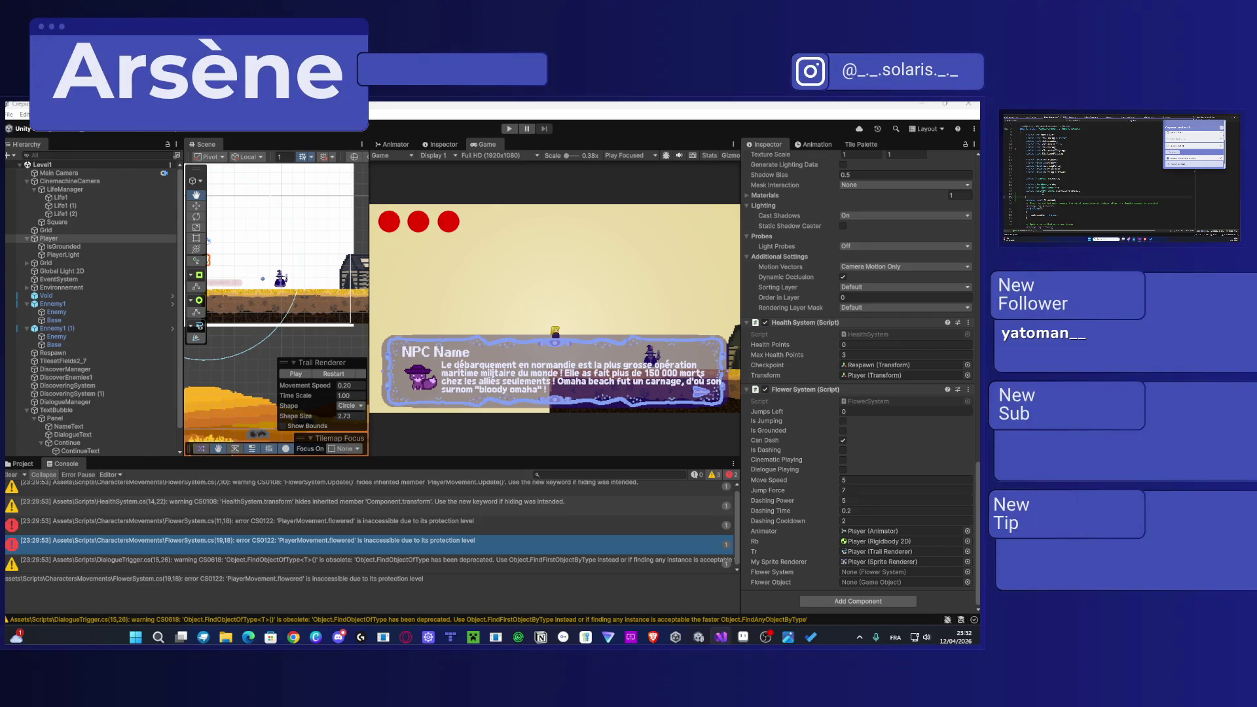
type("Seri")
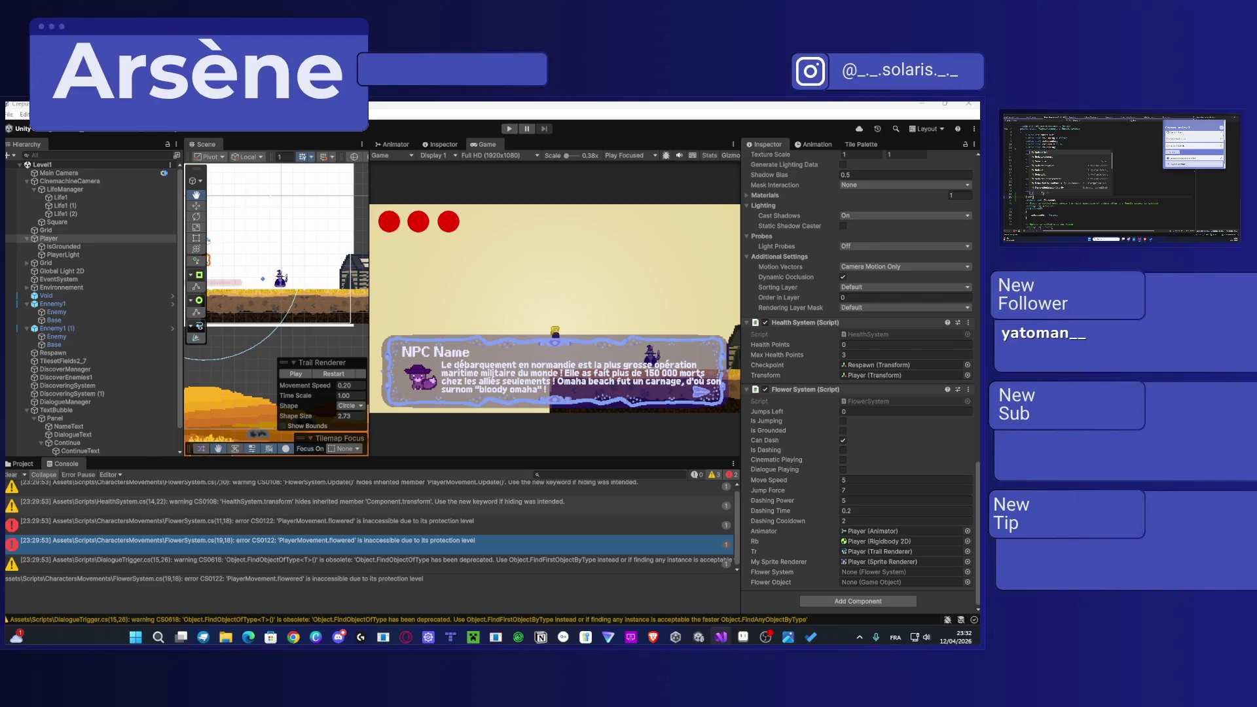
key("Tab")
key("ctrl+s")
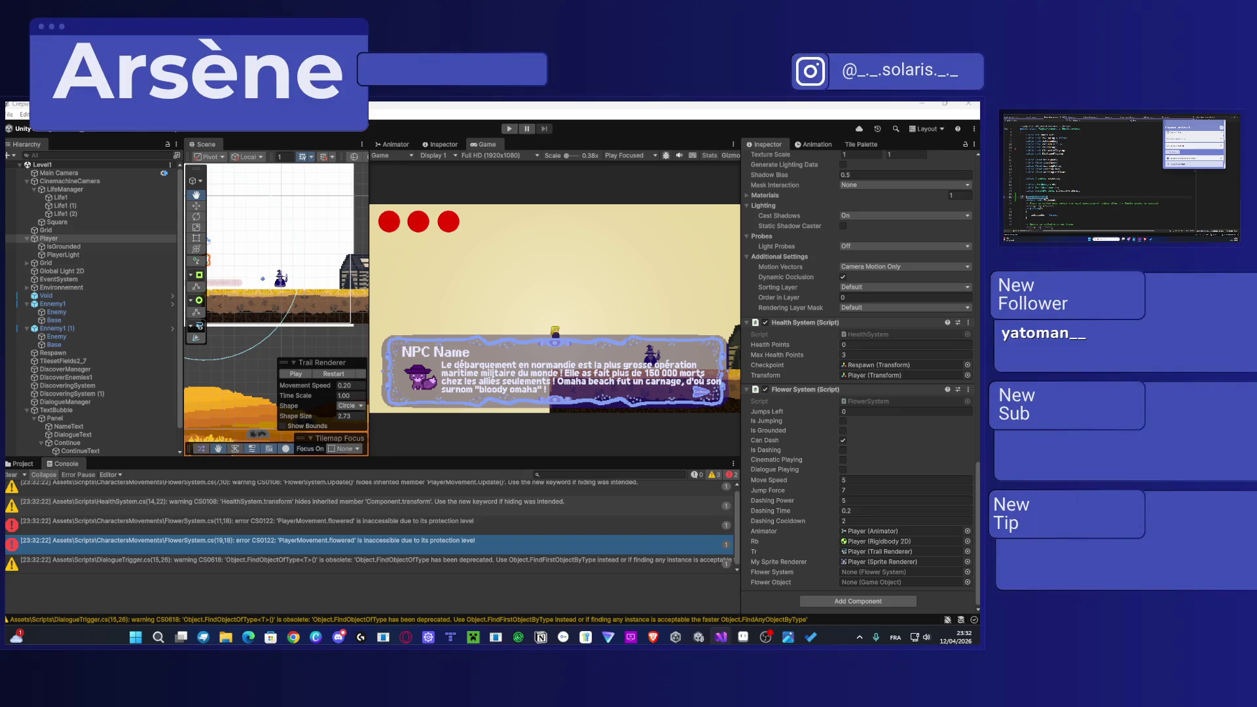
Step: Show the full DialogueTrigger warning message in the Console
scroll(1120, 177, "down", 10)
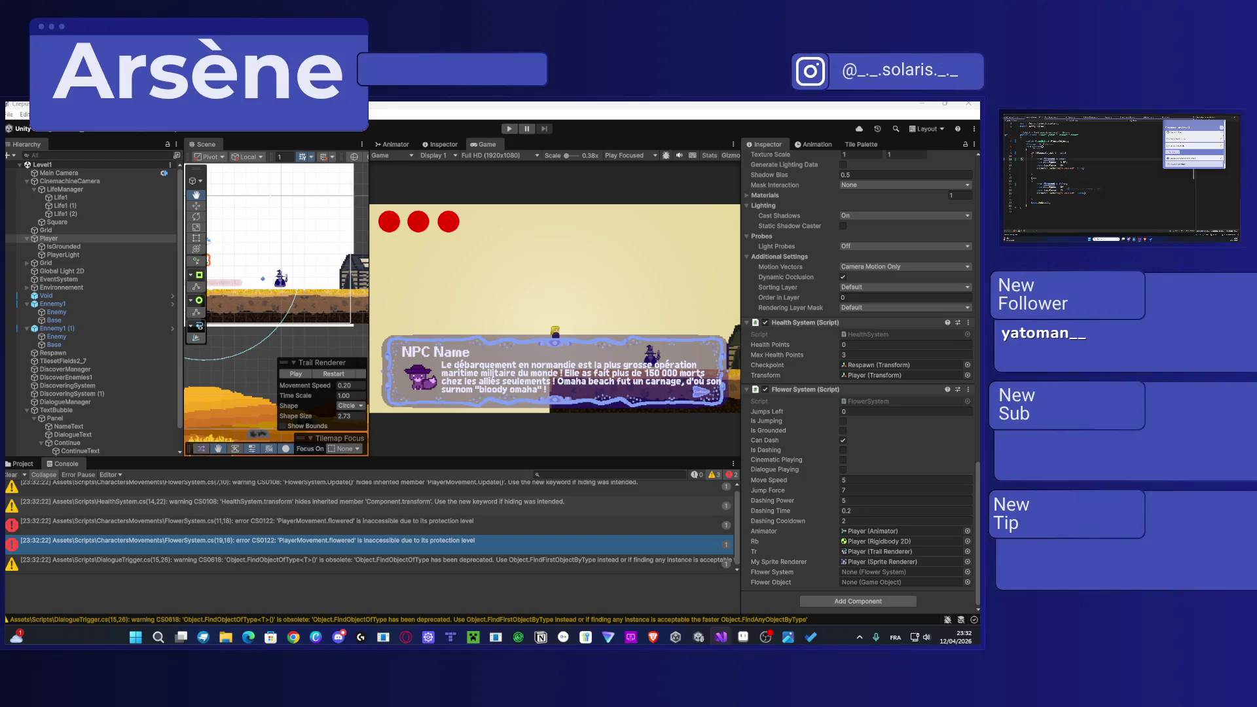
left_click(383, 567)
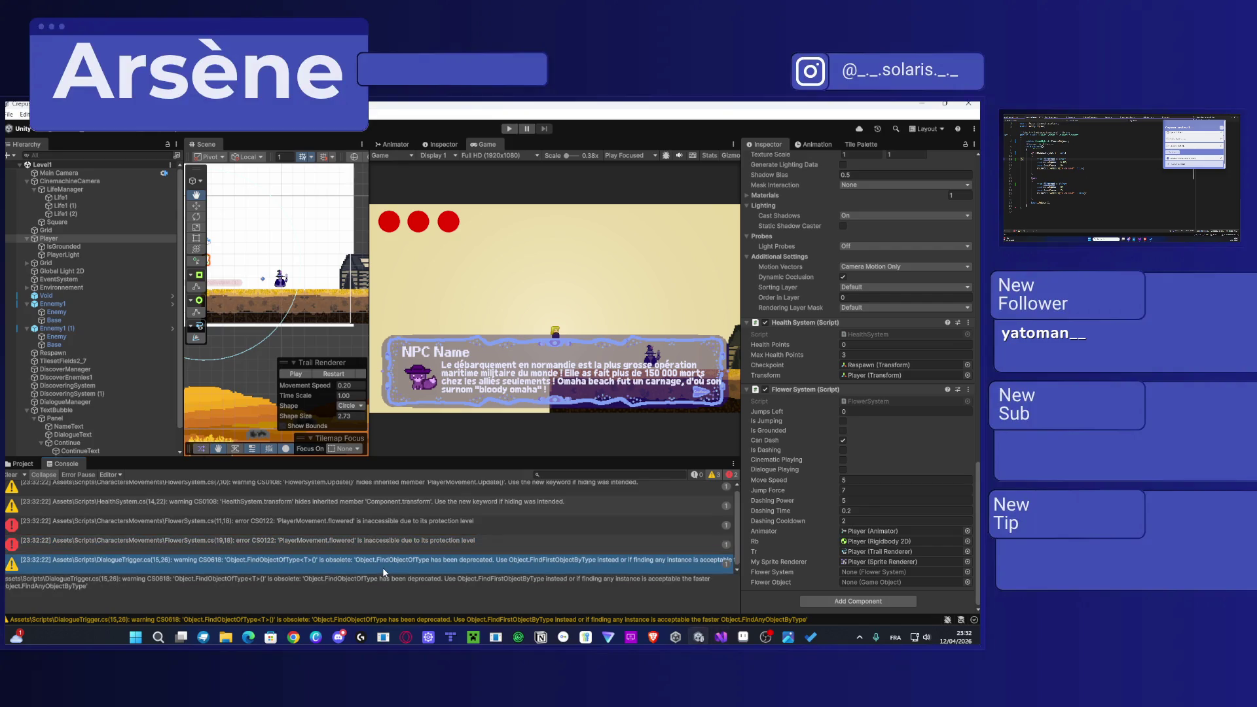
left_click(203, 600)
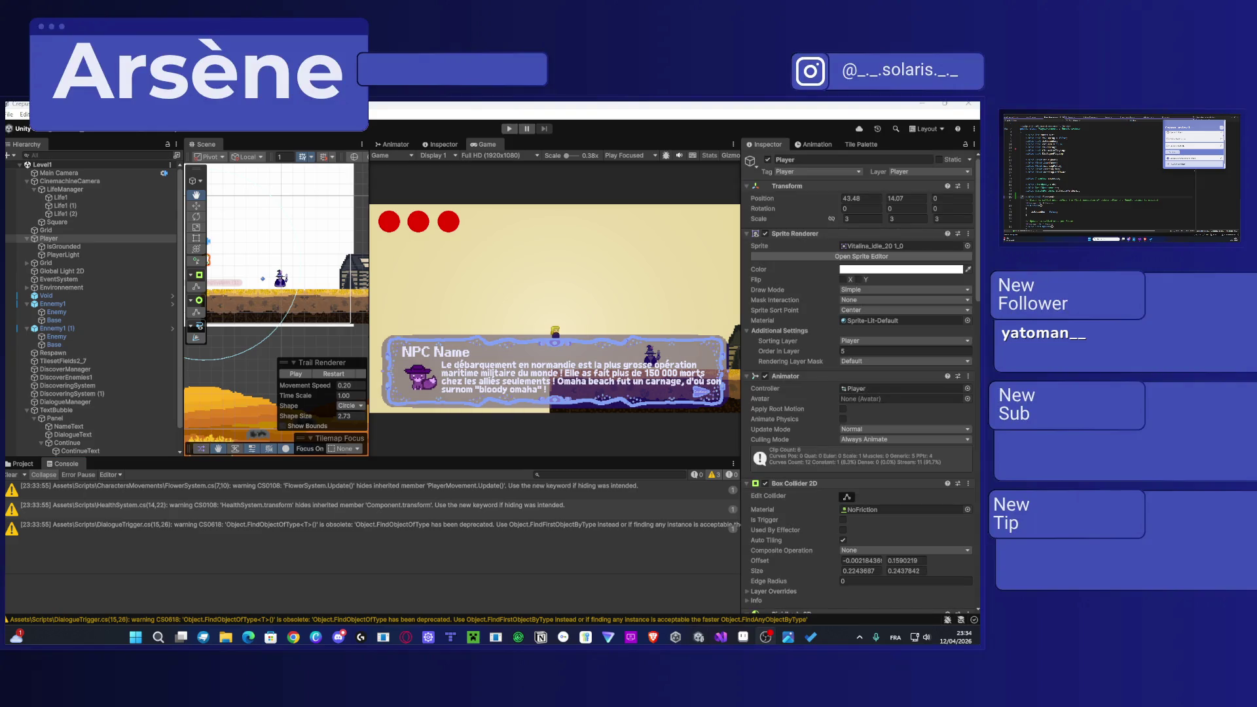
Step: Enter Play mode to playtest the level once only warnings remain
left_click(509, 129)
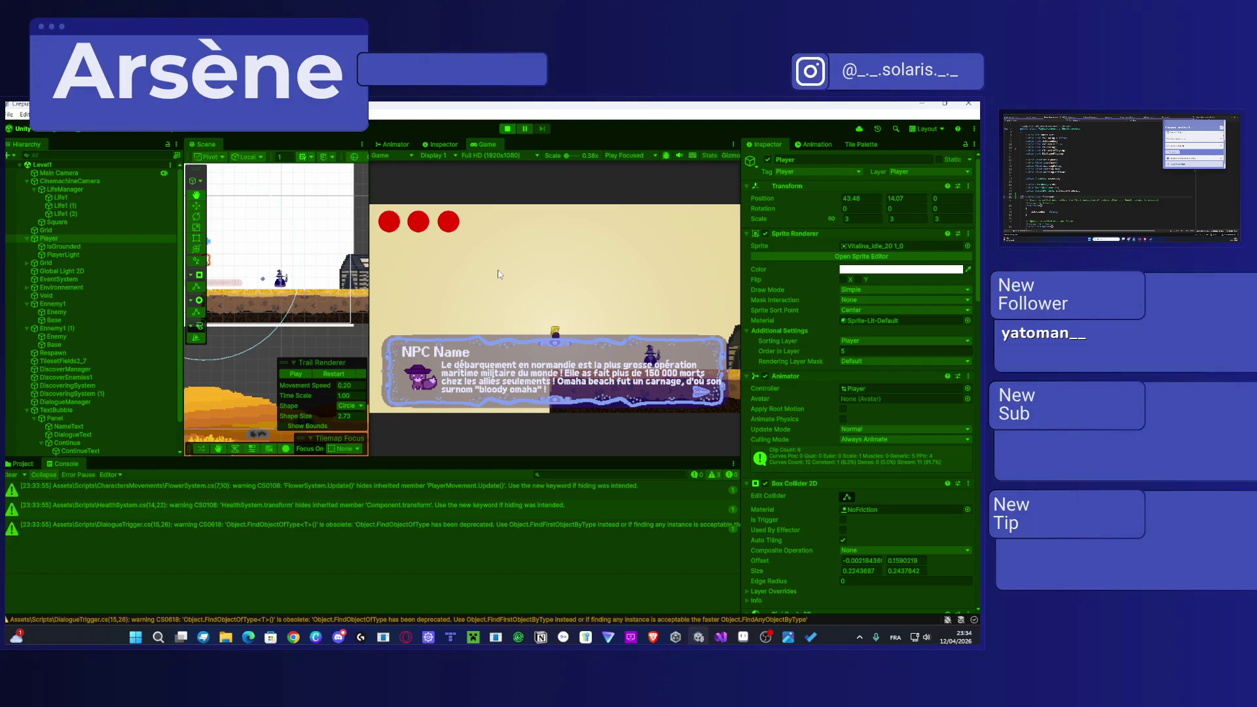
Step: Walk the player right and left and jump, then stop Play mode and show the CharactersMovements folder
key("d")
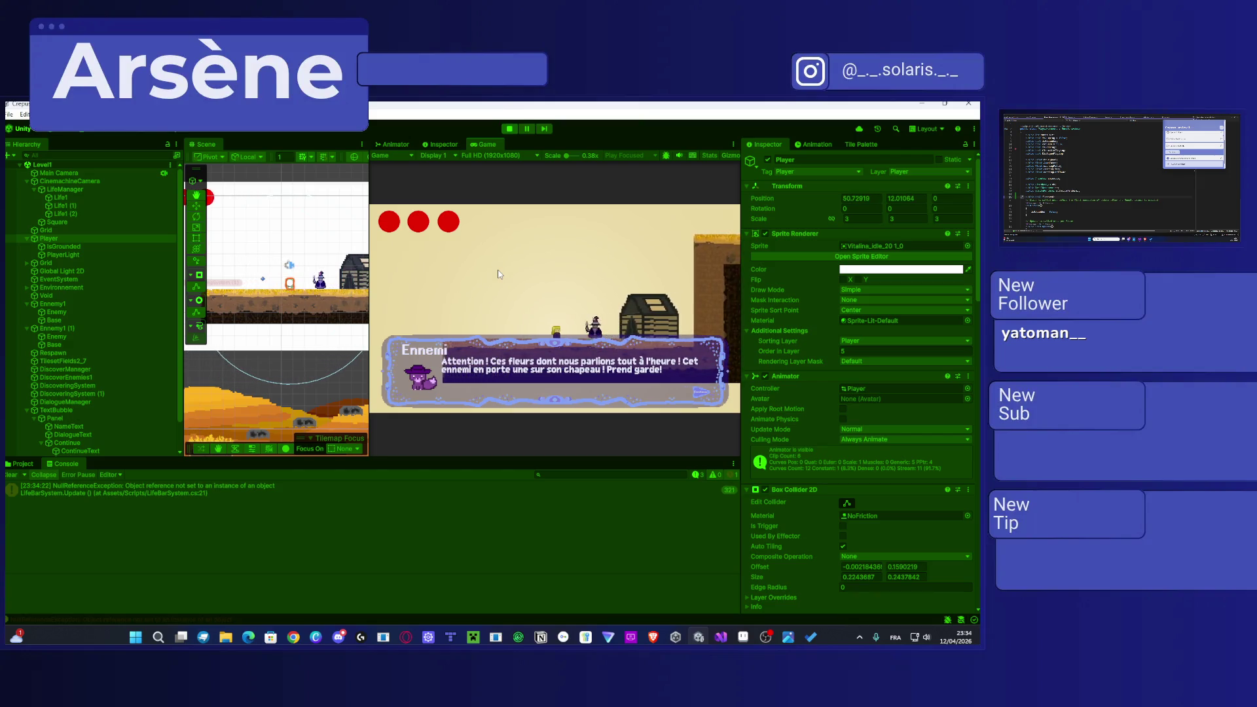
key("a")
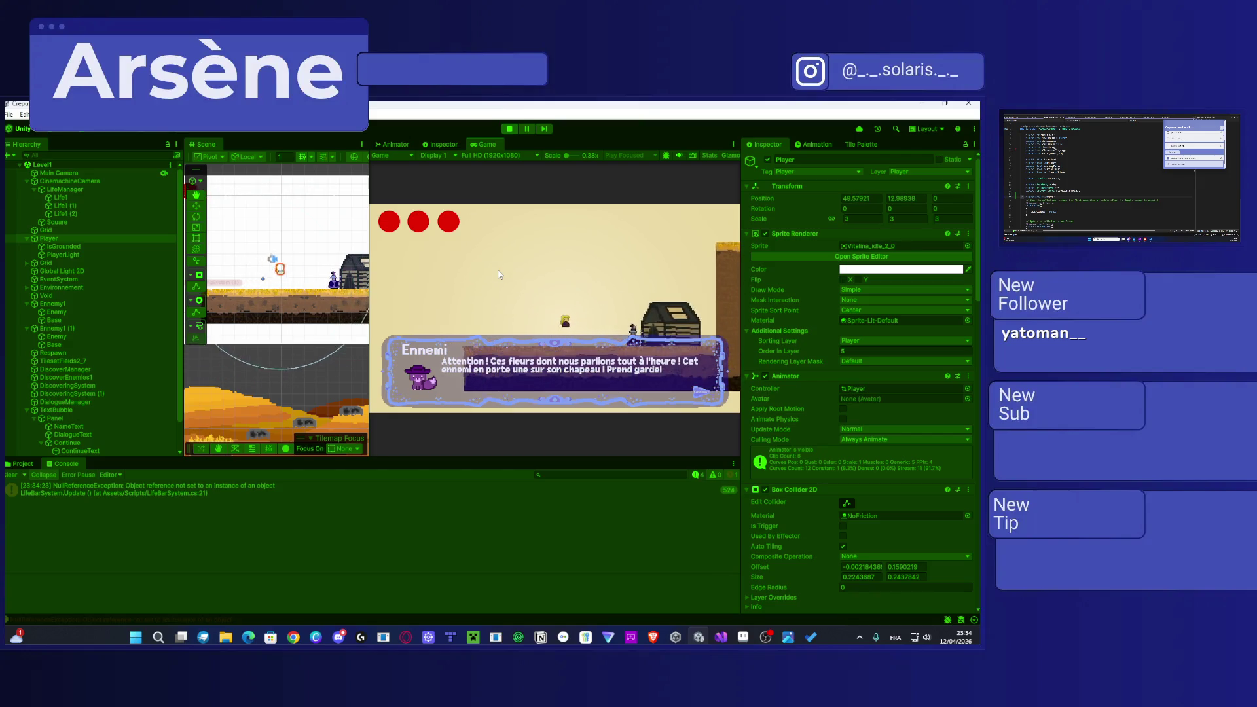
key("d")
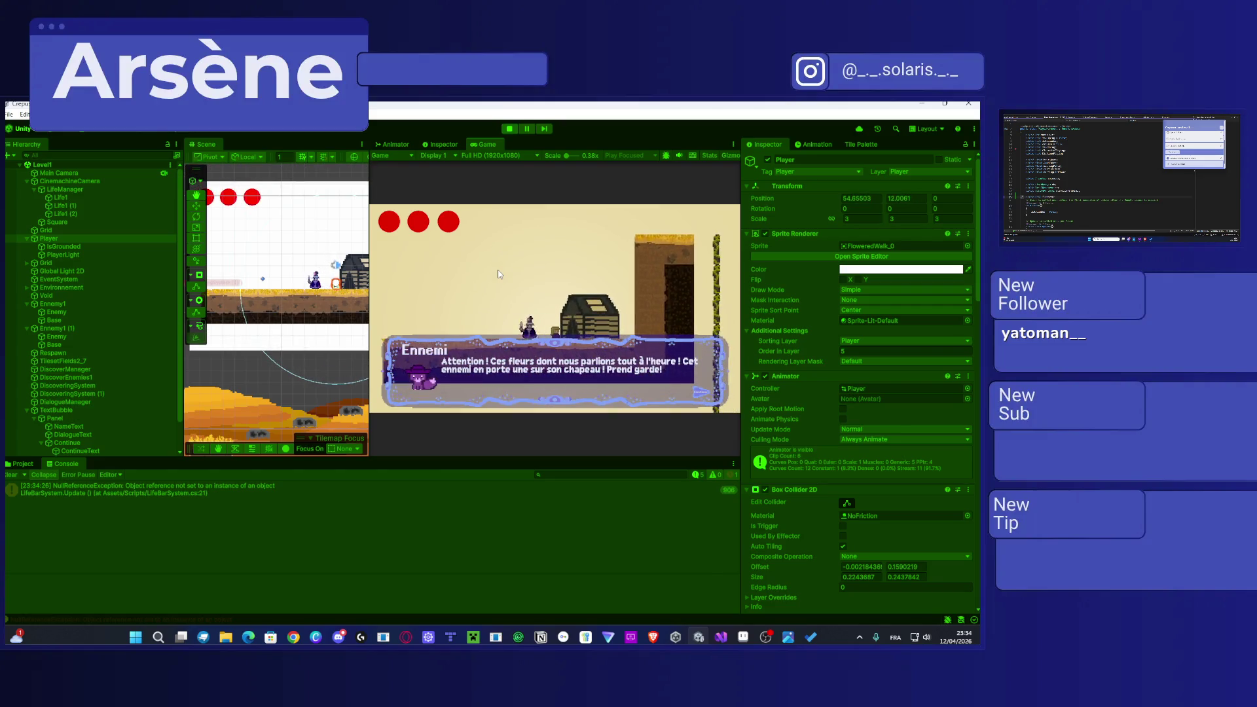
key("space")
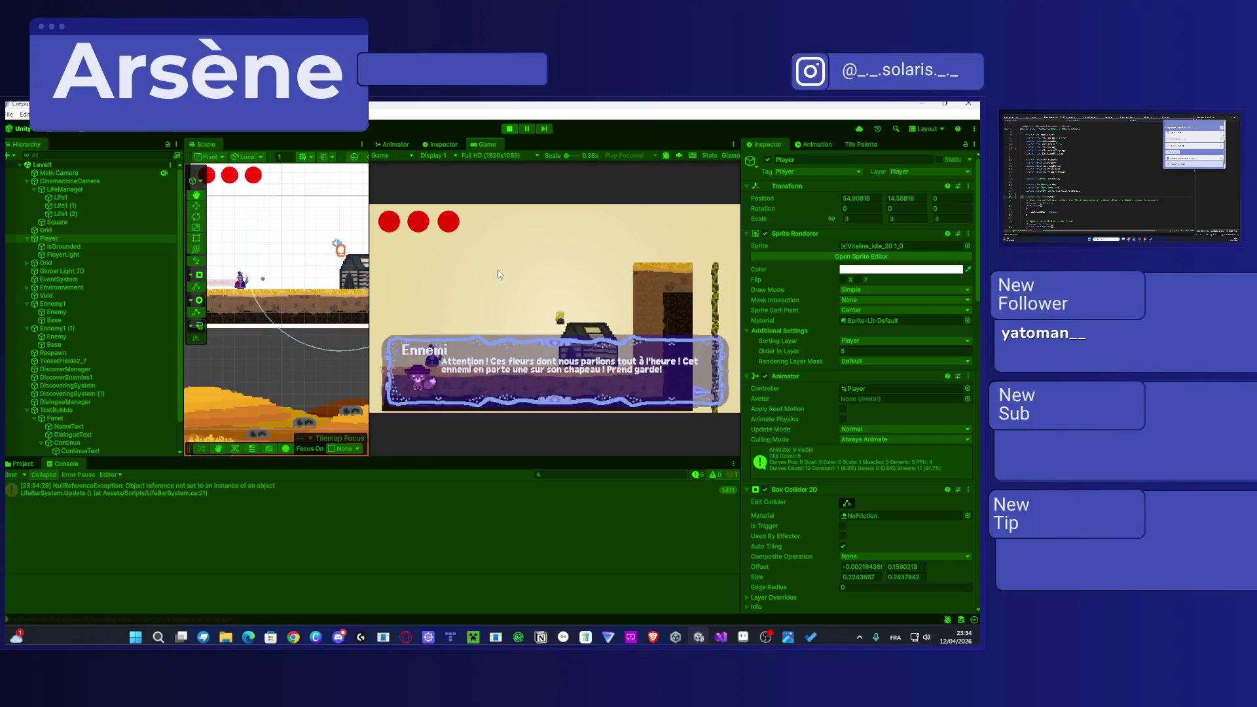
key("d")
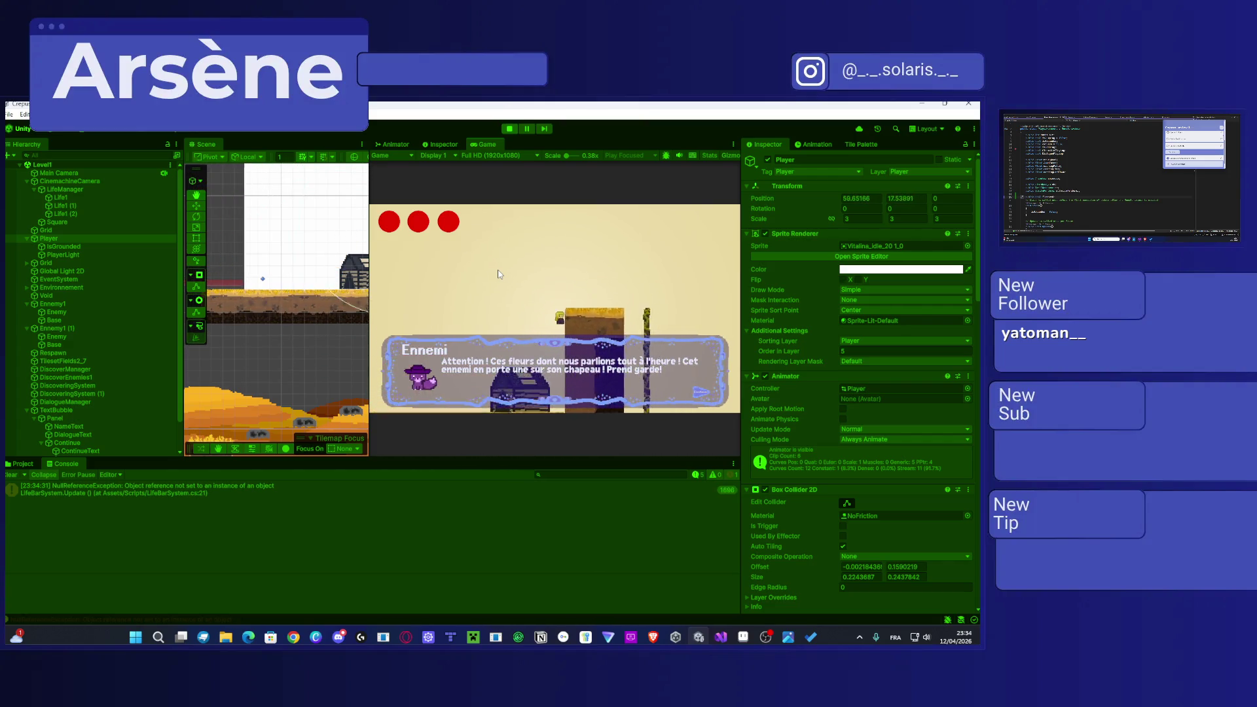
key("d")
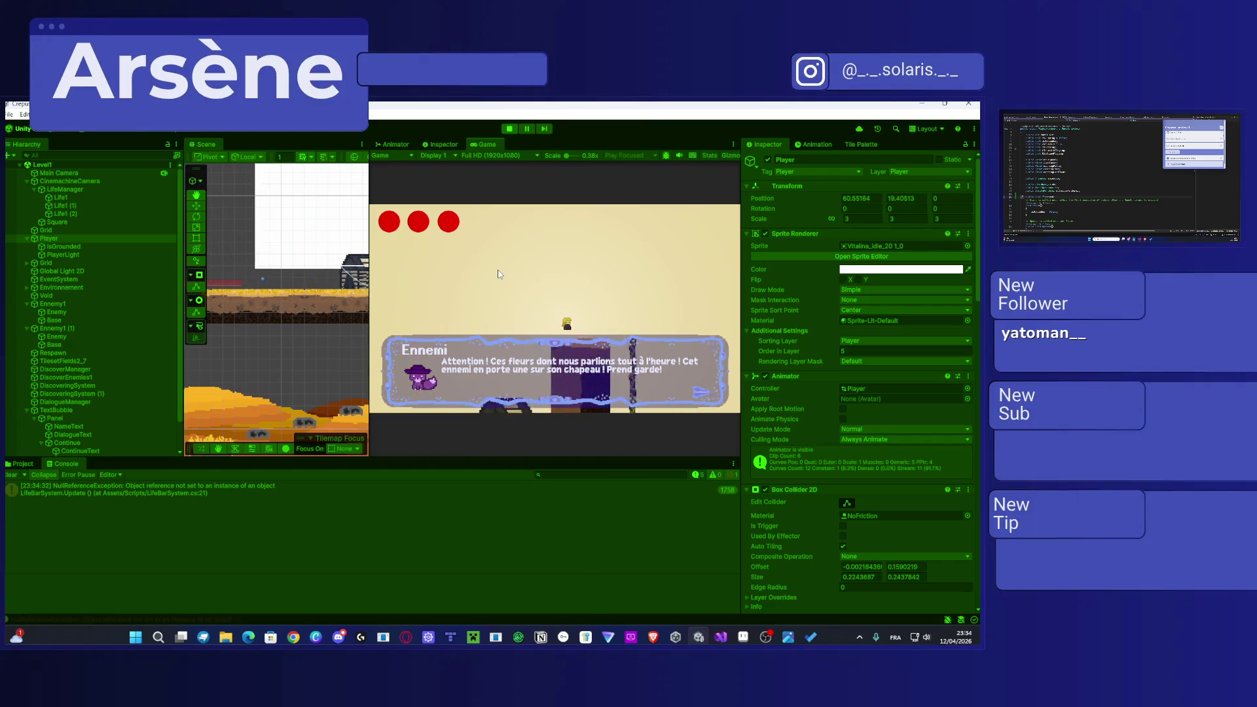
key("a")
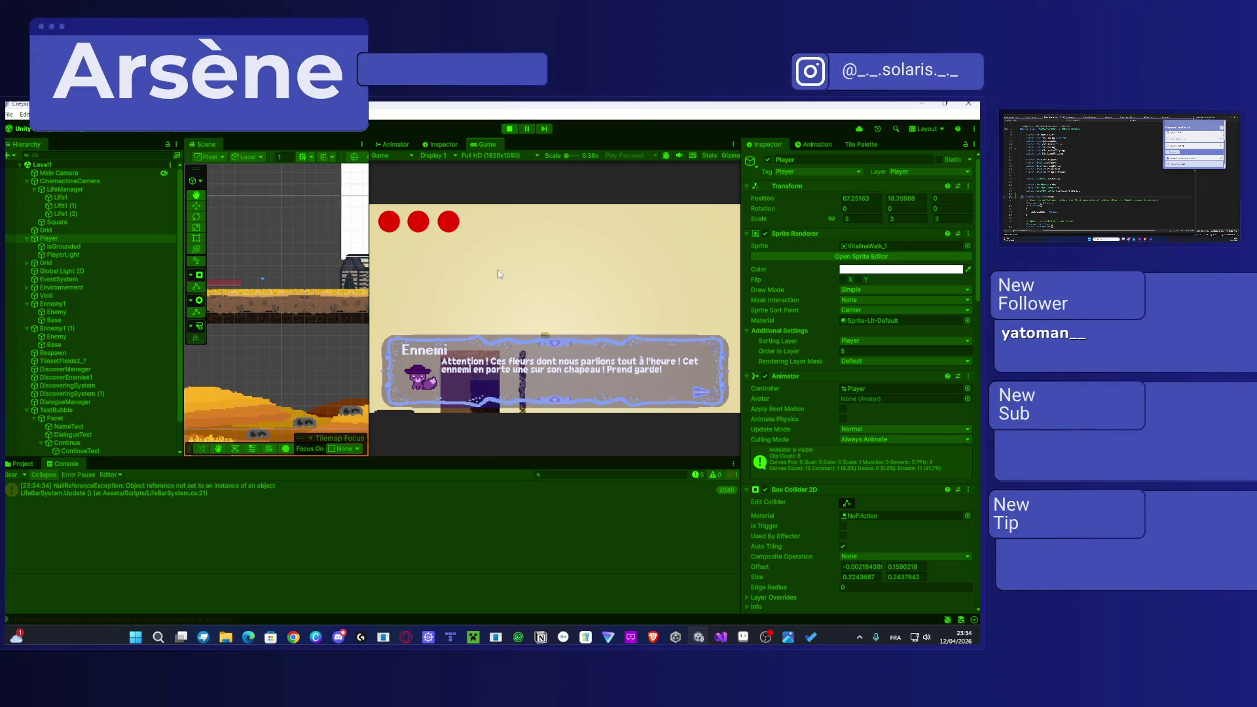
key("a")
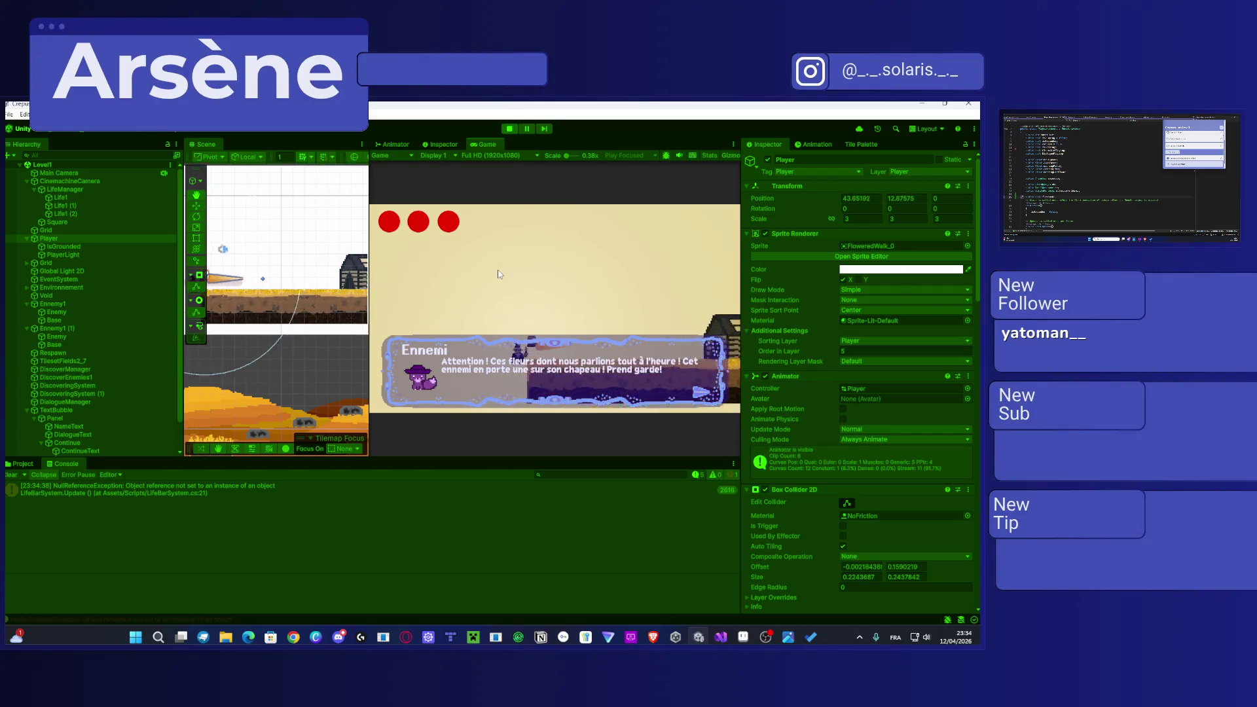
left_click(510, 130)
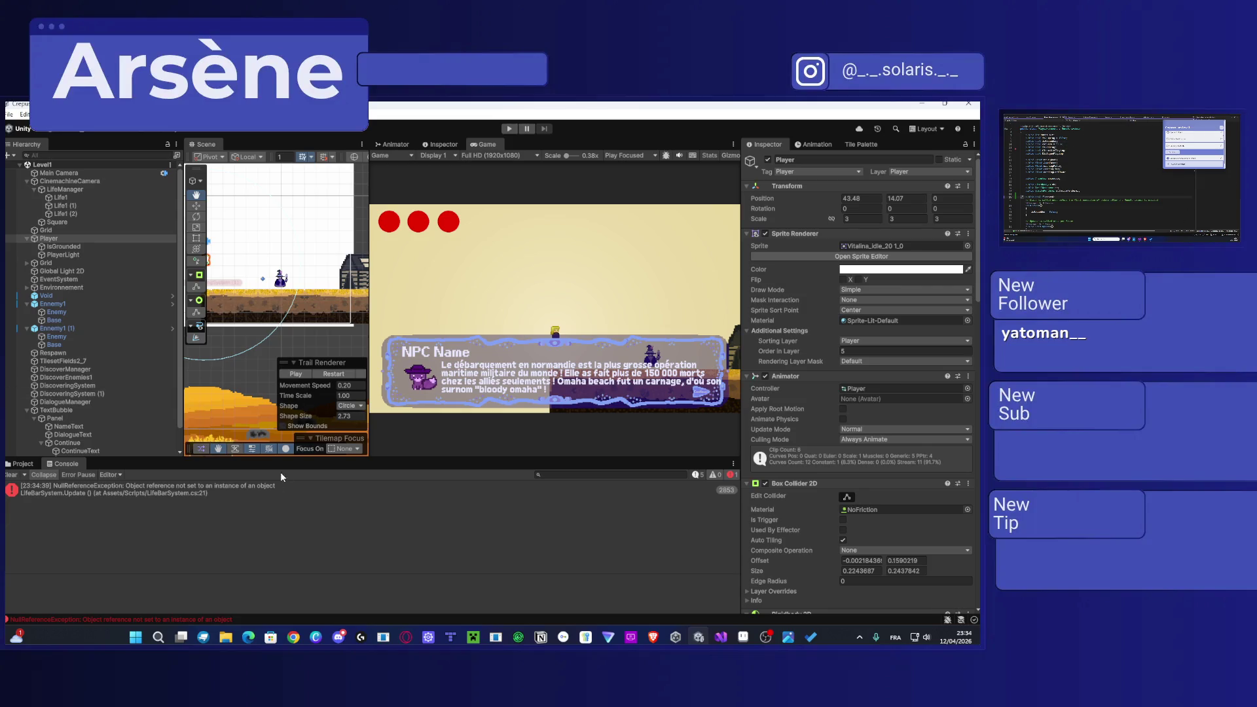
left_click(19, 464)
Step: Open the Ennemy script in Visual Studio, then return and select Player in the Hierarchy
left_click(169, 517)
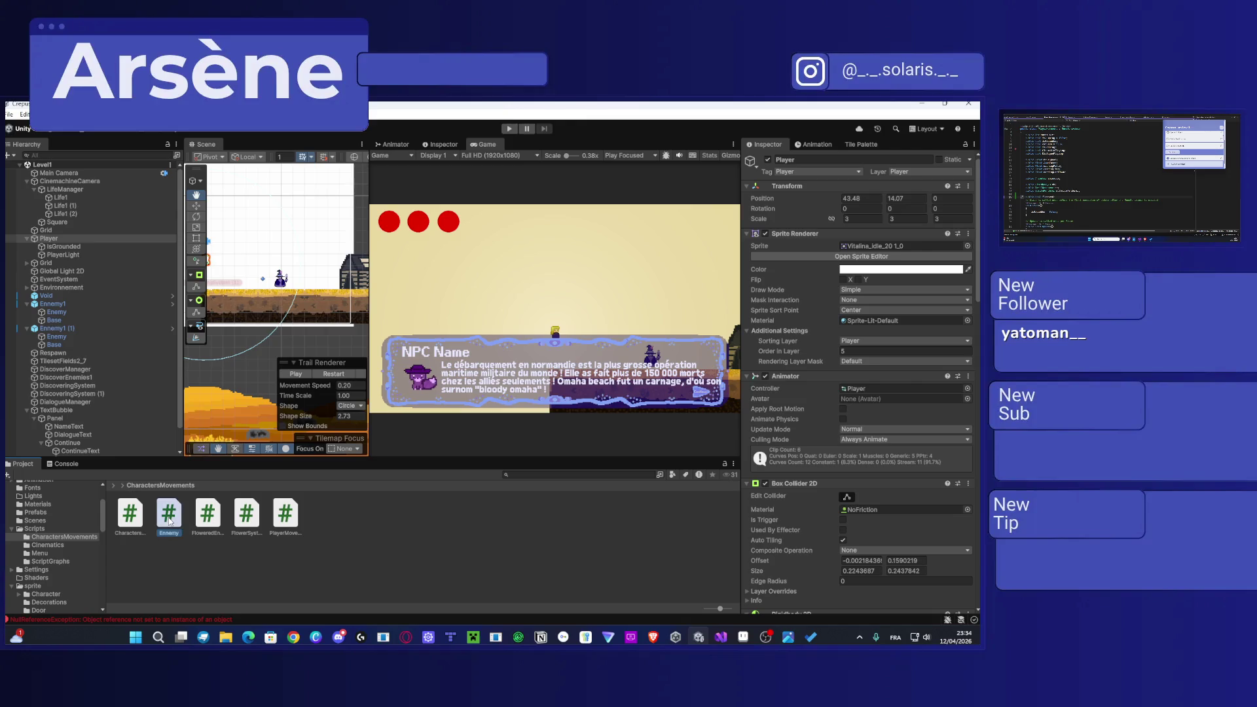
double_click(169, 522)
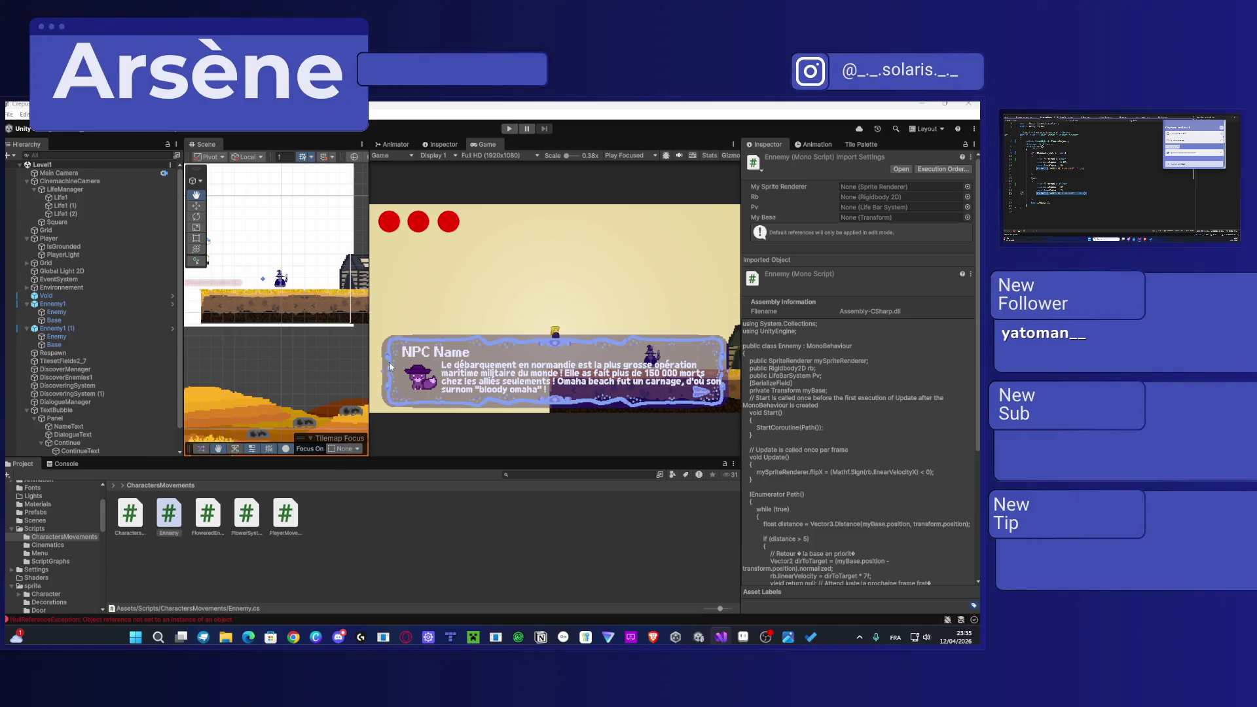
left_click(556, 332)
left_click(71, 238)
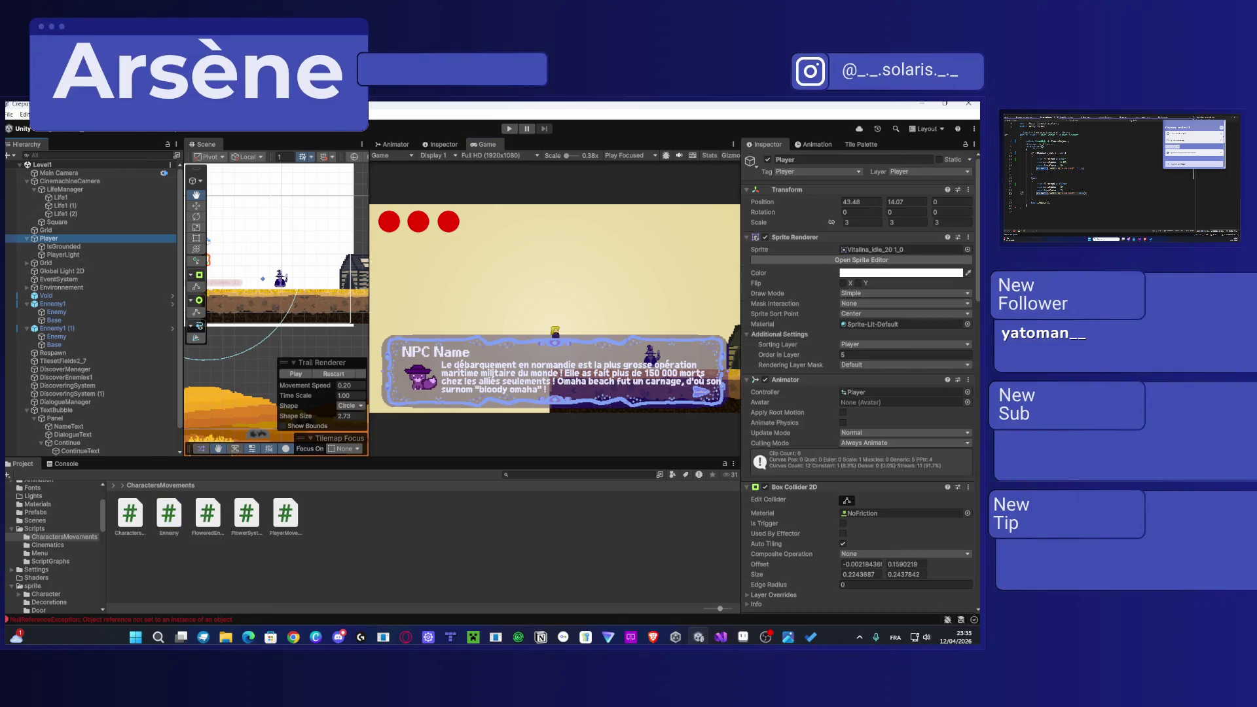
Step: Open the Animator window, dock it beside the Project and Console panels, and enlarge it
left_click(199, 114)
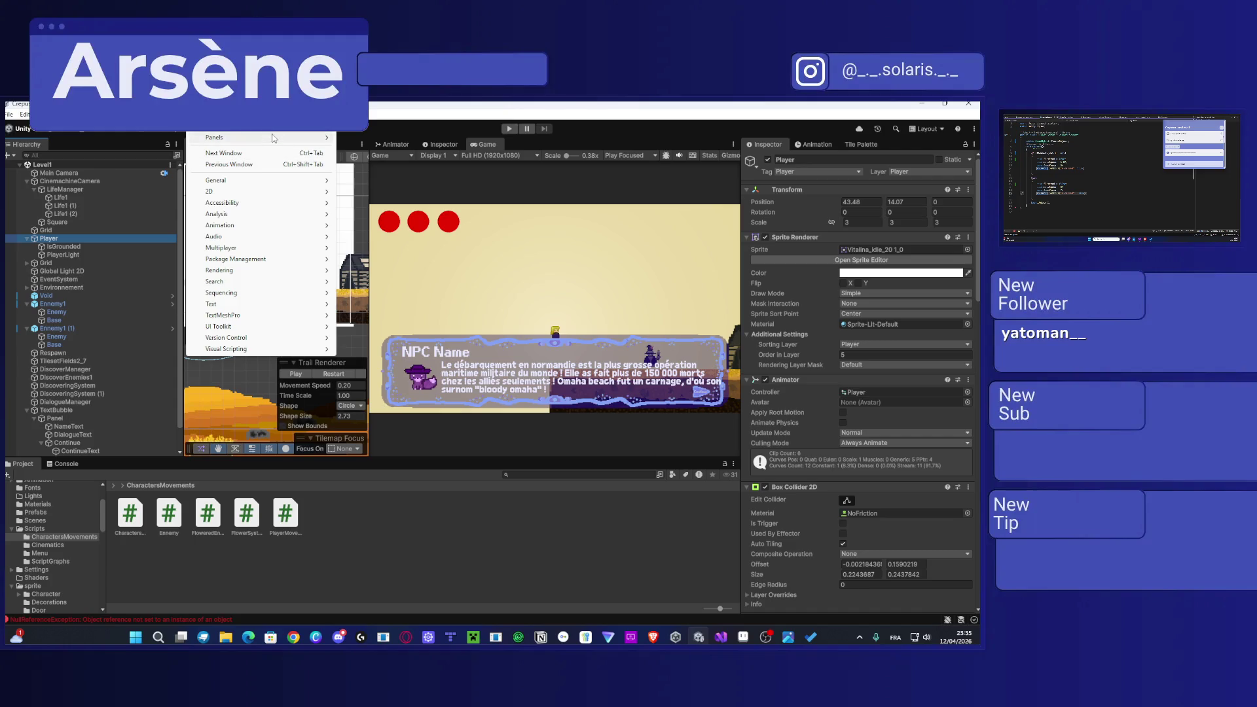
mouse_move(308, 225)
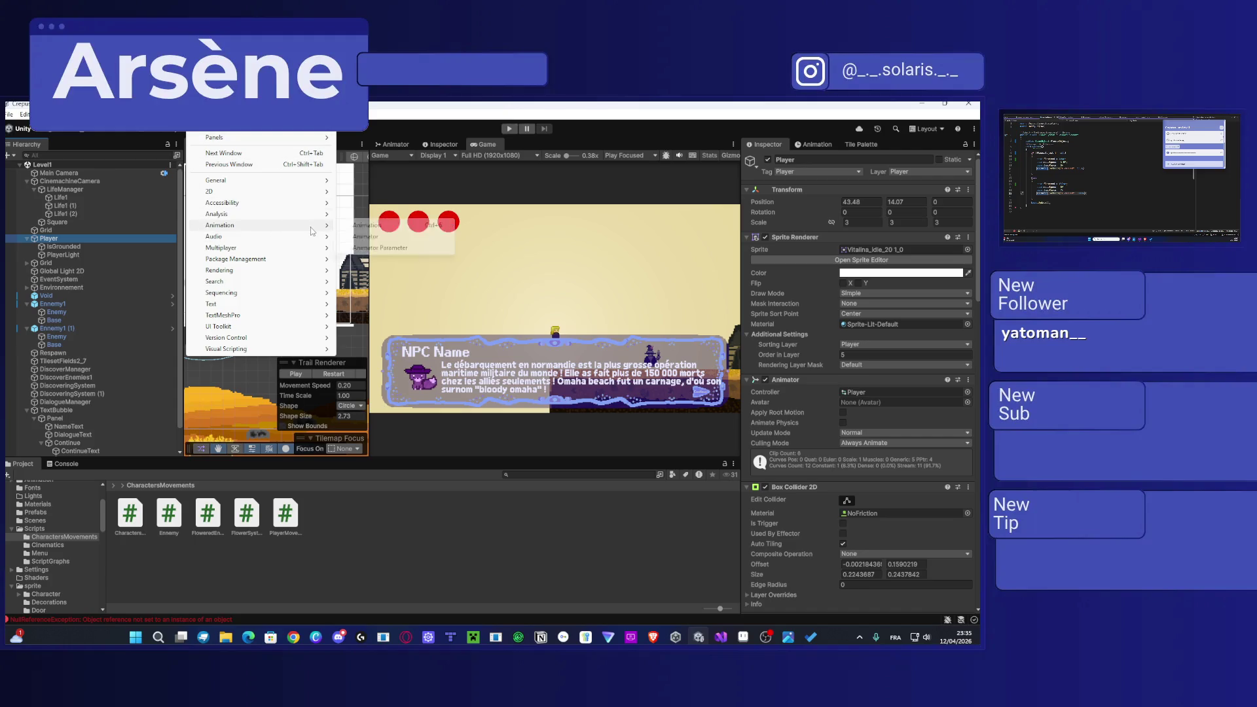
left_click(379, 236)
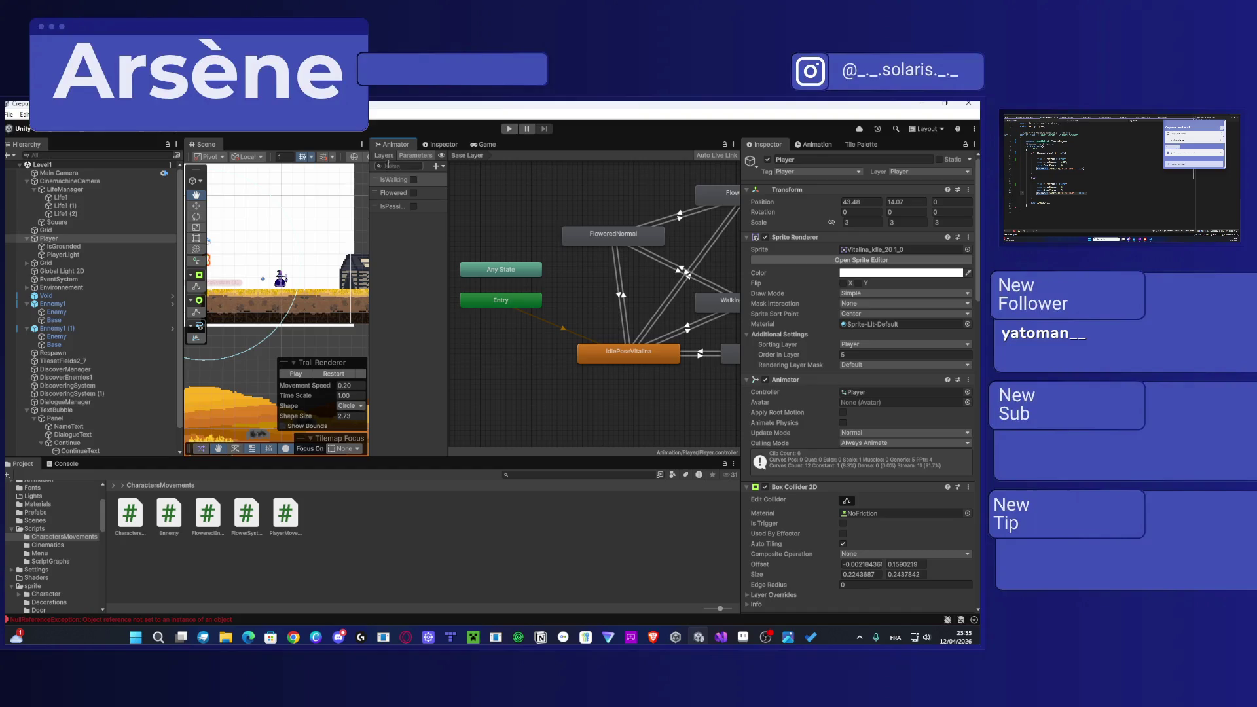
mouse_move(396, 144)
left_mouse_down()
mouse_move(188, 472)
mouse_move(147, 465)
left_mouse_up()
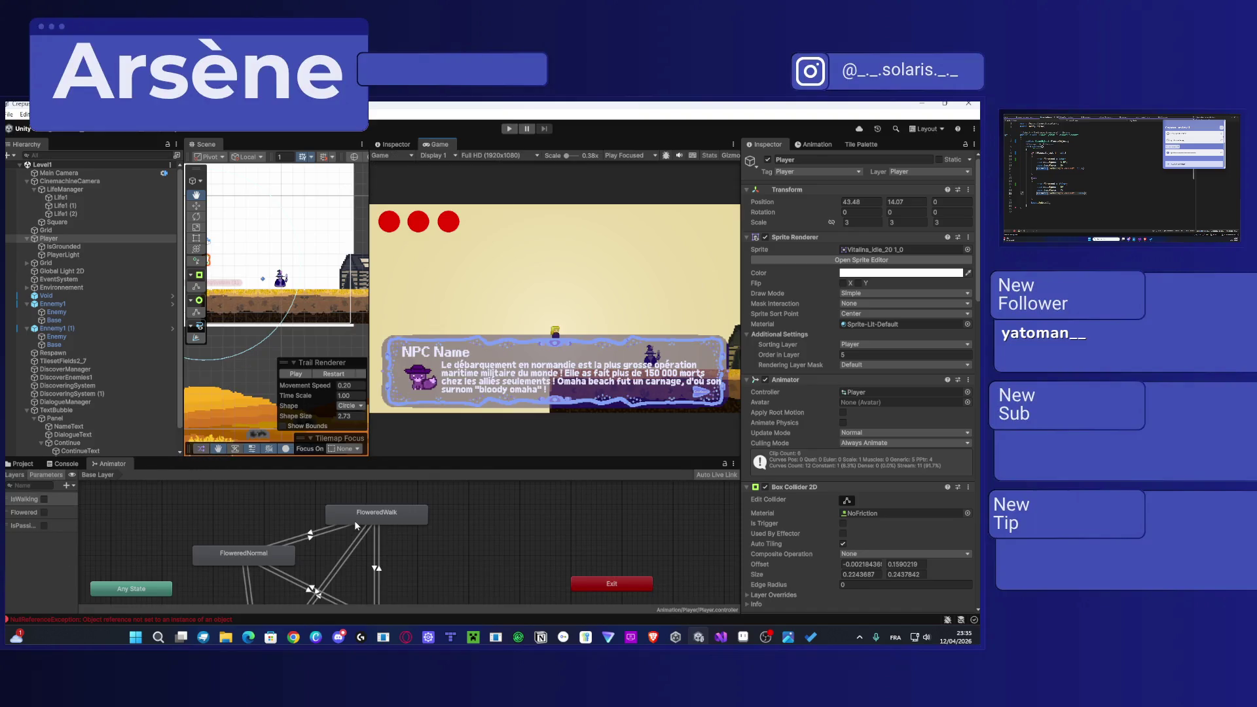
scroll(371, 525, "down", 4)
scroll(382, 488, "up", 3)
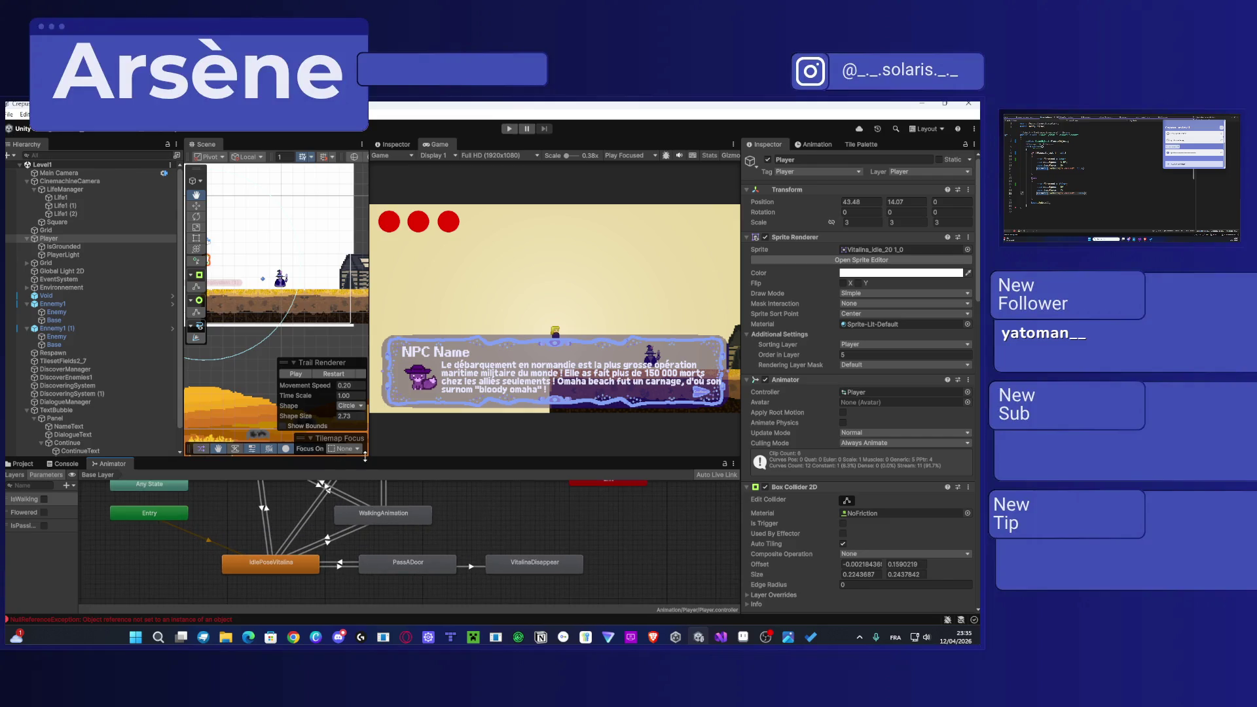
left_click_drag(384, 456, 384, 250)
scroll(362, 315, "up", 2)
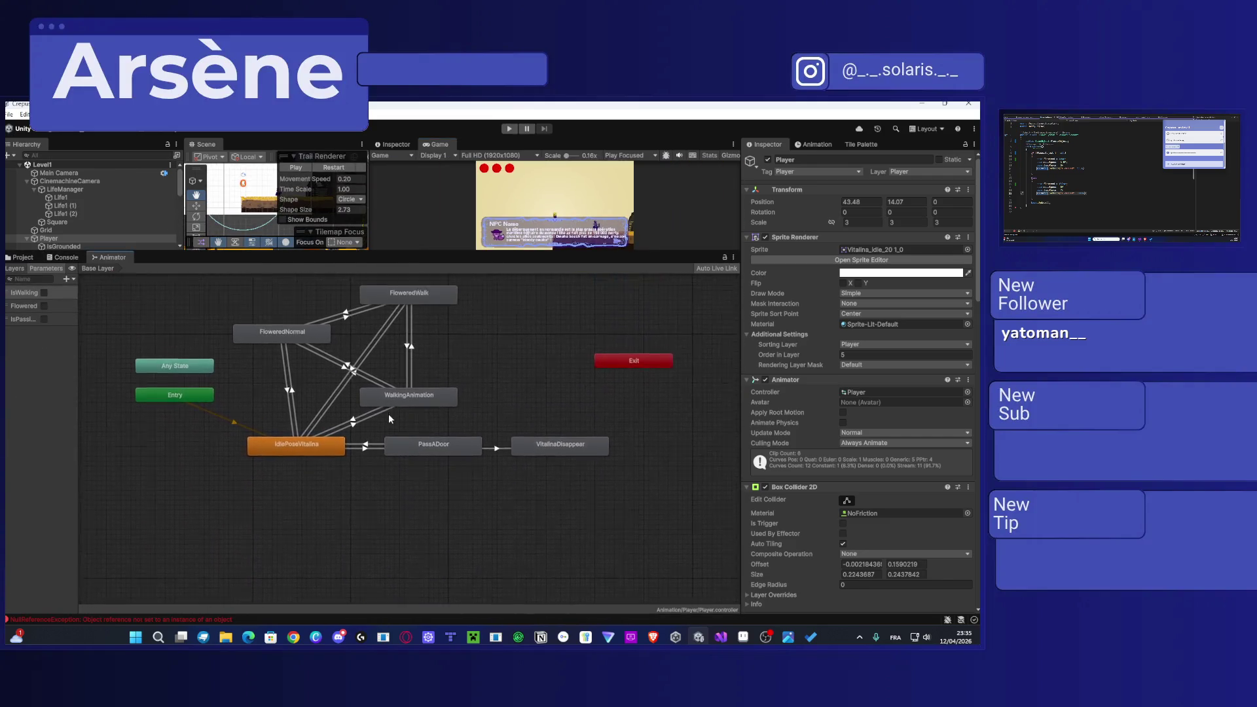
left_click_drag(347, 336, 348, 340)
Step: Make the FloweredNormal → WalkingAnimation transition require IsWalking true and Flowered true, checking the other transitions
left_click(337, 388)
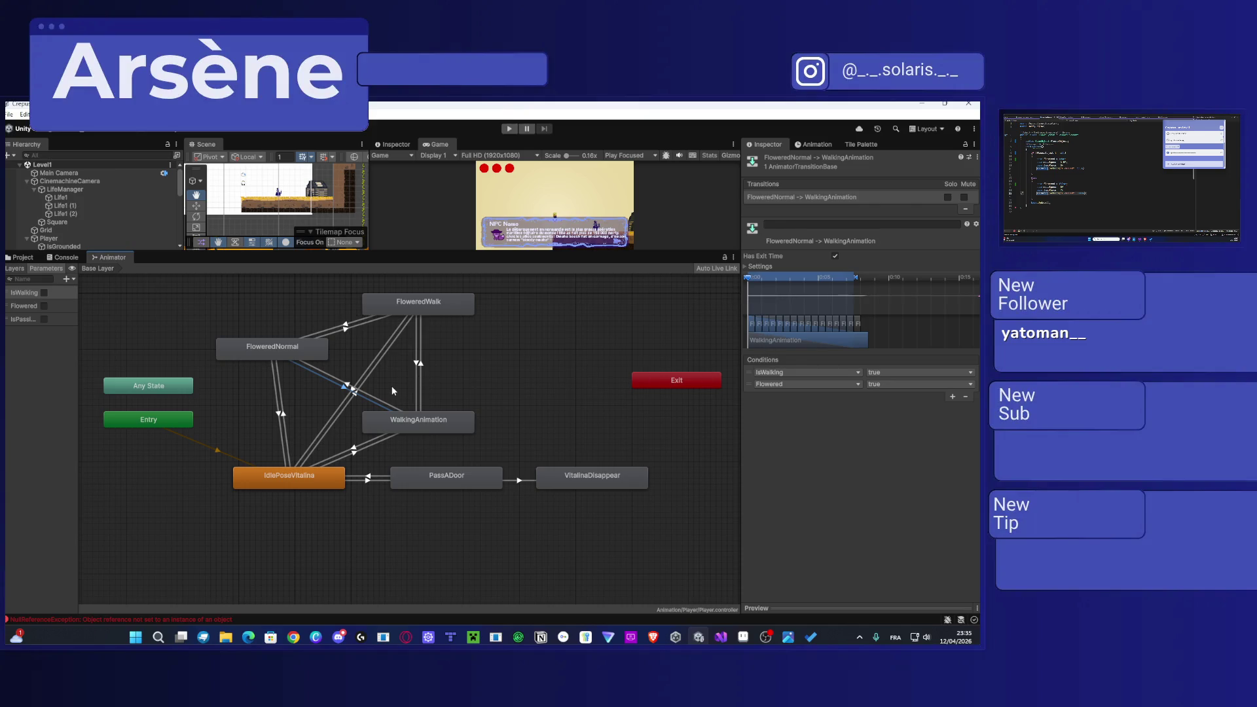
left_click(356, 454)
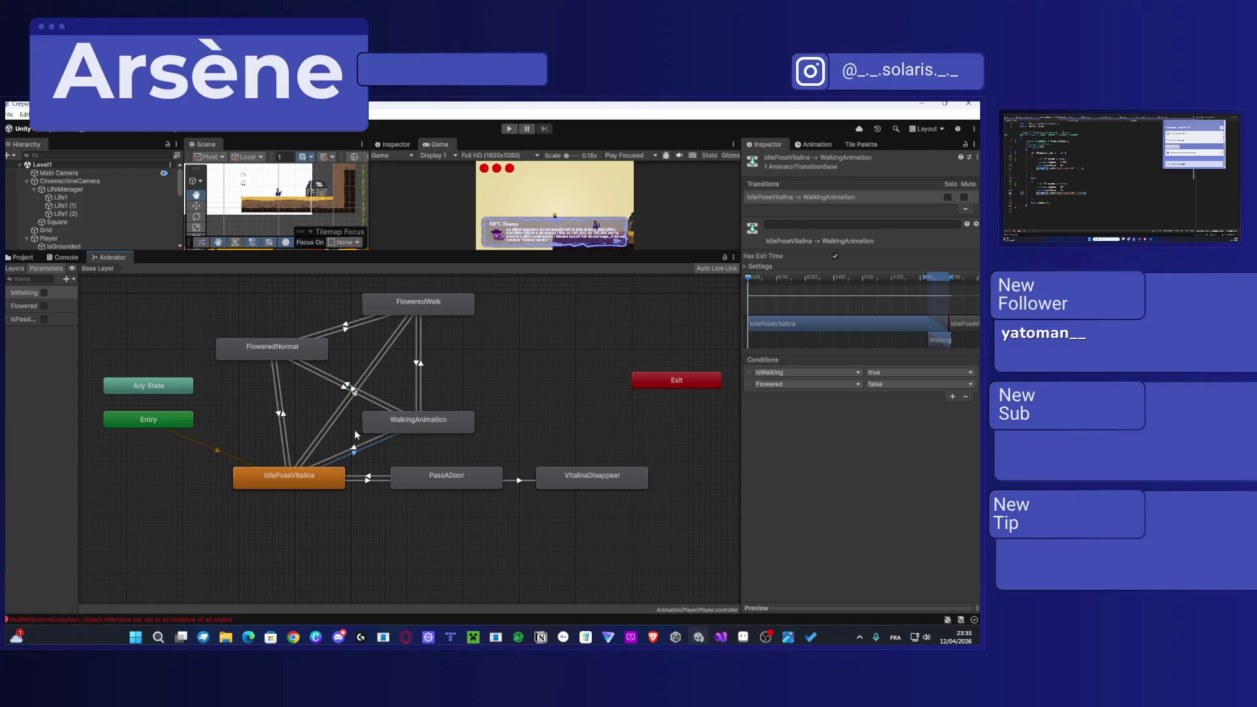
left_click(284, 415)
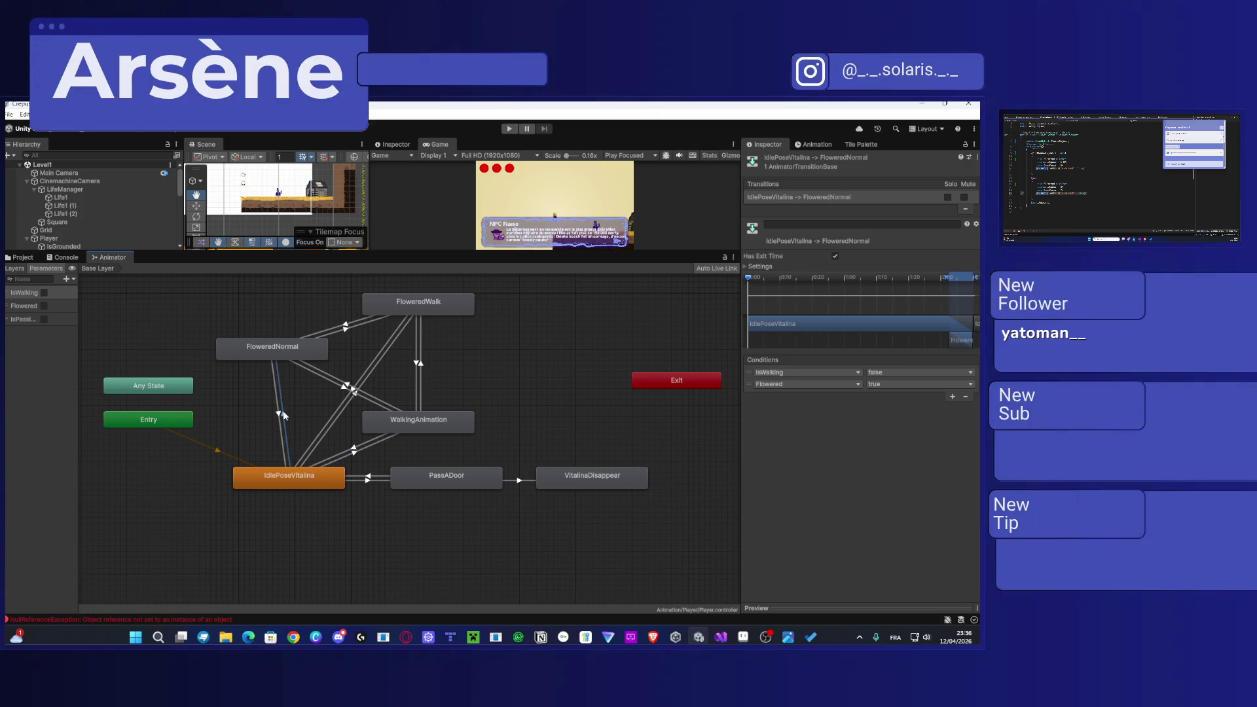
left_click(345, 331)
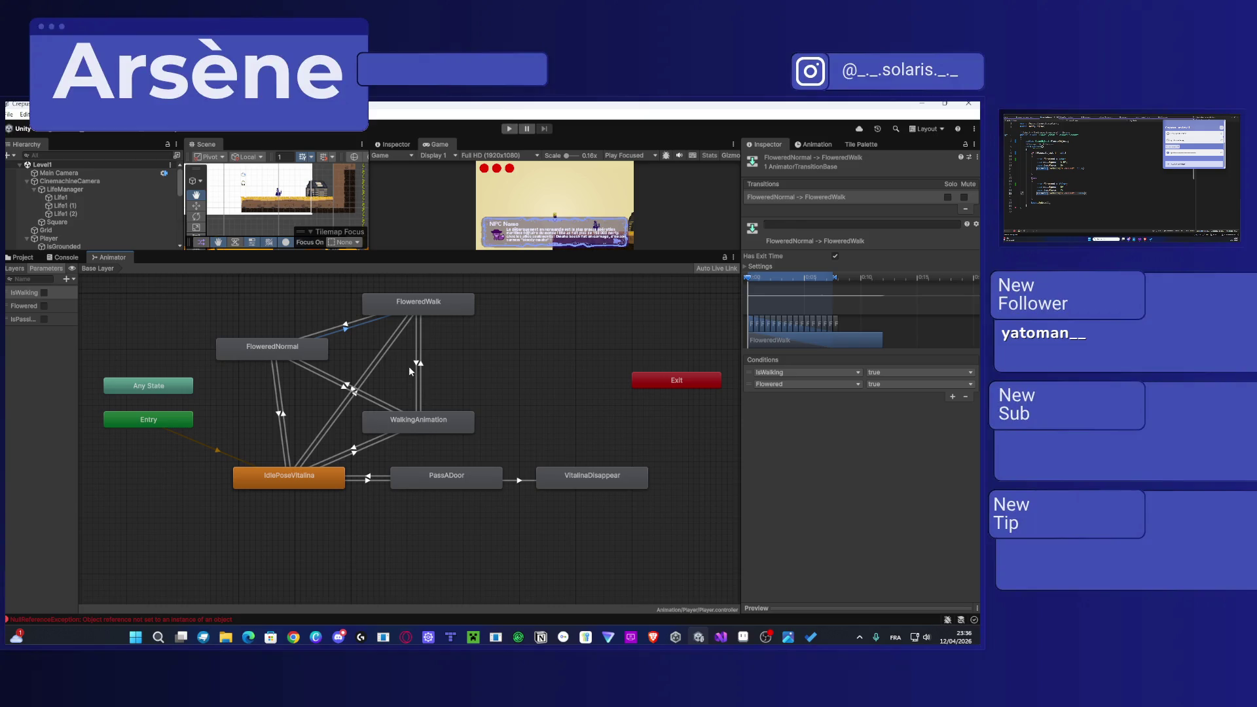
left_click(419, 368)
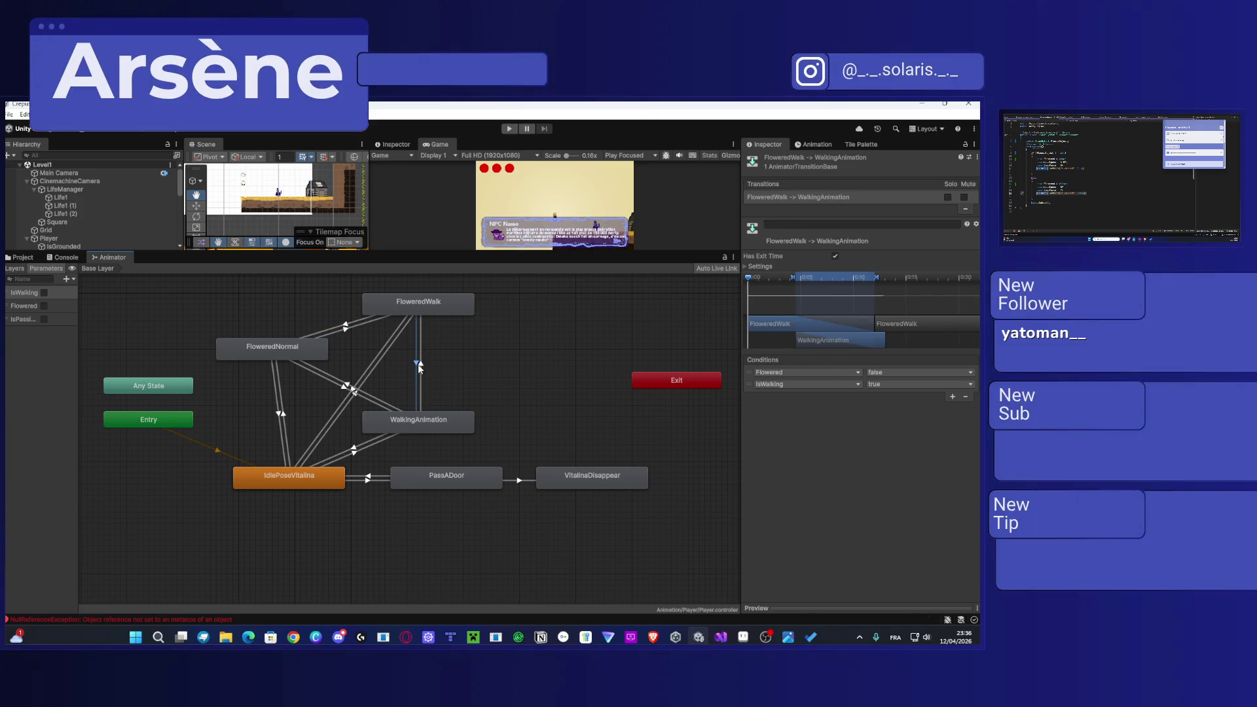
left_click(362, 395)
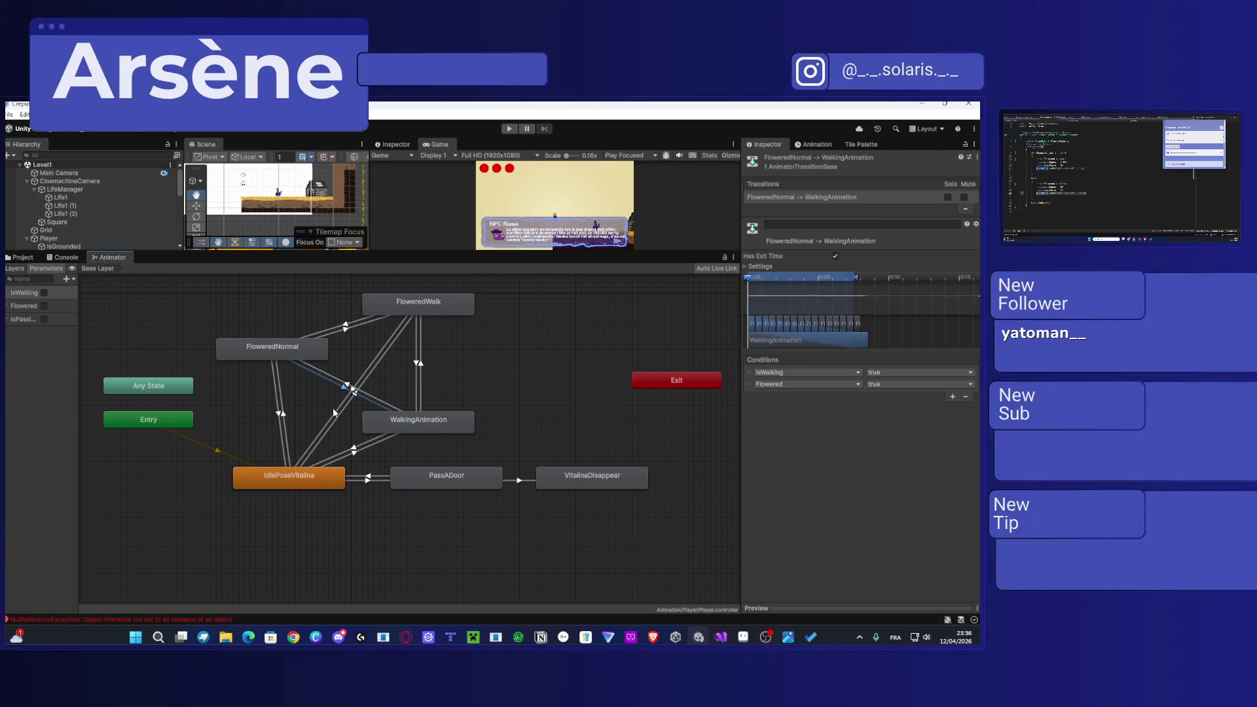
left_click(282, 348)
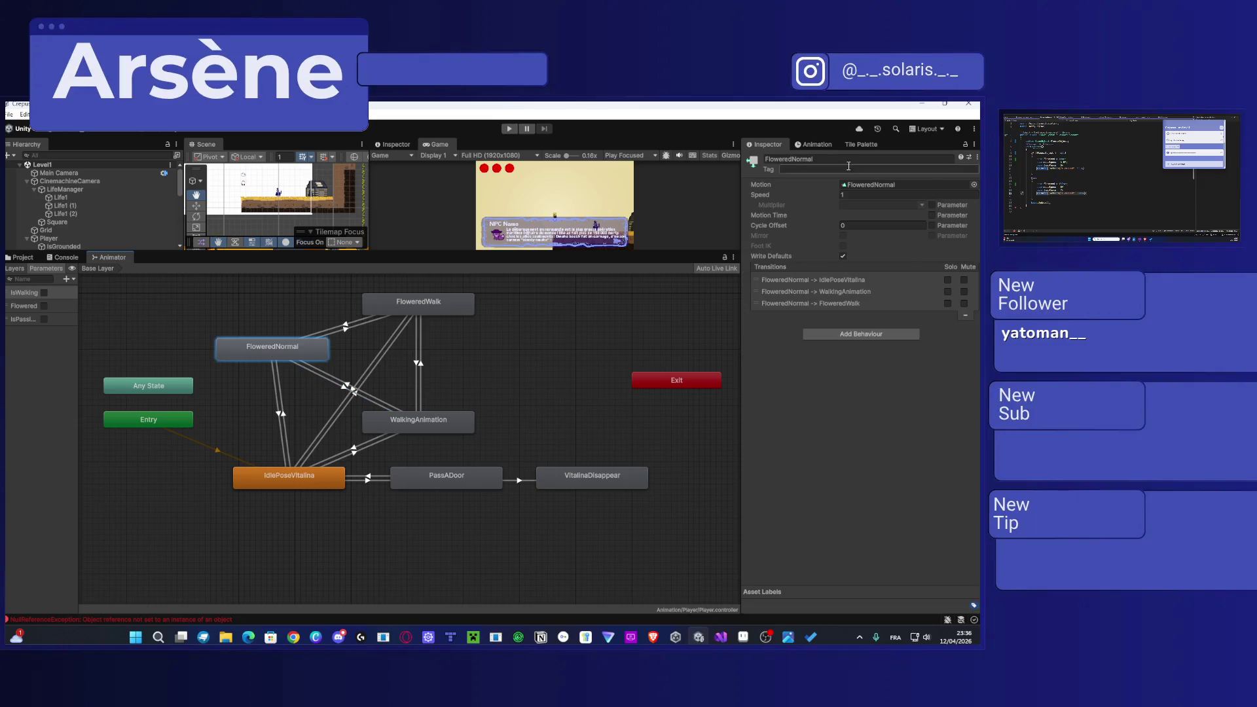
left_click(817, 144)
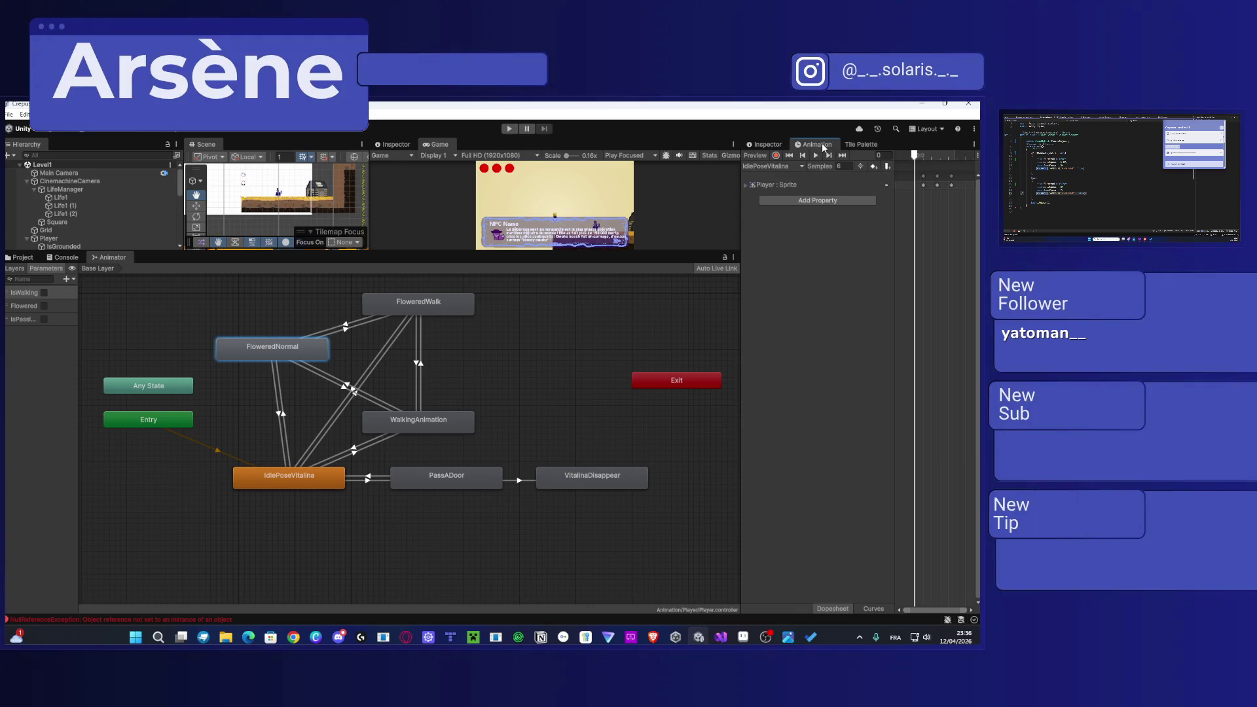
Step: Enlarge the scene views, preview-play IdlePoseVitalina and expand its Player: Sprite keyframe track
left_click_drag(458, 252, 458, 407)
left_click(813, 155)
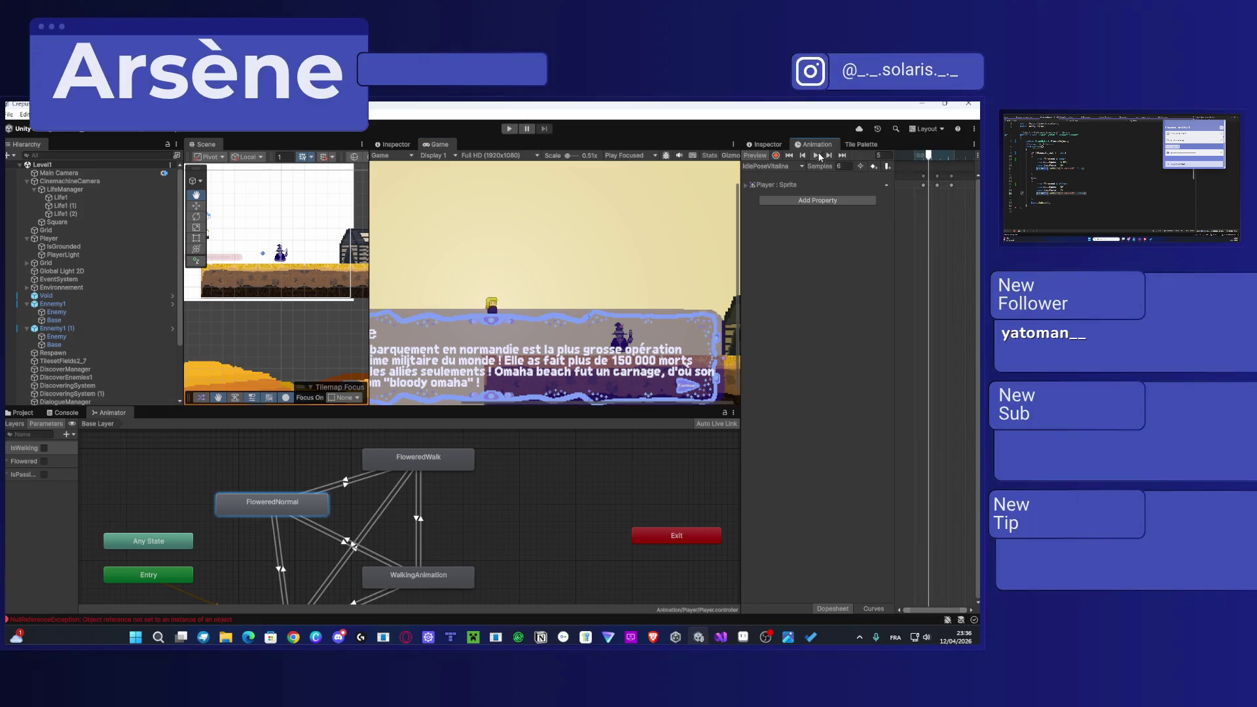
mouse_move(469, 508)
left_mouse_down()
mouse_move(463, 449)
mouse_move(444, 485)
left_mouse_up()
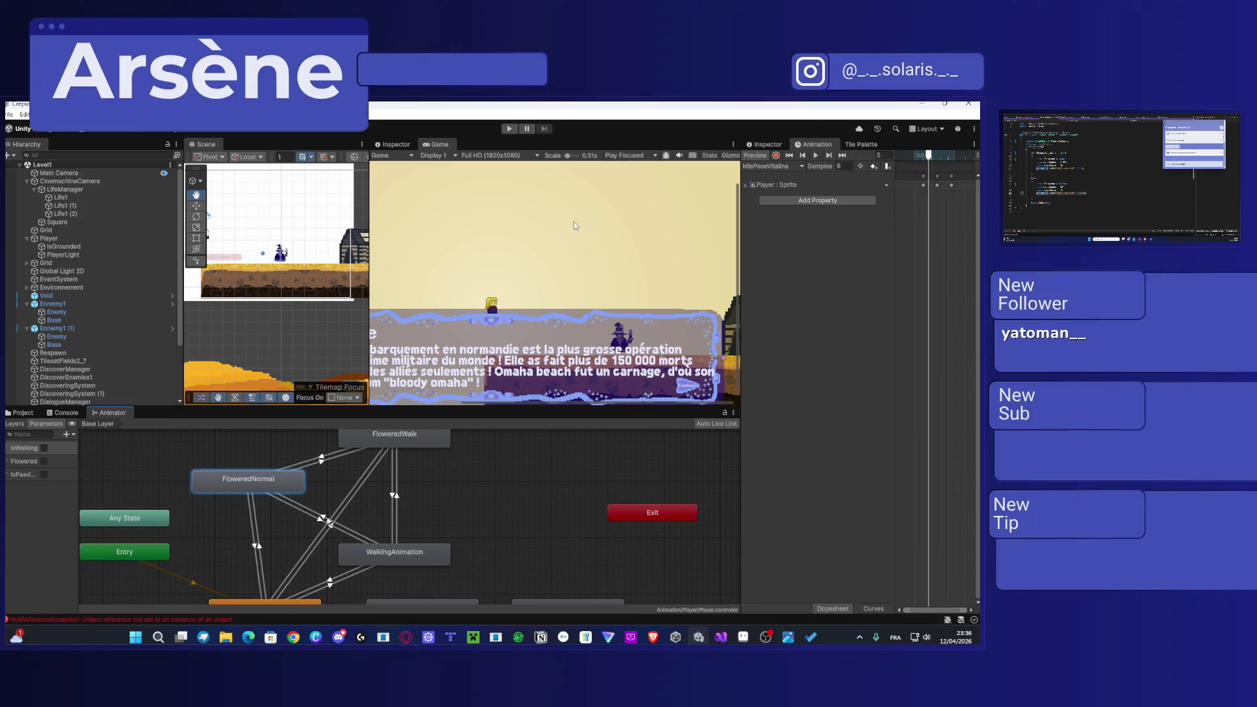
left_click(748, 188)
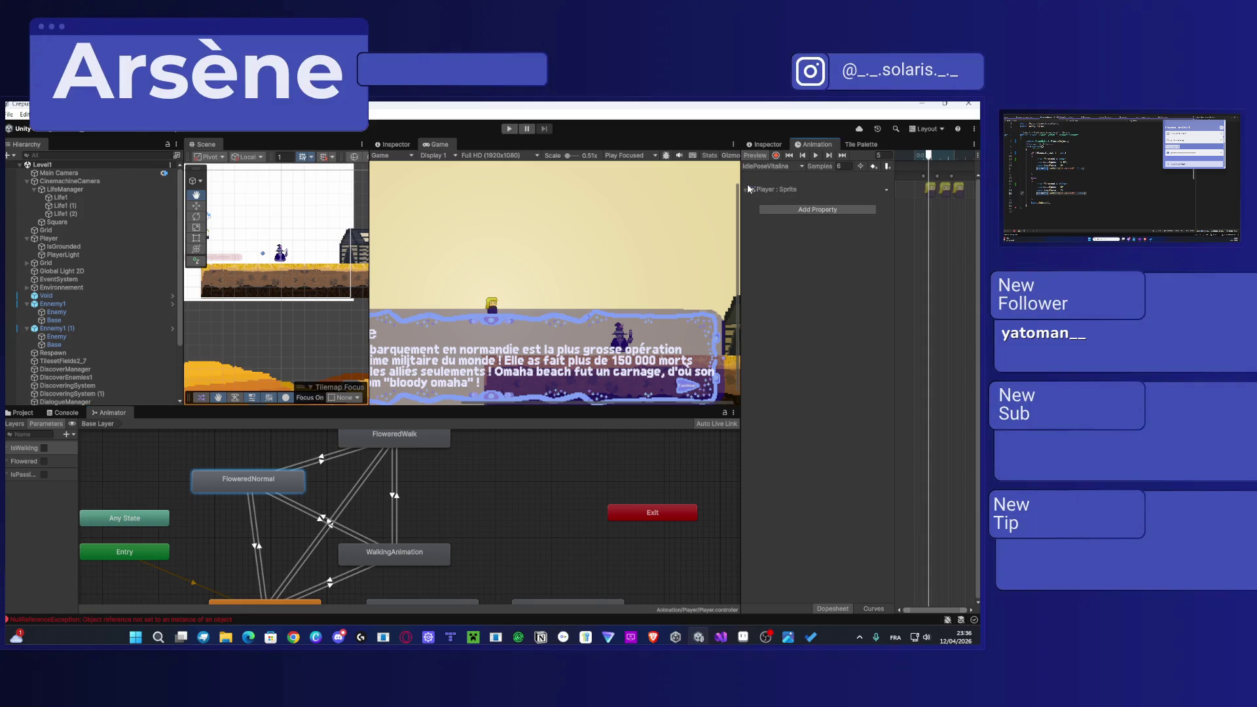
left_click(28, 414)
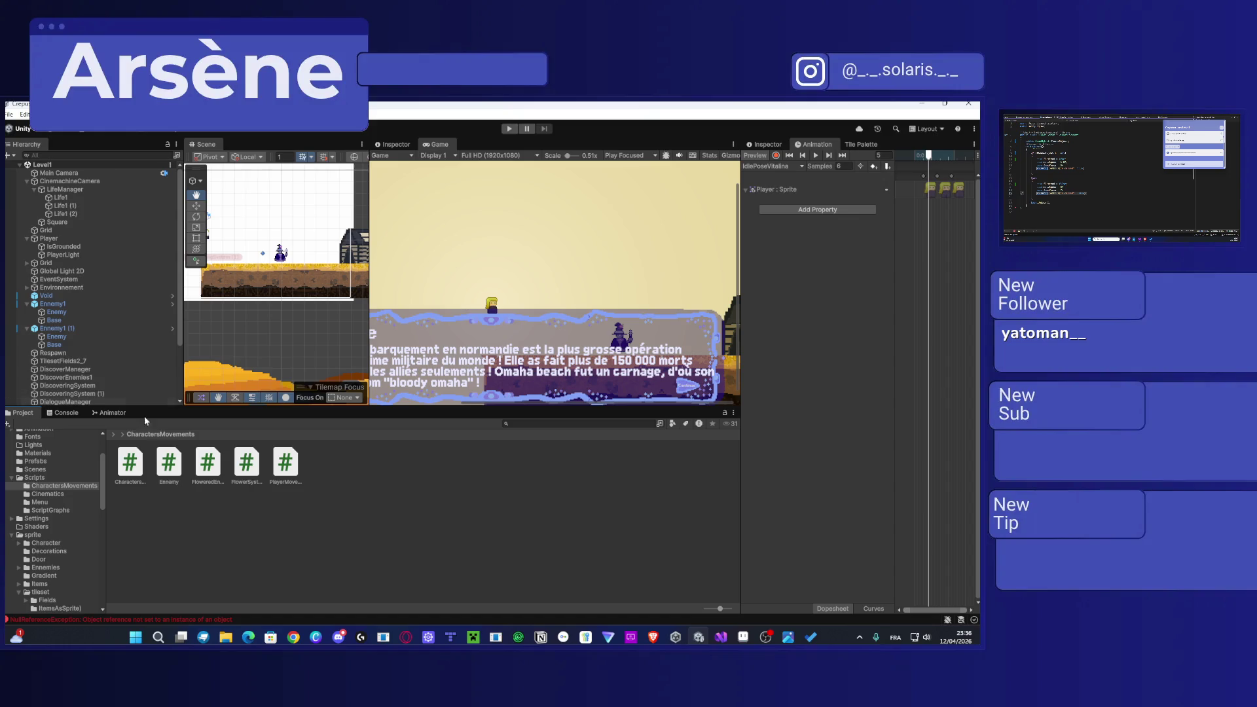
Step: Open Assets/sprite/Character/Vitalina (2) and expand the flowered sprite sheet into its individual sprites
scroll(56, 488, "down", 5)
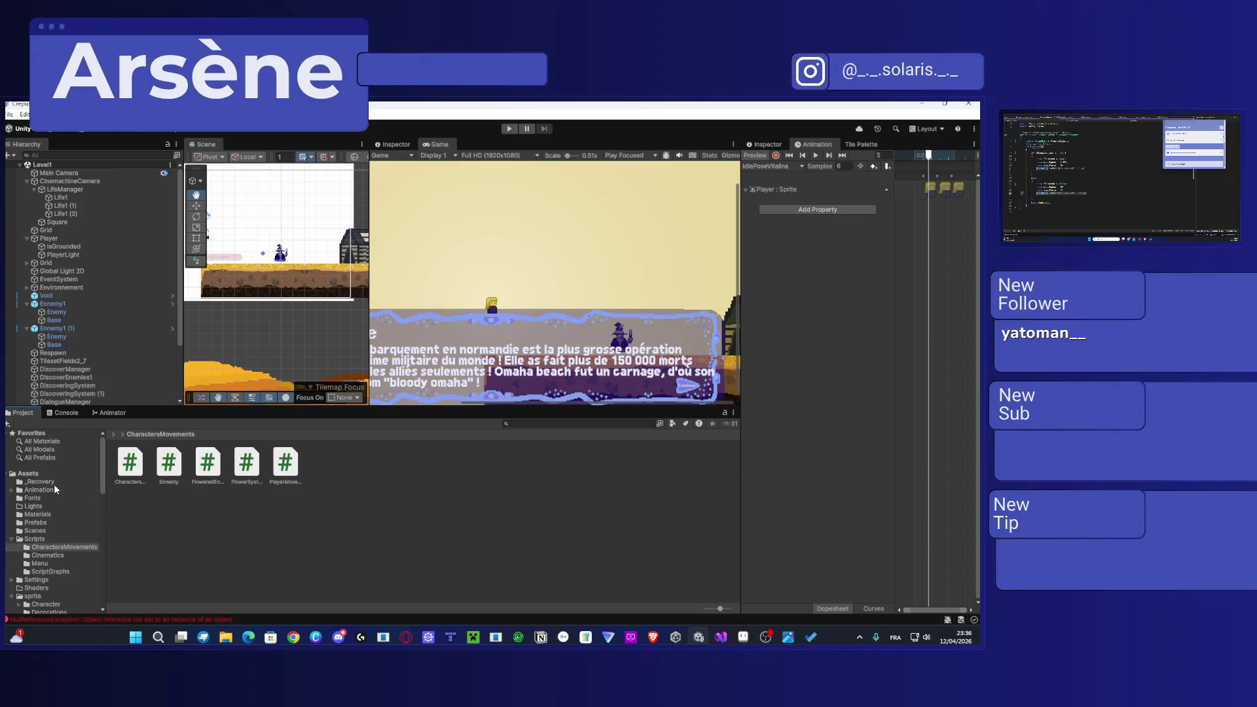
scroll(66, 500, "up", 5)
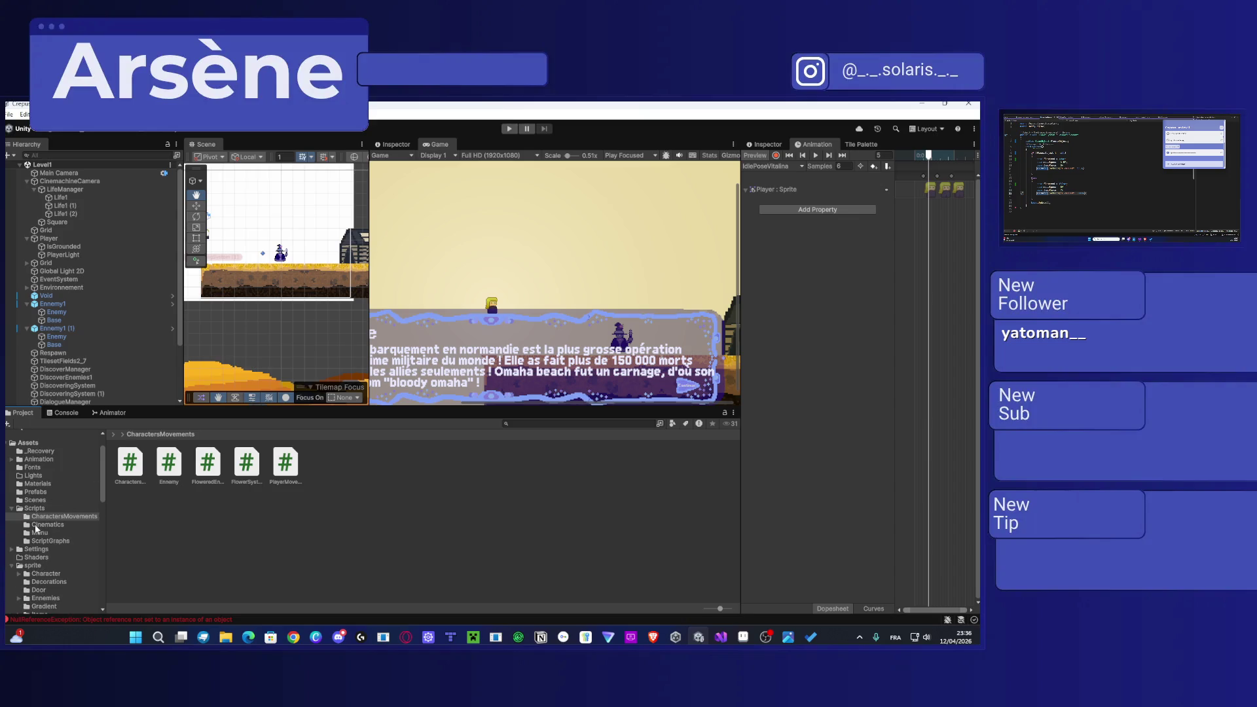
left_click(36, 567)
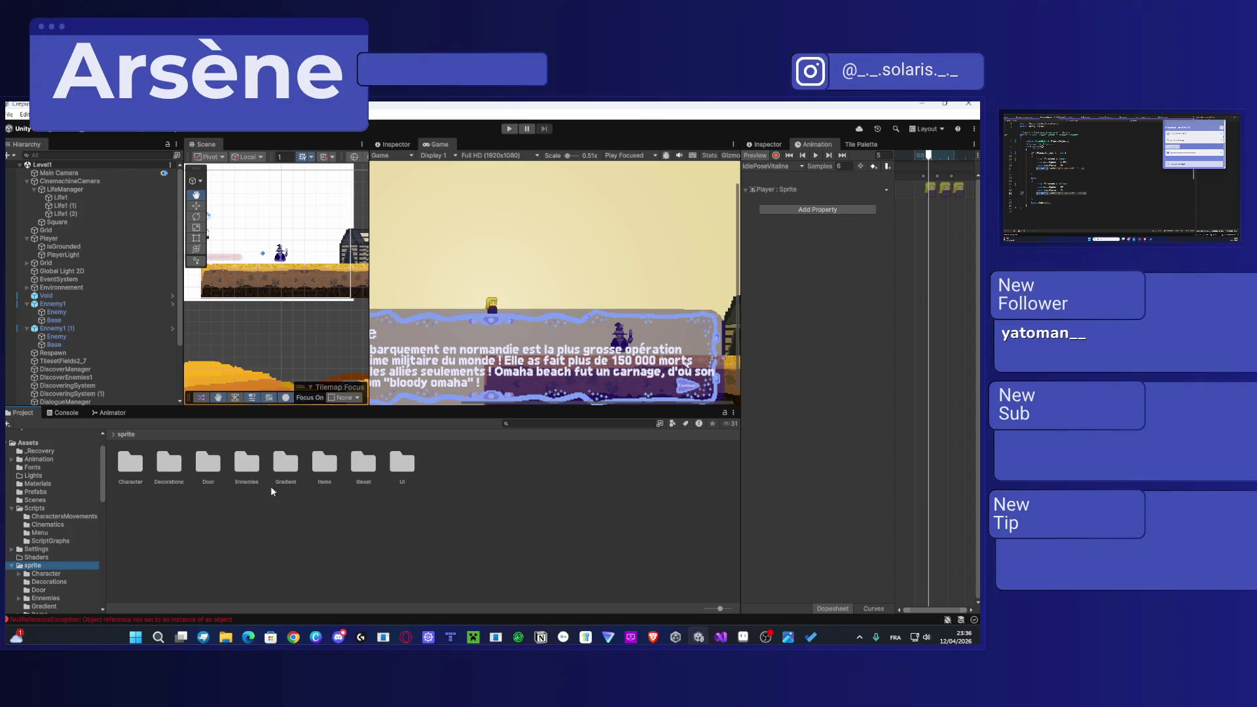
double_click(140, 467)
left_click(209, 468)
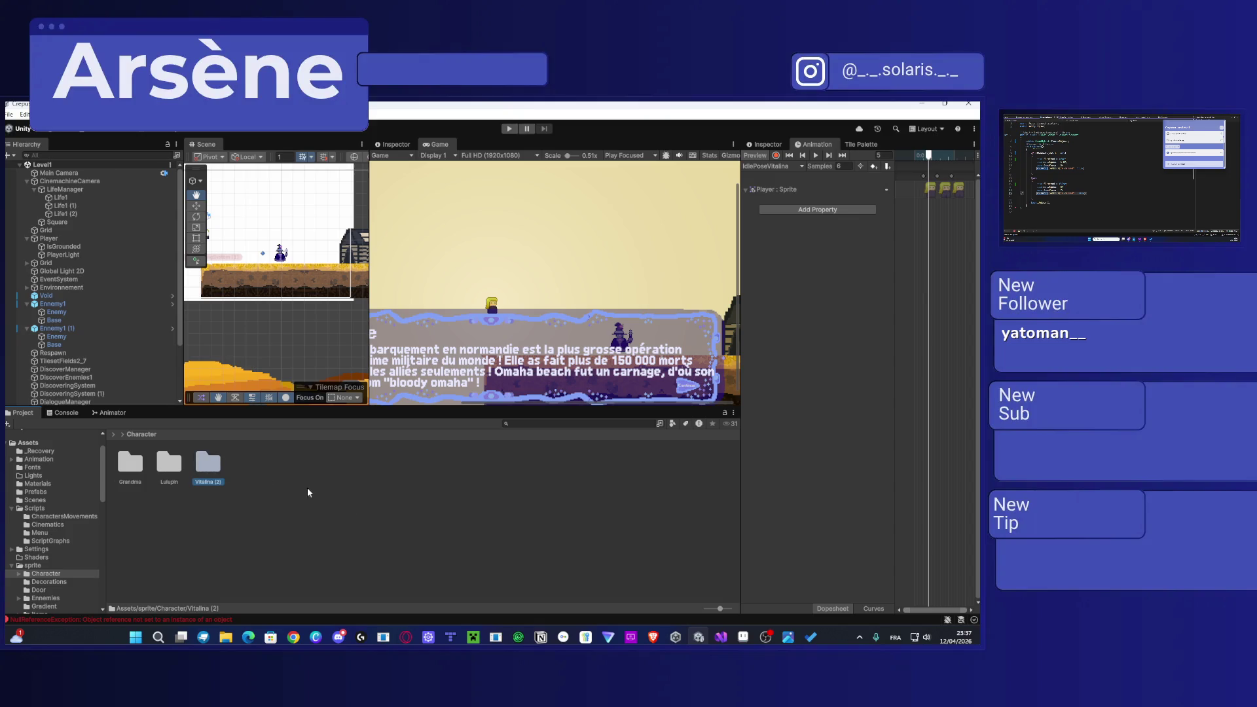
key("Return")
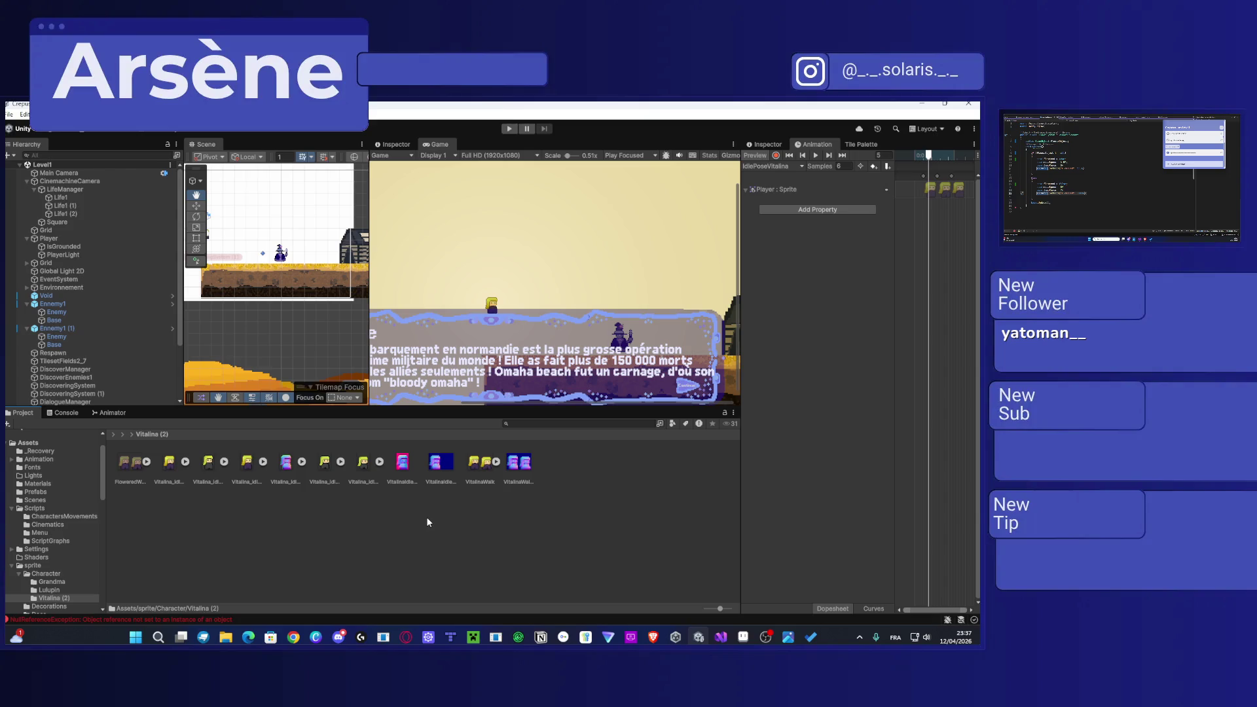
left_click(146, 461)
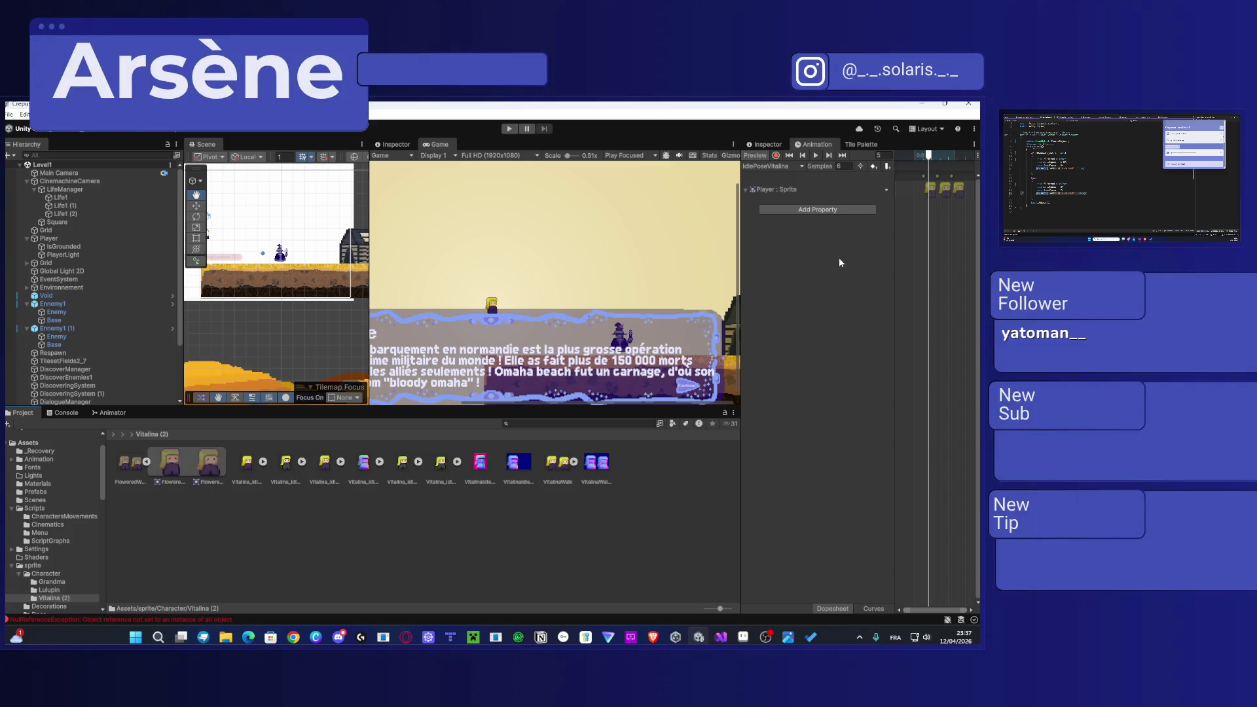
left_click(928, 195)
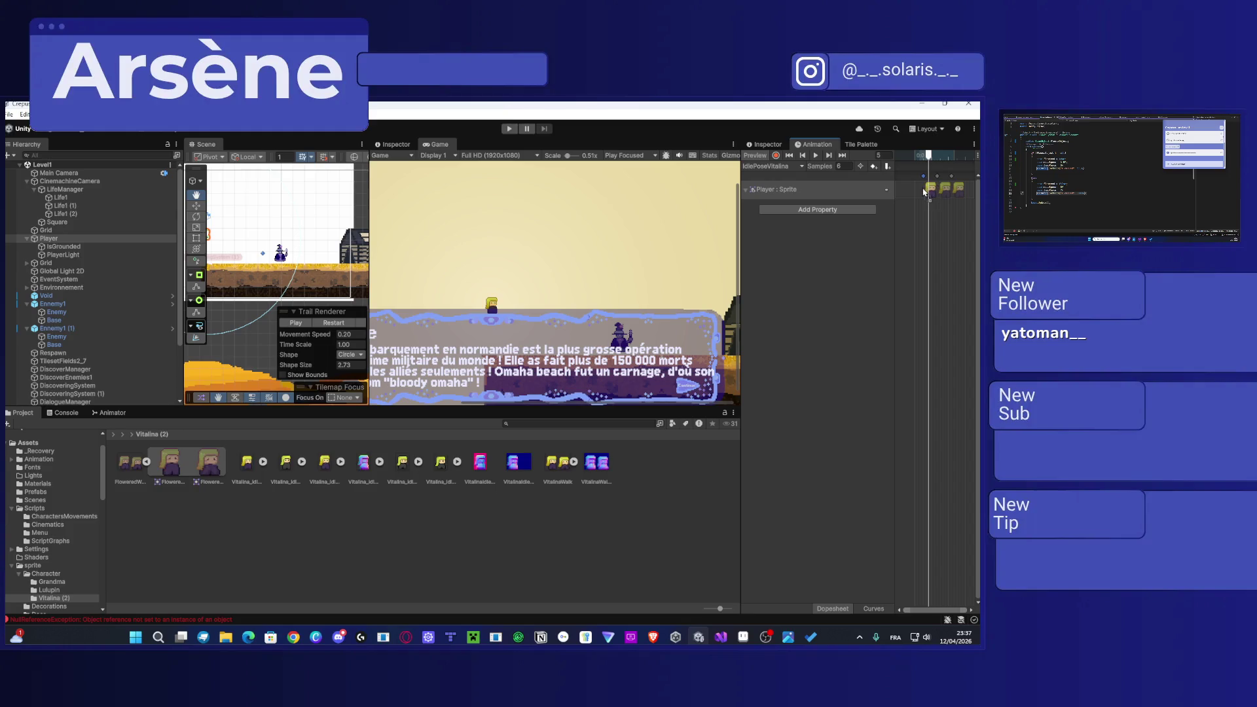
Step: Drag the Flowered sprites from the Project pane onto the clip's dopesheet timeline
left_click(924, 192)
left_click_drag(209, 469, 898, 242)
left_click_drag(947, 201, 937, 211)
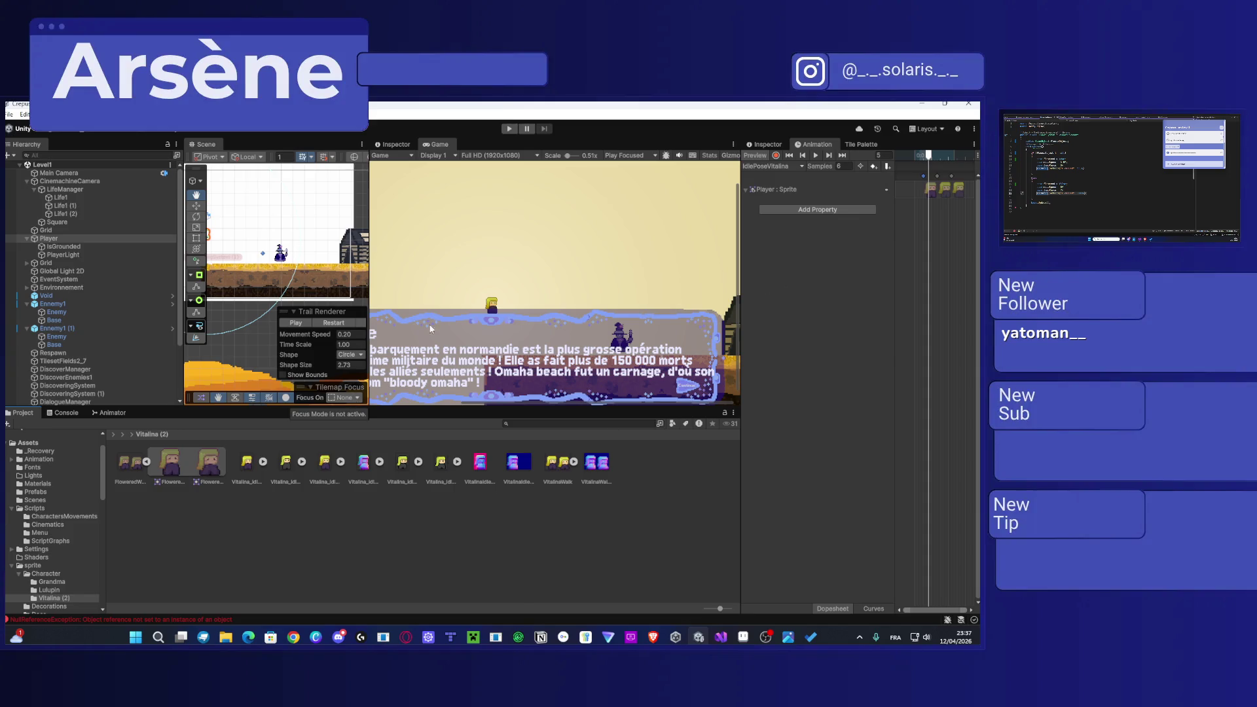
left_click_drag(167, 470, 948, 197)
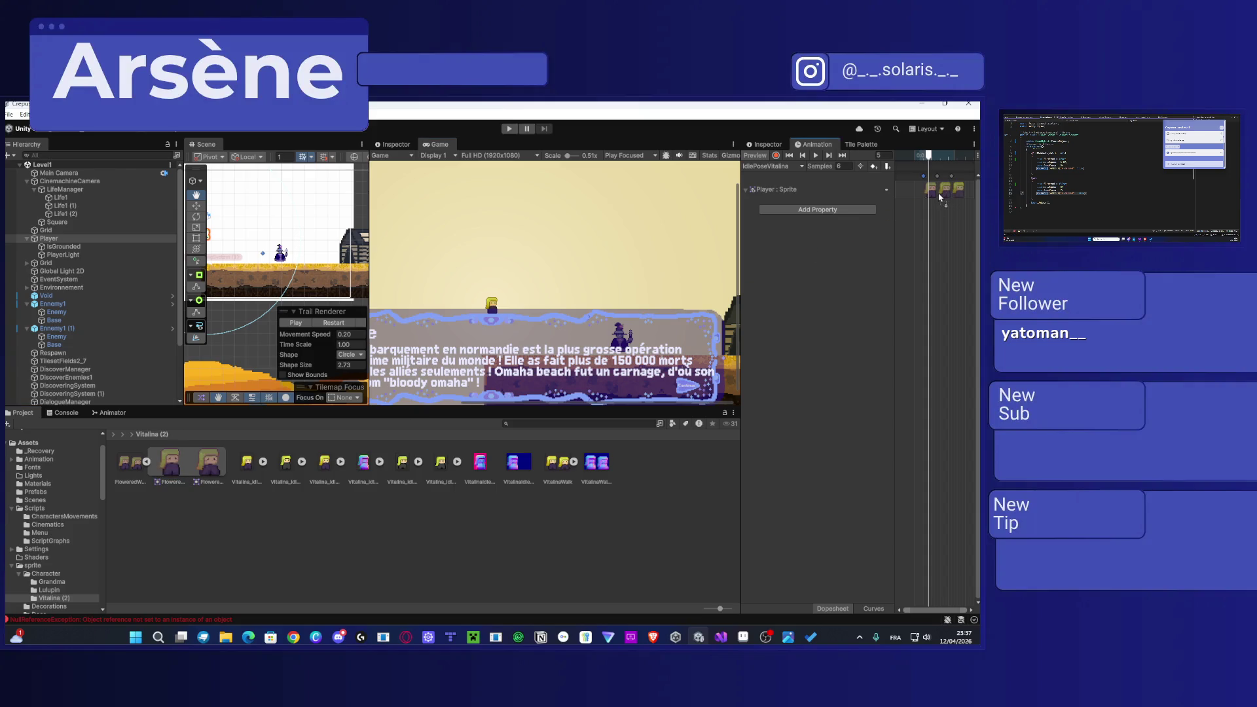
left_click_drag(207, 468, 778, 300)
left_click_drag(960, 196, 939, 200)
mouse_move(209, 469)
left_mouse_down()
mouse_move(709, 341)
mouse_move(959, 197)
left_mouse_up()
mouse_move(165, 471)
left_mouse_down()
mouse_move(908, 261)
mouse_move(967, 199)
mouse_move(954, 198)
left_mouse_up()
Step: Push the last sprite keyframe slightly later and select the first keyframe
scroll(949, 190, "up", 3)
mouse_move(945, 177)
left_mouse_down()
mouse_move(960, 179)
mouse_move(942, 186)
left_mouse_up()
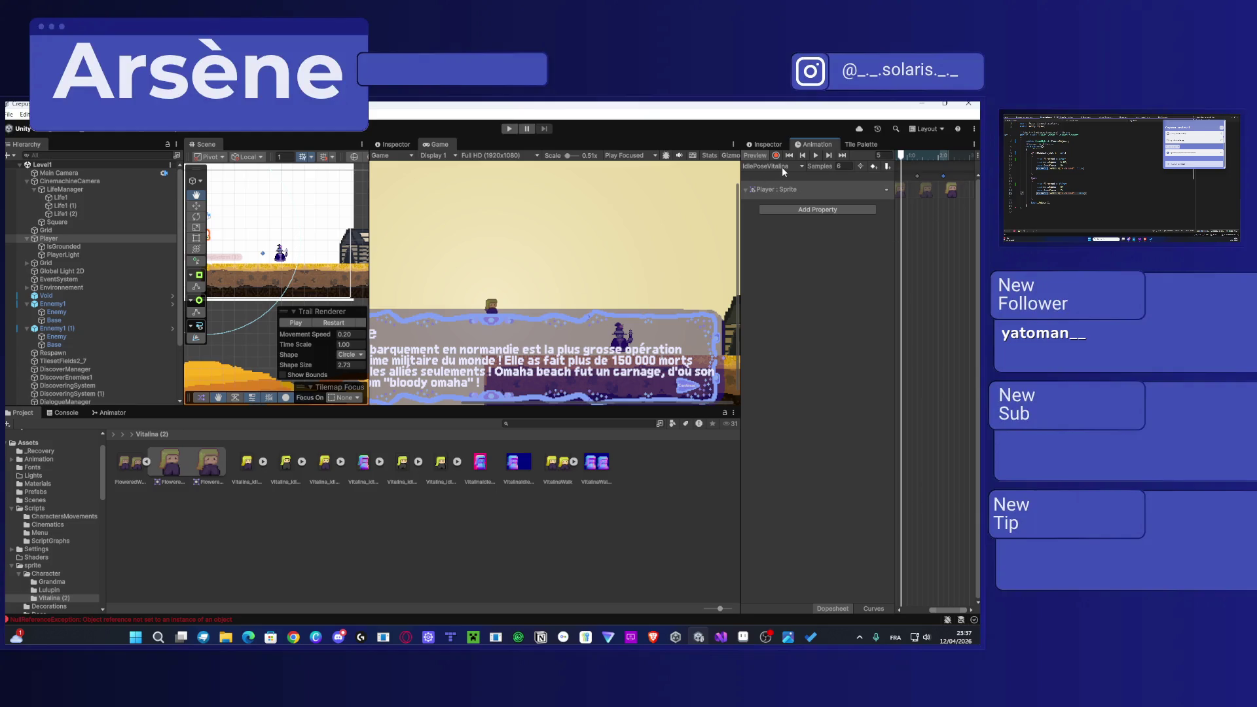
scroll(951, 191, "down", 2)
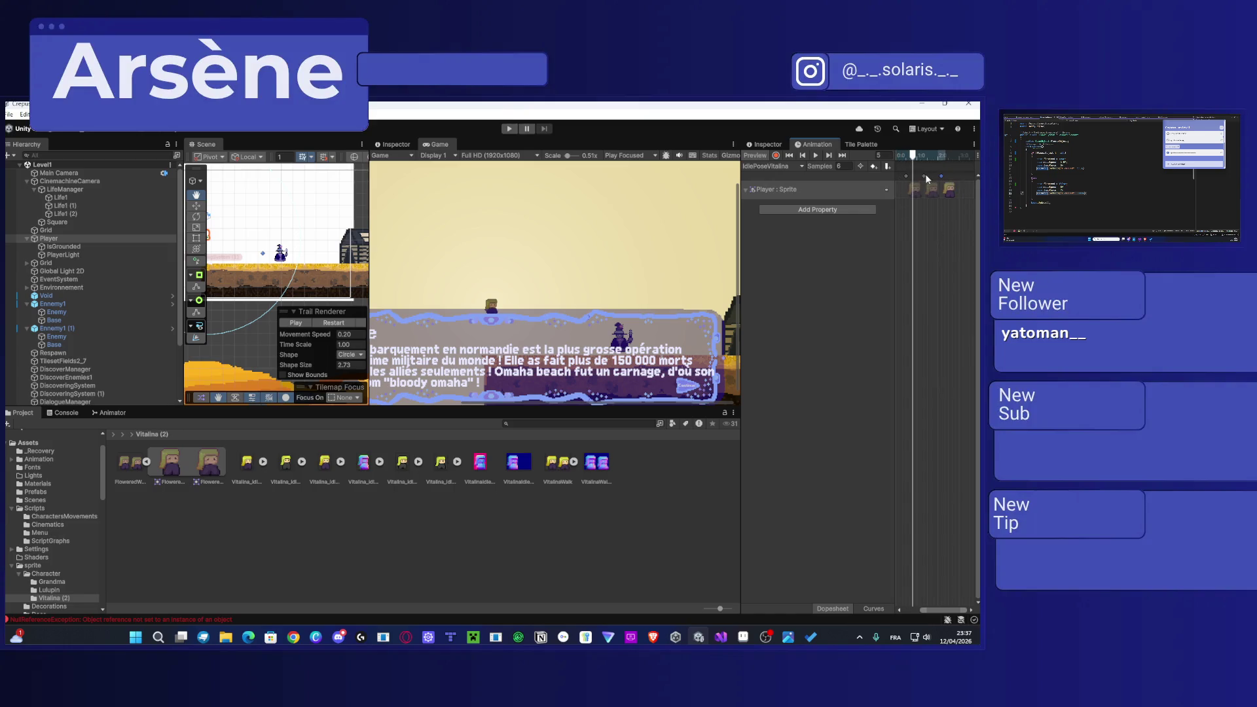
left_click(906, 174)
Step: In the FloweredNormal clip, copy its sprite keyframe to frame 3
left_click(770, 166)
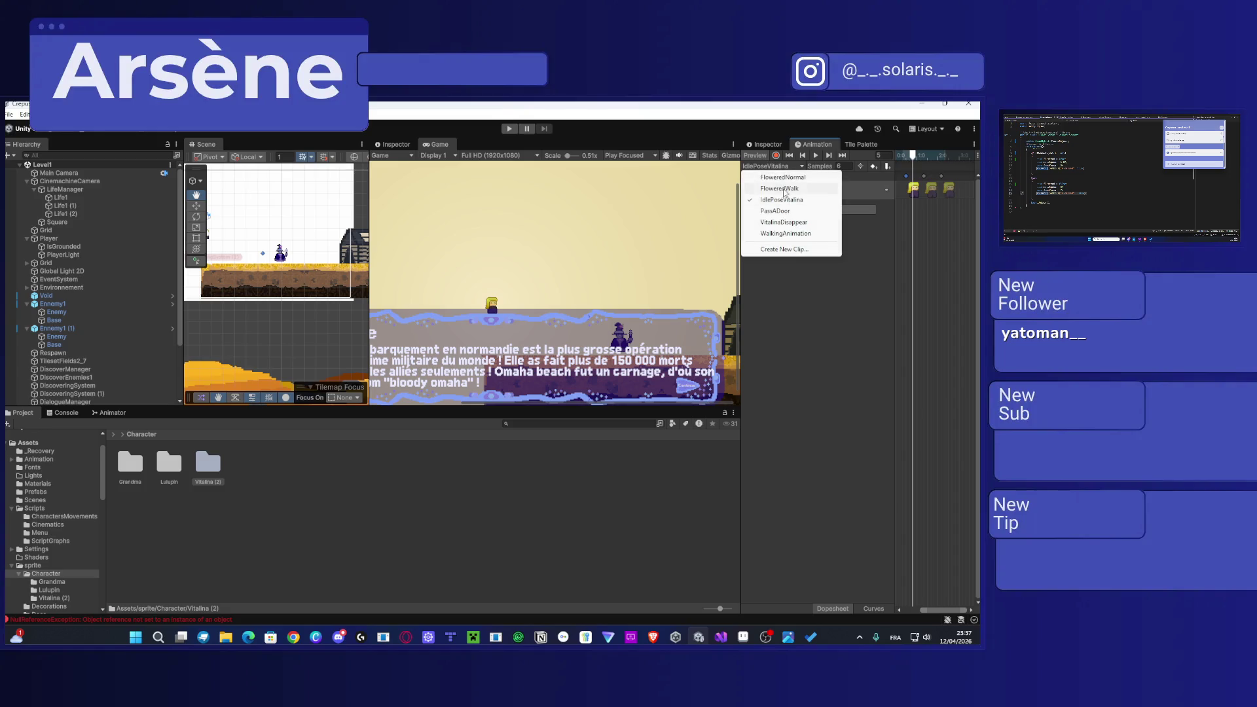
left_click(782, 177)
left_click(768, 167)
left_click(950, 204)
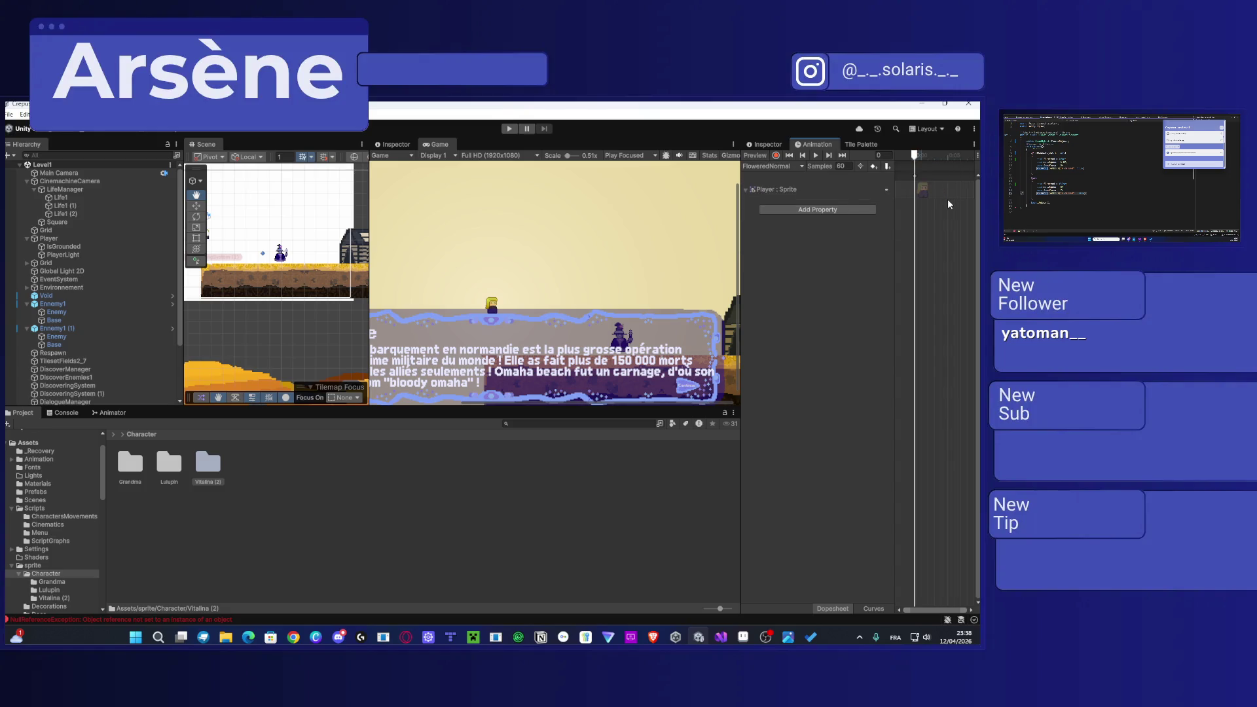
left_click(915, 181)
left_click(924, 190)
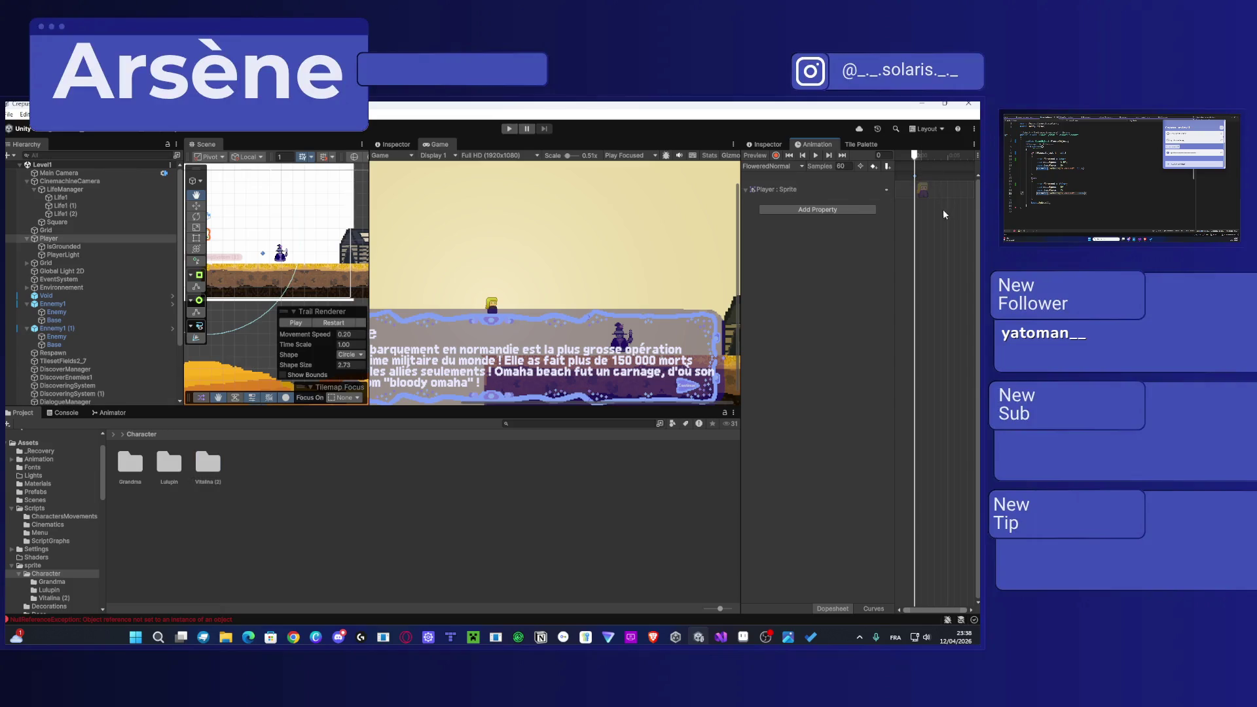
left_click(934, 160)
key("ctrl+v")
Step: Switch the Animation window to the FloweredWalk clip and start the game
left_click(800, 166)
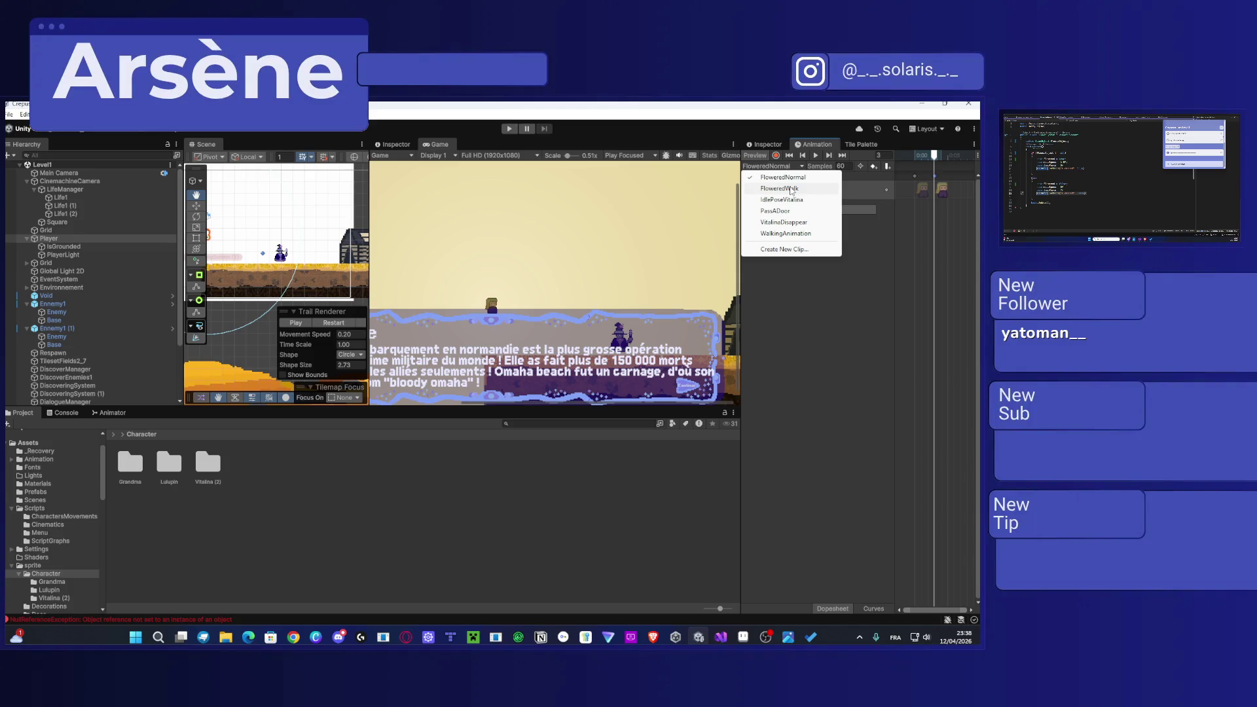
left_click(792, 188)
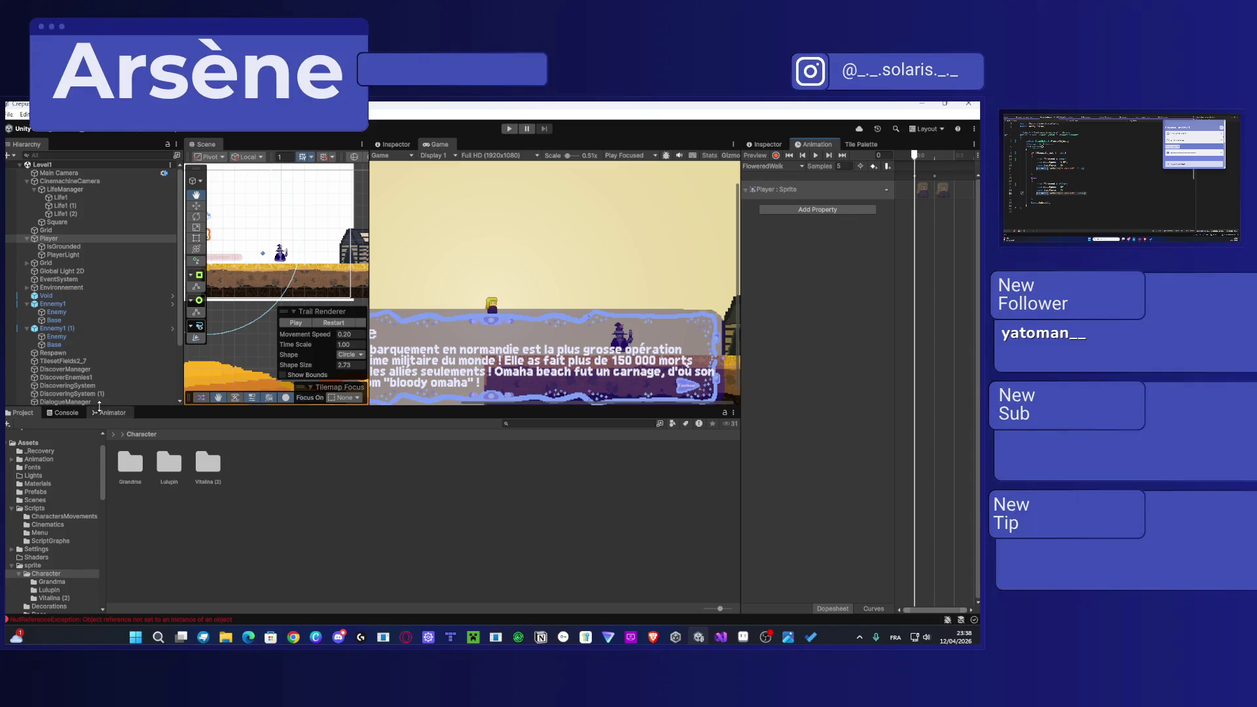
left_click(509, 129)
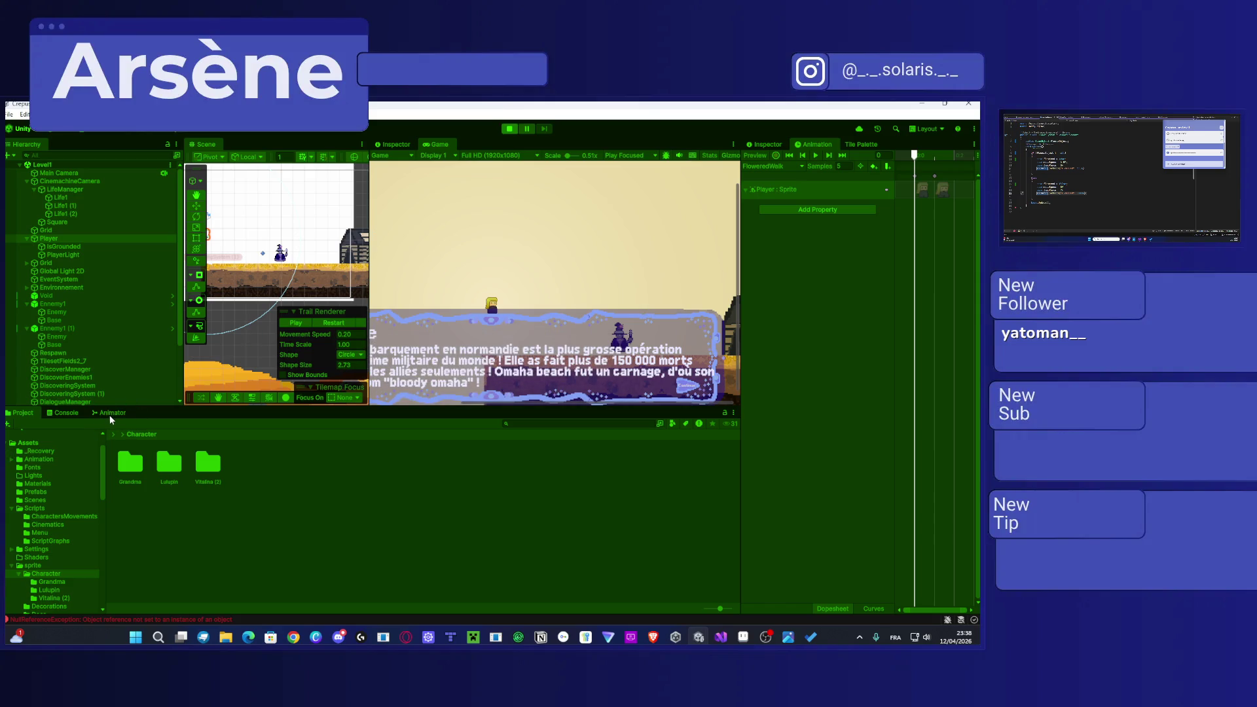
Step: Watch the Animator graph while playing, dismiss the dialogue, inspect FloweredNormal, then stop the game
left_click(111, 413)
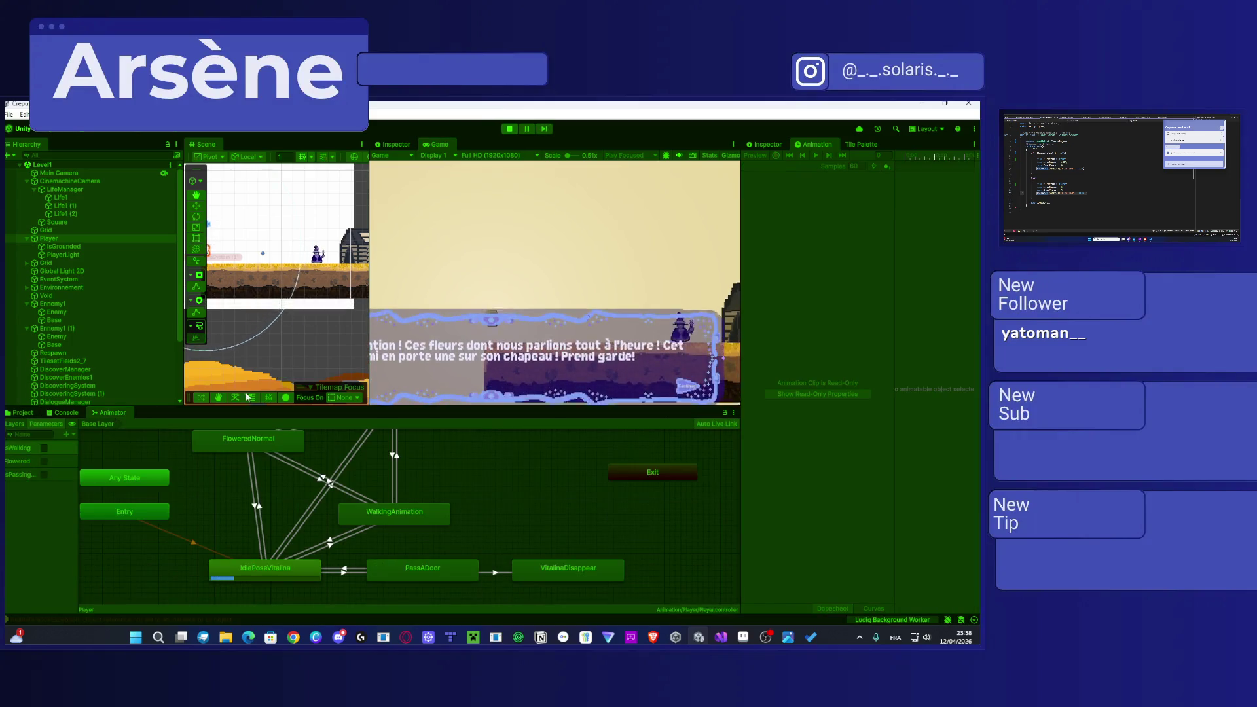
left_click(589, 335)
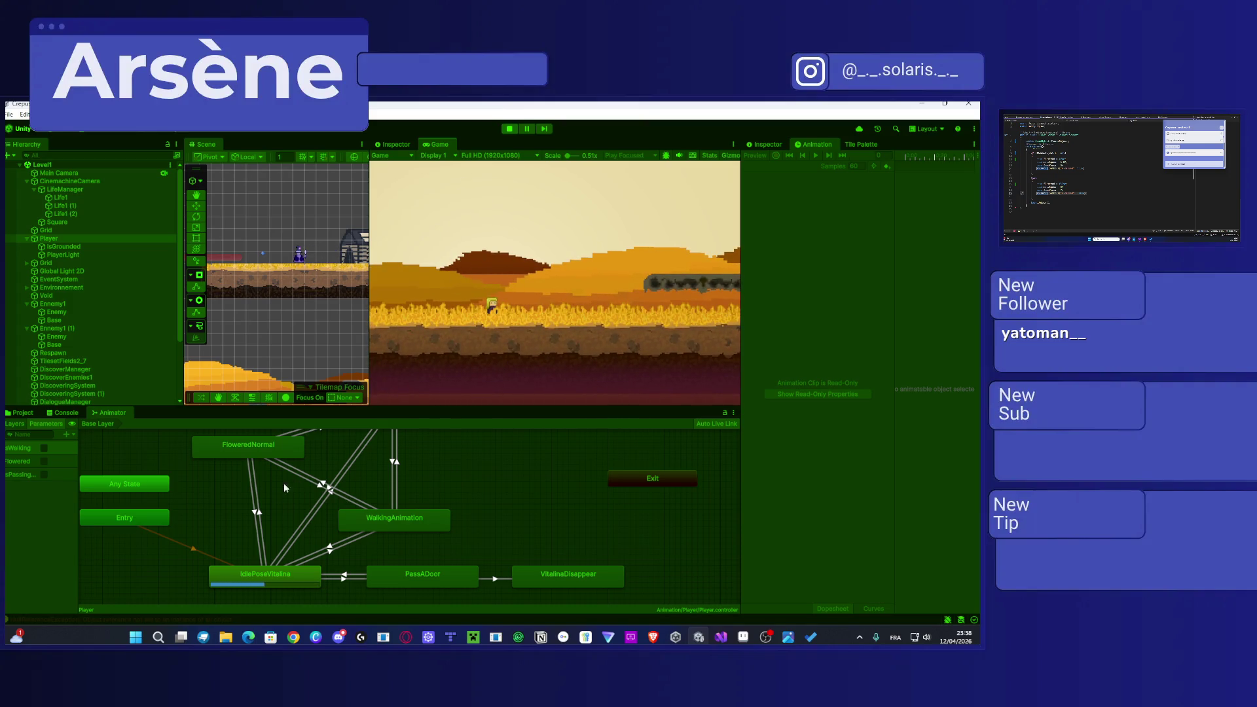
scroll(293, 470, "down", 5)
scroll(267, 478, "up", 6)
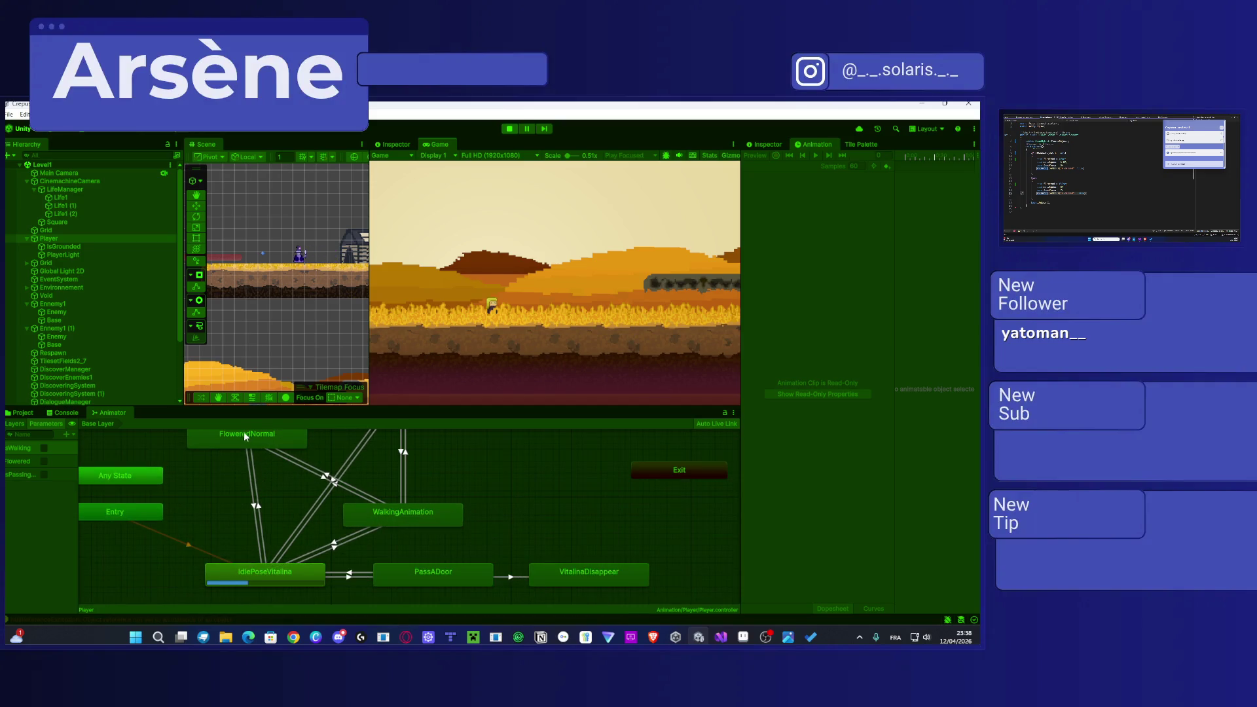
left_click(244, 435)
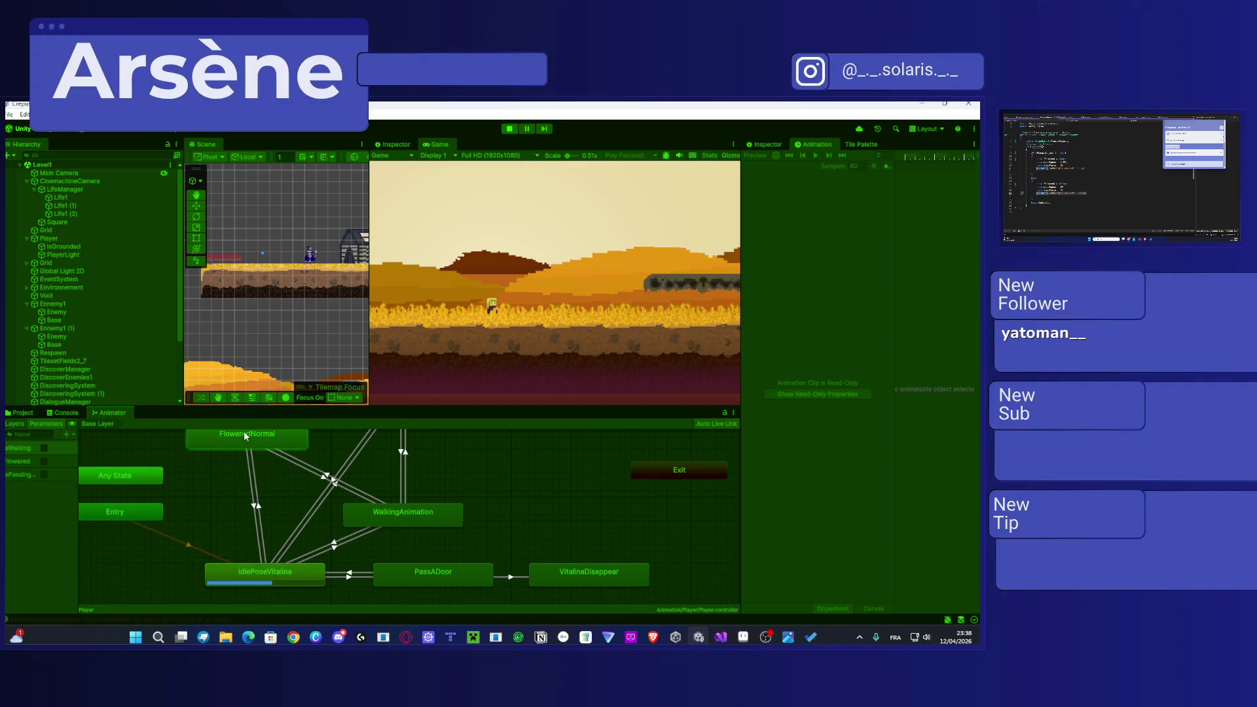
left_click(849, 144)
left_click(765, 144)
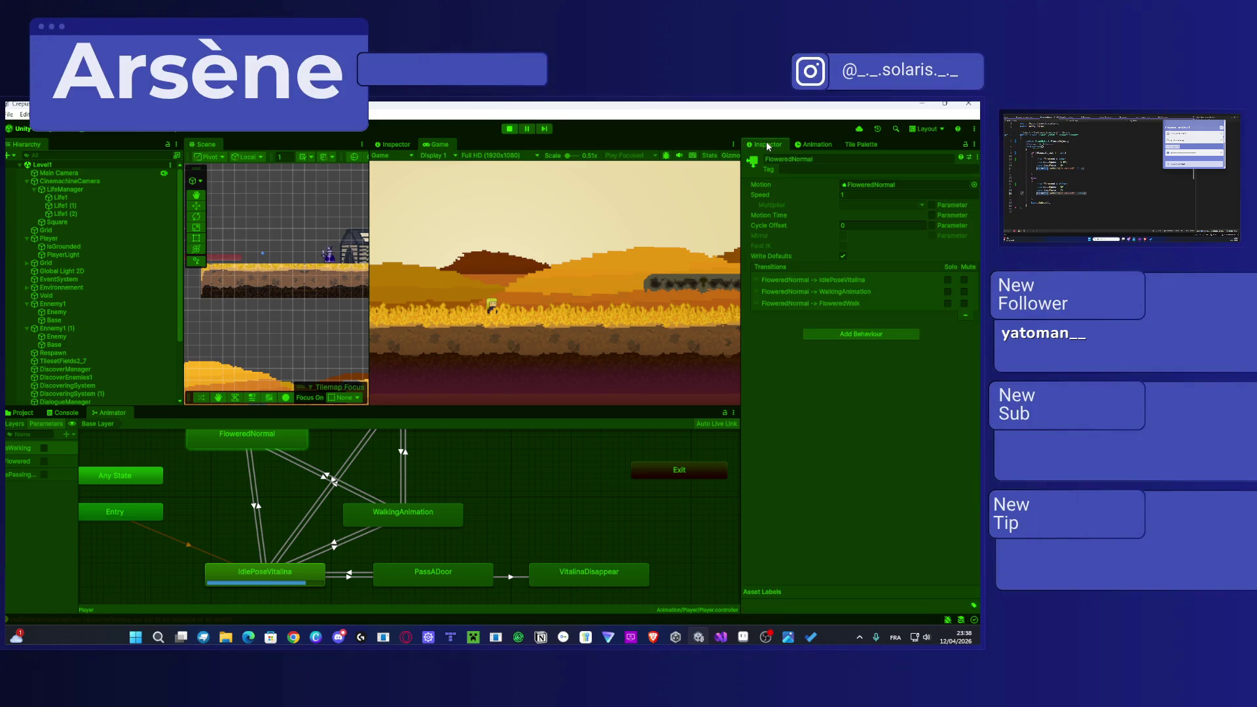
left_click(812, 143)
left_click(510, 129)
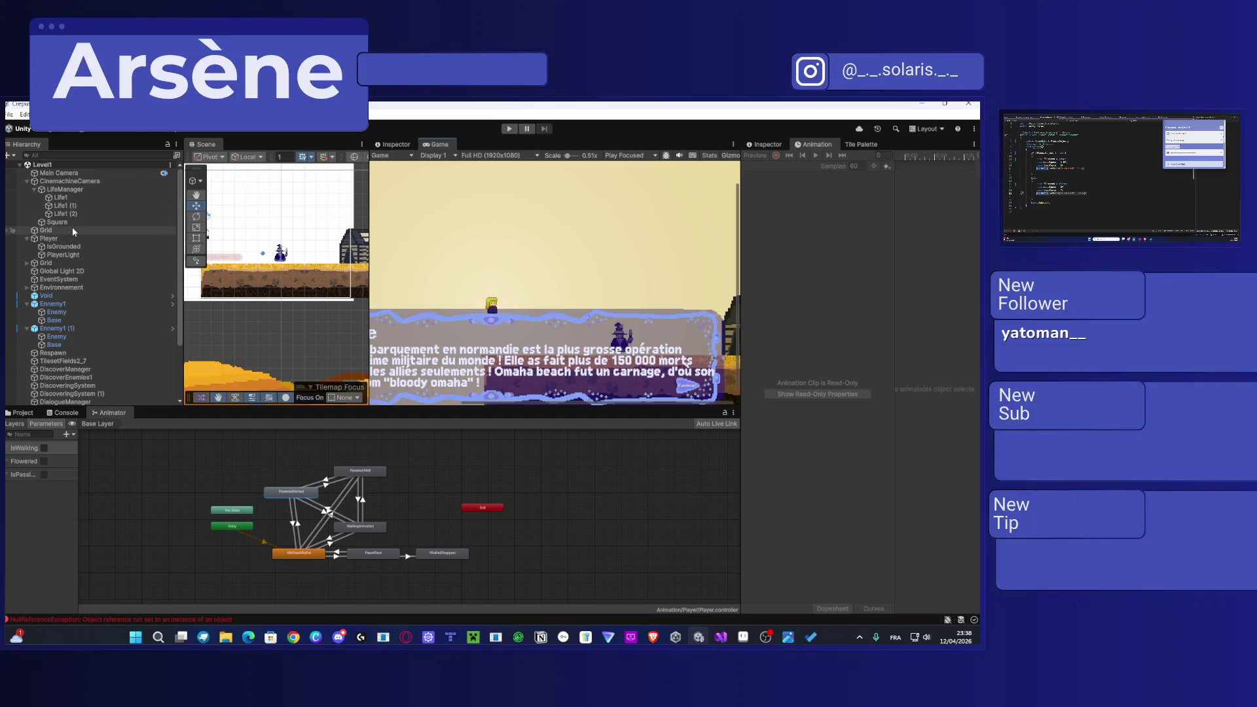
Step: Load the Player's FloweredNormal clip in the Animation window, preview it, then enter Play mode
left_click(60, 238)
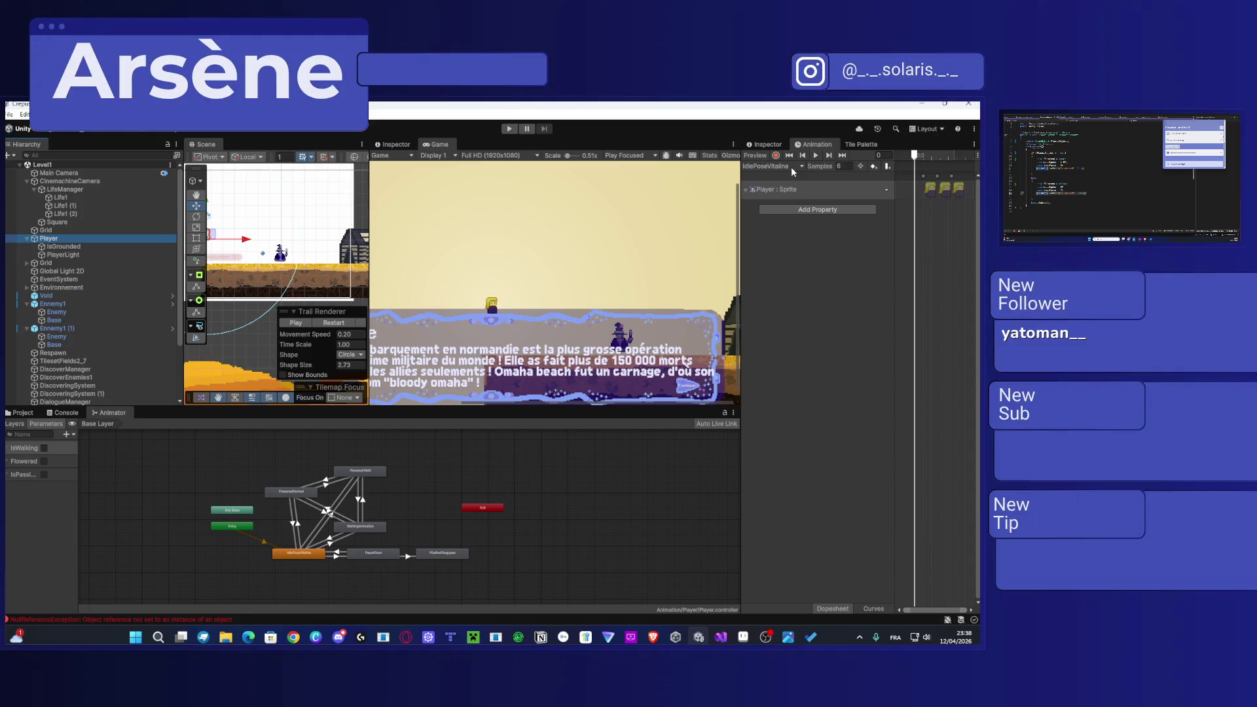
left_click(791, 169)
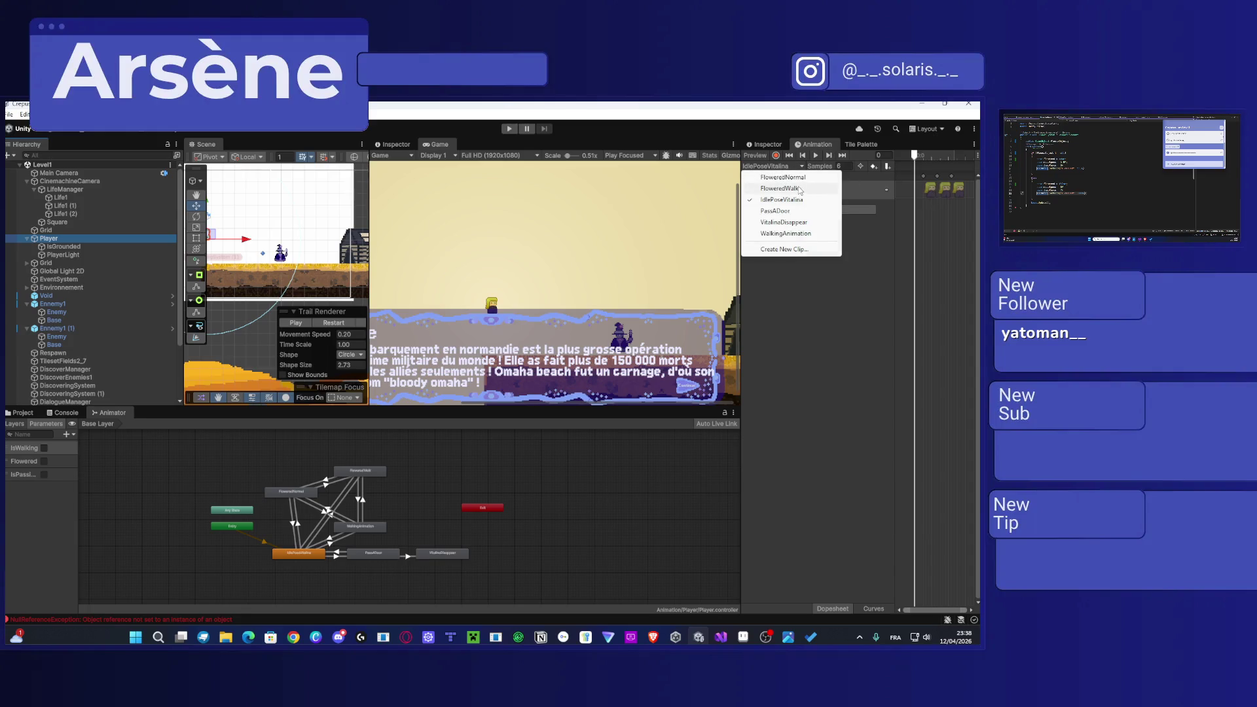
left_click(784, 177)
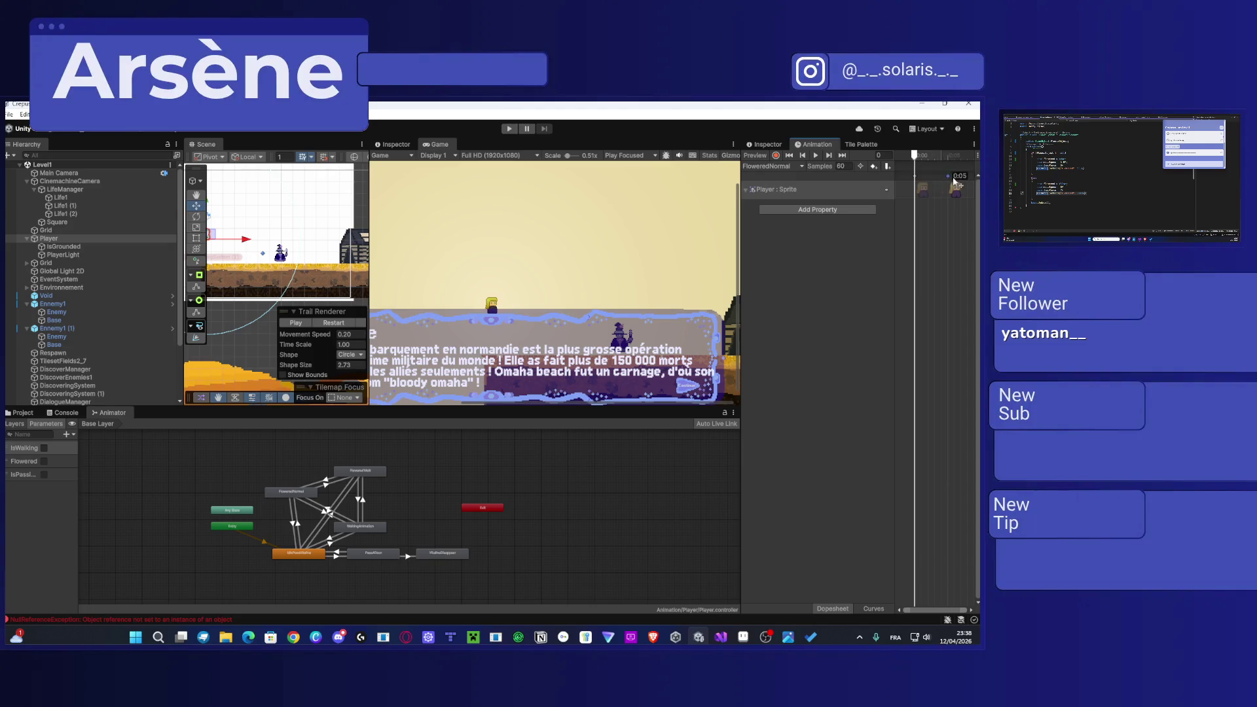
left_click(816, 155)
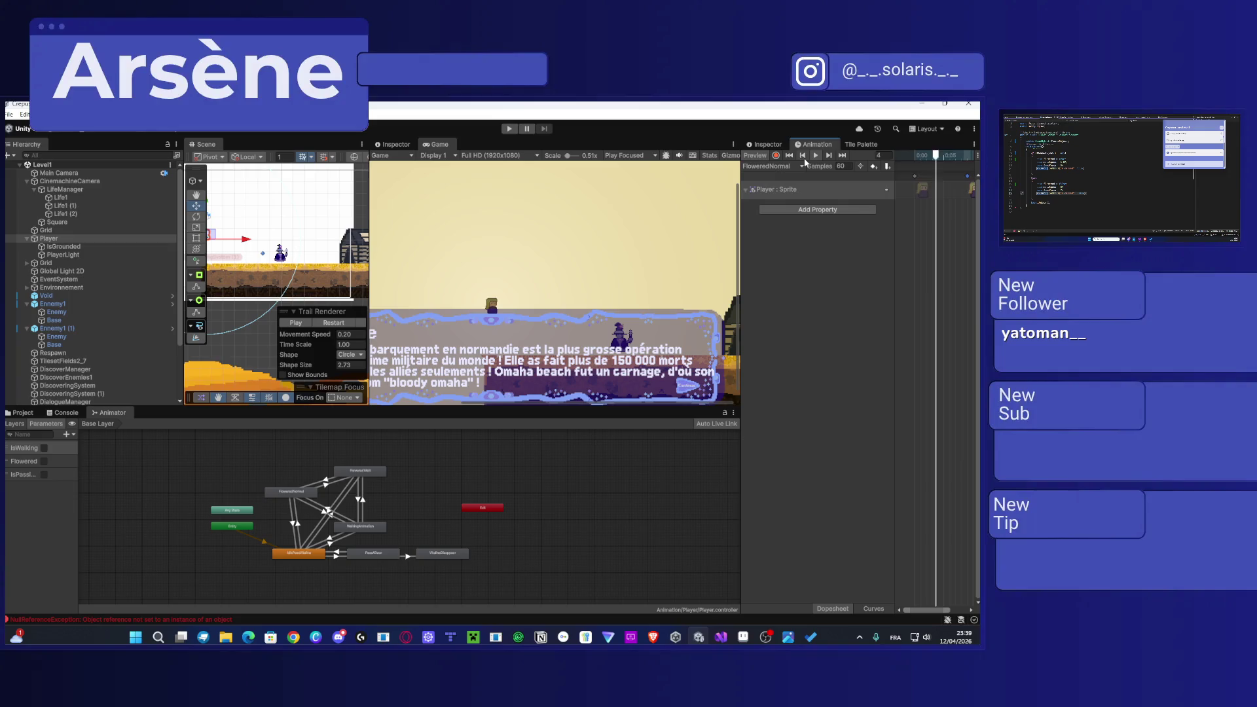
left_click(815, 155)
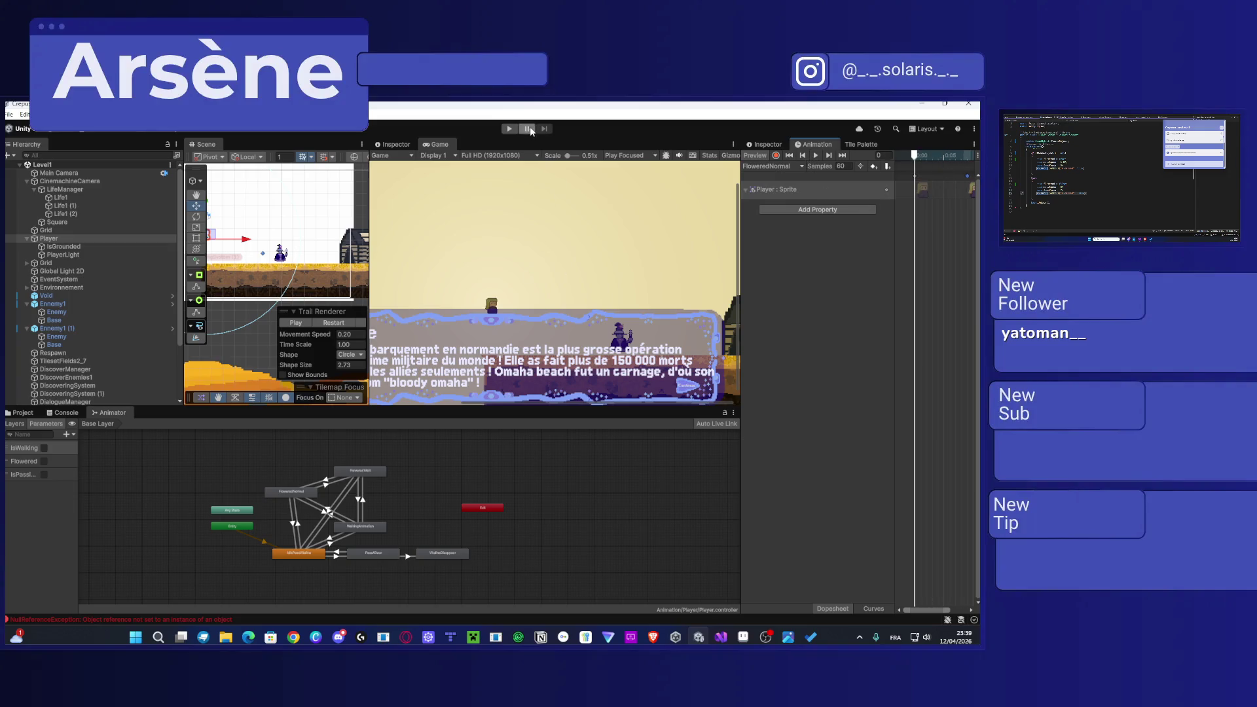
left_click(509, 129)
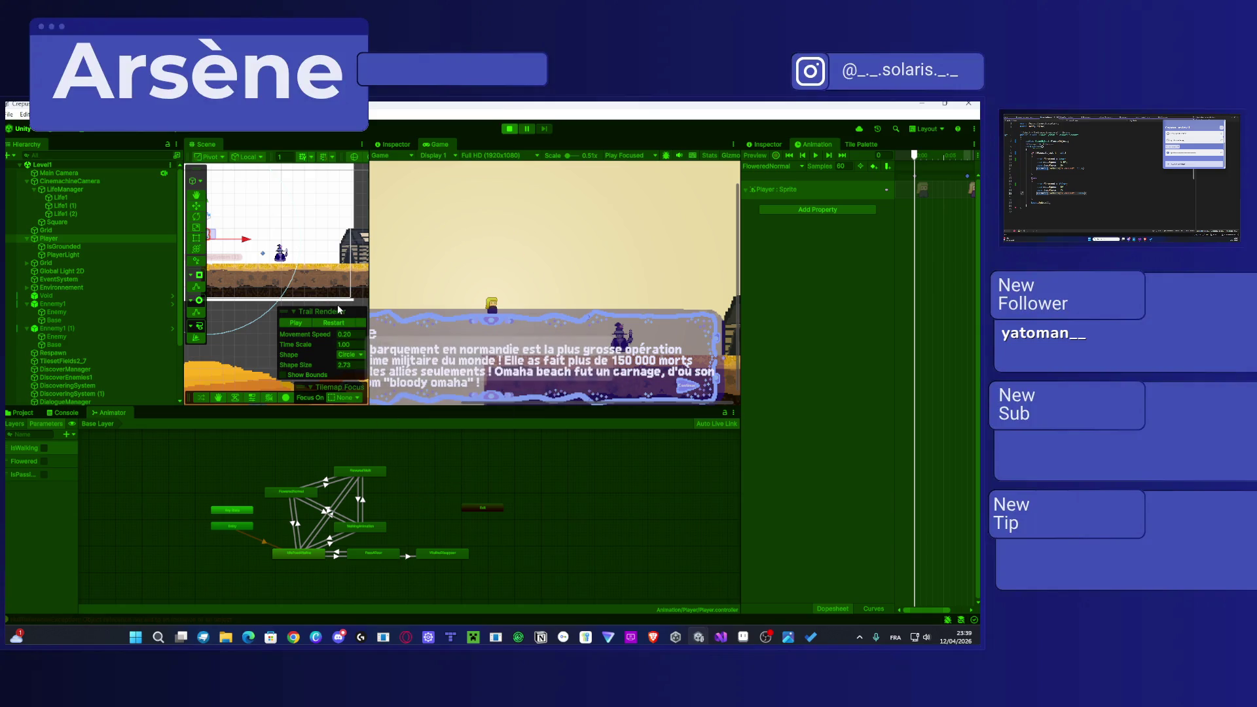
Step: Turn off Has Exit Time on the IdlePoseVitalina to FloweredNormal transition and exit Play mode
left_click(491, 300)
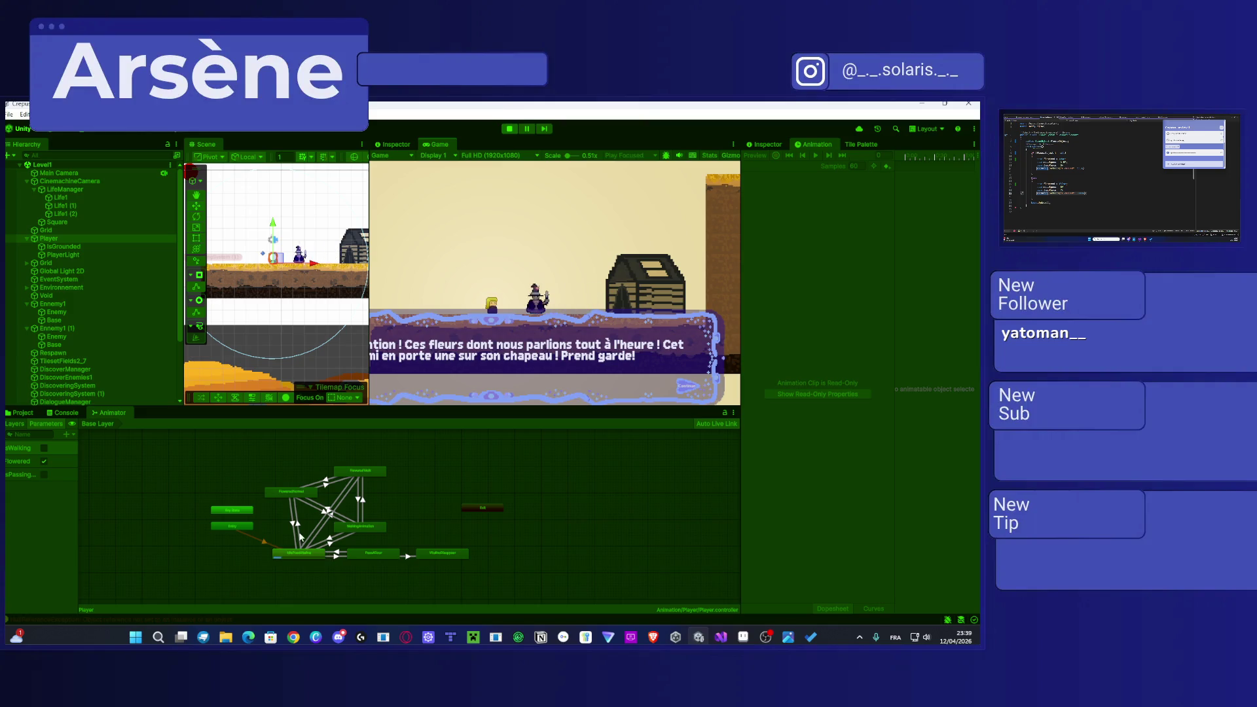
left_click(296, 524)
left_click(764, 144)
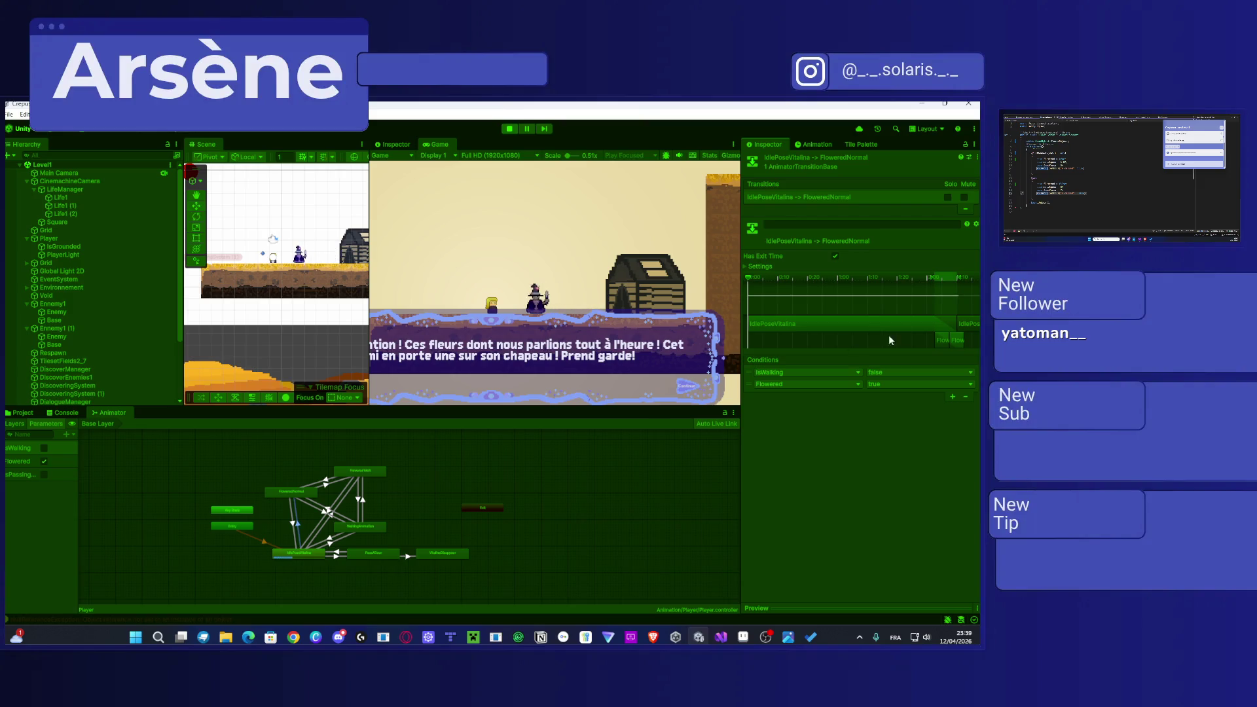
left_click(835, 255)
left_click(503, 129)
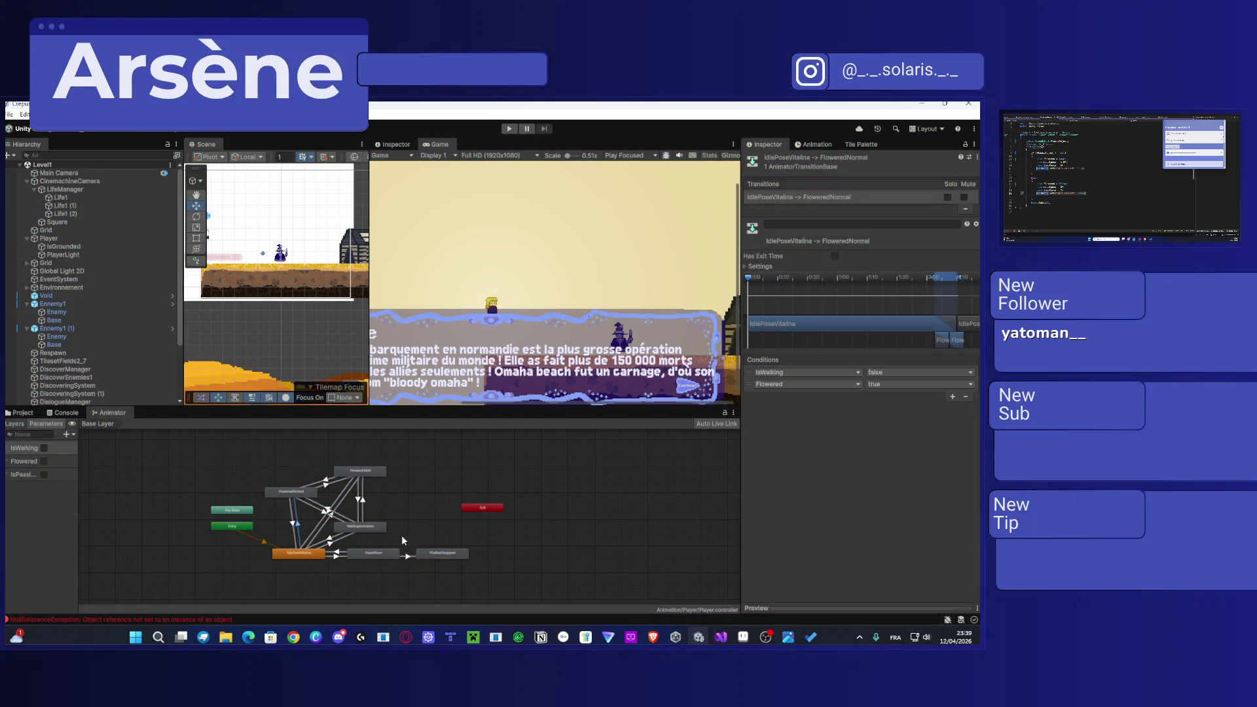
Step: Turn off Has Exit Time on the WalkingAnimation to IdlePoseVitalina transition
scroll(332, 546, "up", 4)
left_click(326, 536)
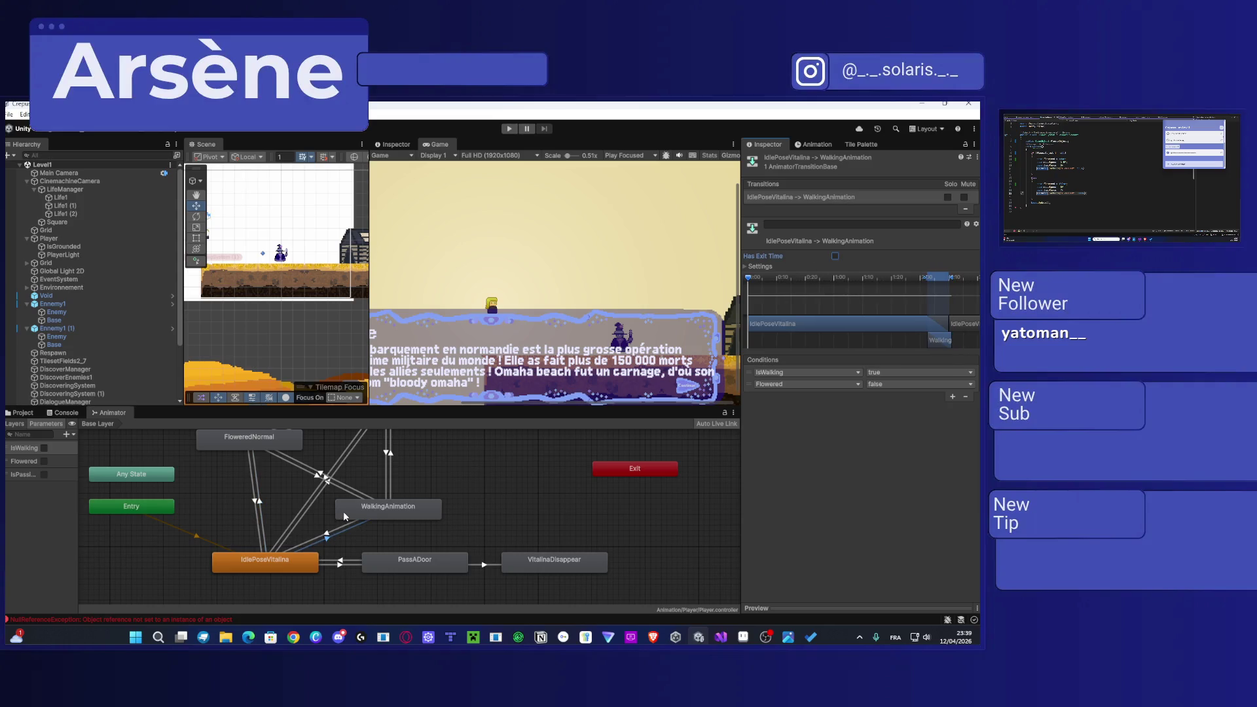
scroll(345, 533, "down", 2)
left_click(330, 529)
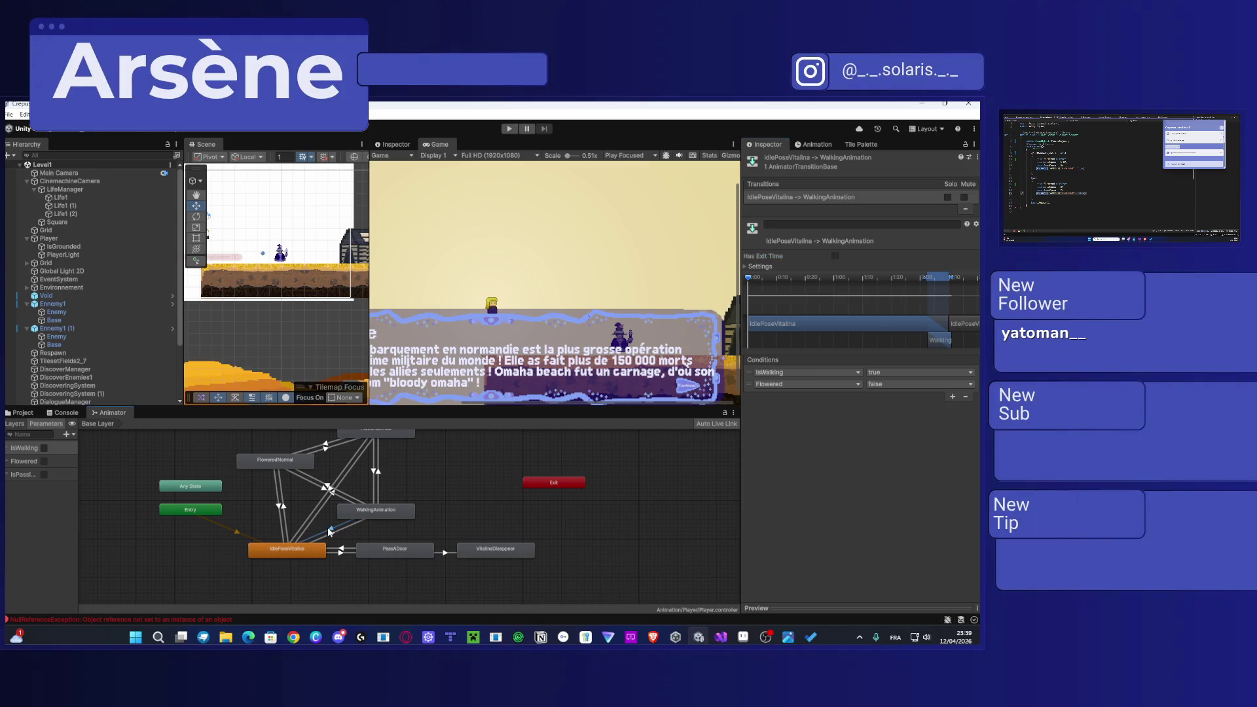
left_click(835, 256)
Step: Review the conditions on the FloweredNormal, WalkingAnimation and FloweredWalk transitions
left_click(279, 505)
left_click(328, 488)
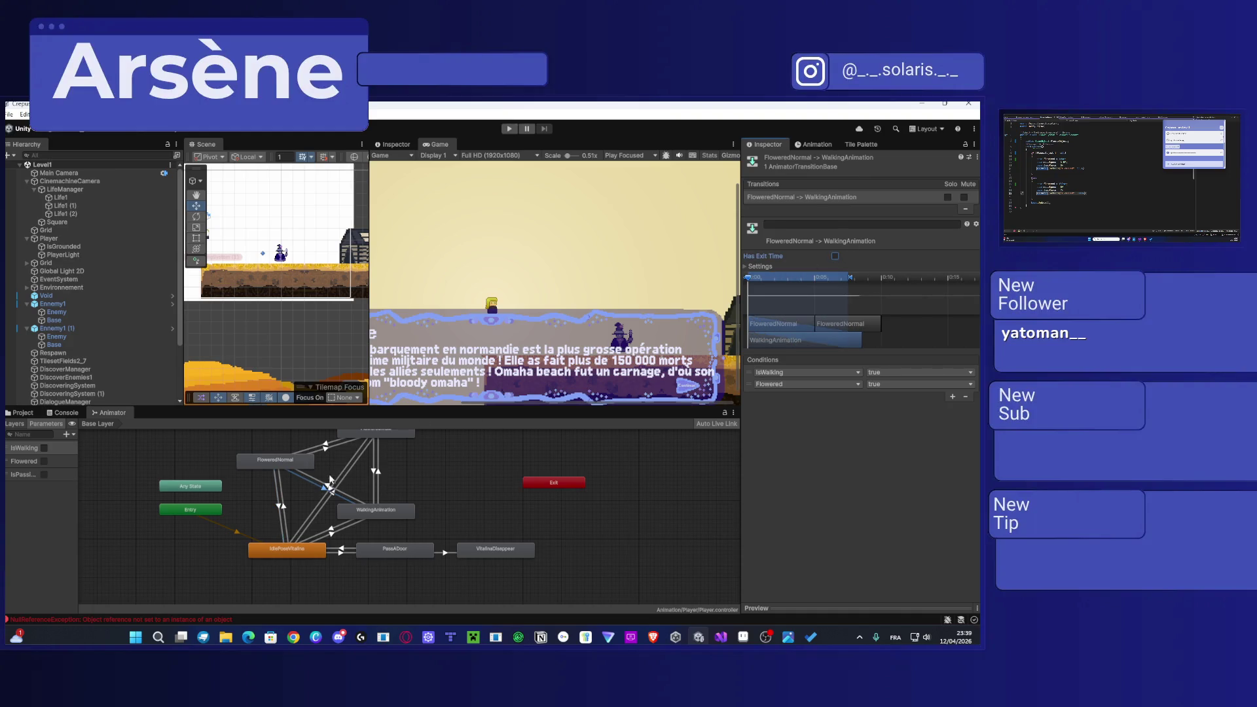
left_click(331, 490)
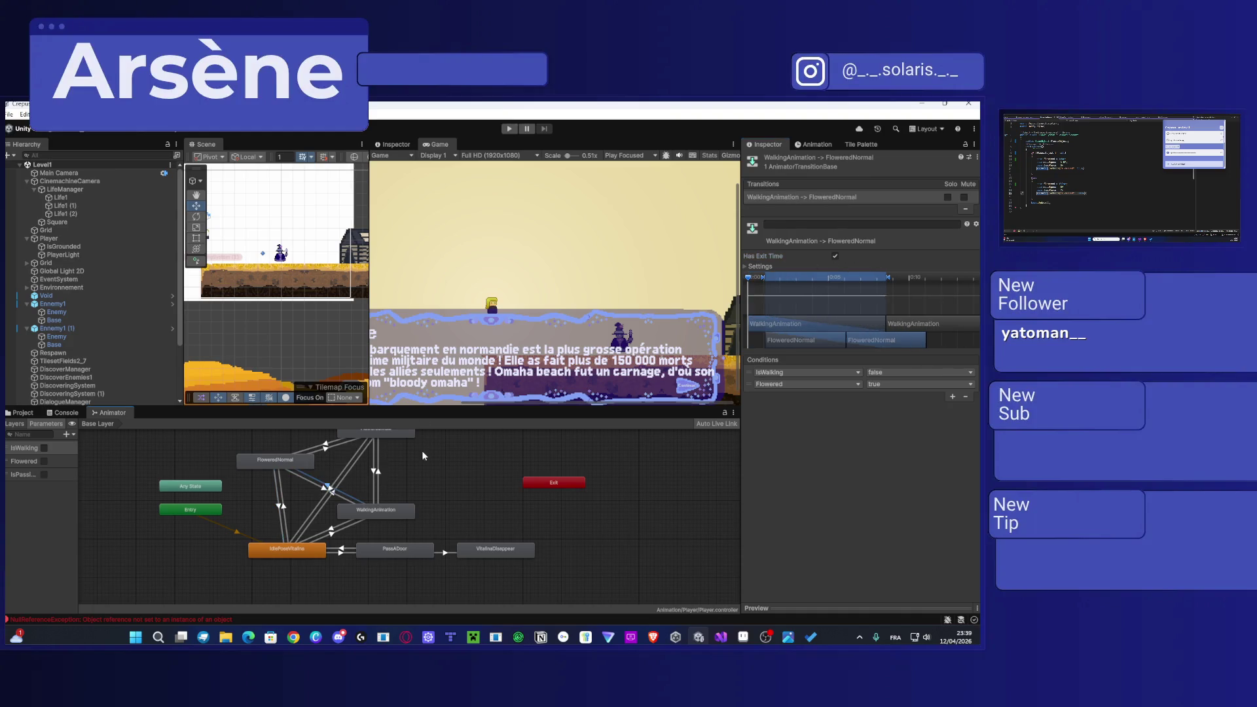
left_click(331, 454)
left_click(325, 448)
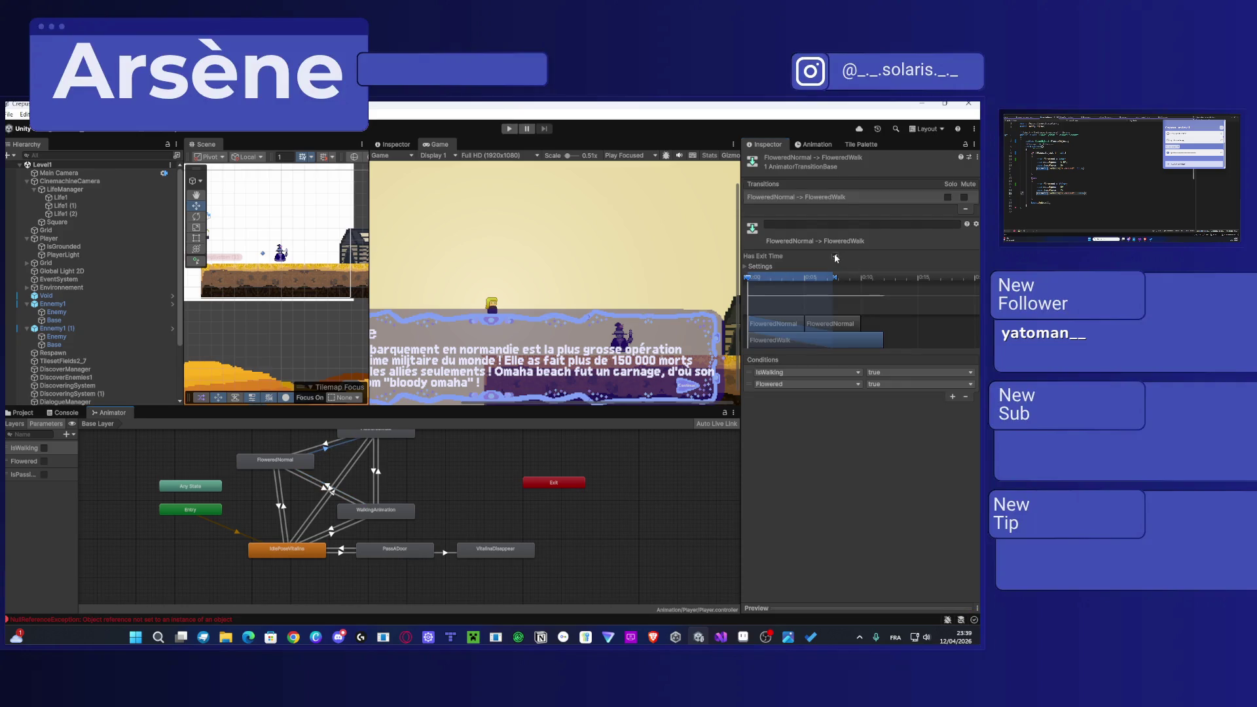
left_click(325, 448)
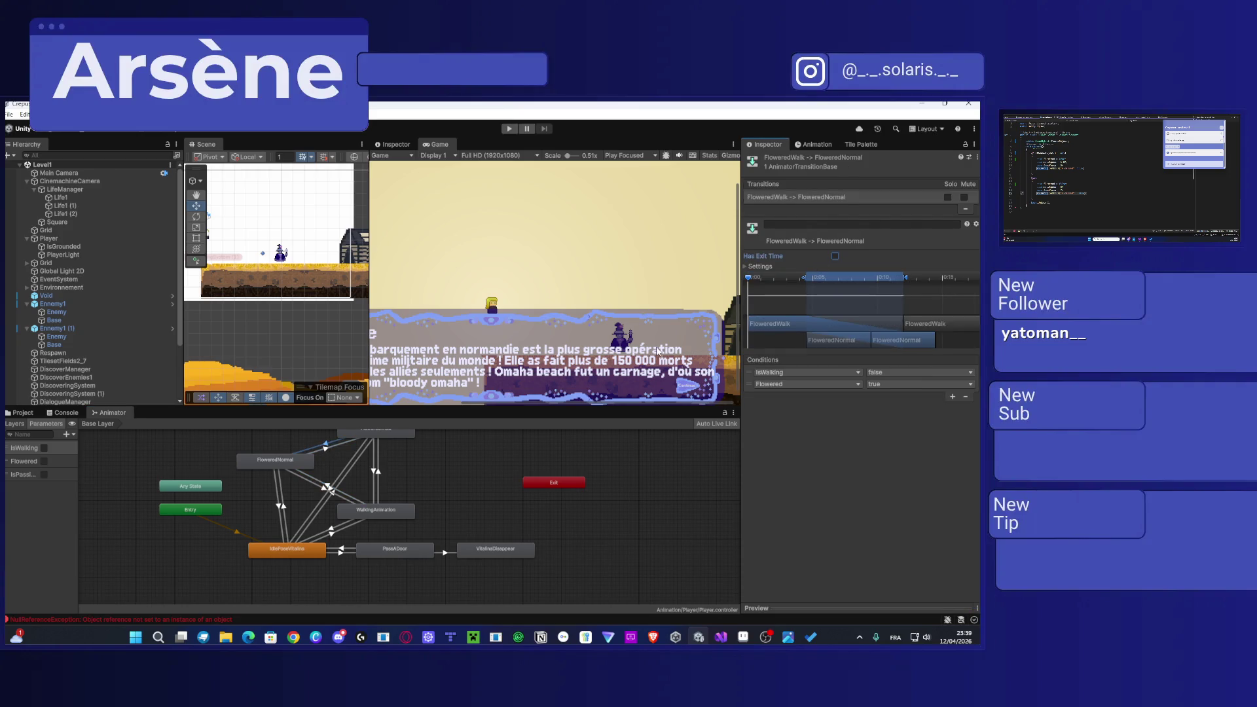
left_click_drag(376, 484, 359, 498)
left_click(359, 498)
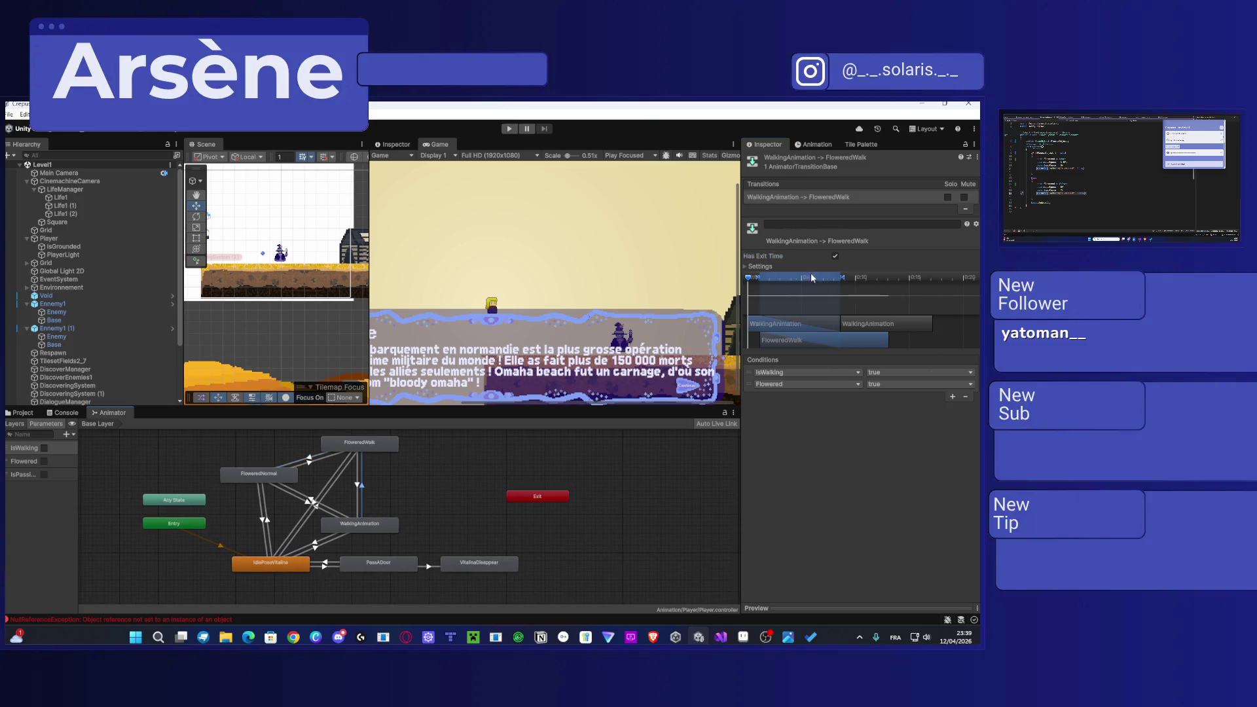
left_click(356, 485)
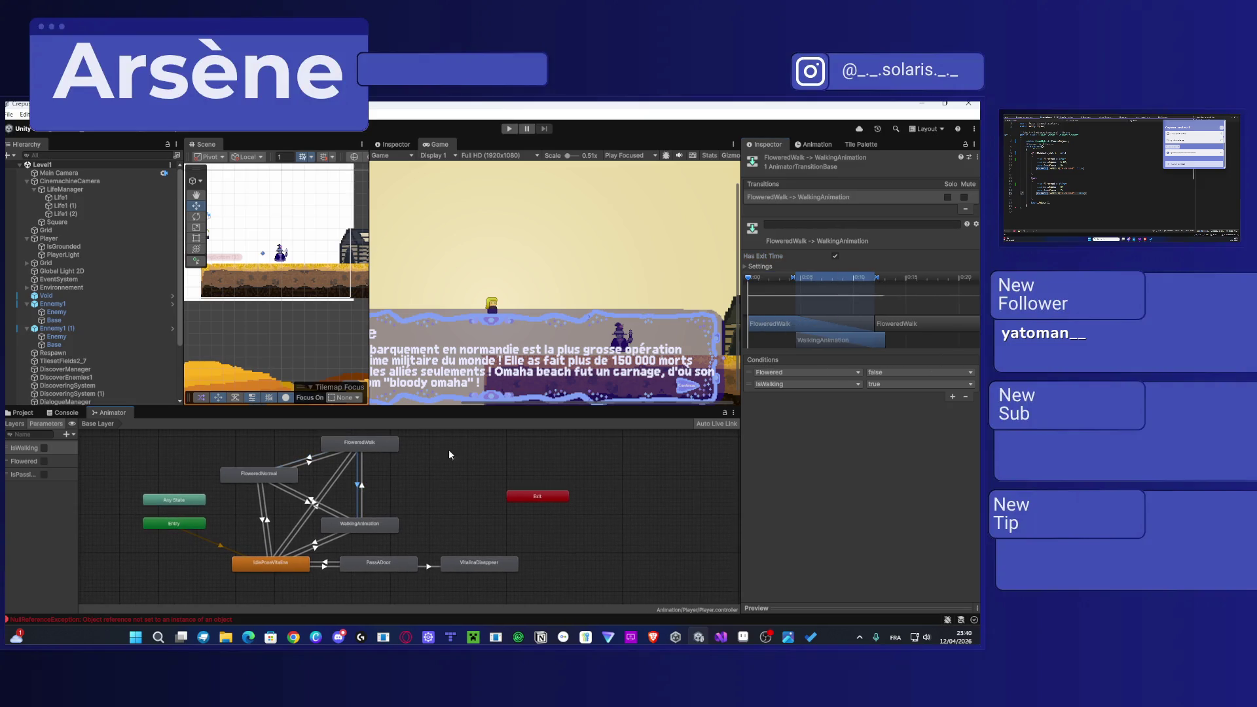
left_click(331, 491)
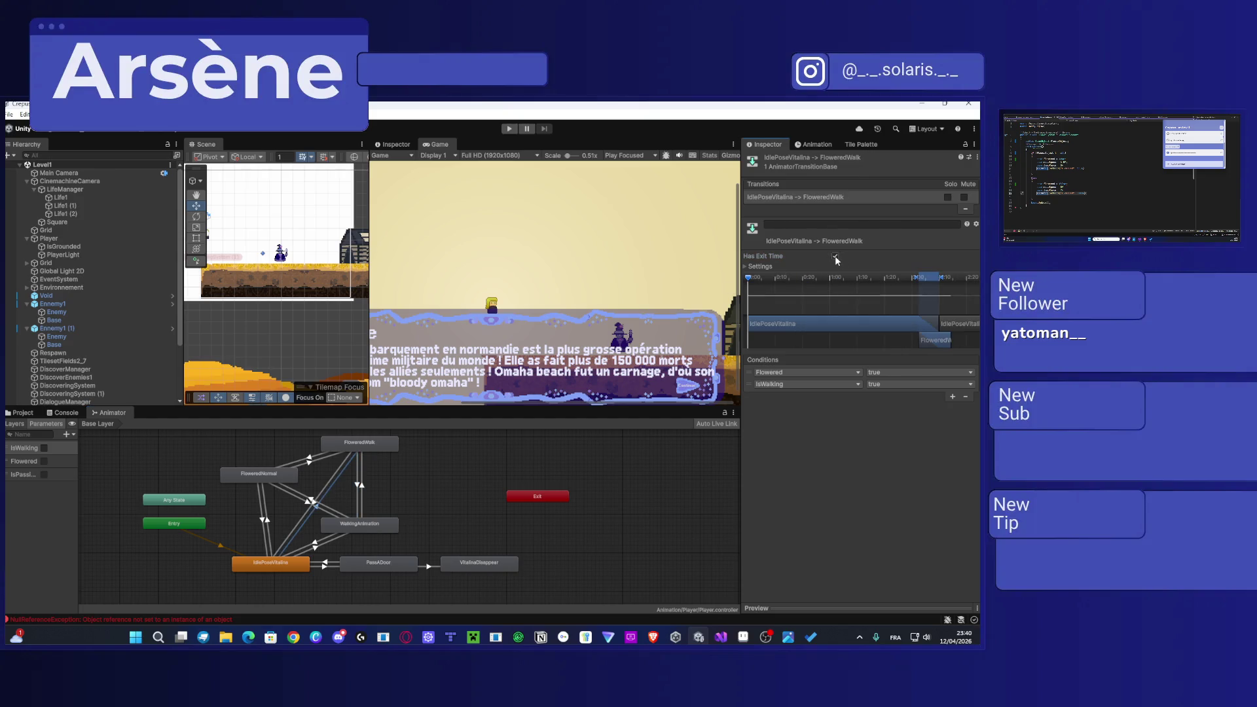
Step: Turn off Has Exit Time on FloweredWalk to IdlePoseVitalina, then run the game
left_click(321, 501)
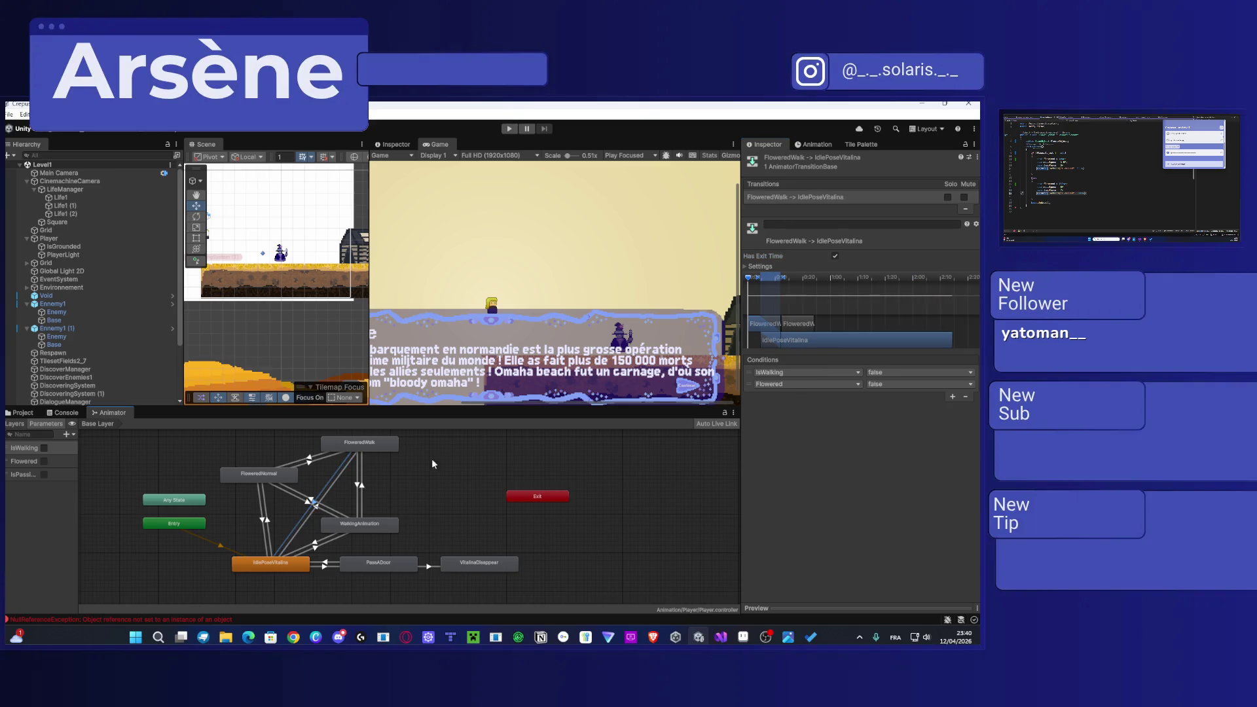
left_click(833, 257)
left_click(508, 128)
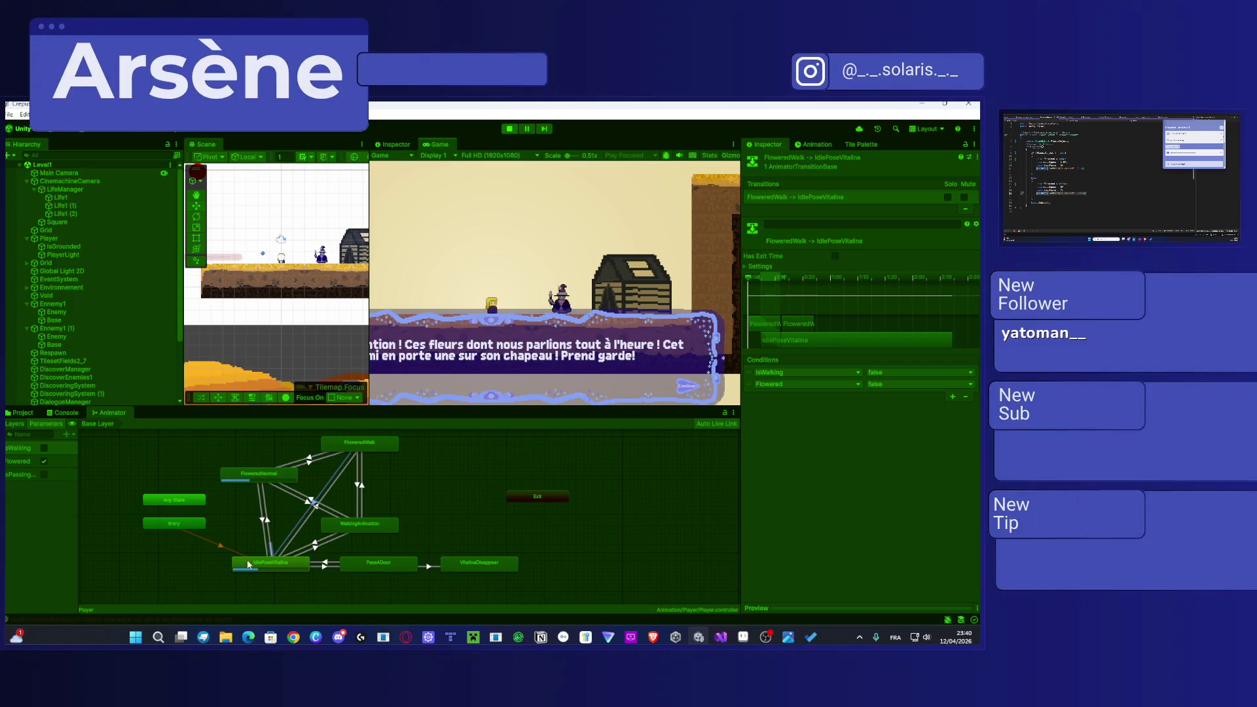
Step: Make the FloweredNormal to IdlePoseVitalina transition's second condition check Flowered, and stop the game
left_click(263, 517)
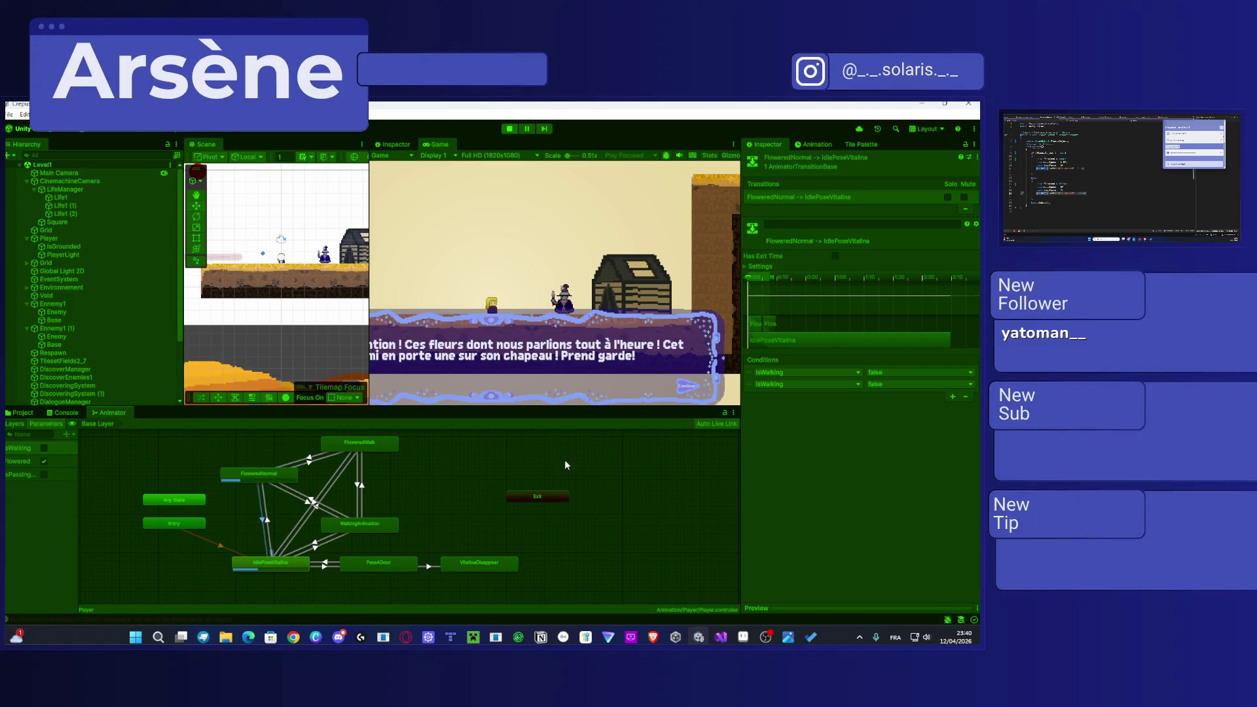
left_click(841, 384)
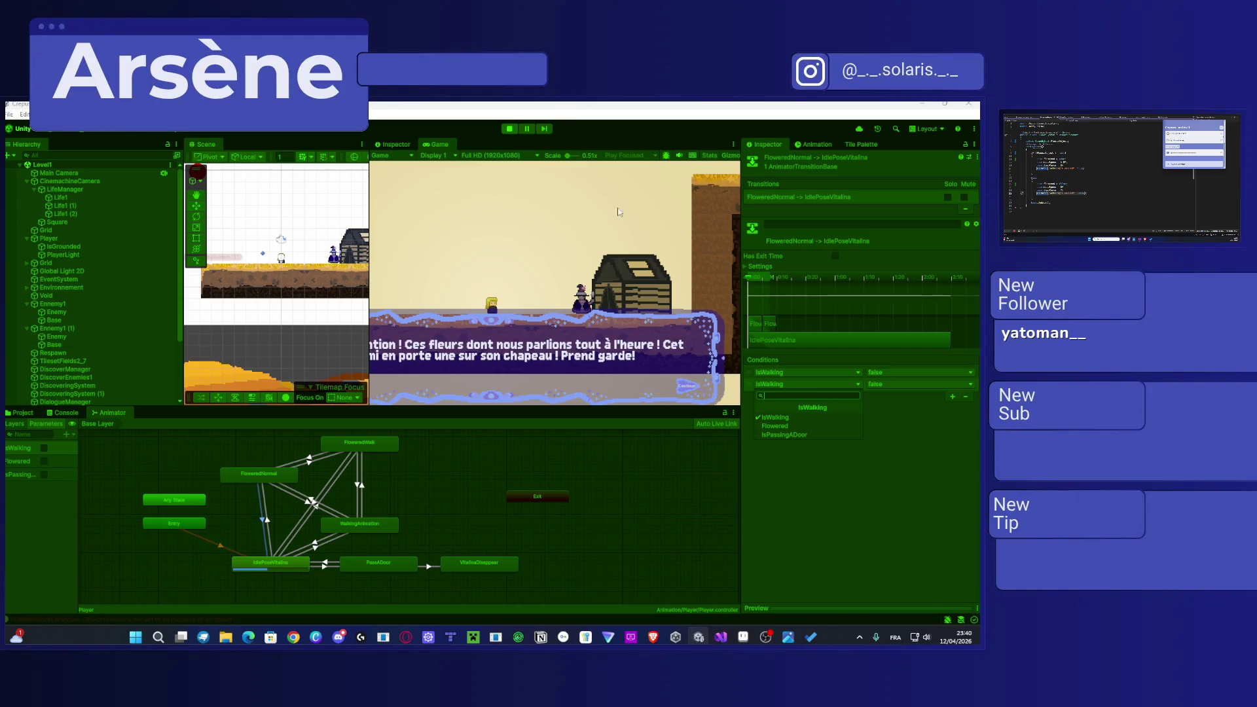
left_click(779, 426)
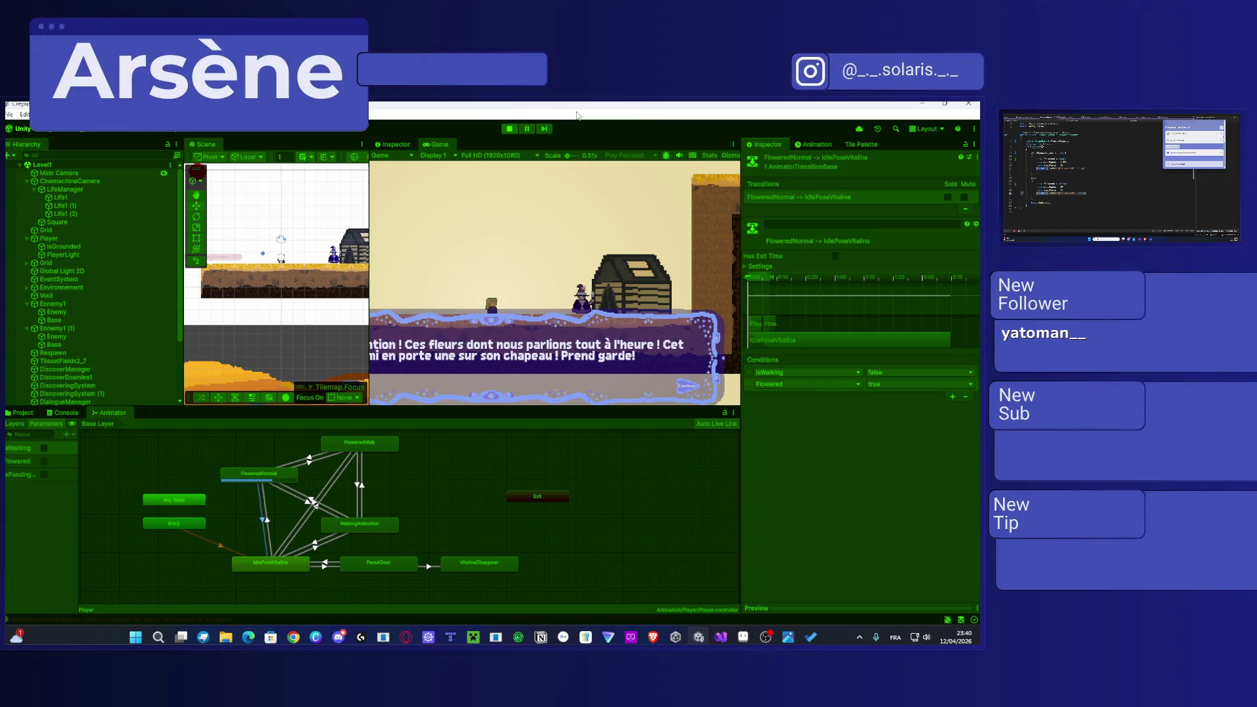
left_click(509, 128)
Step: Set that Flowered condition to false and run the game again
left_click(805, 385)
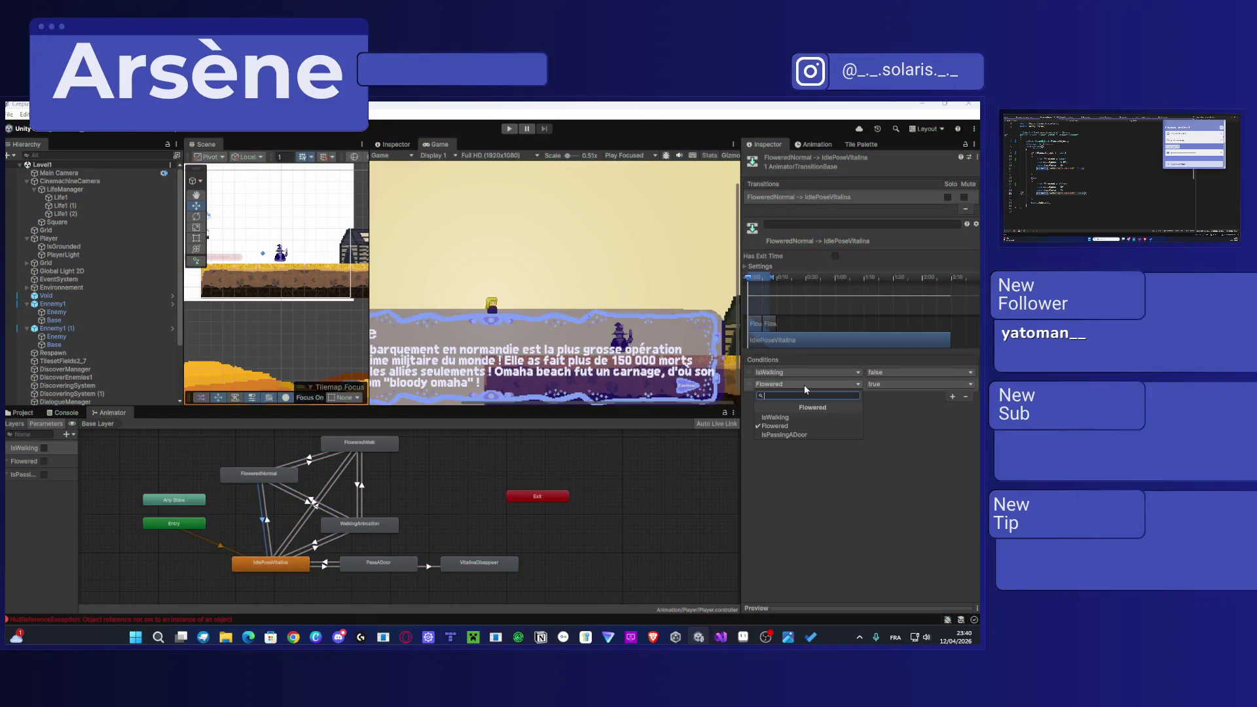
left_click(785, 425)
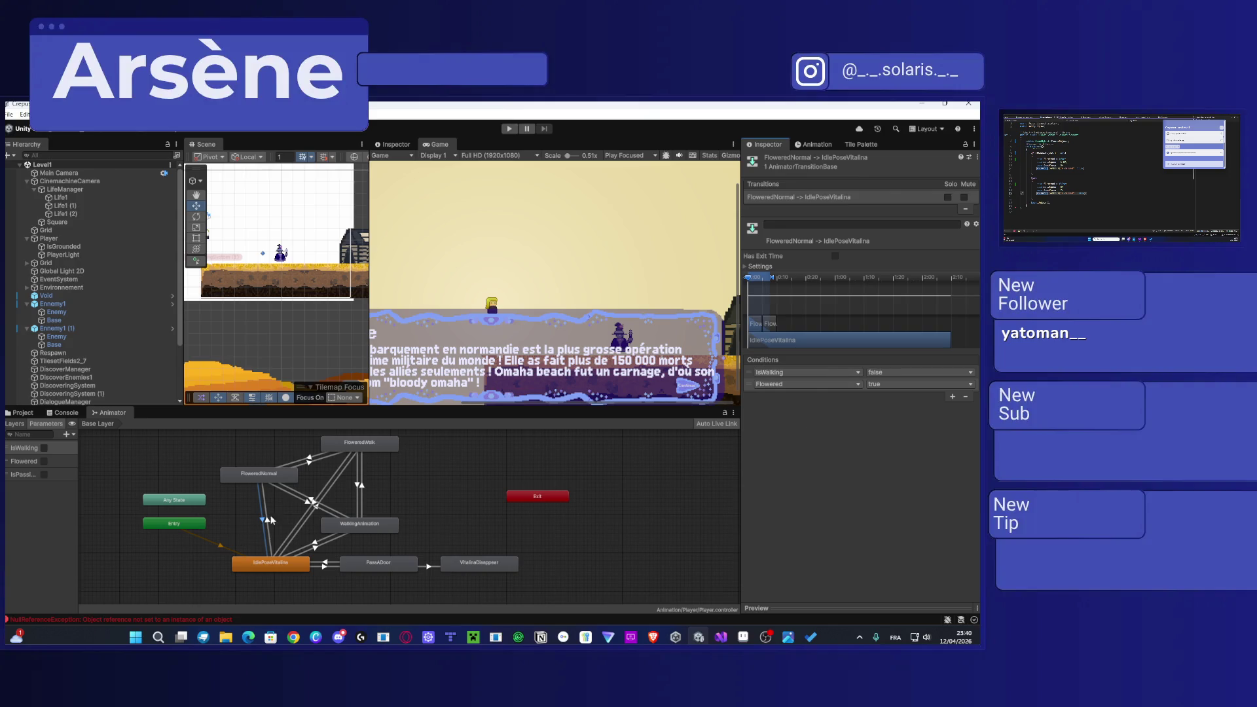
left_click(887, 384)
left_click(893, 395)
left_click(509, 129)
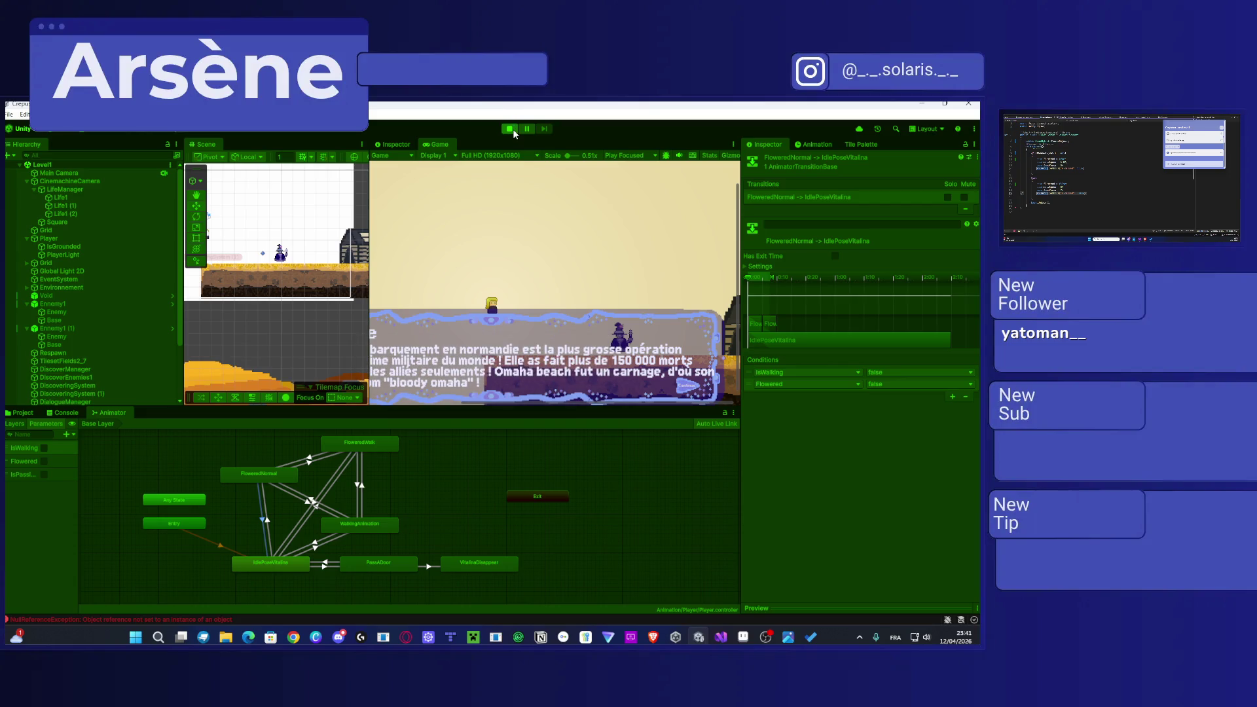
Step: Advance the dialogue and walk the flowered player right through the level
key("Return")
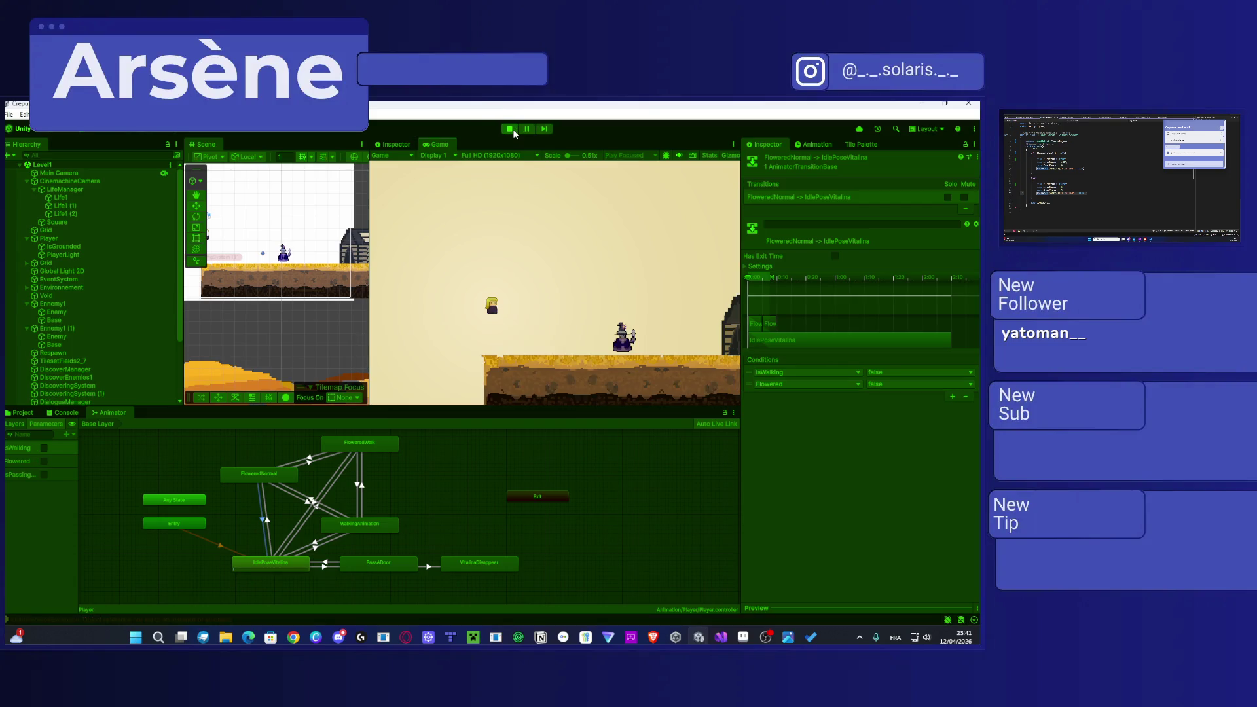
key("d")
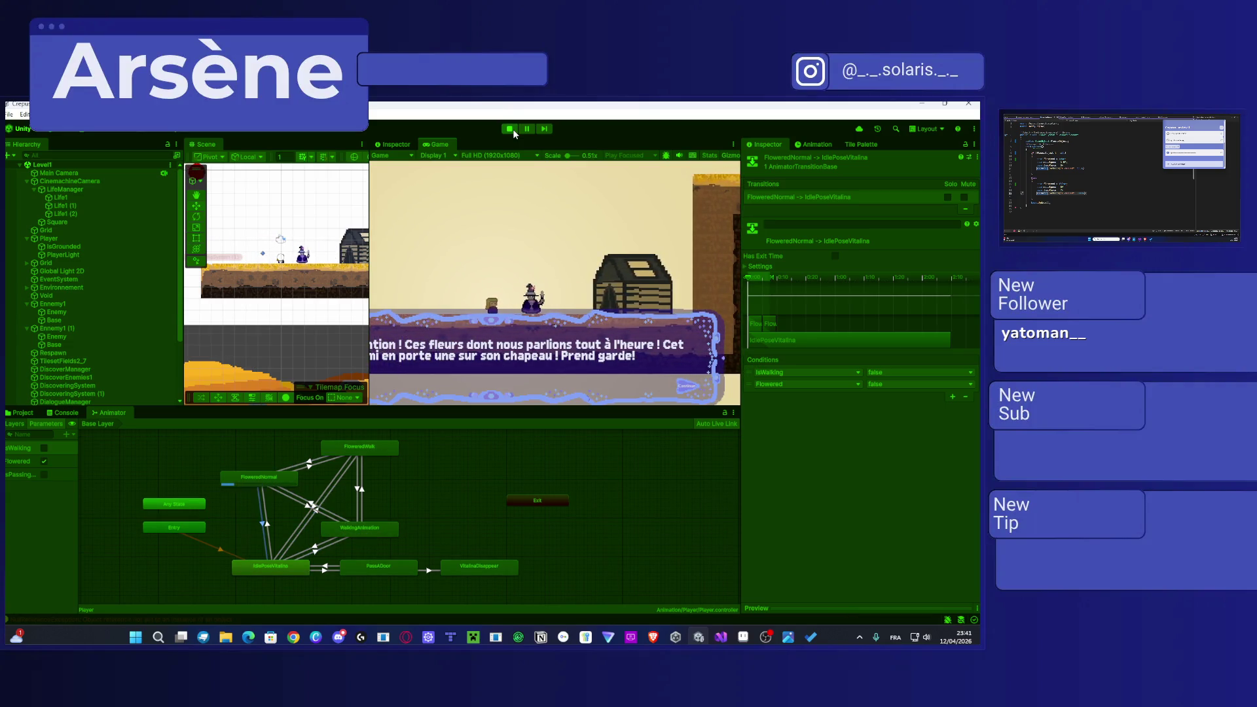
key("d")
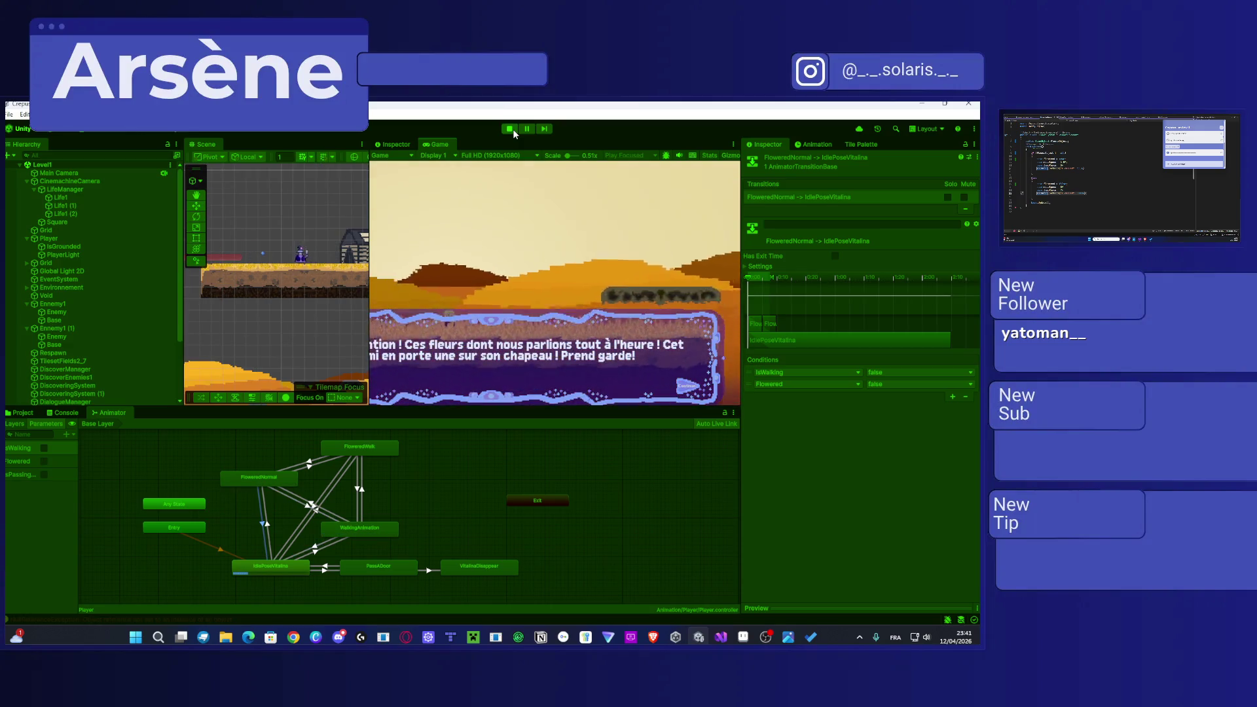
Step: Stop the game and bring up the Crepusculum Level1 to-do list
left_click(510, 129)
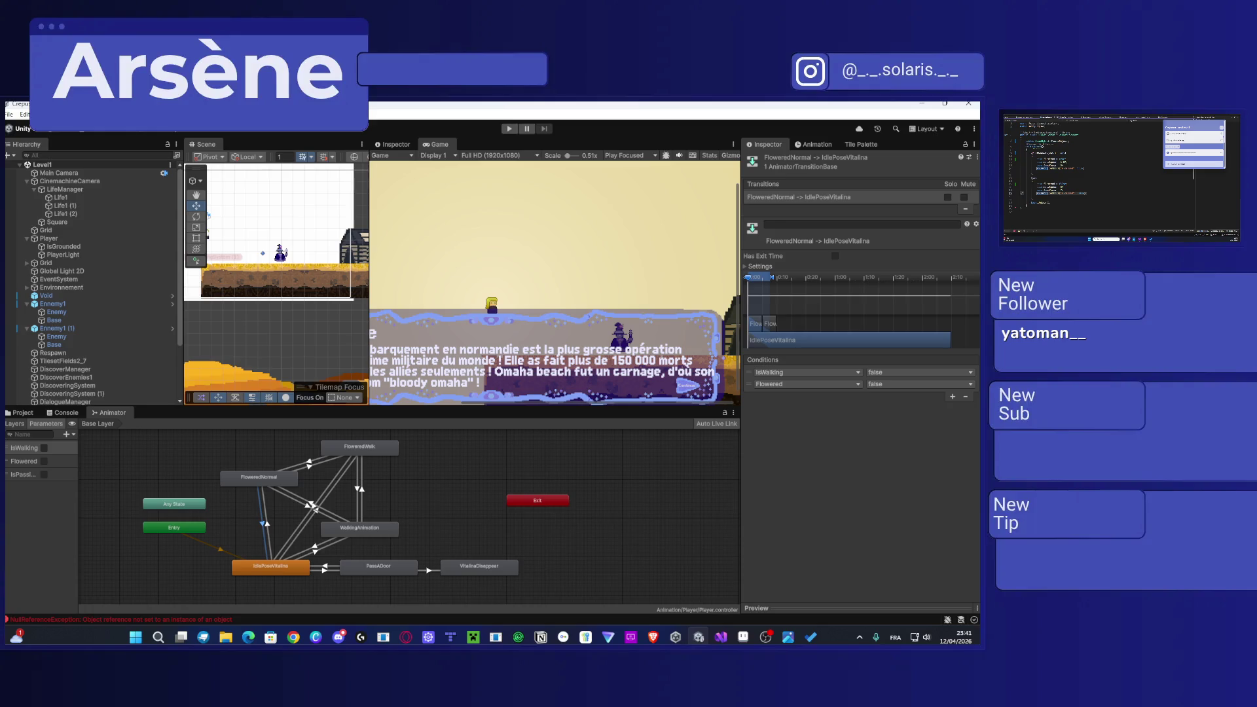
key("alt+Tab")
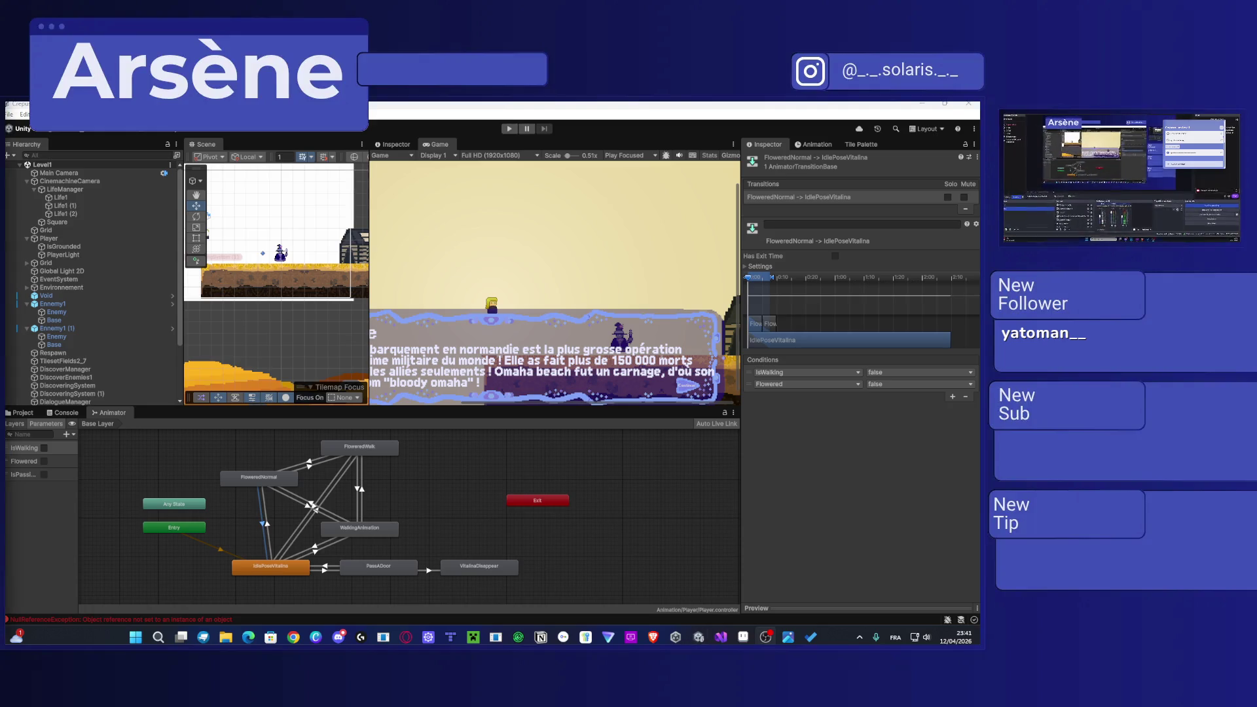
left_click(810, 637)
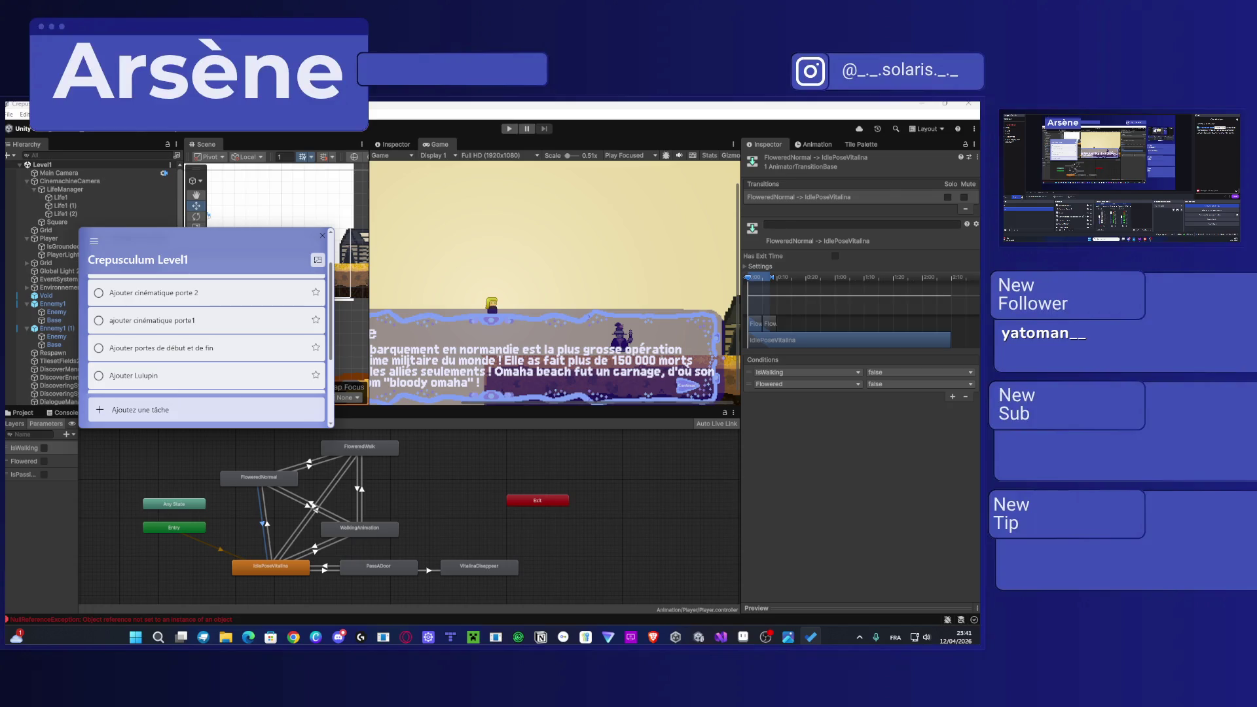
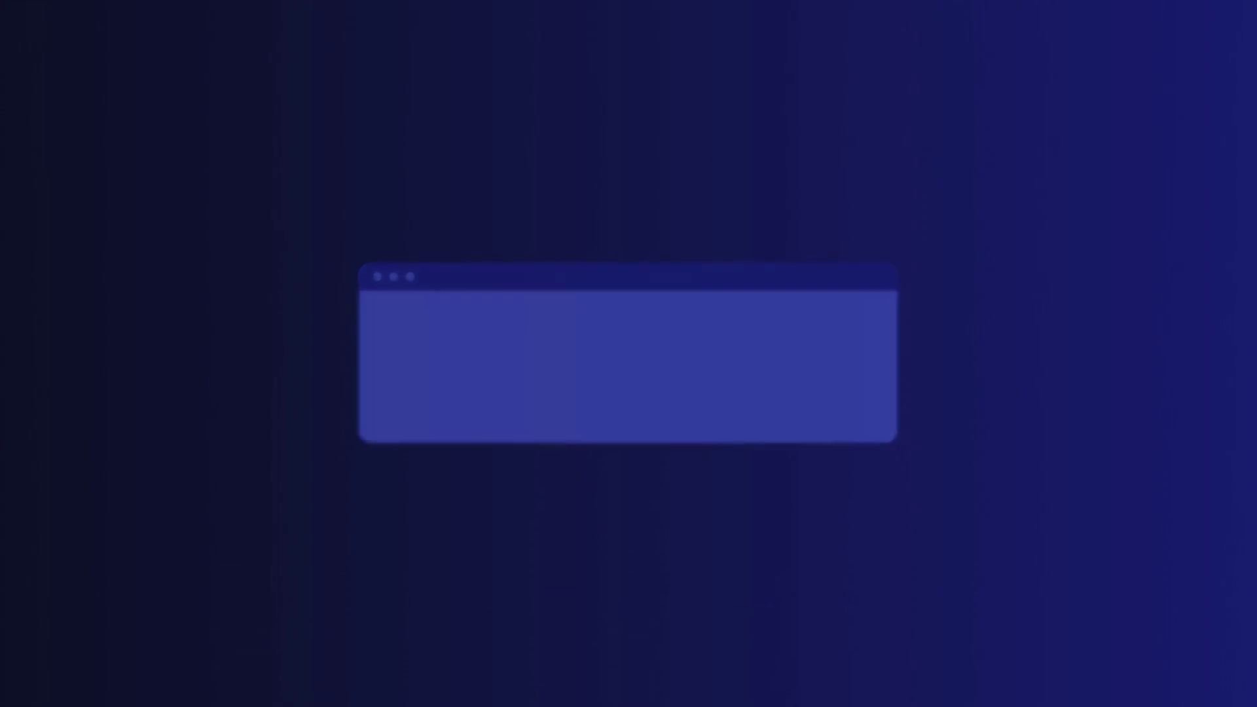
Step: Switch the stream overlay from the gradient intro to the main Unity desktop capture scene
scroll(254, 341, "up", 5)
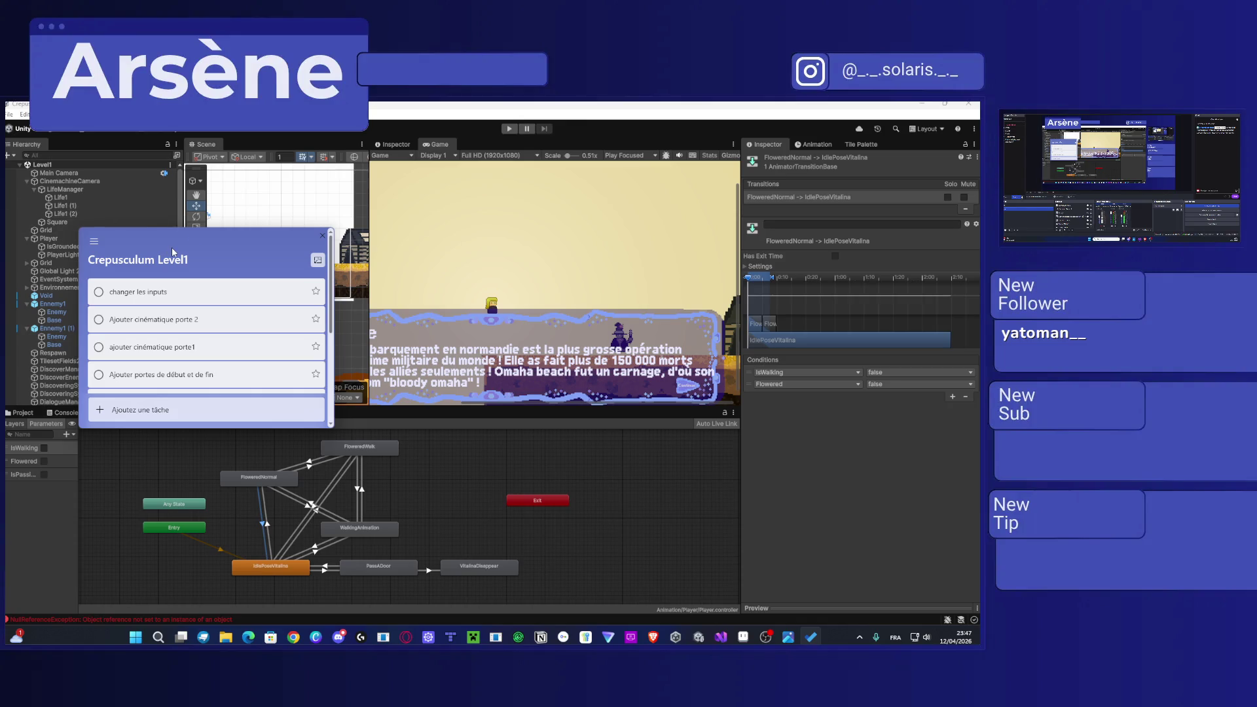
Step: Move the task list to the other monitor, show the Project's Character folder, then return to the task list
left_click_drag(146, 239, 978, 240)
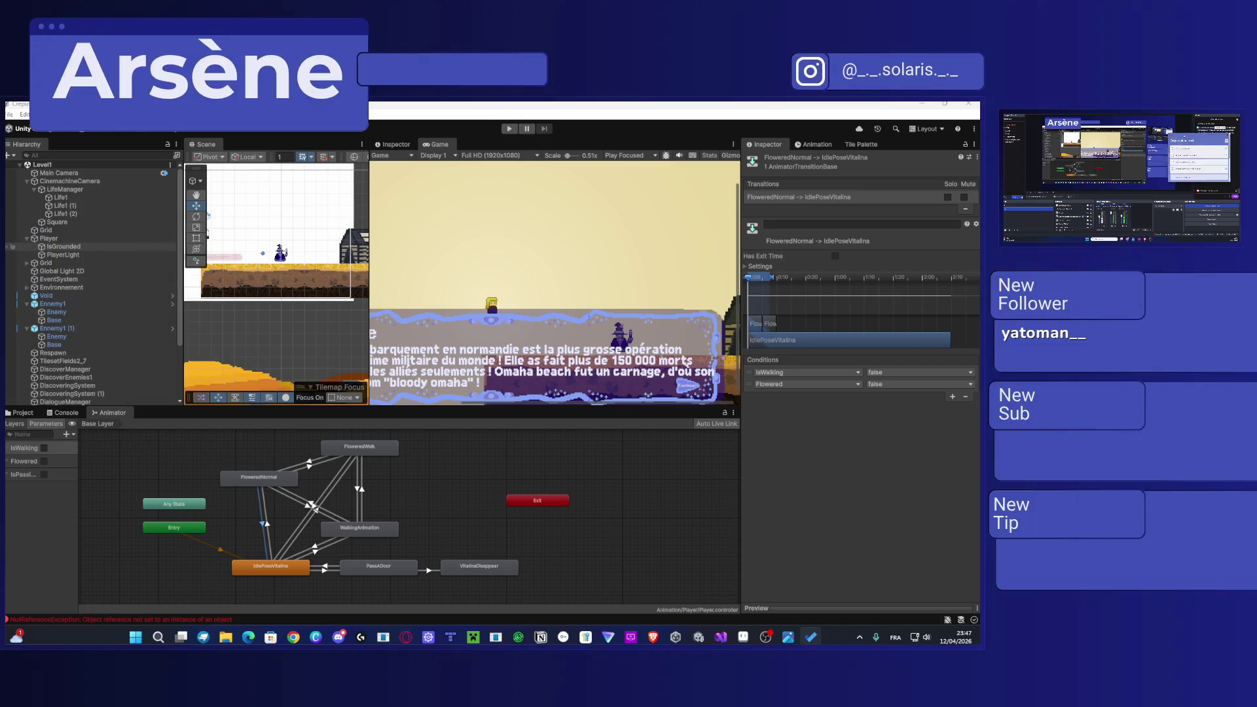
left_click(23, 413)
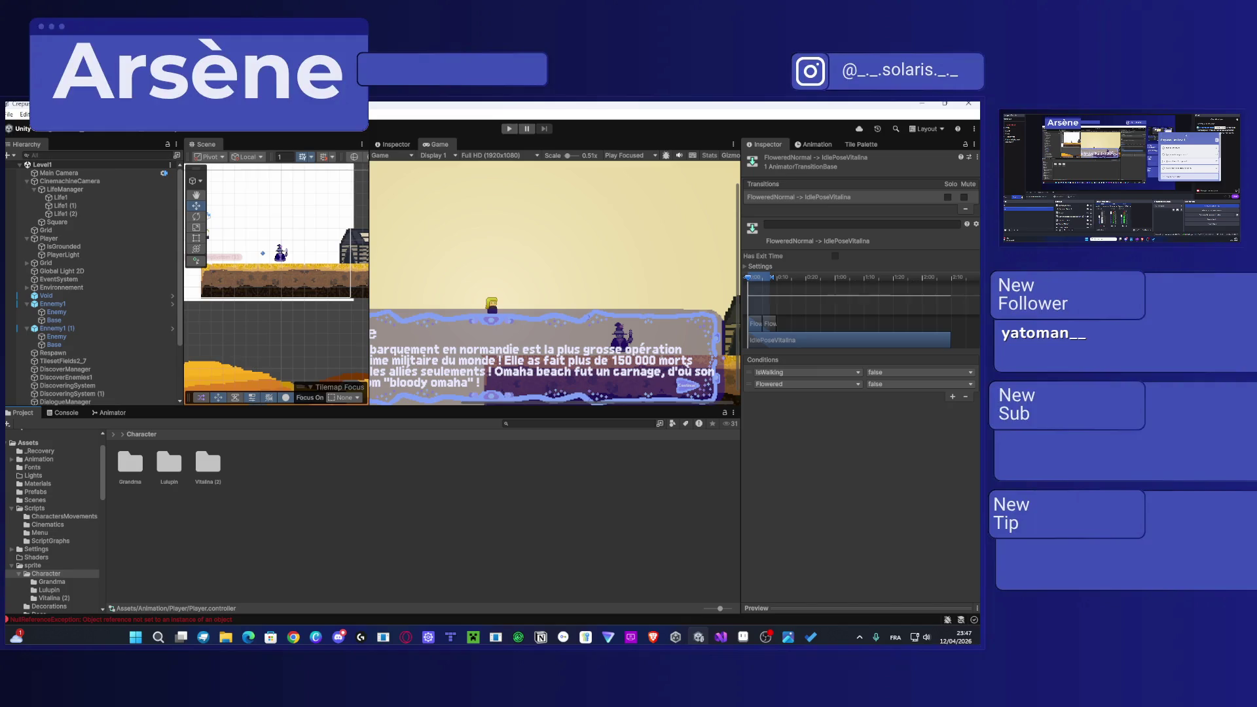
key("alt+Tab")
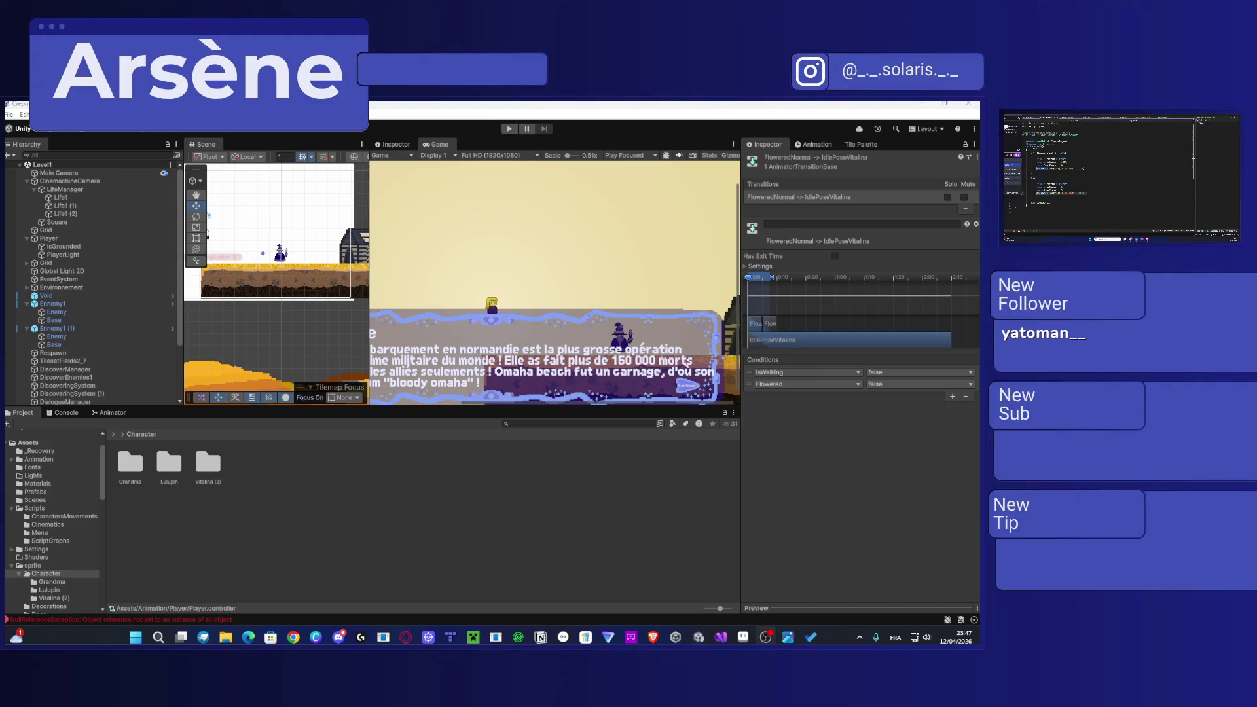
key("alt+Tab")
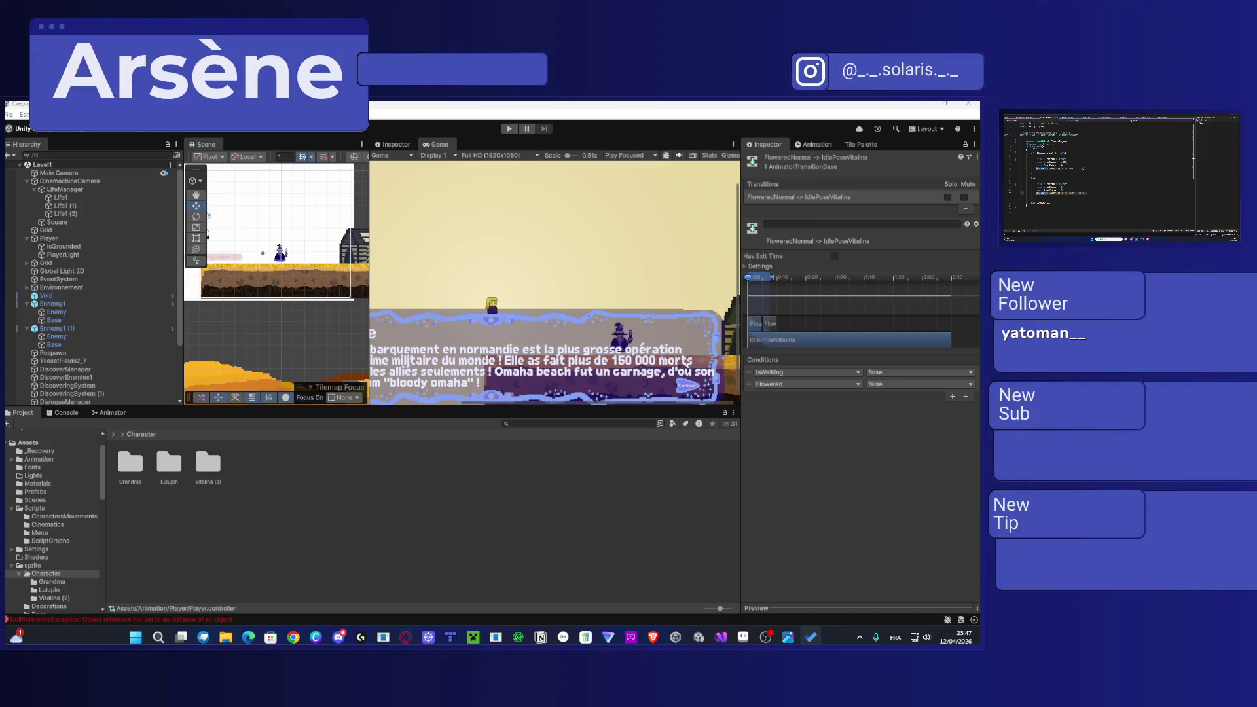
key("alt+Tab")
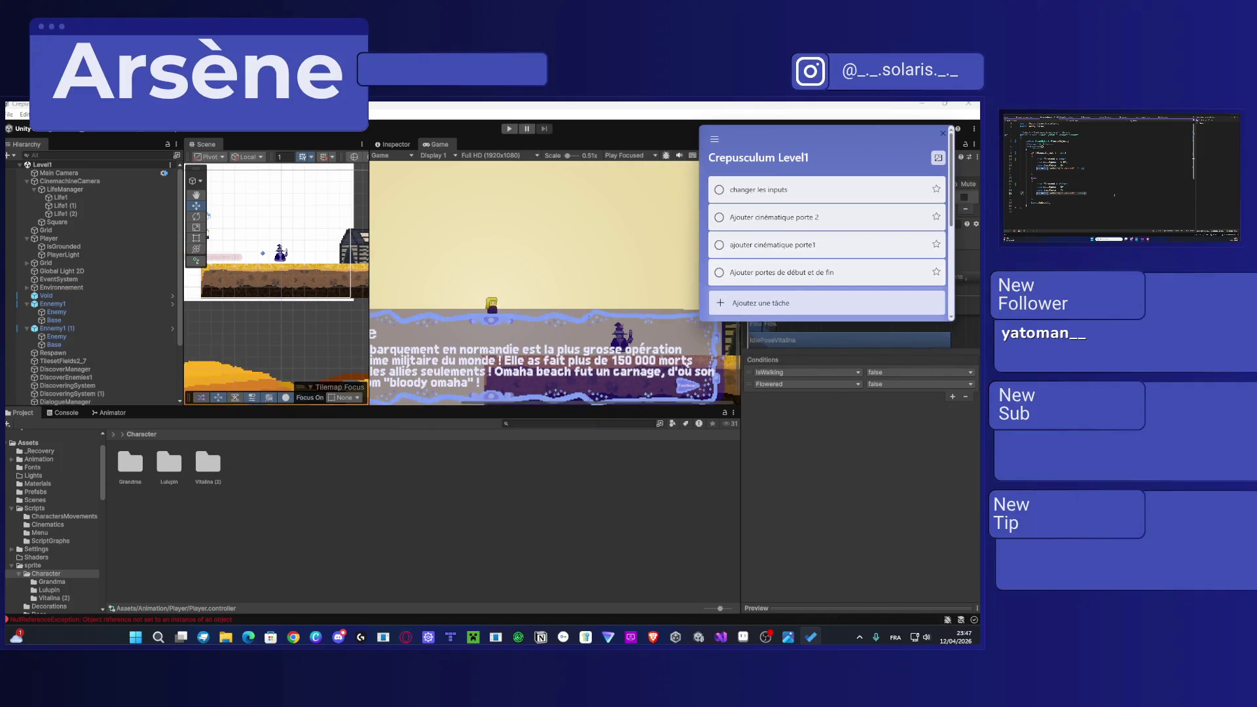
Step: In the script, add an 'else if (isJumping == true){' branch
key("alt+Tab")
scroll(1100, 177, "down", 3)
scroll(1100, 177, "down", 3)
scroll(1120, 177, "down", 5)
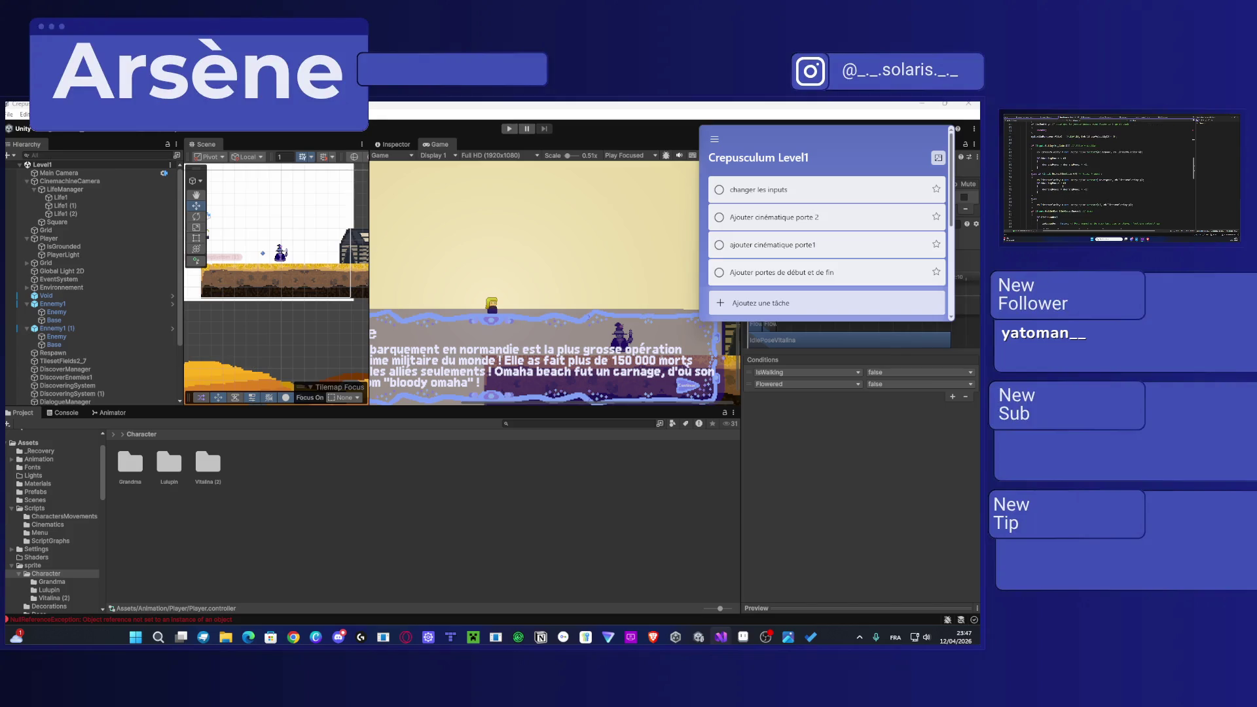
type("else if (isJumping == true)")
type("{")
key("Escape")
Step: Paste the copied if-blocks into the script and save it so Unity recompiles
scroll(1099, 174, "up", 3)
scroll(1120, 177, "up", 5)
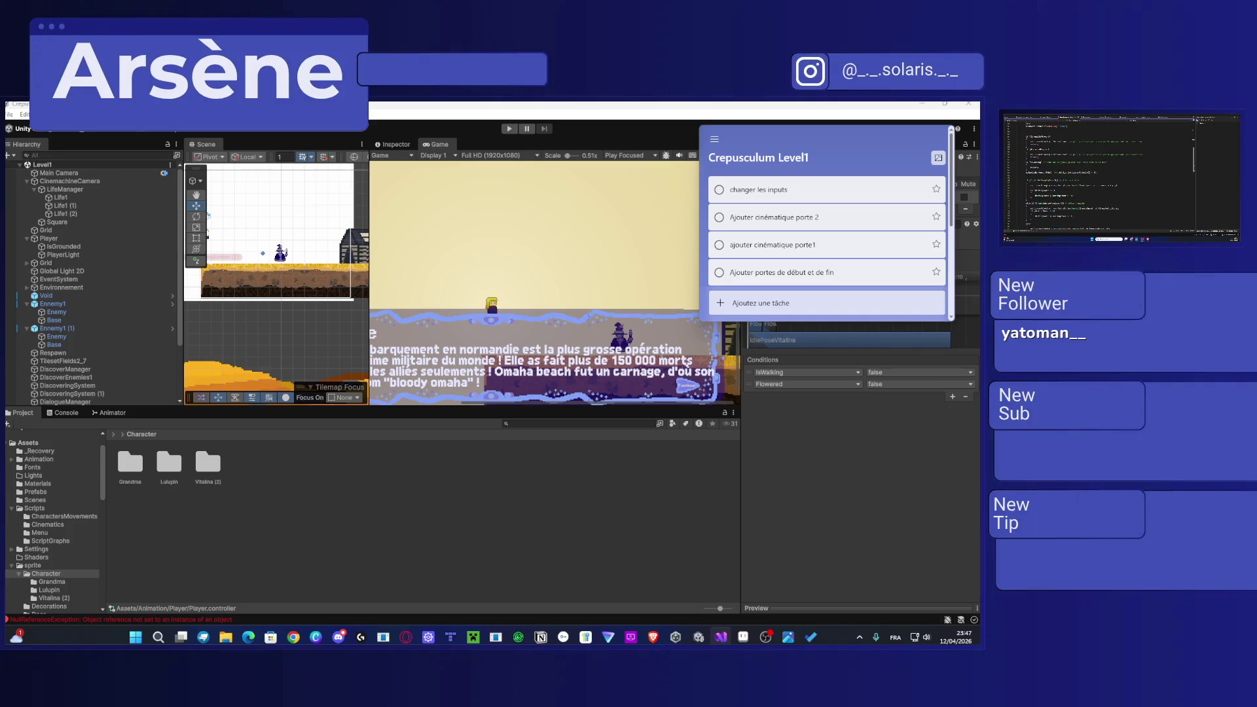
scroll(1121, 174, "down", 1)
left_click_drag(1048, 214, 1016, 169)
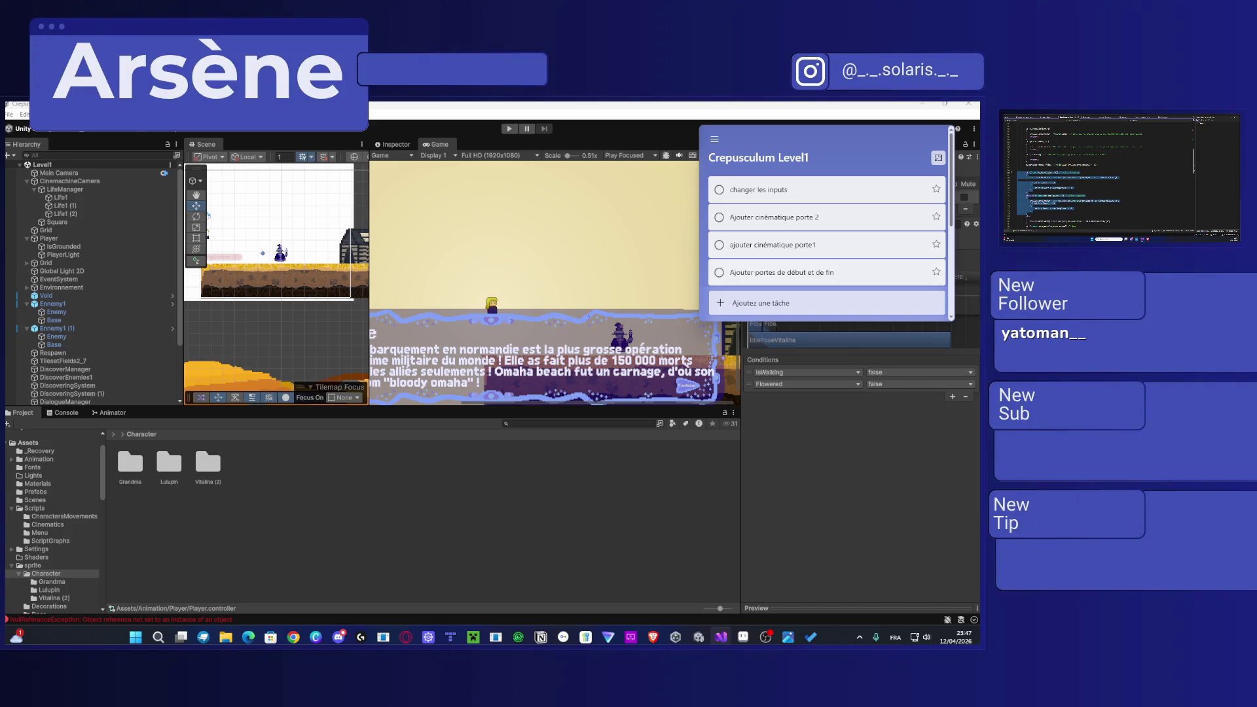
left_click(1028, 214)
scroll(1028, 214, "down", 3)
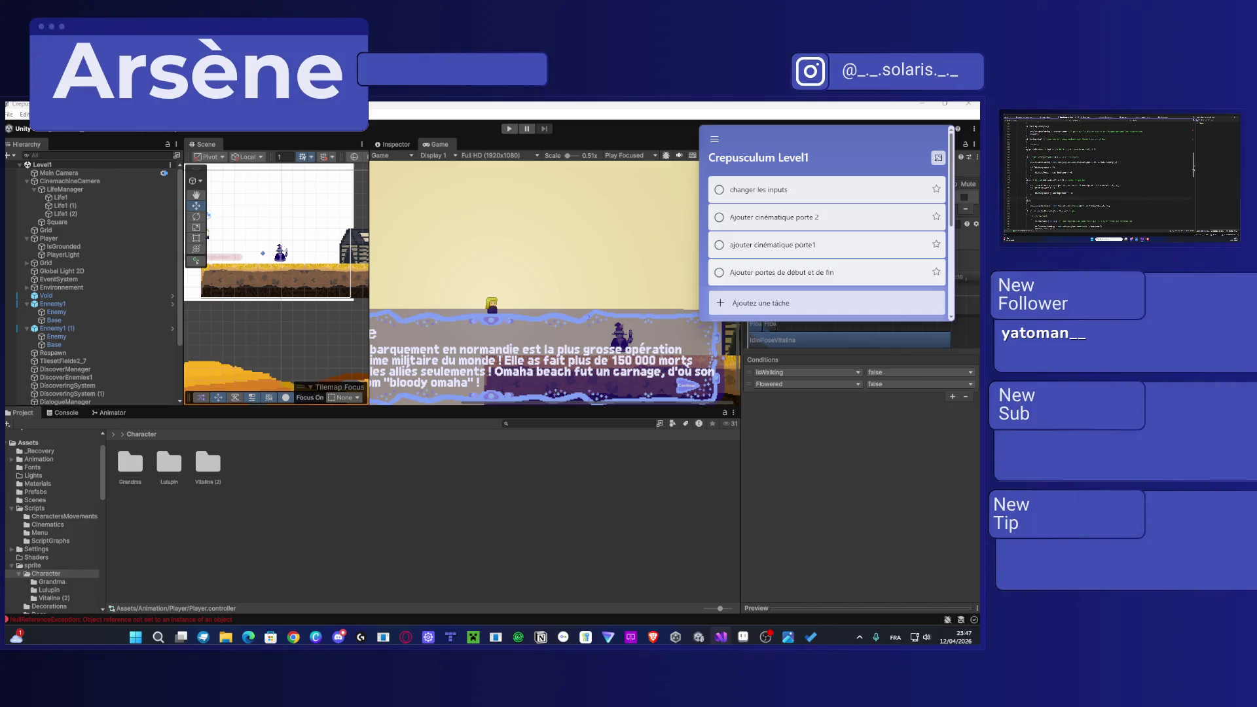
key("ctrl+v")
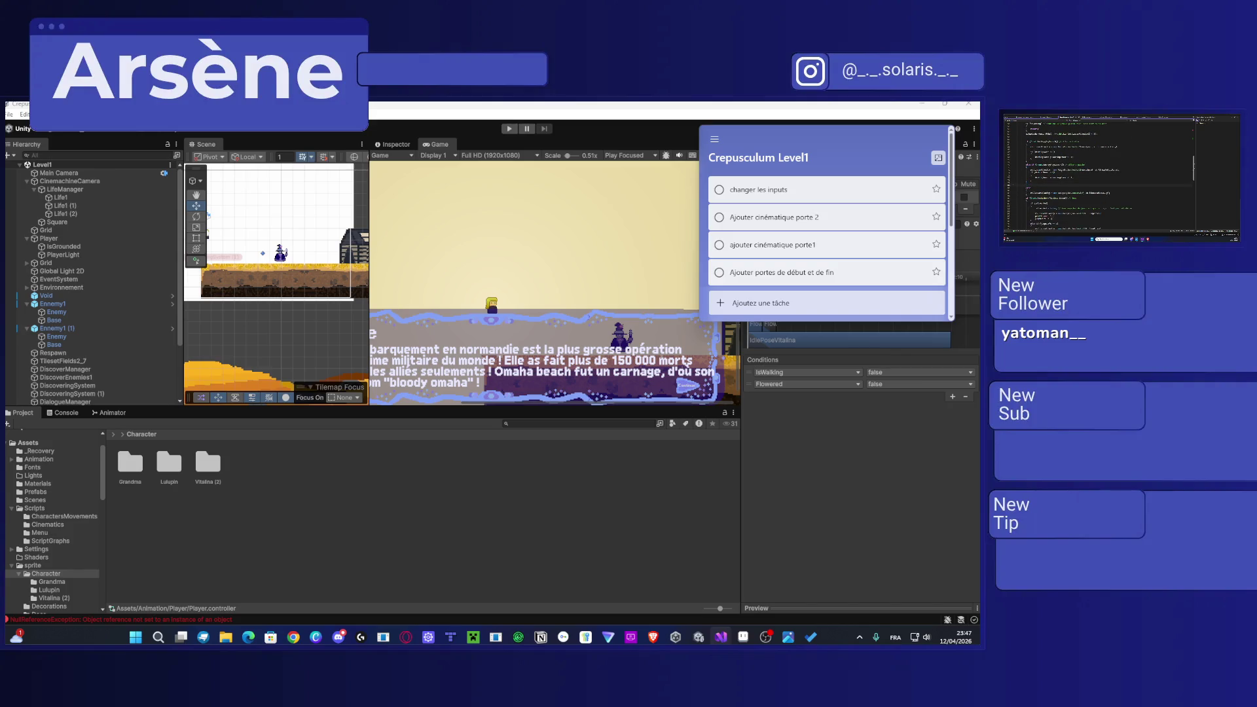
key("ctrl+s")
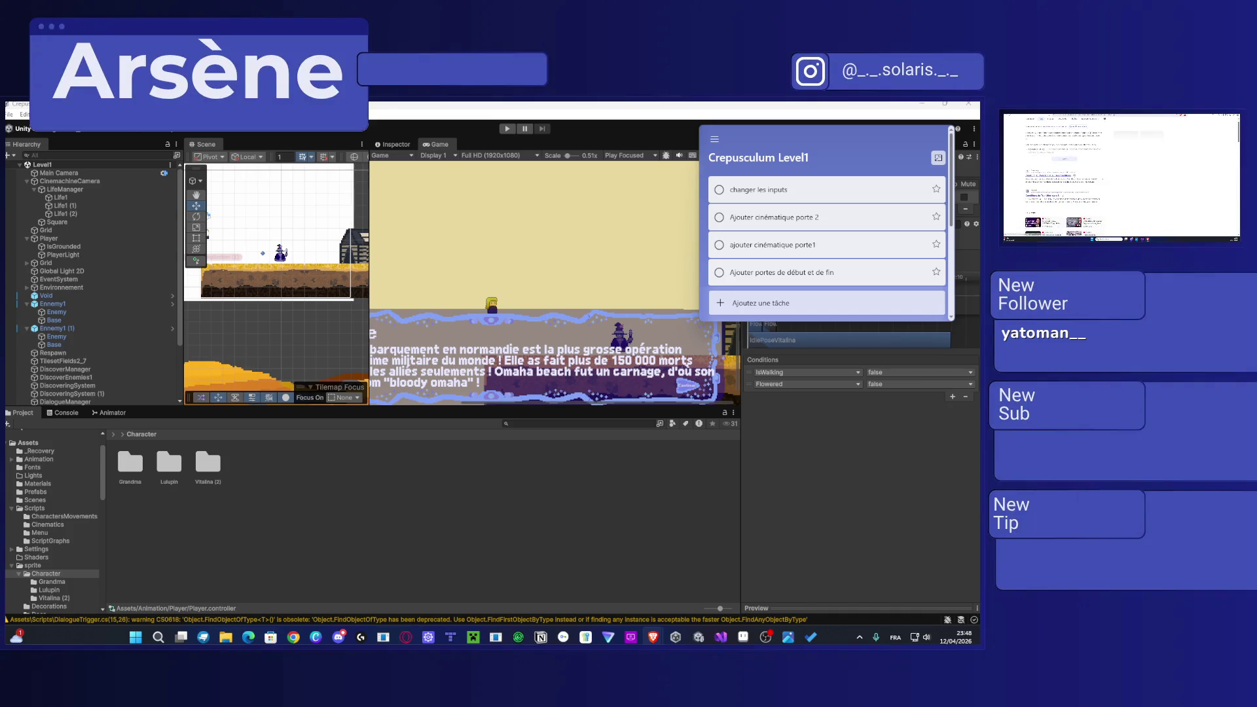
scroll(1120, 176, "down", 5)
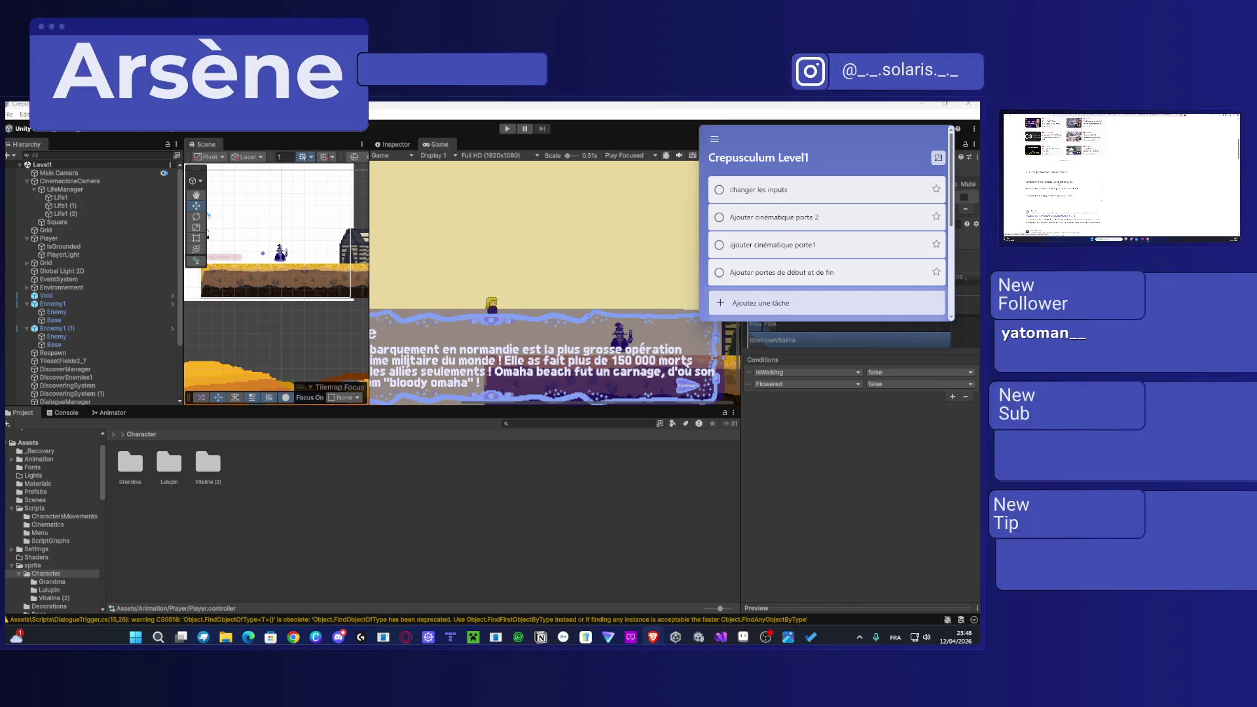
scroll(1121, 177, "down", 3)
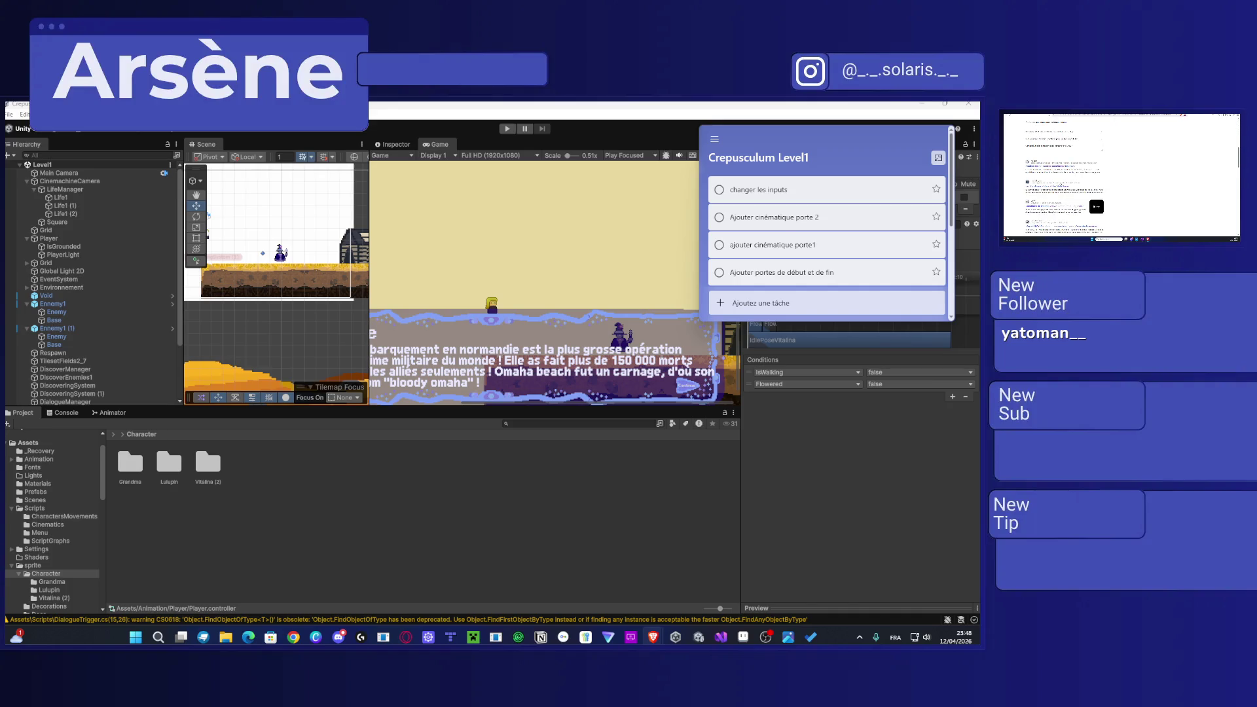
scroll(1120, 177, "up", 8)
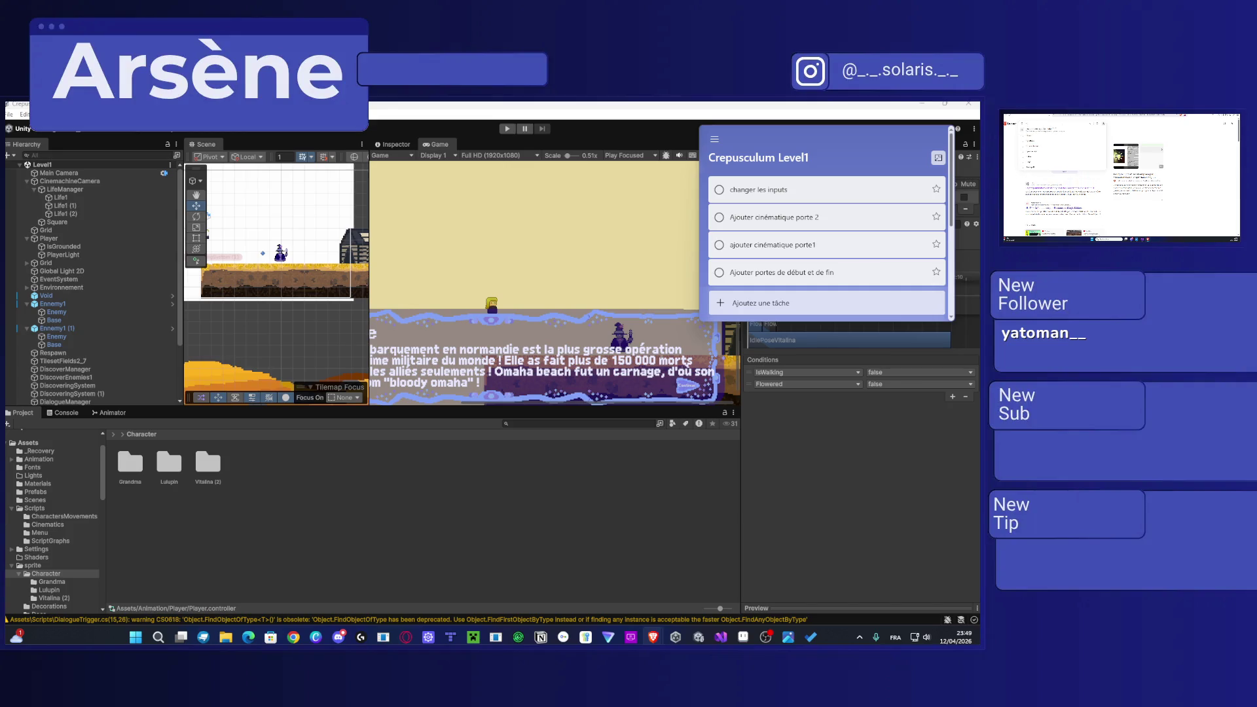
key("Return")
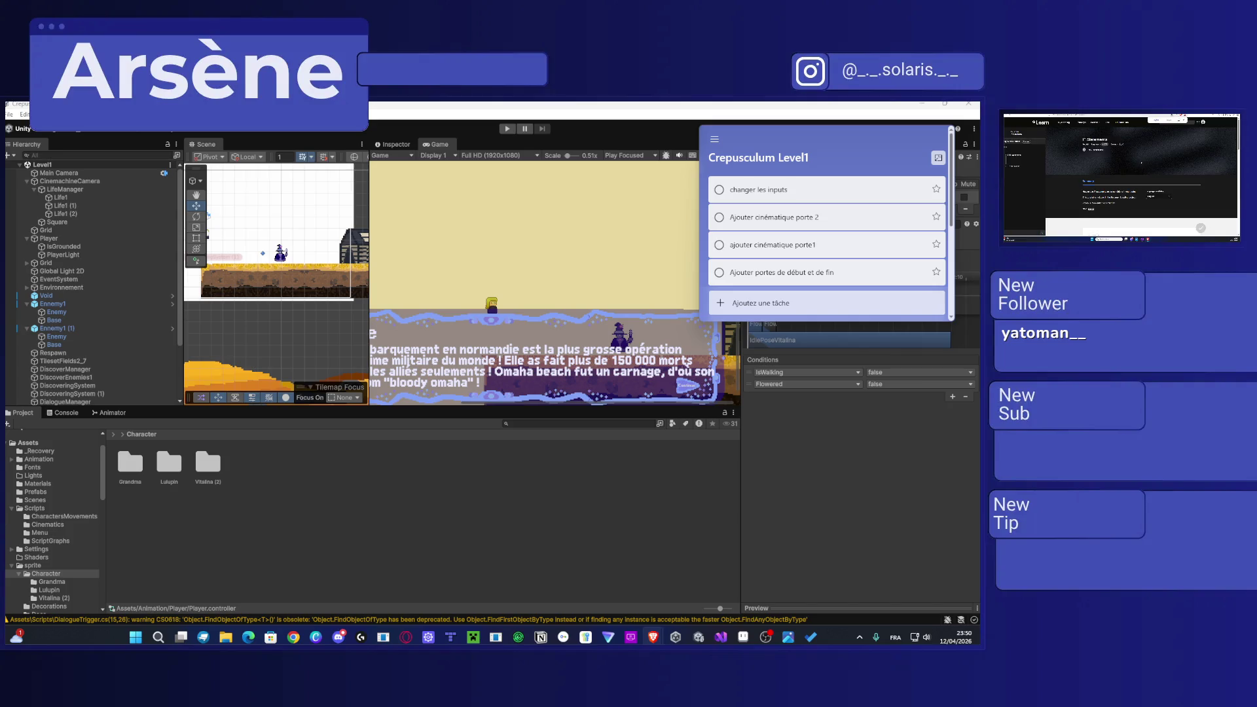
scroll(1147, 168, "down", 5)
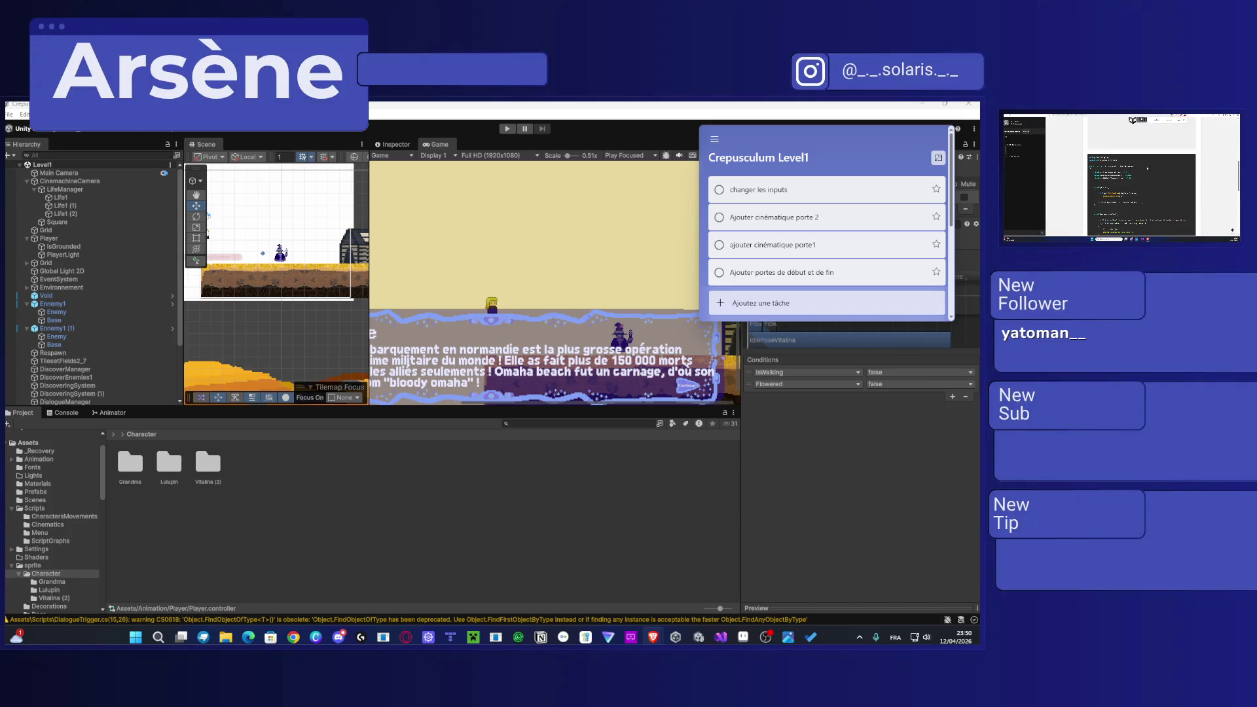
scroll(1147, 169, "down", 2)
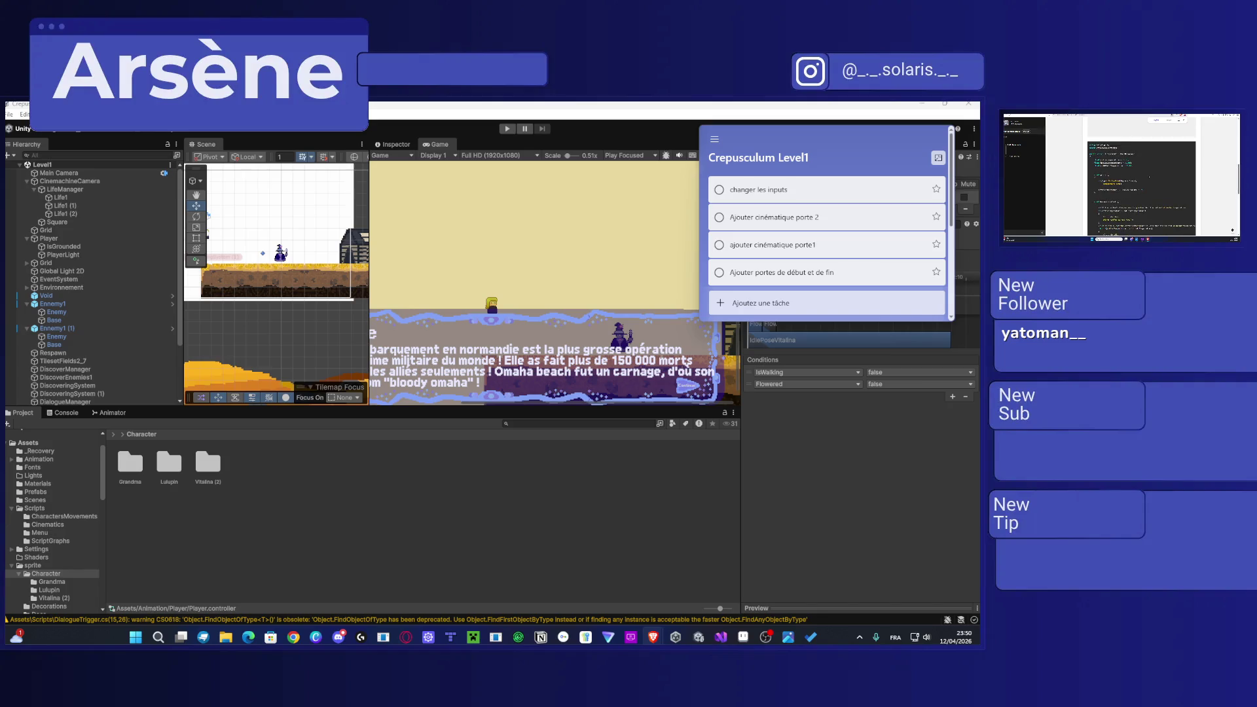
scroll(1121, 175, "down", 10)
scroll(1121, 176, "up", 5)
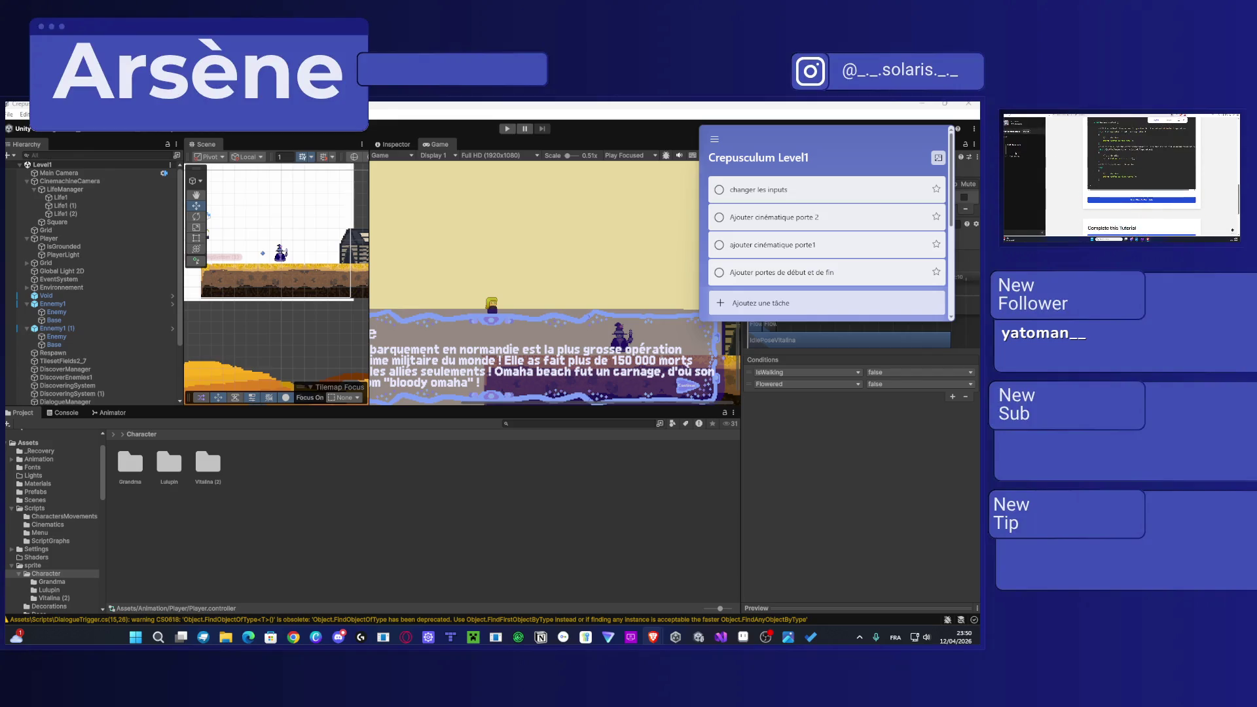
scroll(1121, 181, "down", 5)
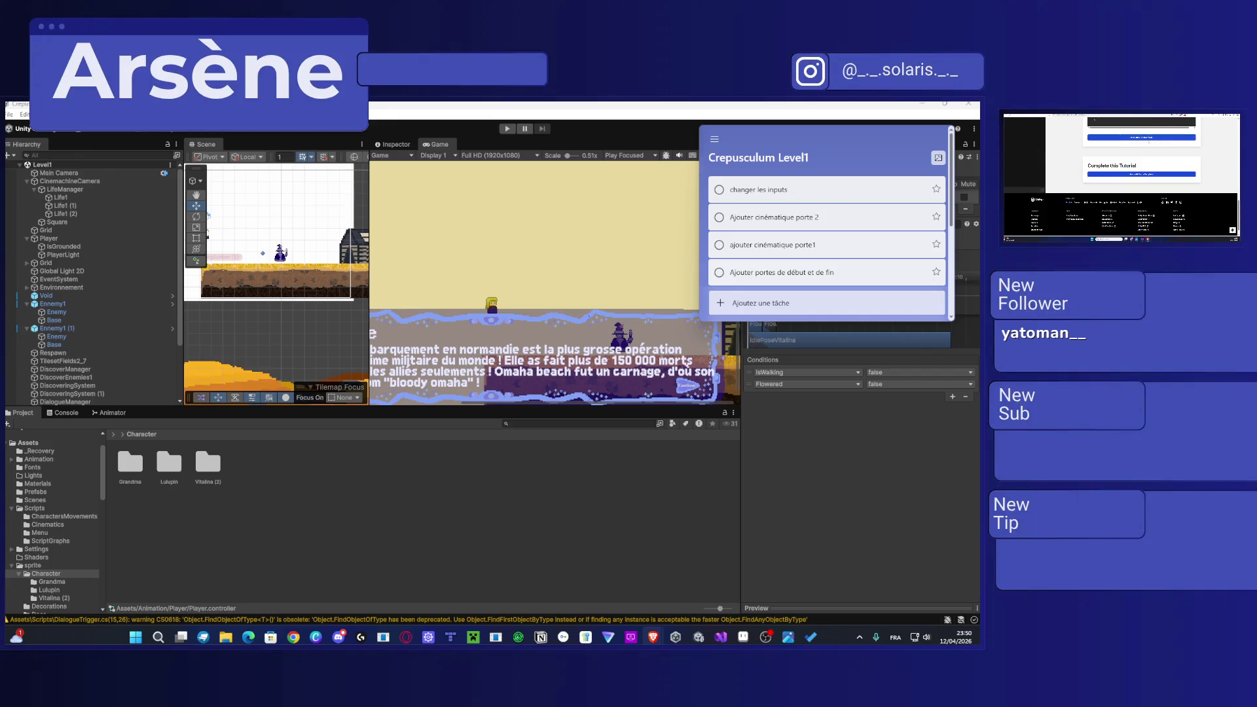
left_click(1149, 138)
key("alt+Left")
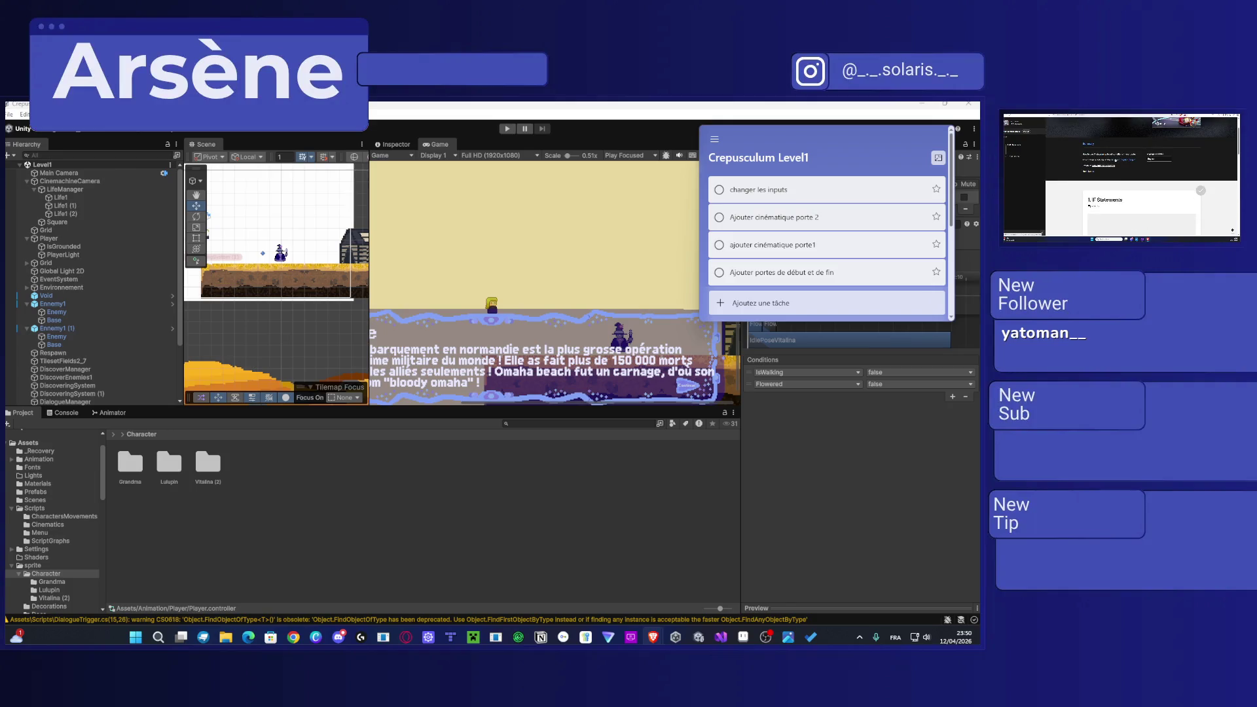
scroll(1139, 177, "up", 5)
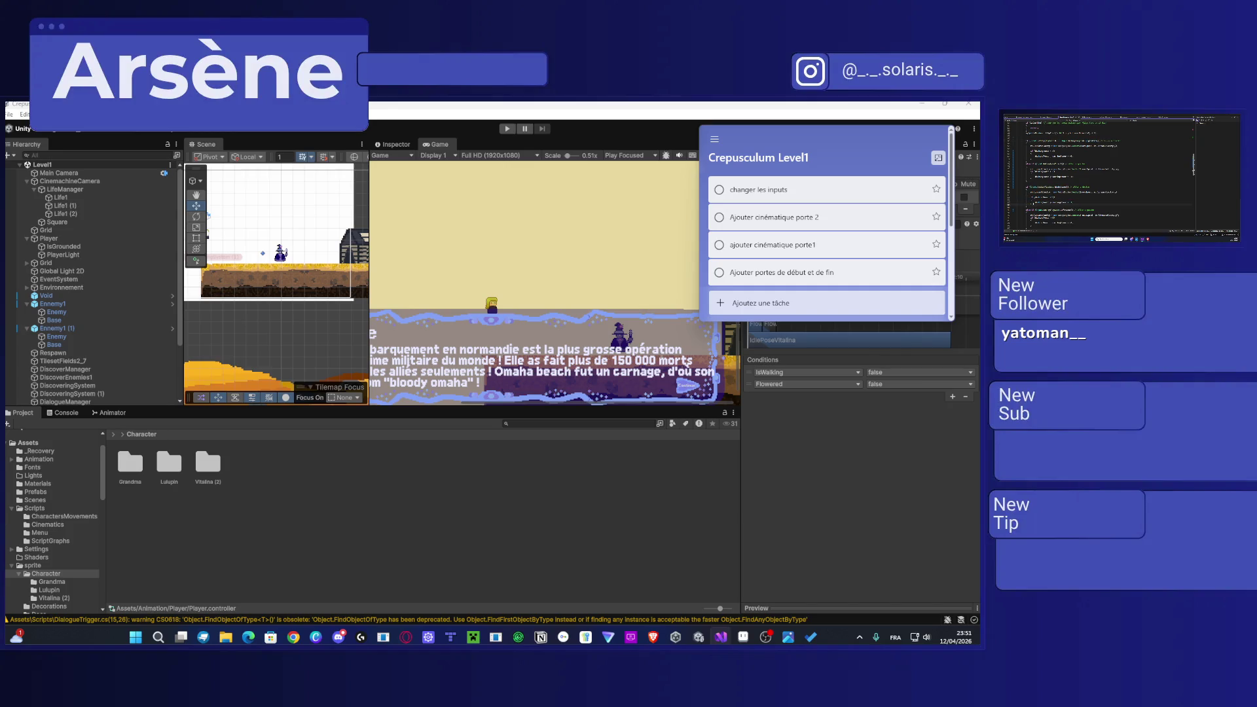
Step: Rewrite the selected lines, delete a redundant identifier on the else-if line, and remove three lines
key("shift+Up")
key("shift+Up")
key("shift+Up")
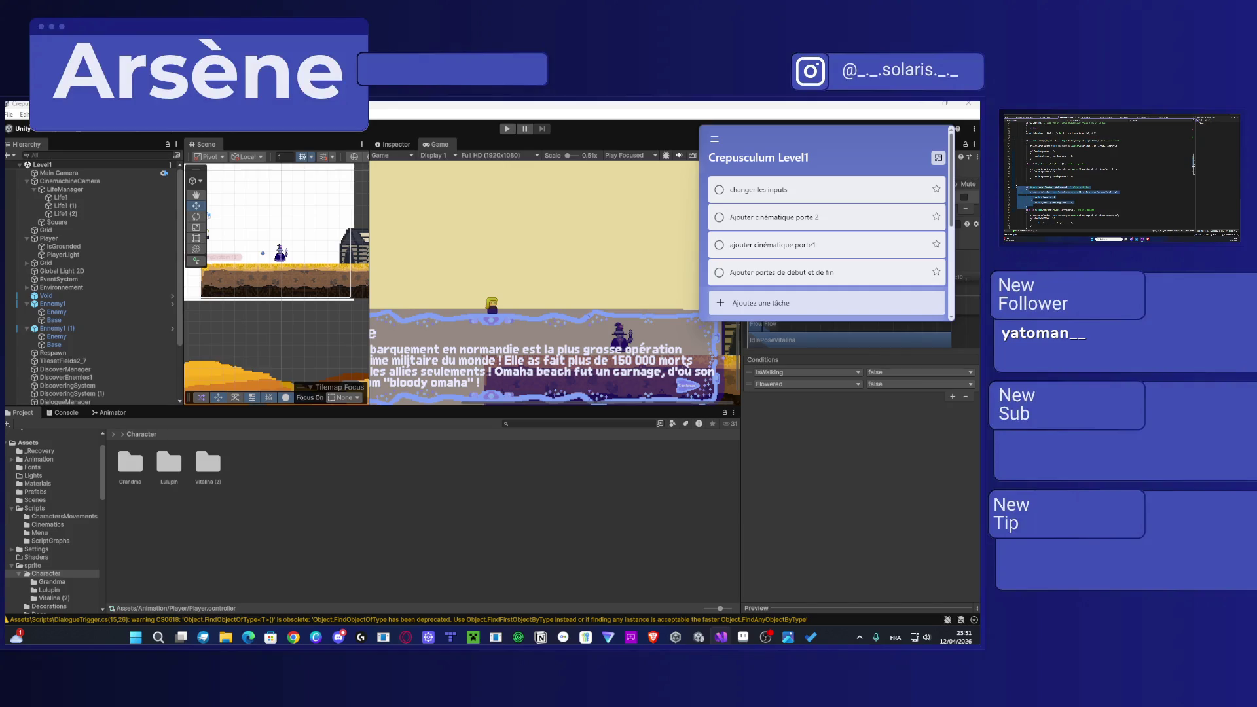
key("Delete")
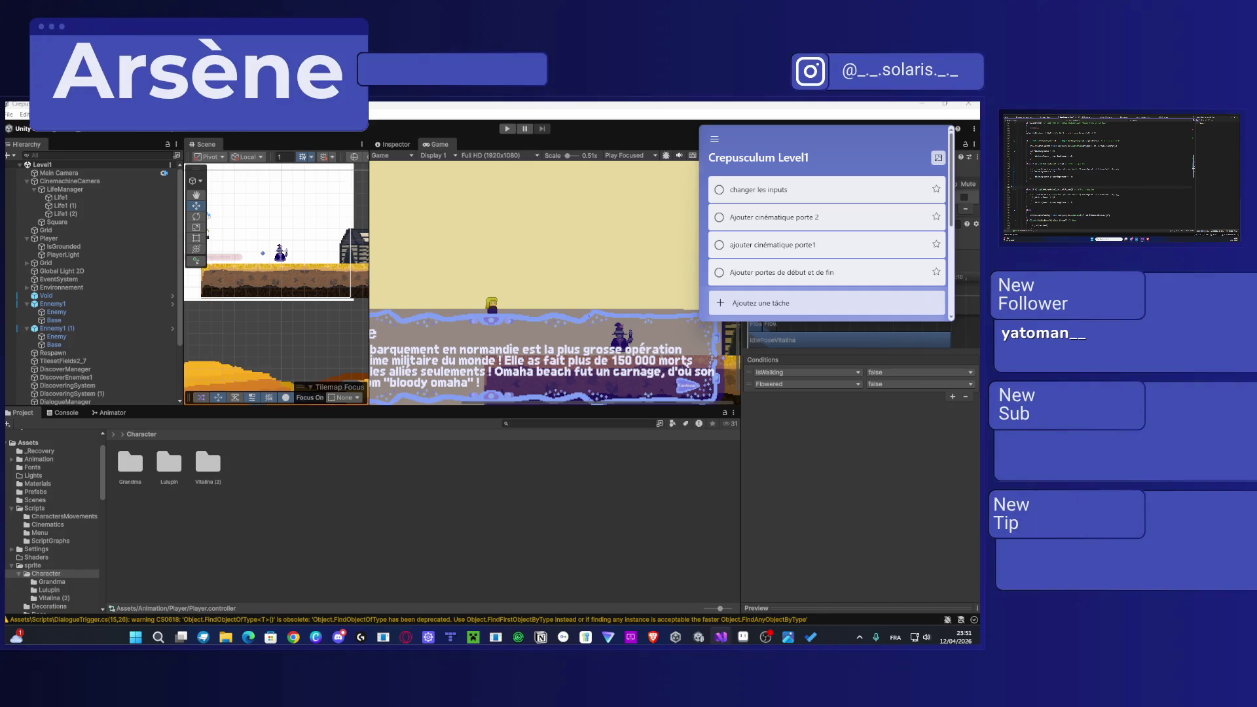
double_click(1065, 186)
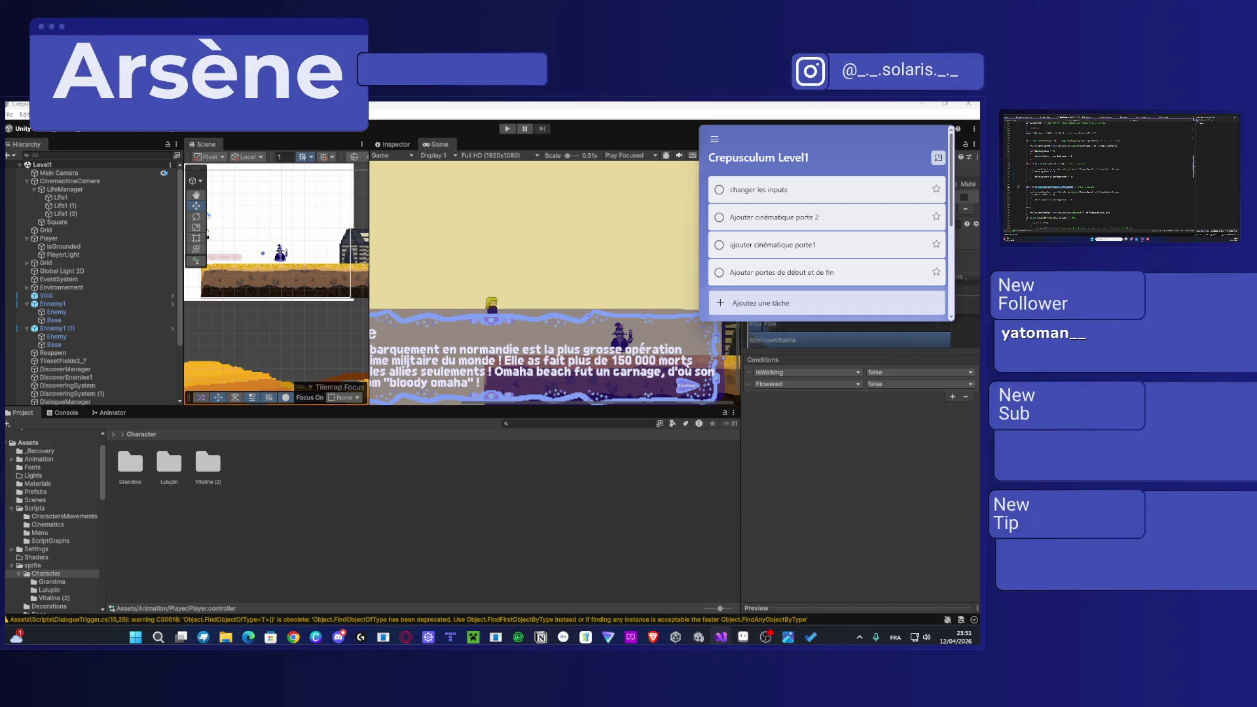
key("Delete")
left_click_drag(1017, 186, 1074, 200)
key("Delete")
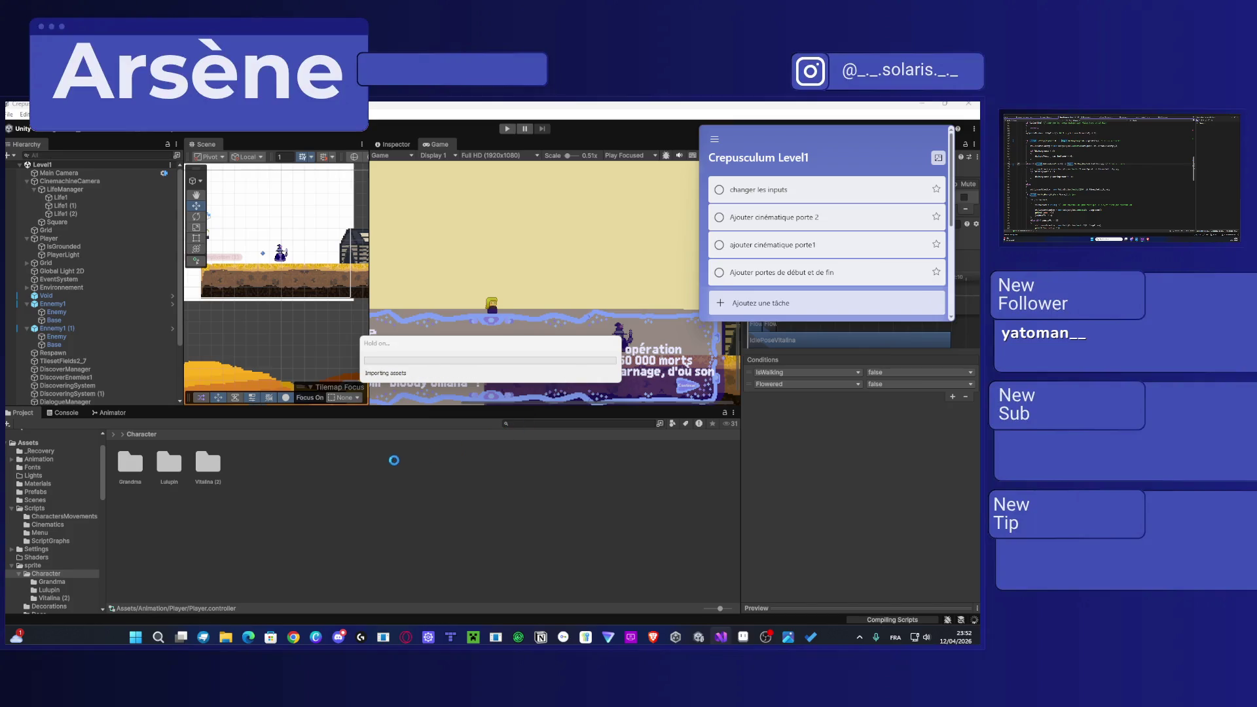
Step: Check the Console warnings, dock the Scene view in the wide centre area, and start play mode
left_click(53, 412)
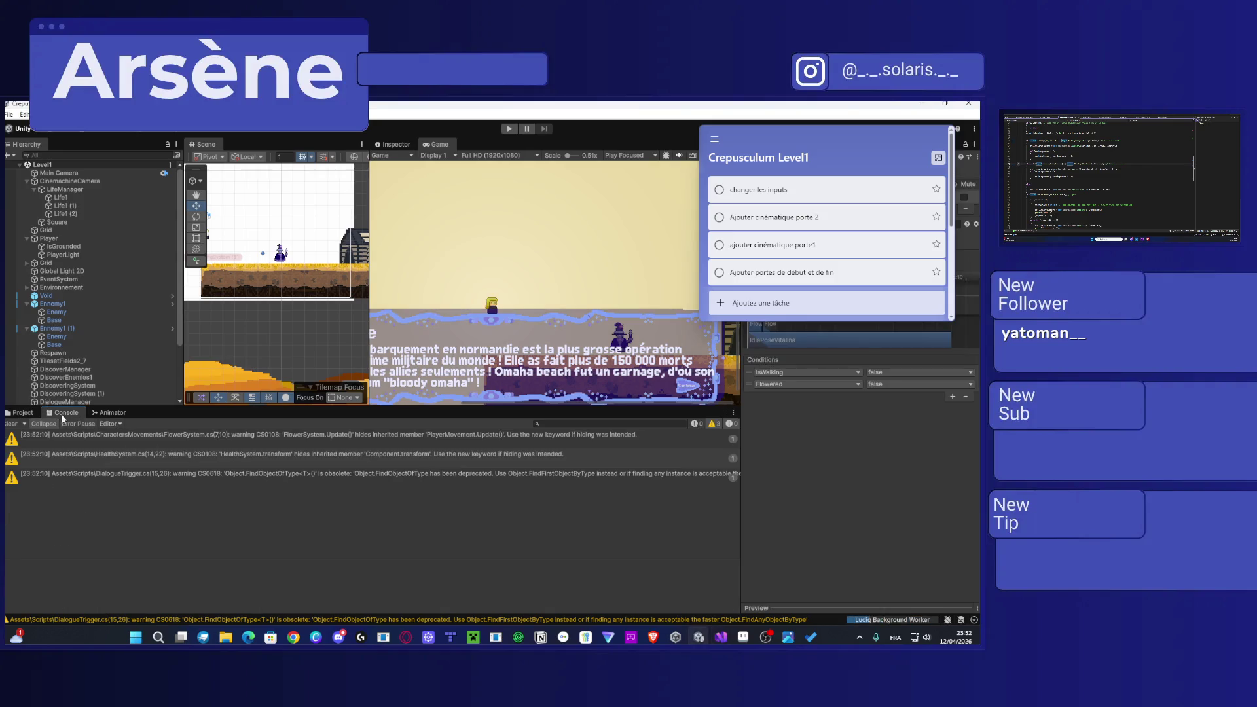
left_click(23, 413)
mouse_move(206, 144)
left_mouse_down()
mouse_move(462, 145)
mouse_move(412, 146)
mouse_move(437, 151)
left_mouse_up()
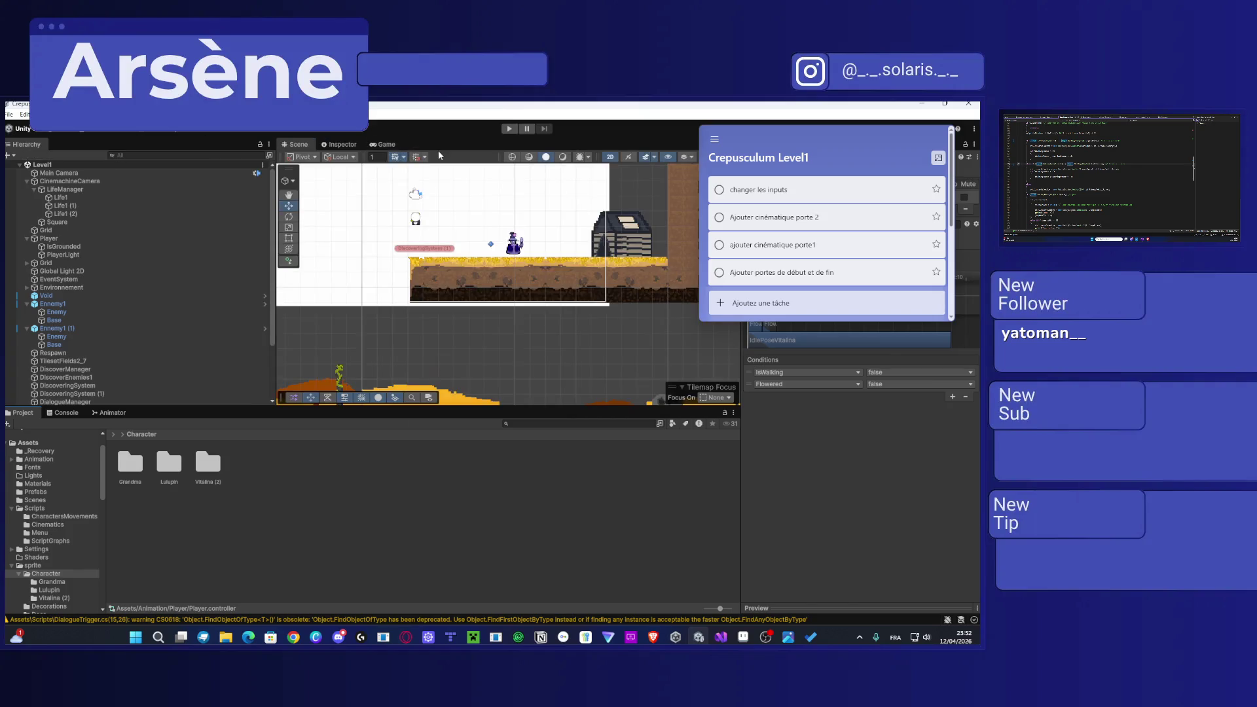
left_click(510, 130)
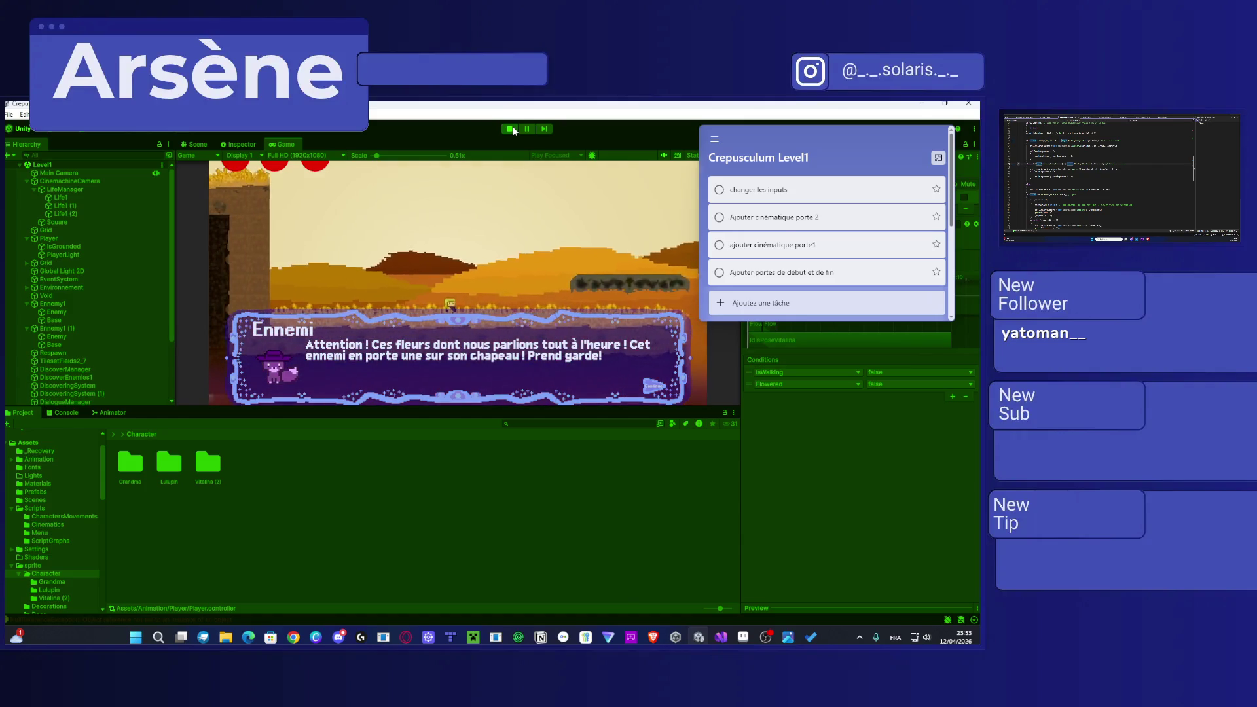
Step: Dismiss the enemy's warning dialogue, enlarge the Game view, and stop the playtest
left_click(654, 388)
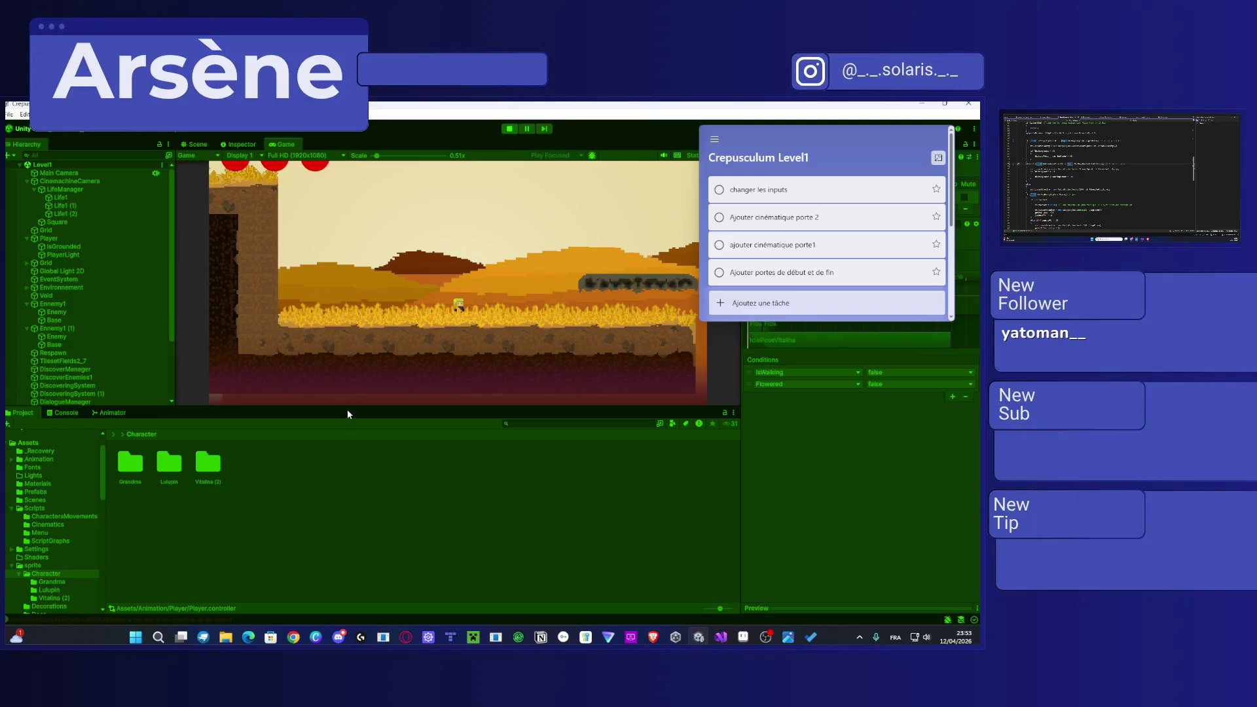
mouse_move(345, 405)
left_mouse_down()
mouse_move(340, 504)
mouse_move(343, 469)
left_mouse_up()
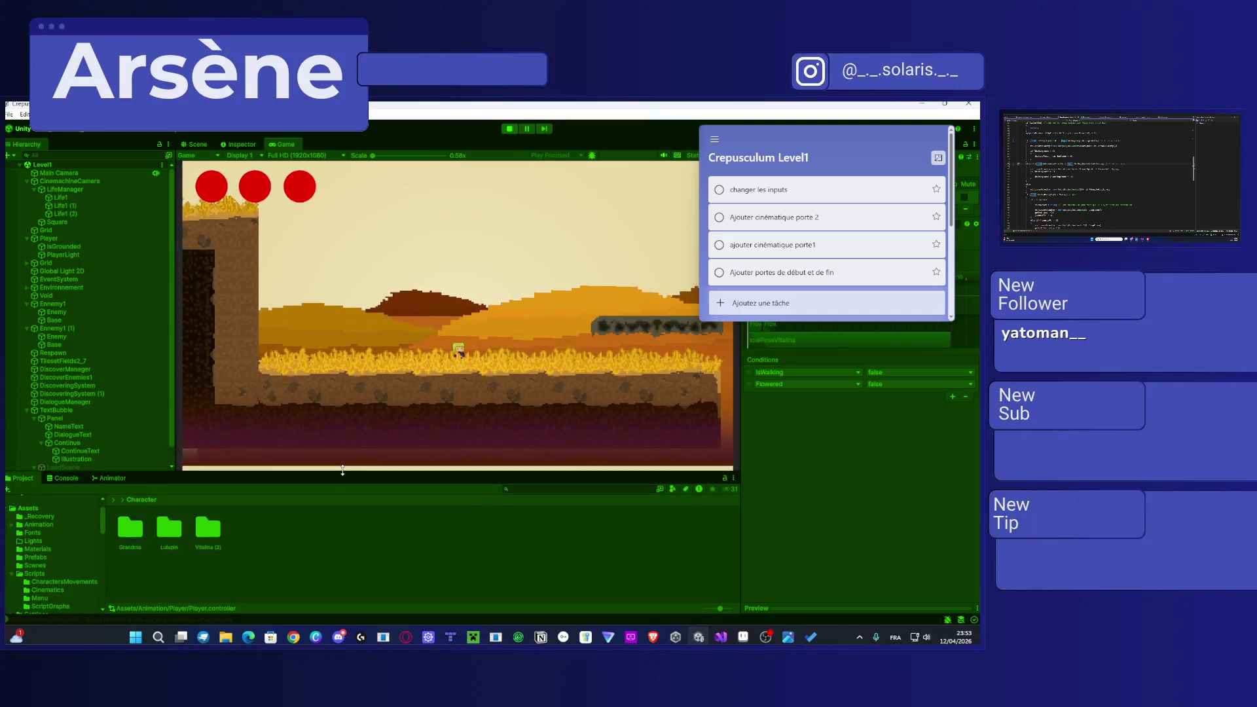
left_click(509, 128)
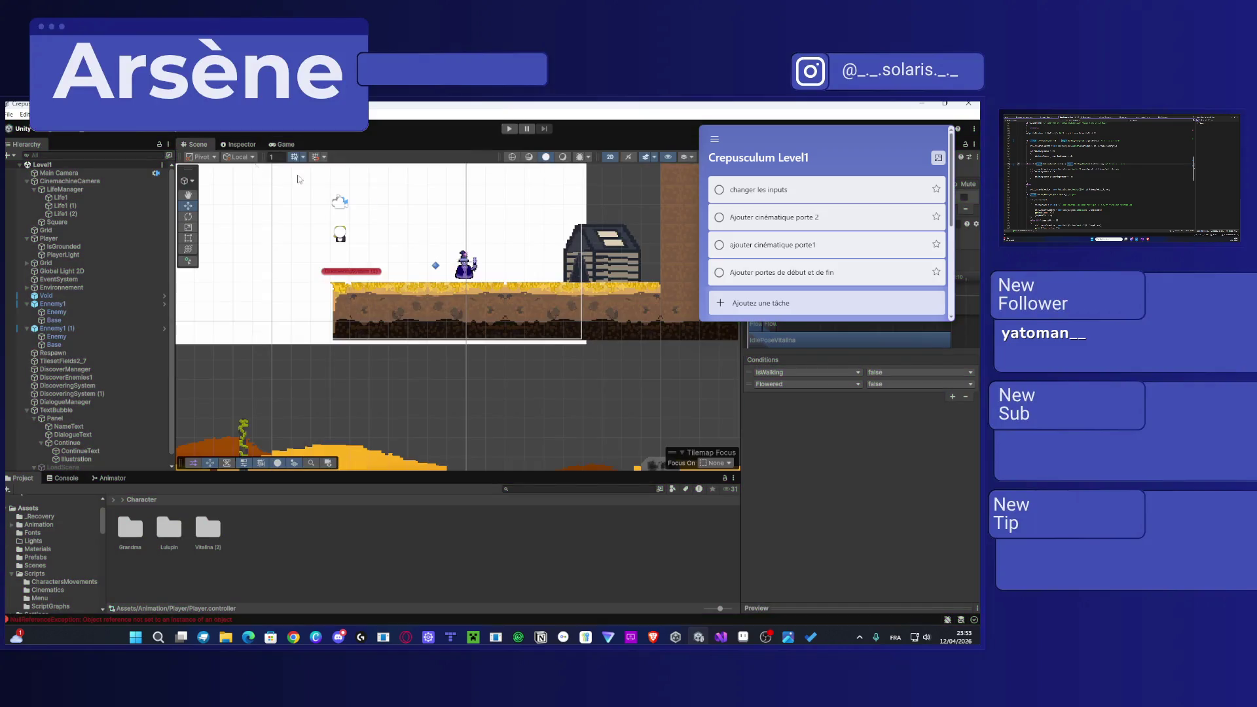
Step: Duplicate the DiscoveringSystem (1) trigger and place the copy on top of the tall pillar
scroll(432, 292, "down", 3)
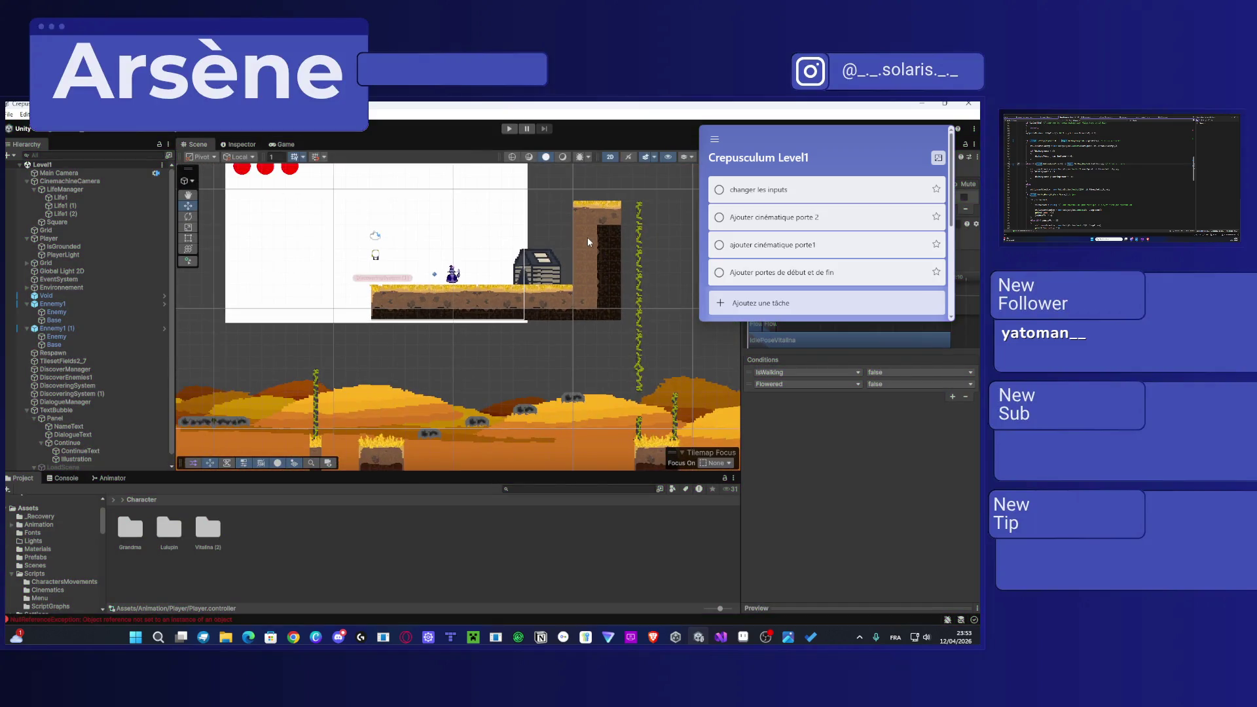
left_click_drag(587, 237, 518, 293)
scroll(435, 297, "up", 2)
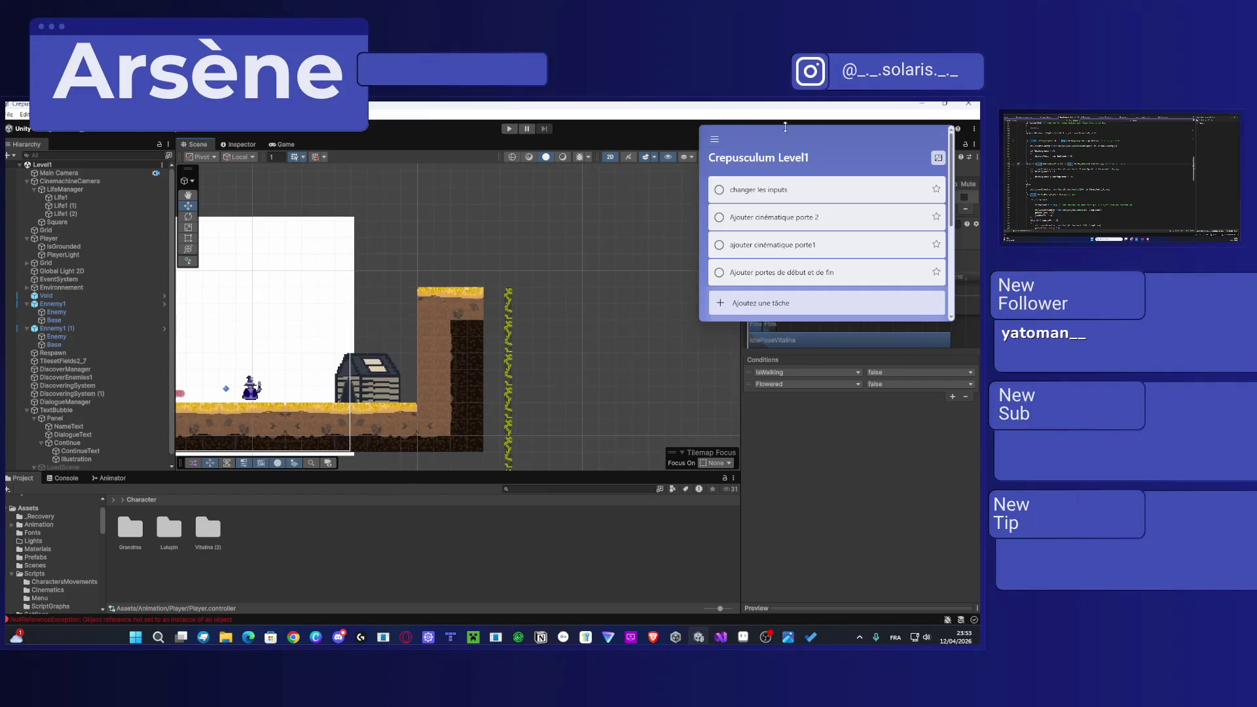
left_click_drag(431, 248, 573, 198)
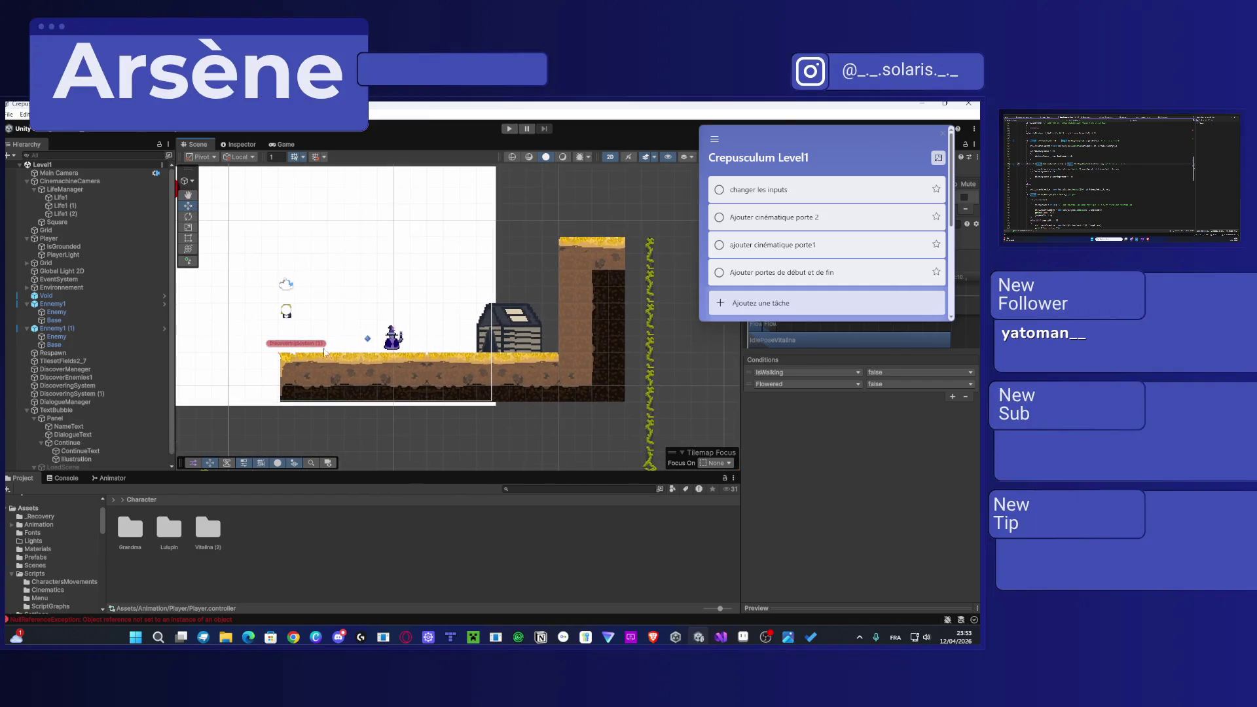
left_click(305, 347)
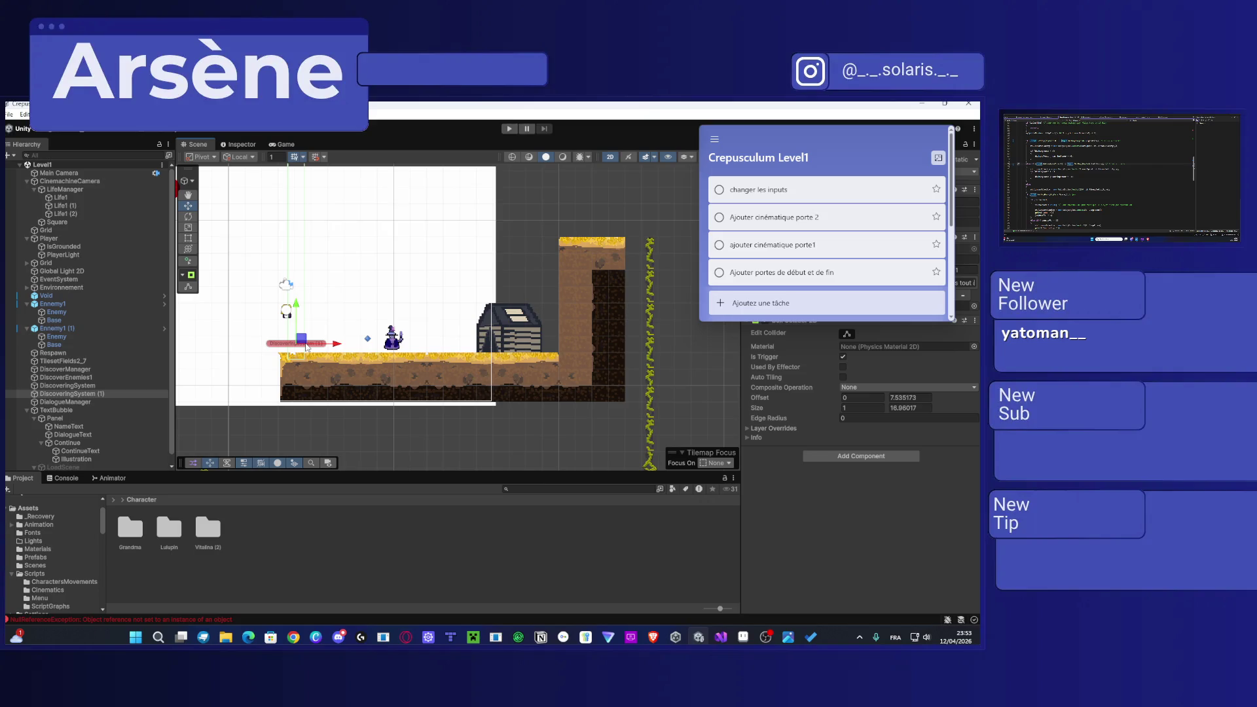
key("ctrl+d")
left_click_drag(304, 341, 599, 227)
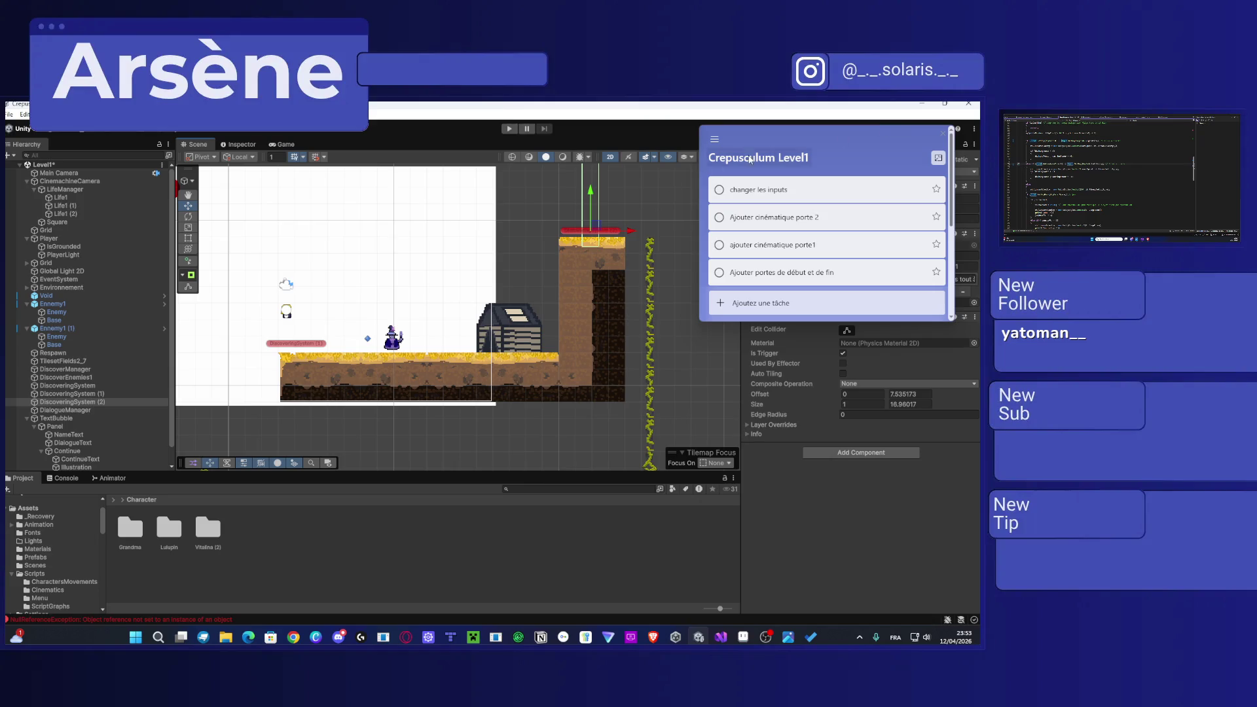
Step: Move the to-do list off the Inspector and select the copy's '(2)' name suffix for renaming
mouse_move(764, 142)
left_mouse_down()
mouse_move(331, 283)
mouse_move(980, 144)
left_mouse_up()
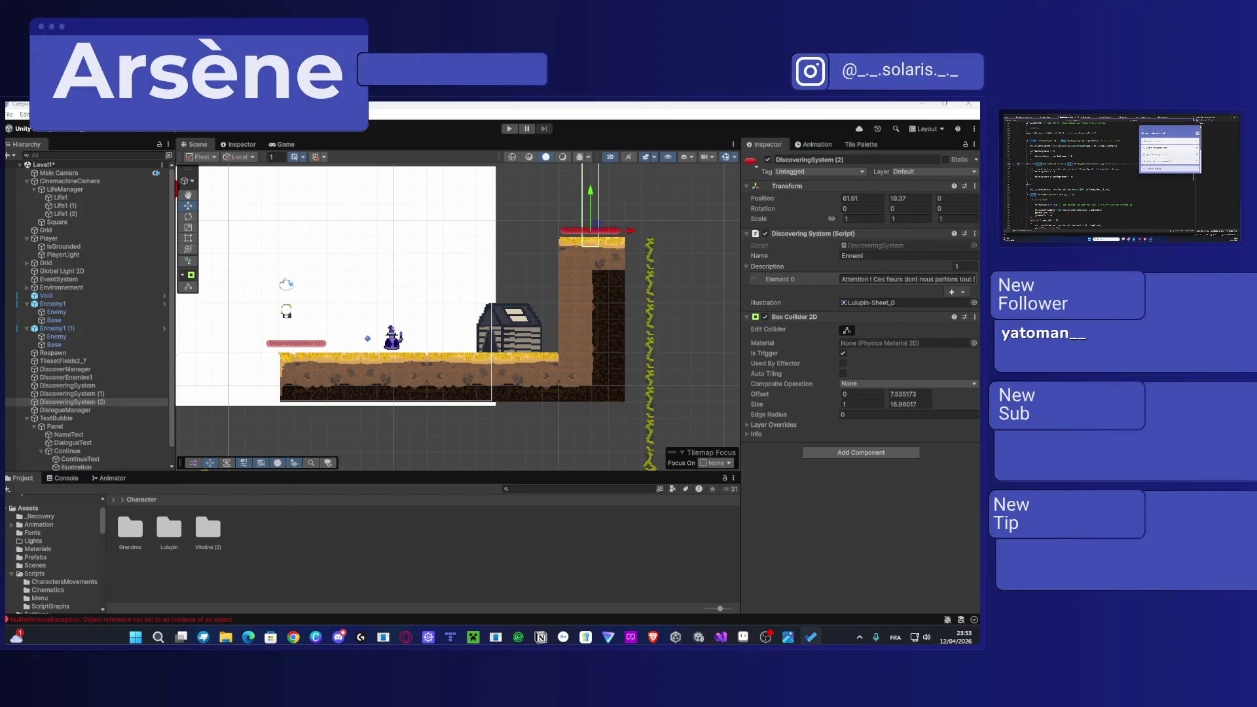
left_click(870, 160)
left_click_drag(842, 166, 836, 164)
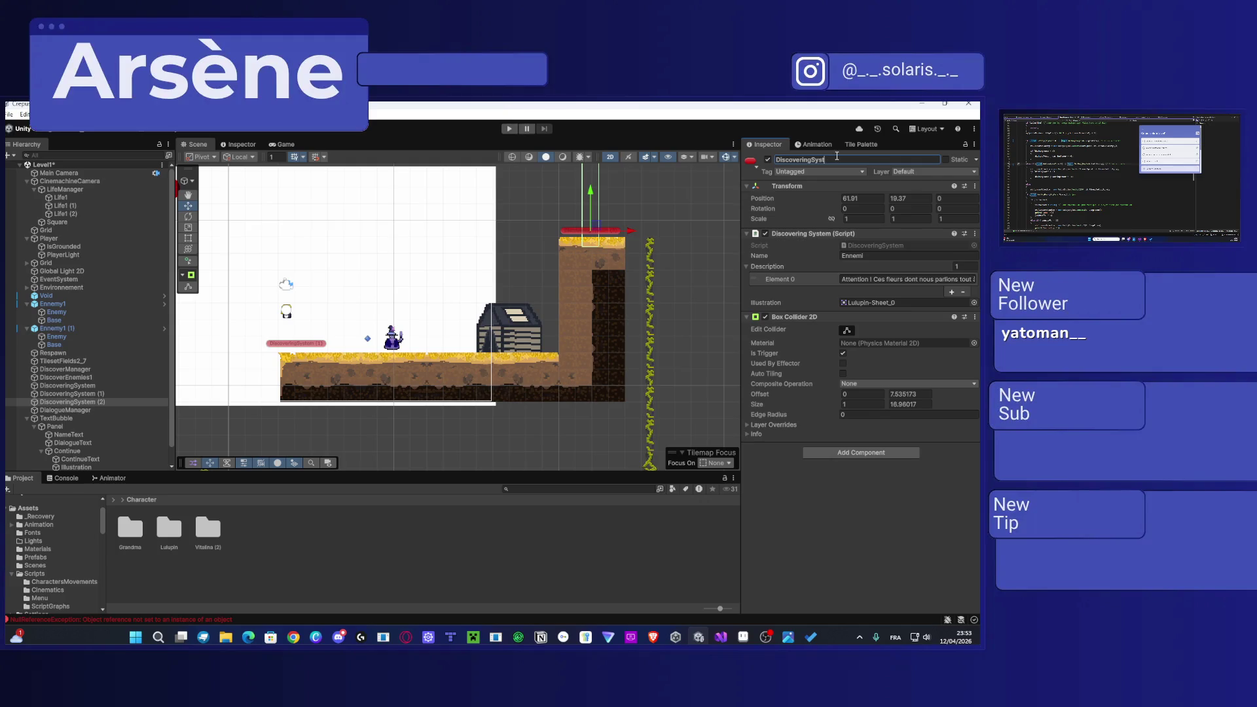
Step: Rename the copied trigger to DiscoveringWay and set its speaker Name to Lulupin
type("gWay")
left_click(839, 155)
left_click(895, 256)
type("Lulupin")
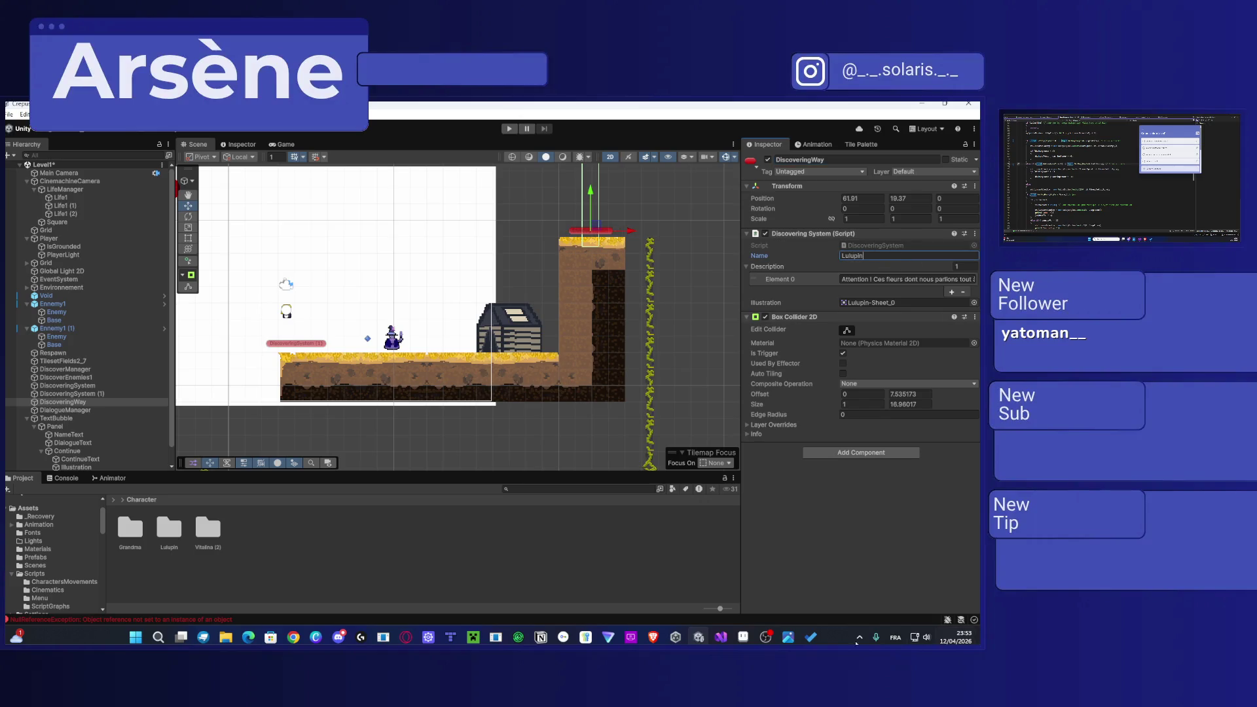
left_click(867, 278)
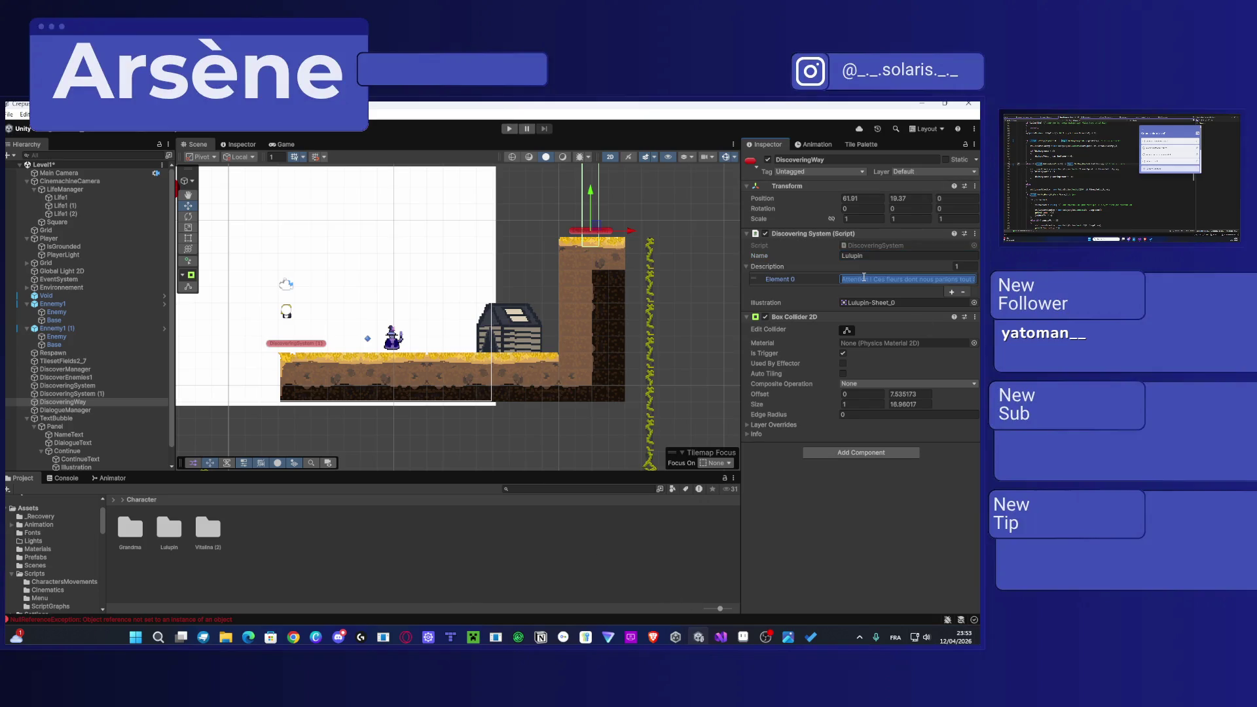
Step: Rewrite DiscoveringWay's Element 0 dialogue line as a congratulating message
type("Et")
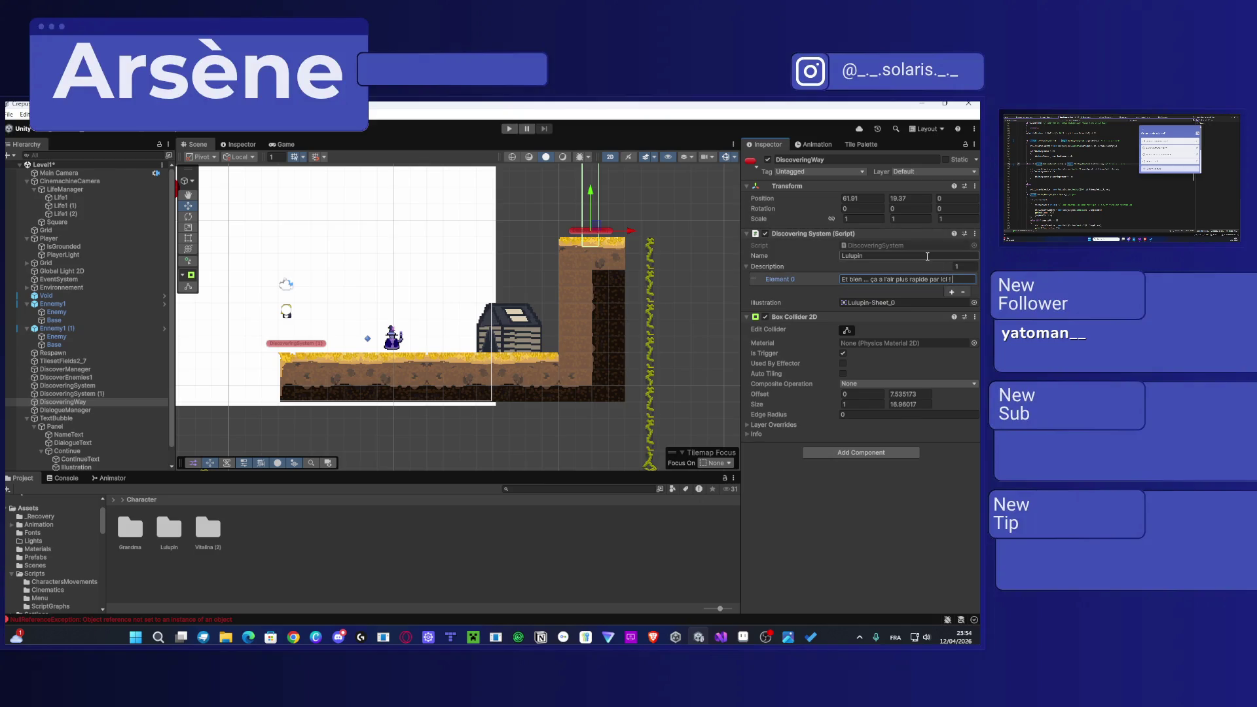
type("Bra")
key("ctrl+a")
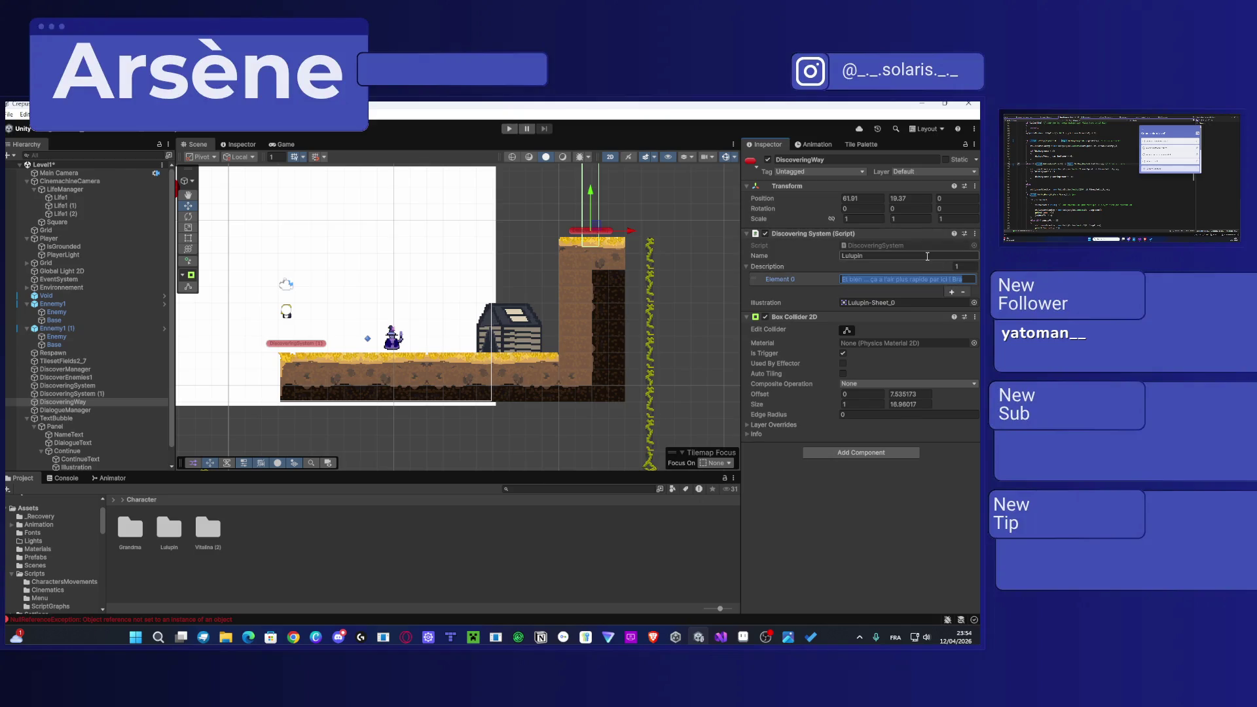
double_click(962, 279)
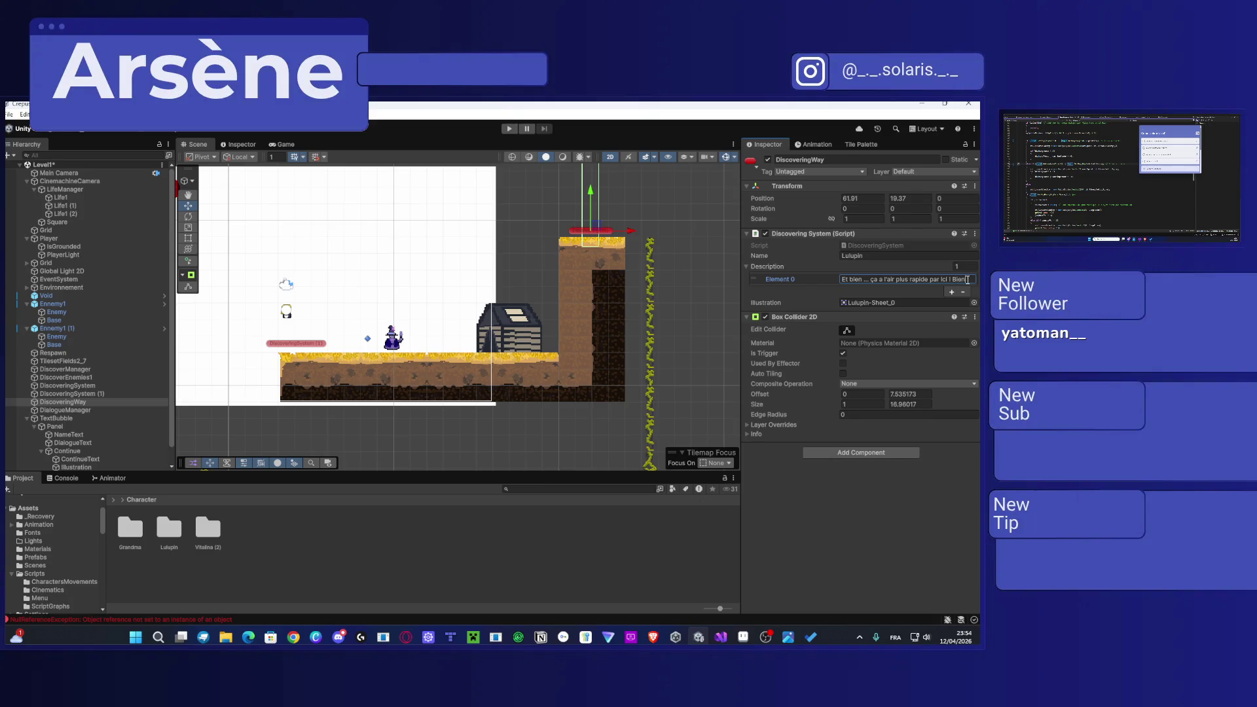
type("ué")
Step: Select the original DiscoveringSystem (1) trigger and set its speaker Name to Lulupin
left_click(292, 344)
left_click(292, 346)
left_click(877, 256)
type("Lulupin")
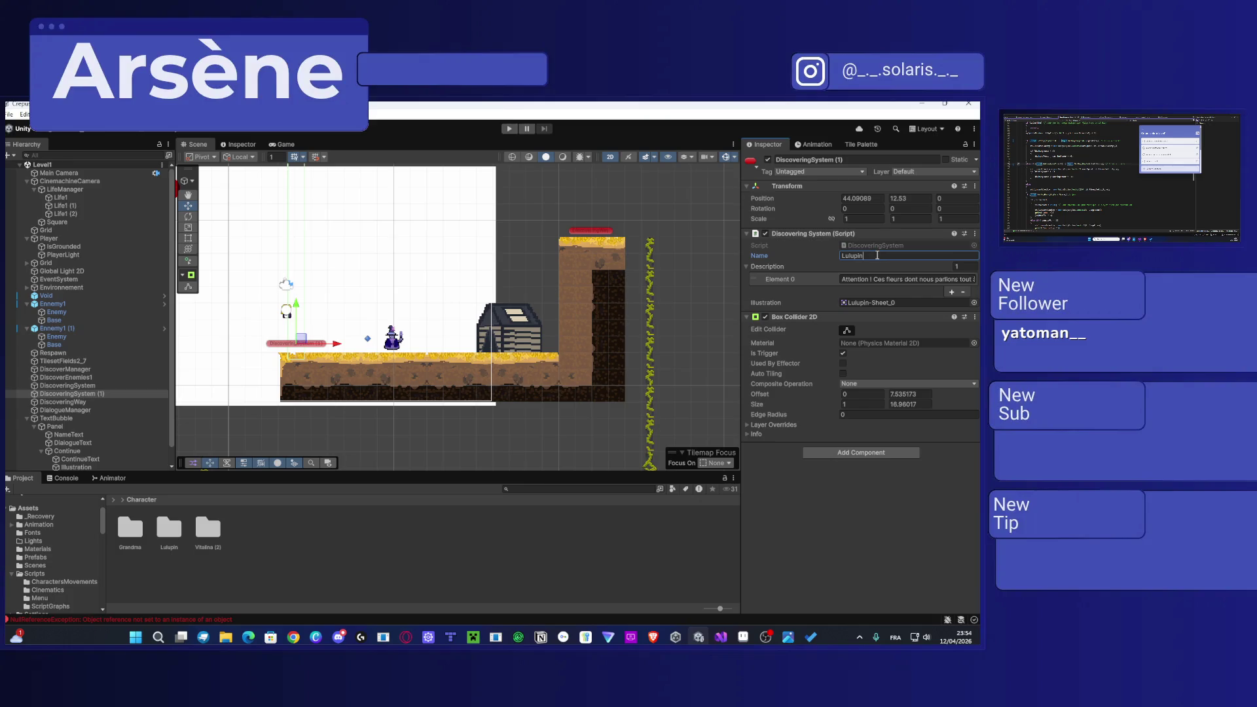
Step: Locate and select the DiscoveringSystem (1) trigger left of the wizard in the Scene
scroll(610, 359, "down", 2)
mouse_move(610, 358)
left_mouse_down()
mouse_move(508, 377)
mouse_move(499, 396)
left_mouse_up()
key("f")
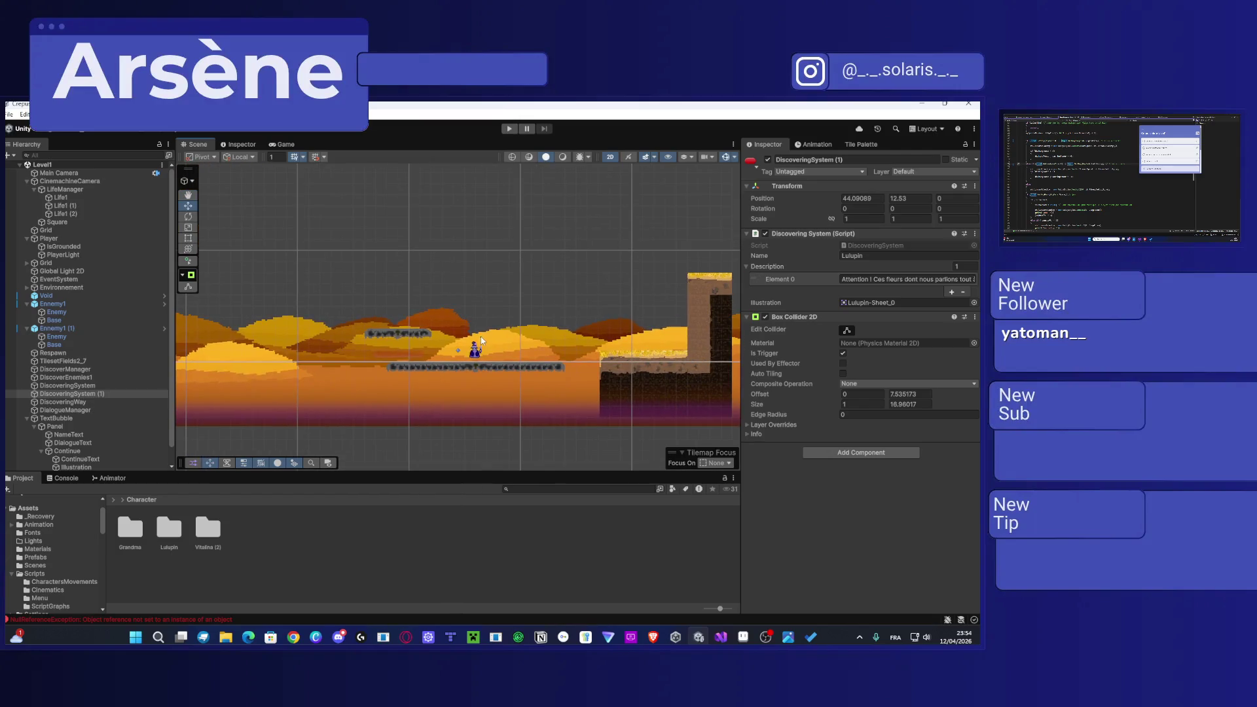
left_click(56, 418)
scroll(384, 359, "up", 2)
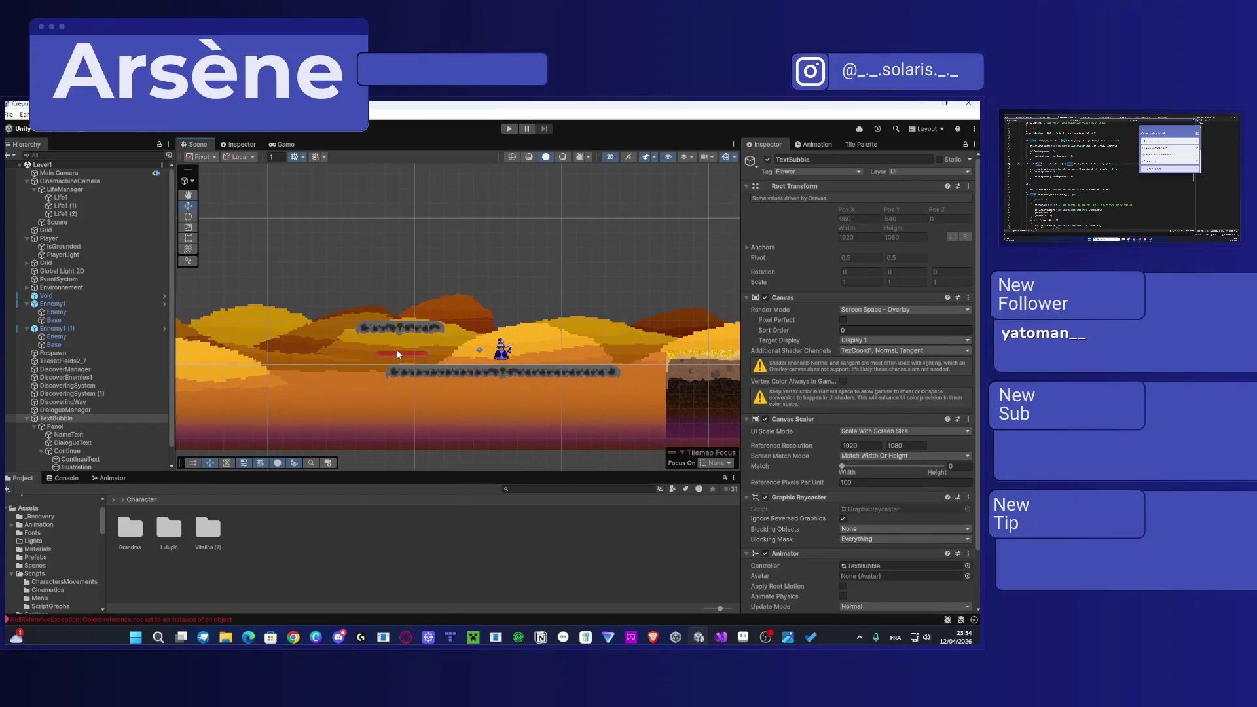
left_click(395, 352)
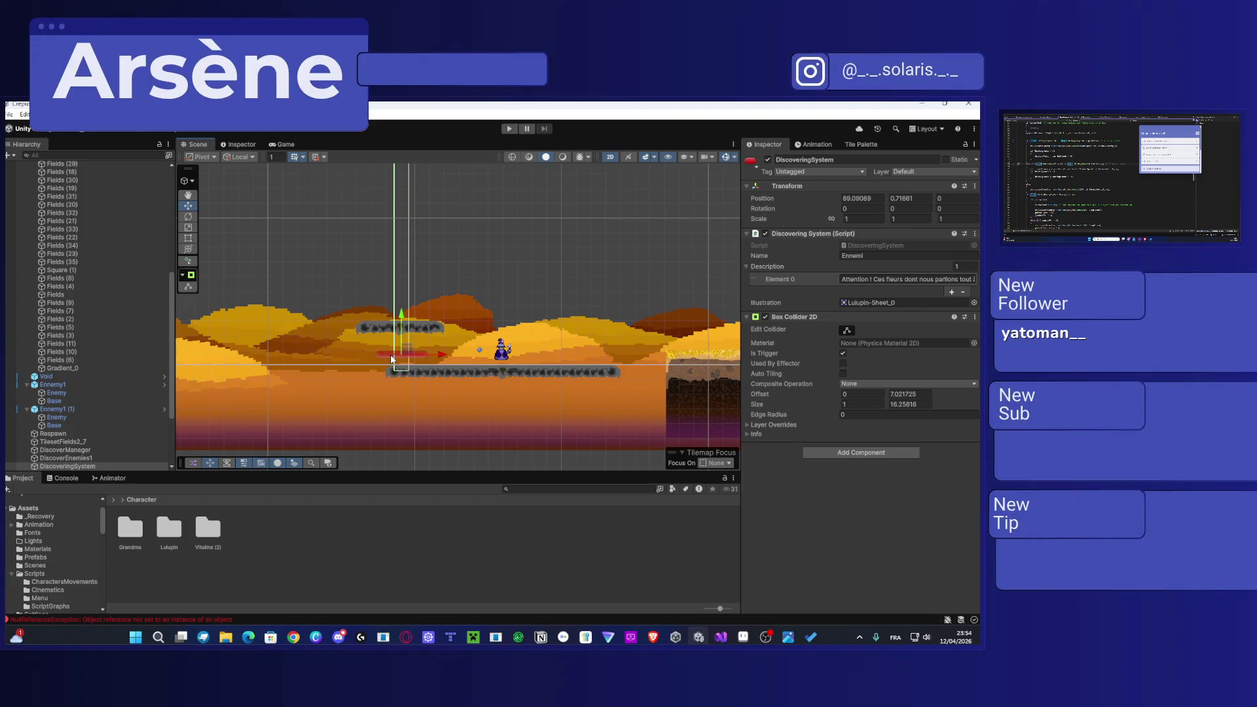
left_click(390, 356)
left_click(391, 356)
scroll(419, 358, "up", 2)
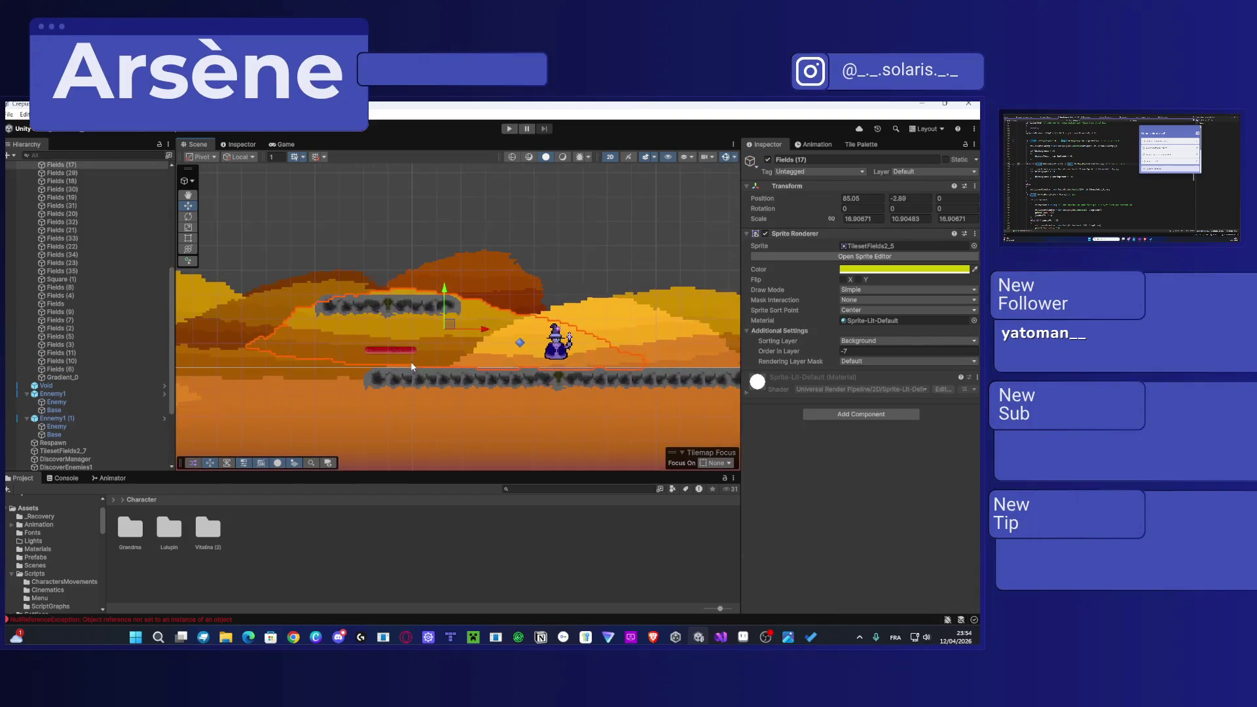
scroll(406, 360, "up", 2)
scroll(409, 347, "down", 6)
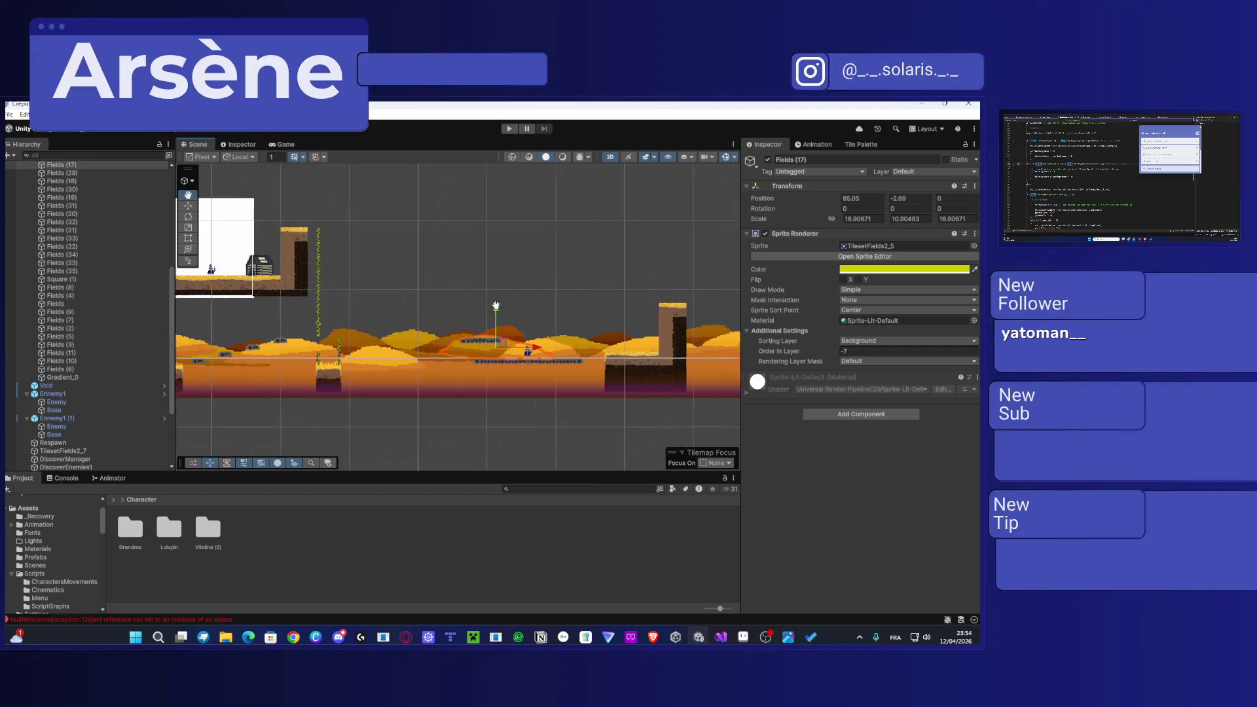
scroll(262, 259, "up", 3)
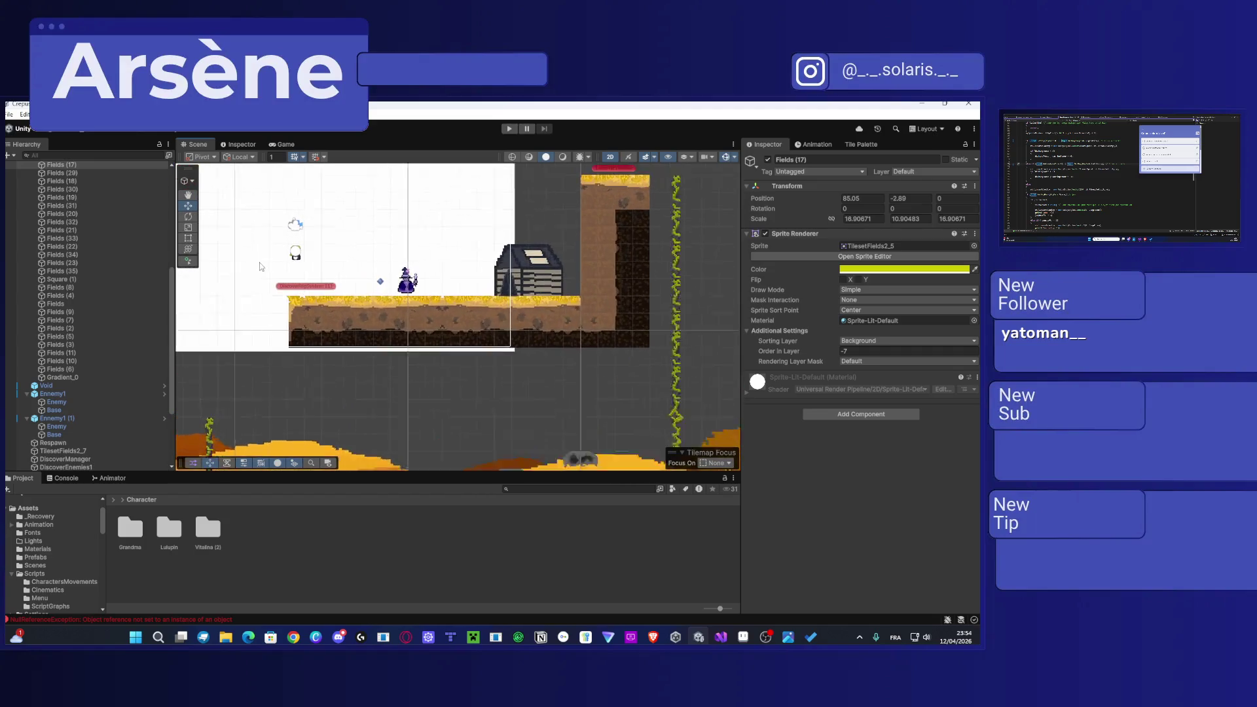
left_click(296, 288)
left_click(298, 290)
left_click(295, 290)
left_click(293, 290)
left_click(293, 291)
left_click(292, 291)
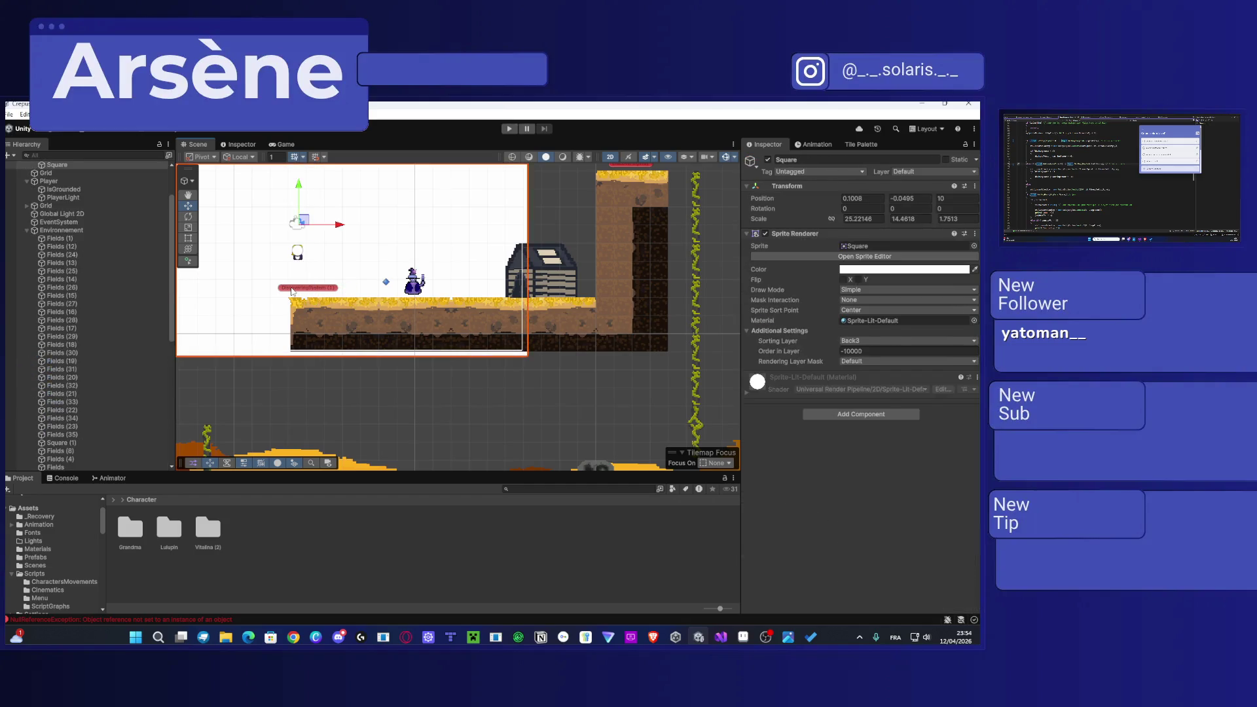
Step: Undo the speaker rename so DiscoveringSystem (1)'s Name reads Ennemi again
left_click(882, 257)
left_click(882, 257)
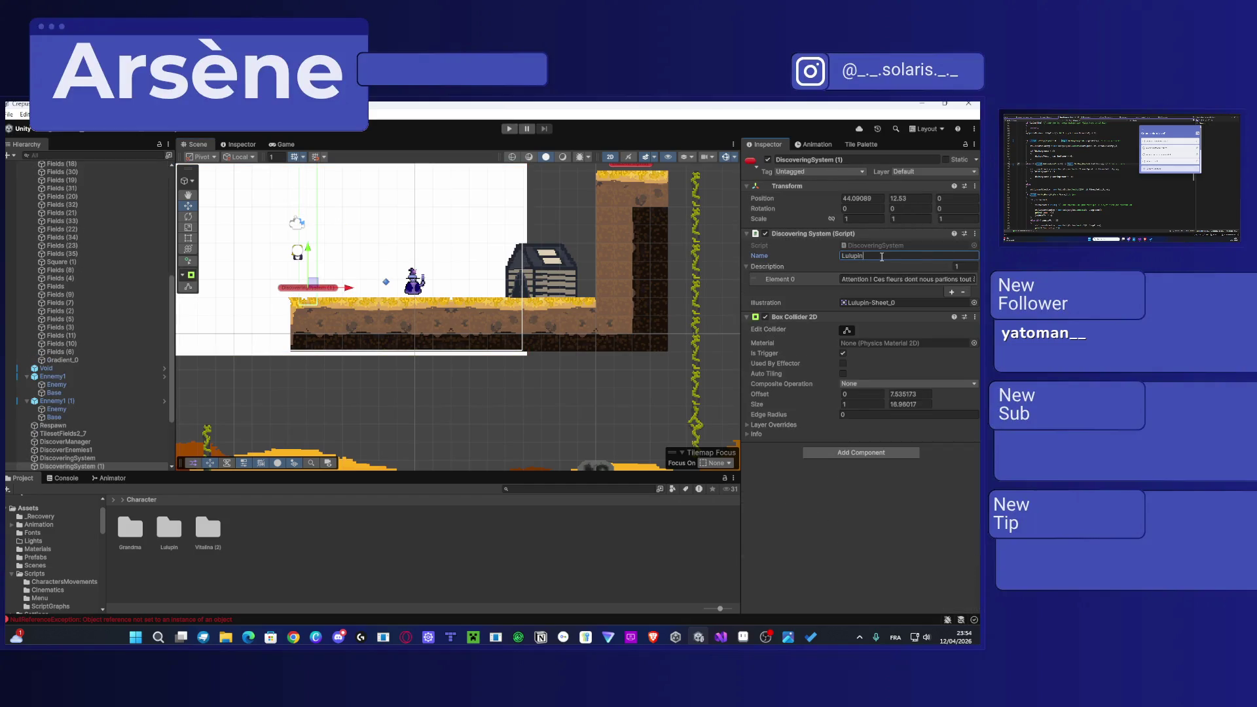
key("ctrl+z")
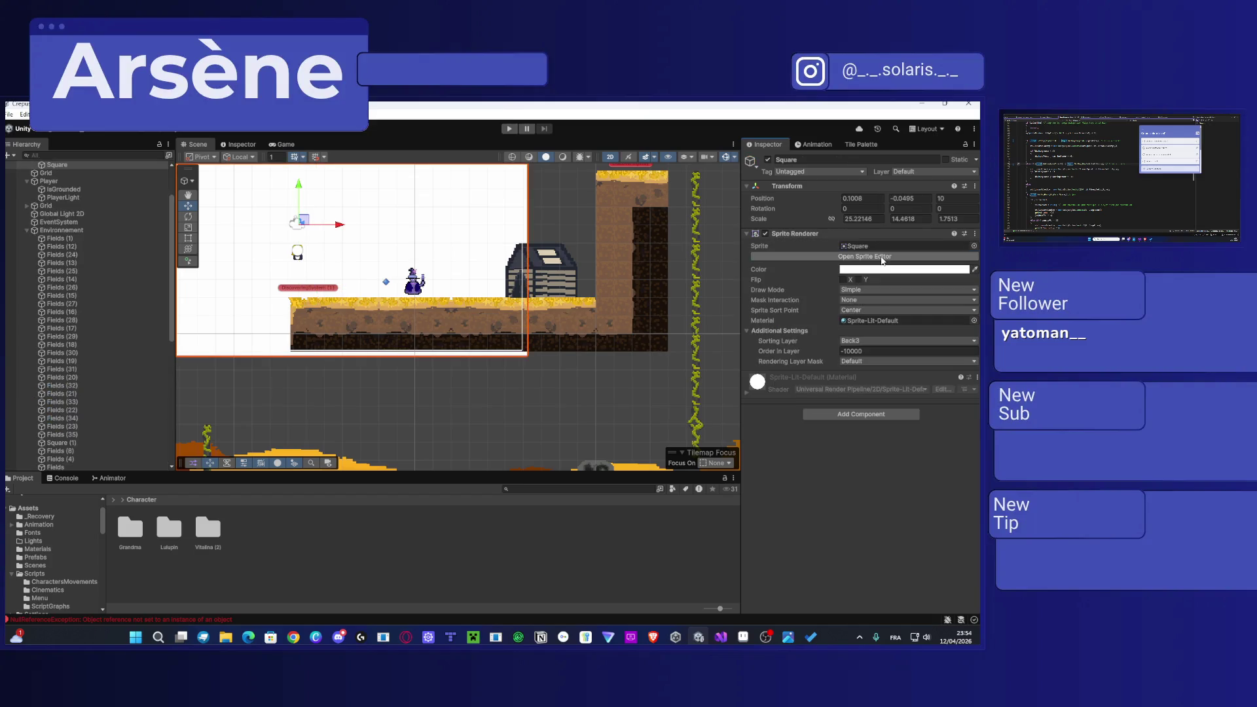
key("ctrl+z")
key("ctrl+z")
key("ctrl+z")
key("ctrl+z")
key("ctrl+z")
key("ctrl+z")
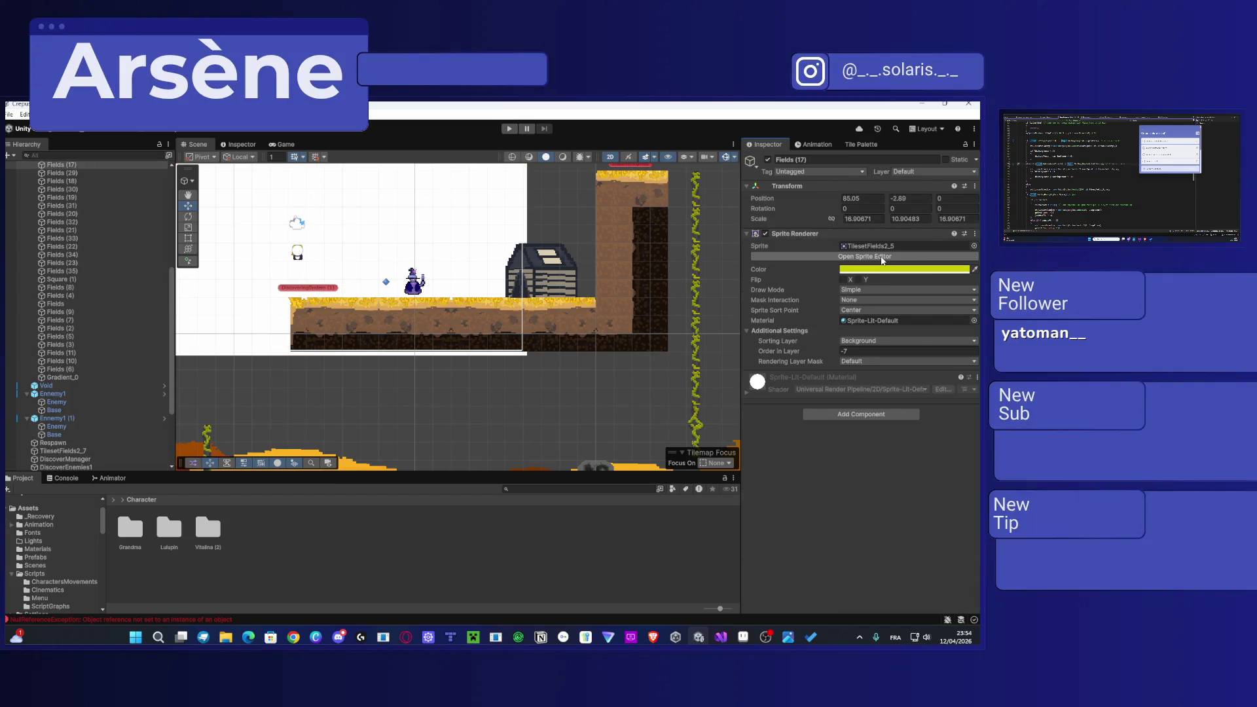
key("ctrl+z")
key("ctrl+z")
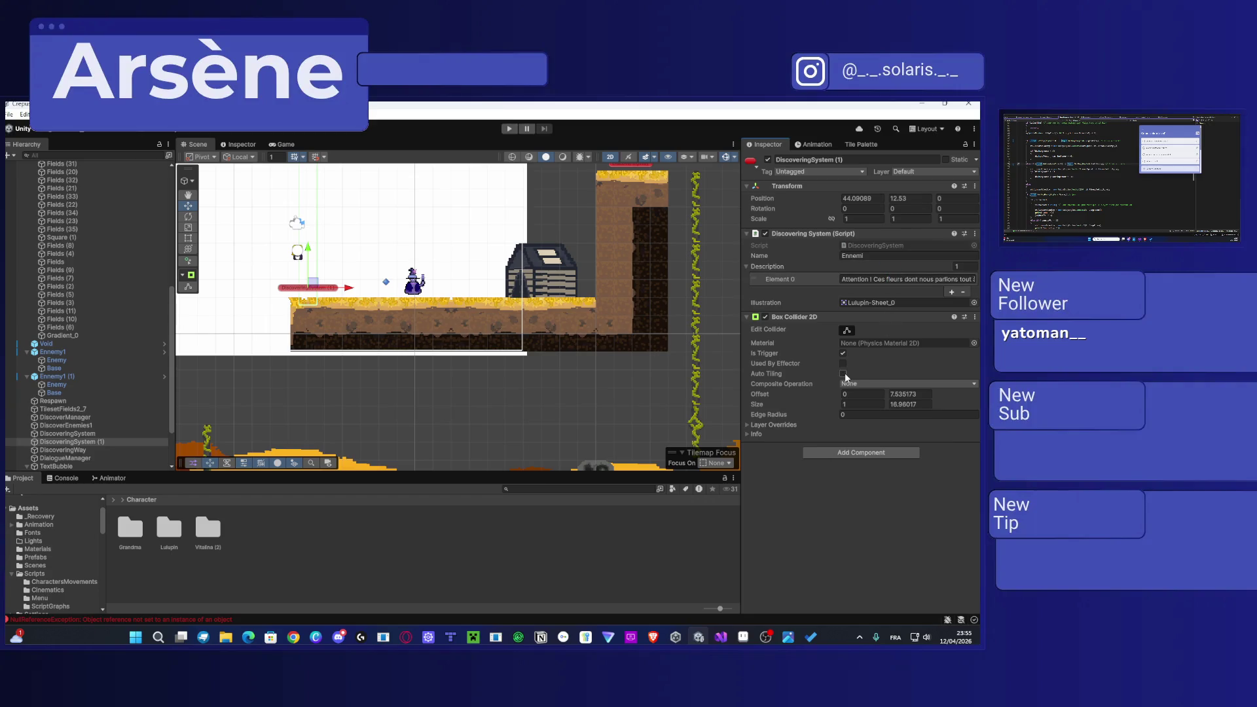
Step: Set the DiscoveringWay trigger's Name to 'Nouveau chemin' and open its Illustration sprite picker
key("f")
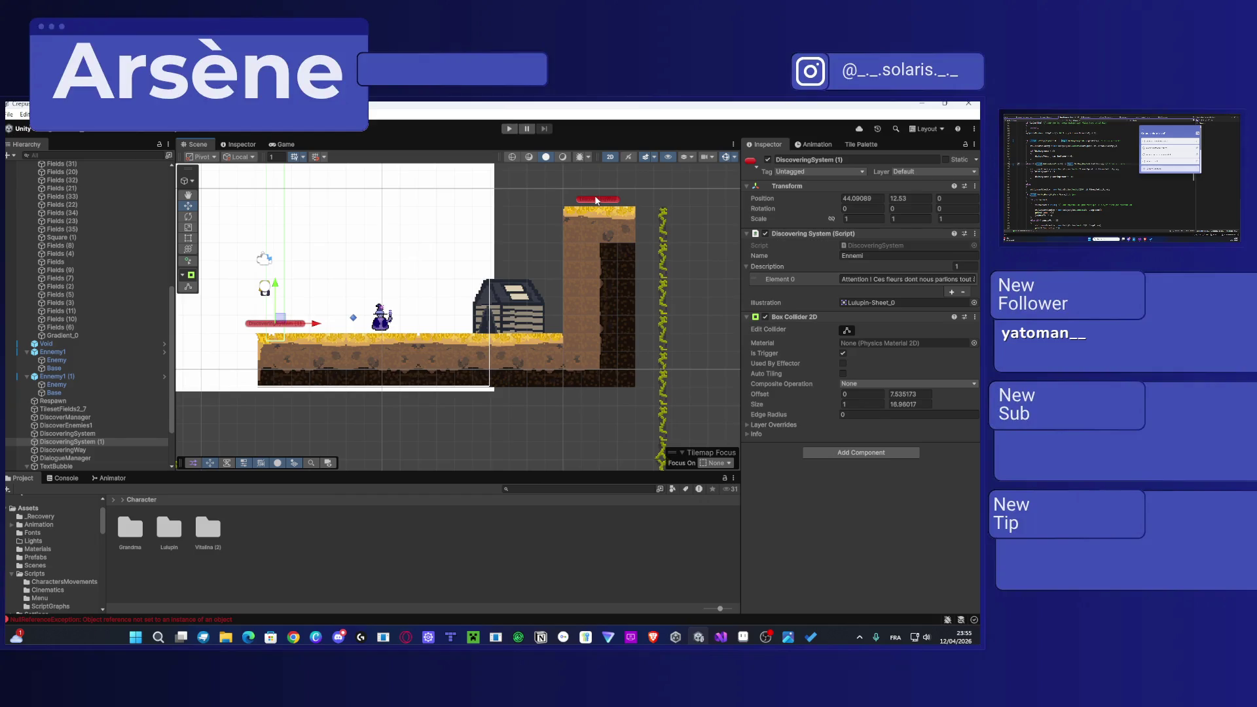
left_click(597, 200)
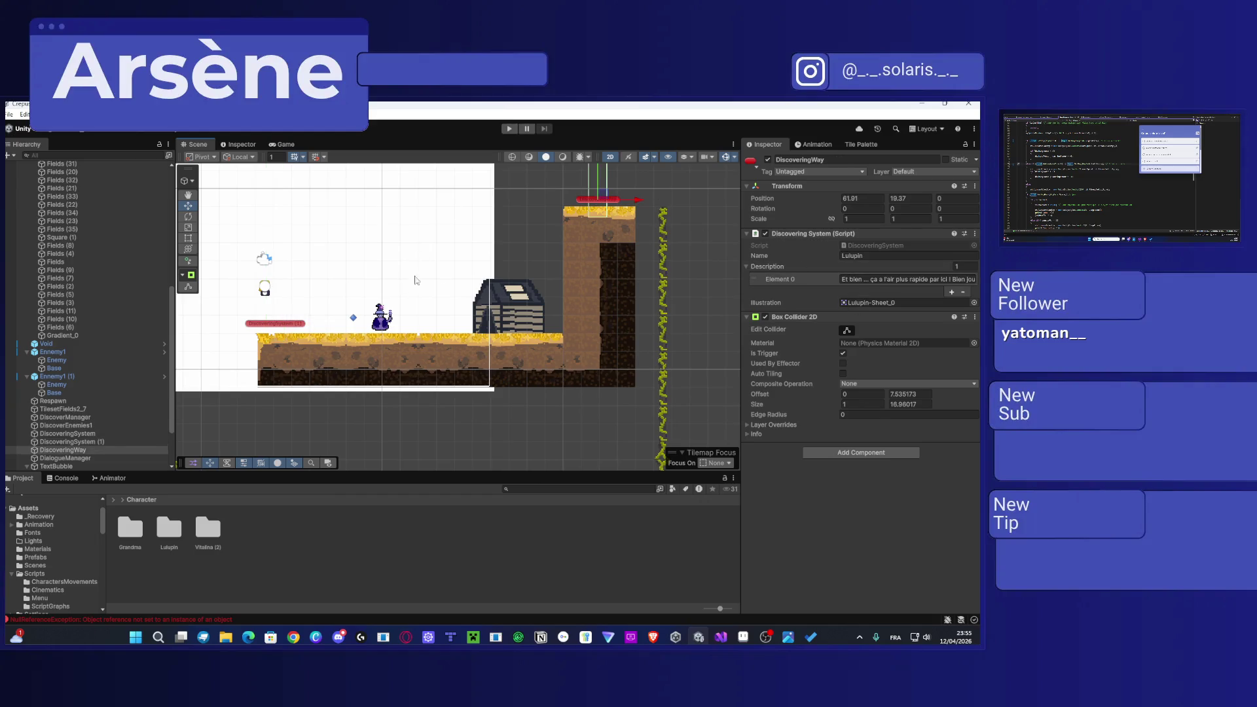
left_click(860, 255)
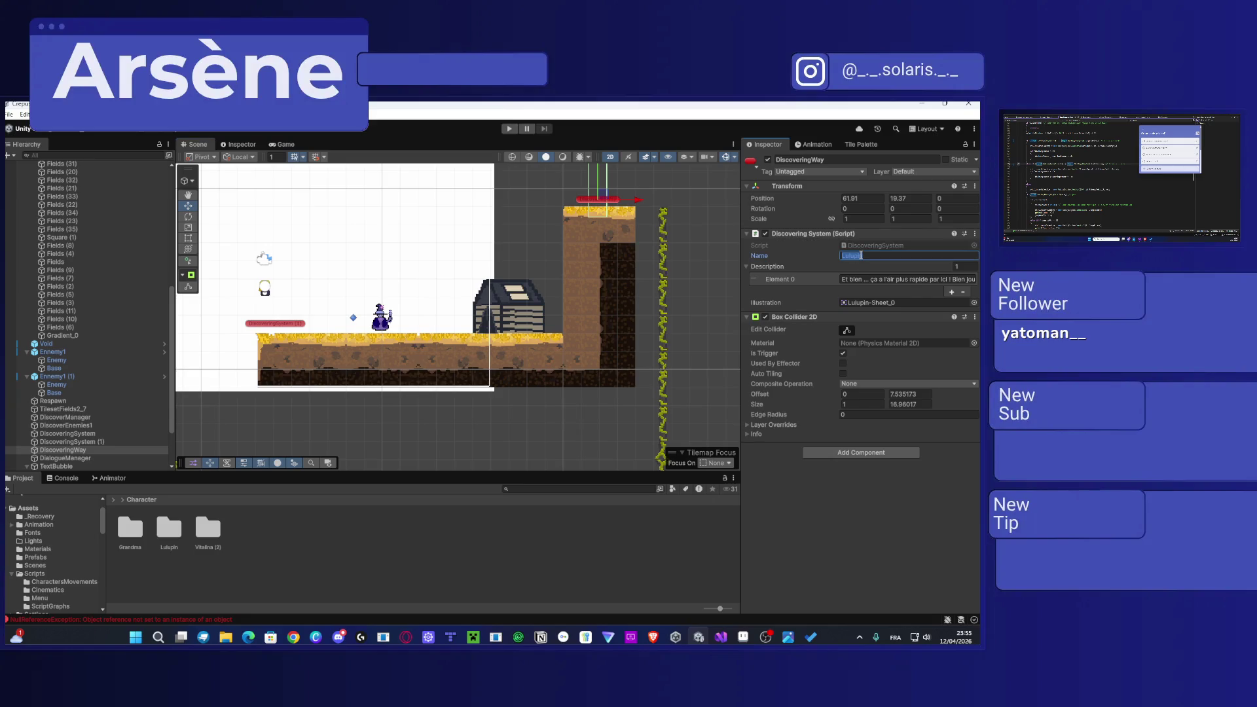
type("N")
left_click(830, 499)
left_click(974, 303)
scroll(718, 455, "down", 10)
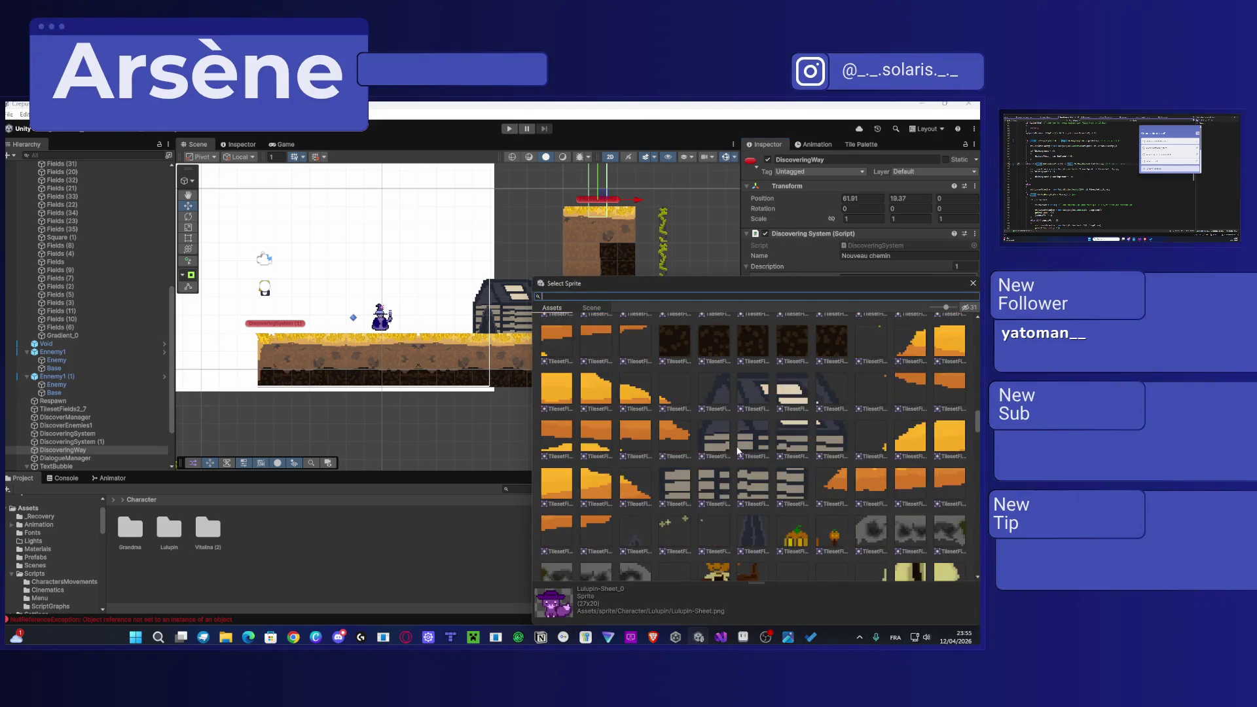
Step: Search 'inte', assign Interrogationpoint_0 as the illustration, then select DiscoveringSystem (1)
scroll(755, 473, "up", 3)
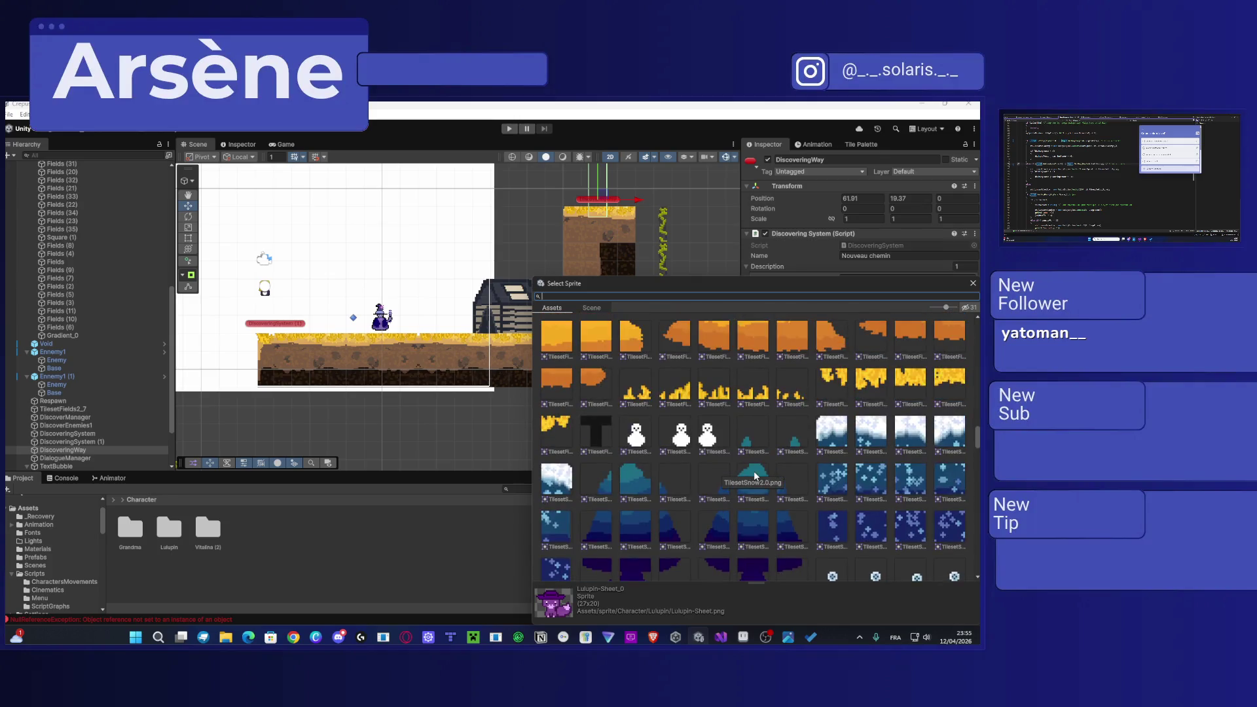
scroll(753, 470, "up", 3)
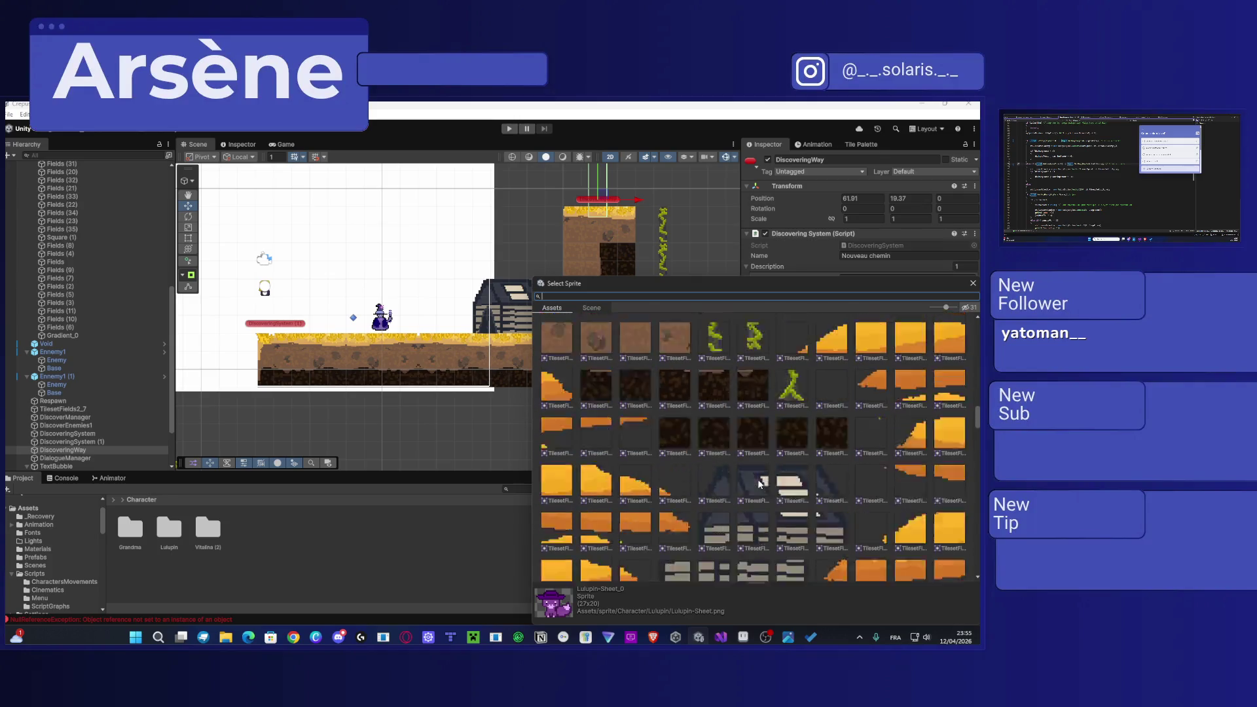
scroll(759, 485, "down", 3)
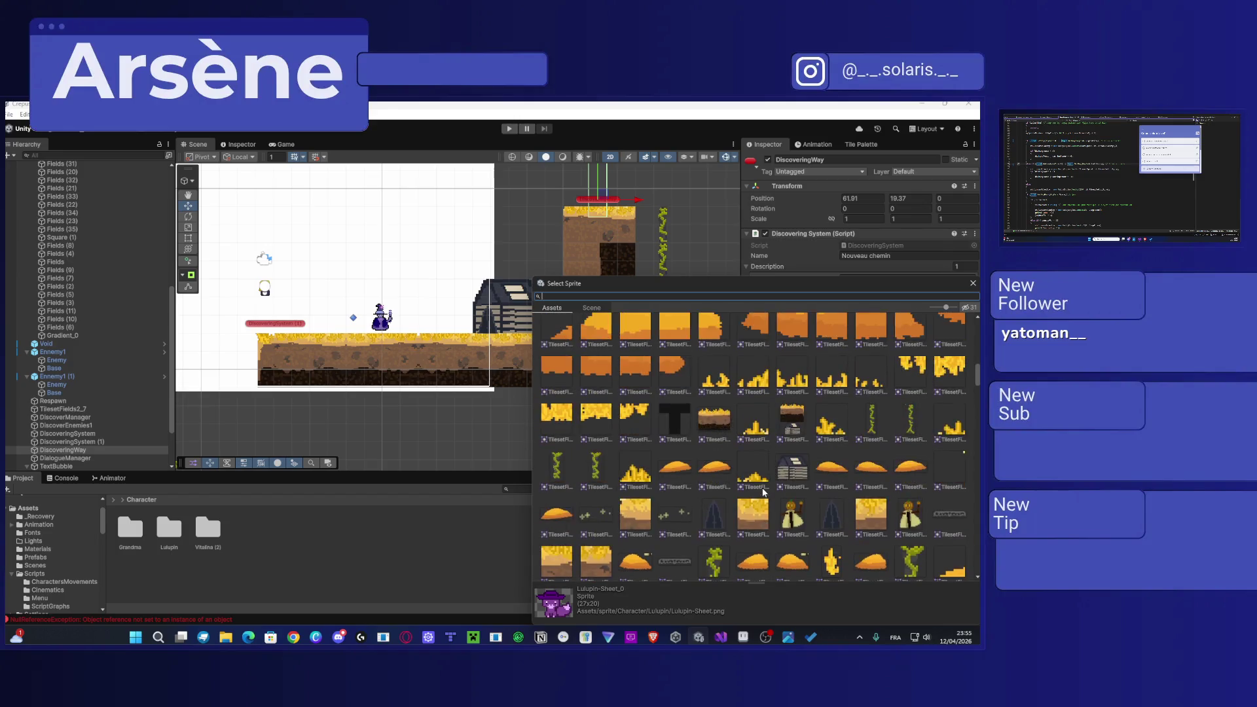
scroll(762, 487, "up", 3)
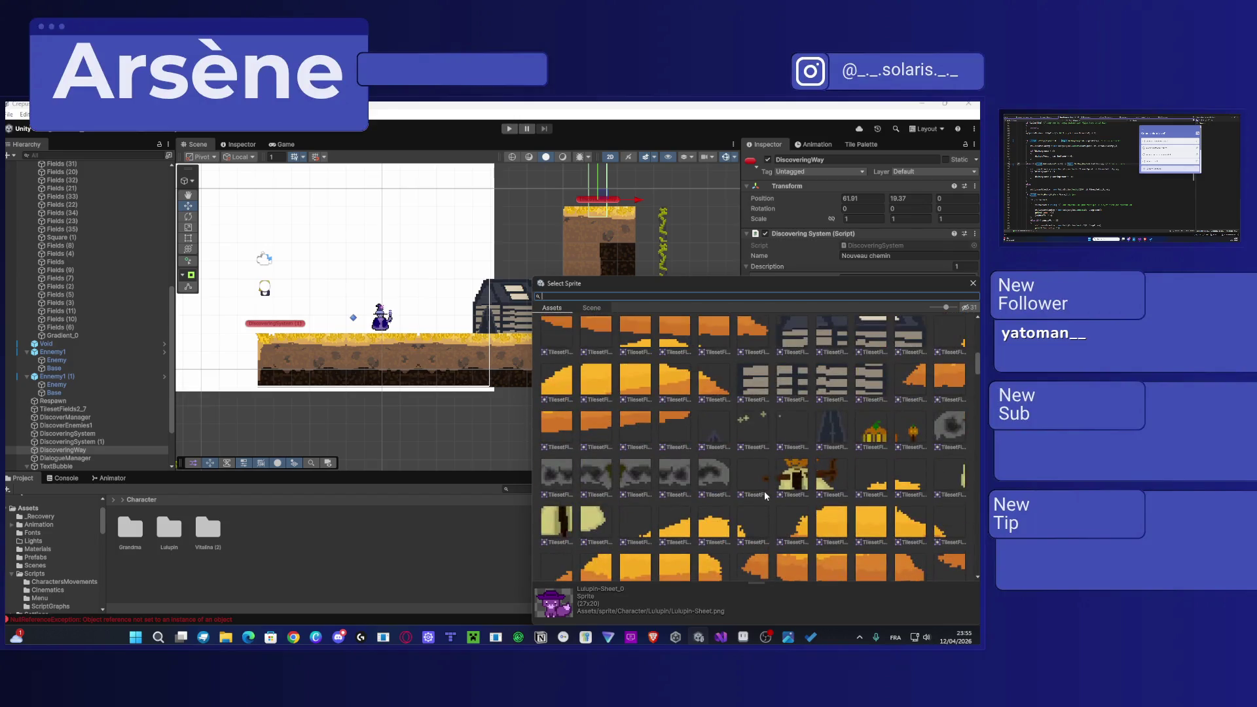
scroll(763, 490, "up", 10)
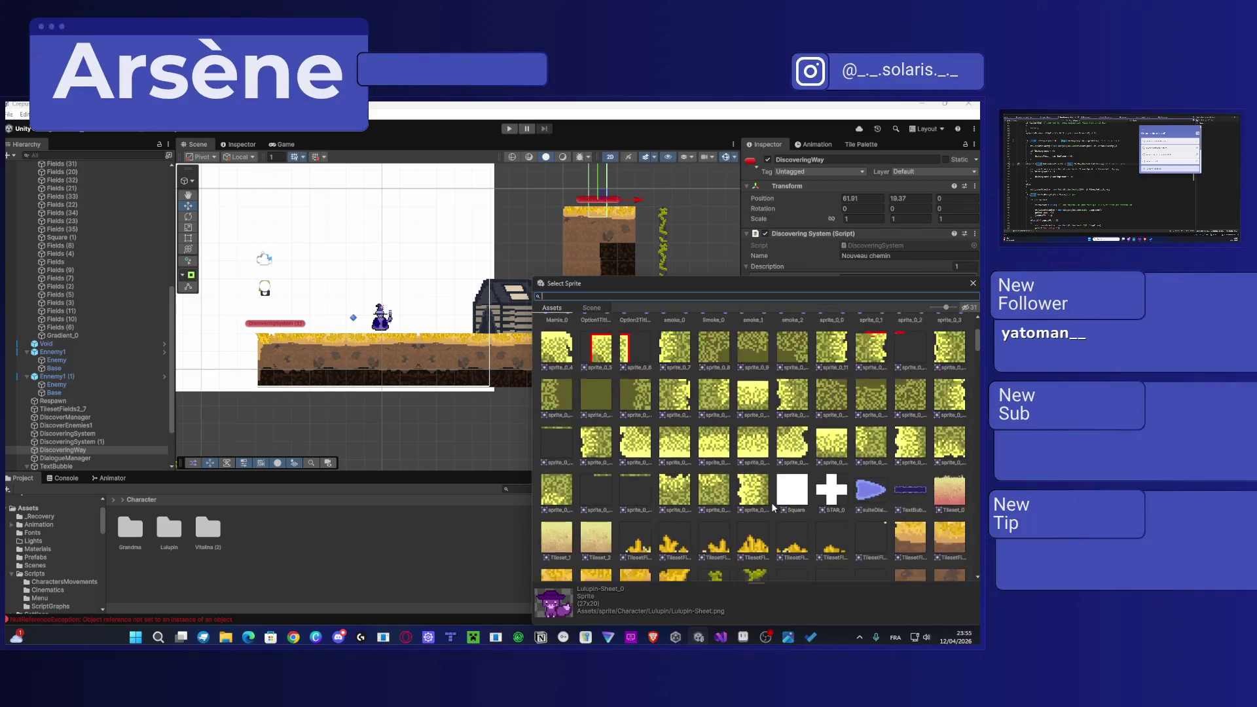
scroll(779, 510, "up", 1)
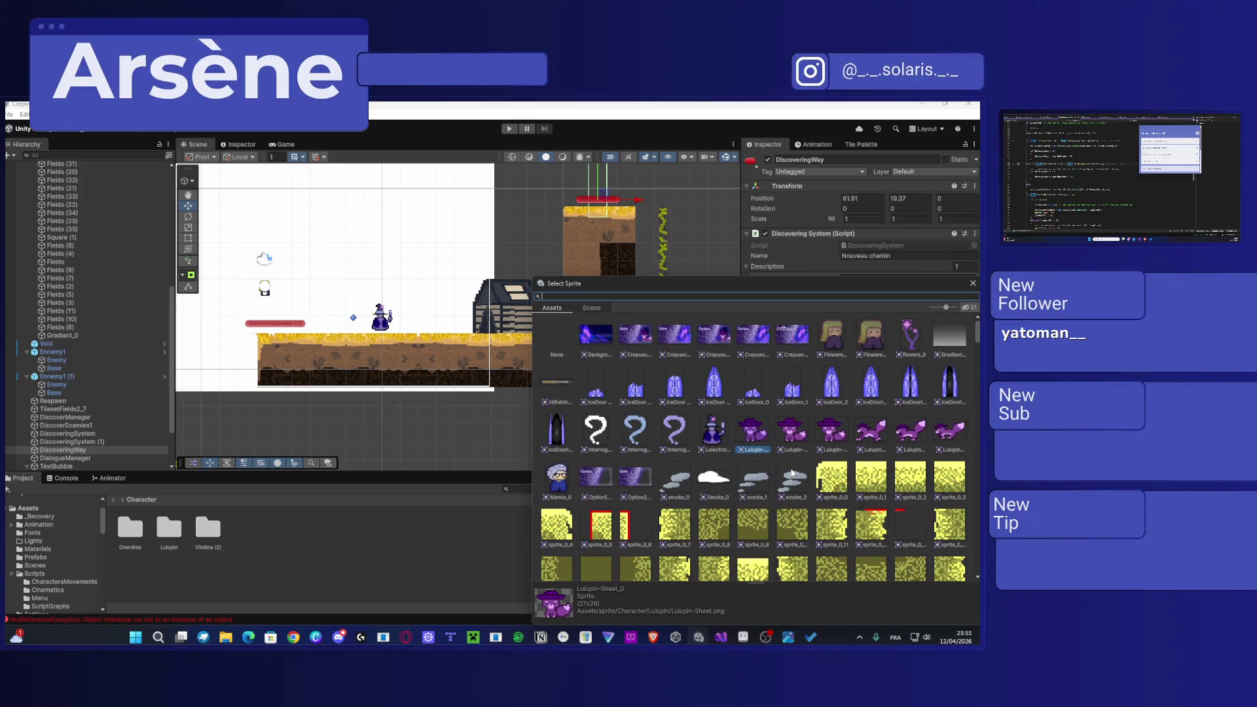
scroll(792, 472, "down", 15)
scroll(790, 472, "down", 5)
scroll(789, 483, "down", 10)
scroll(791, 481, "down", 10)
scroll(792, 480, "down", 5)
scroll(791, 481, "down", 5)
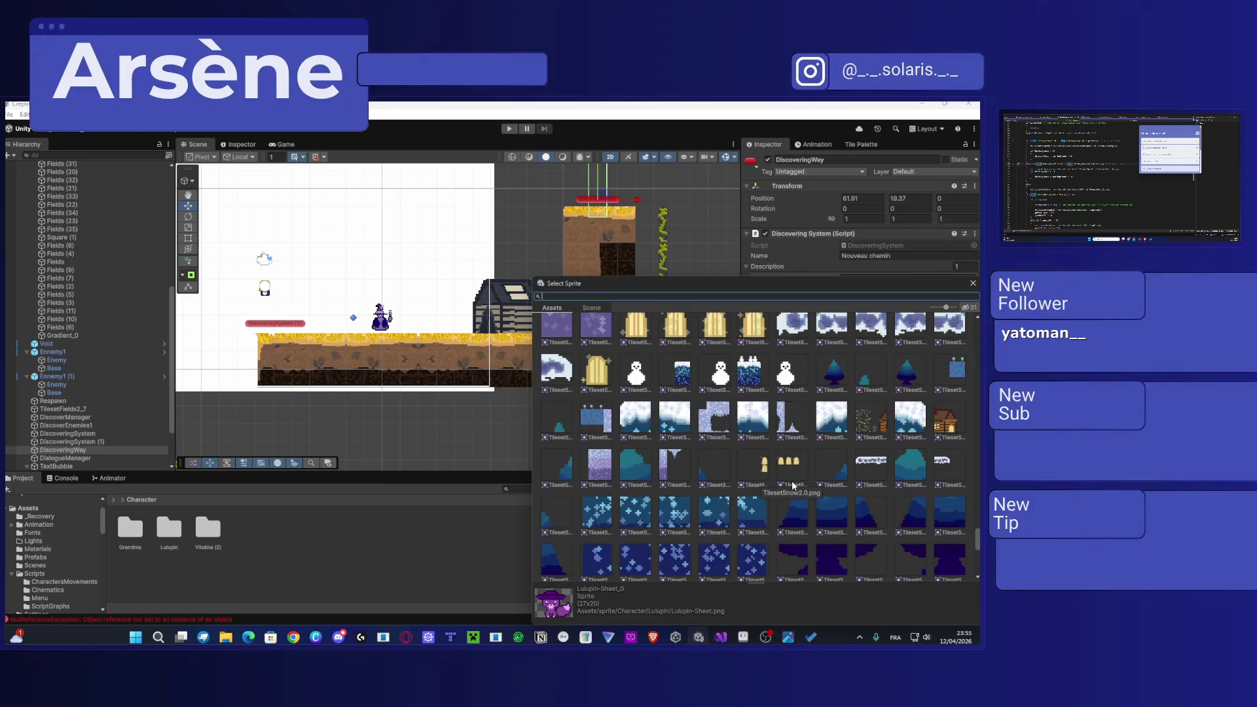
scroll(791, 484, "down", 5)
scroll(791, 486, "down", 3)
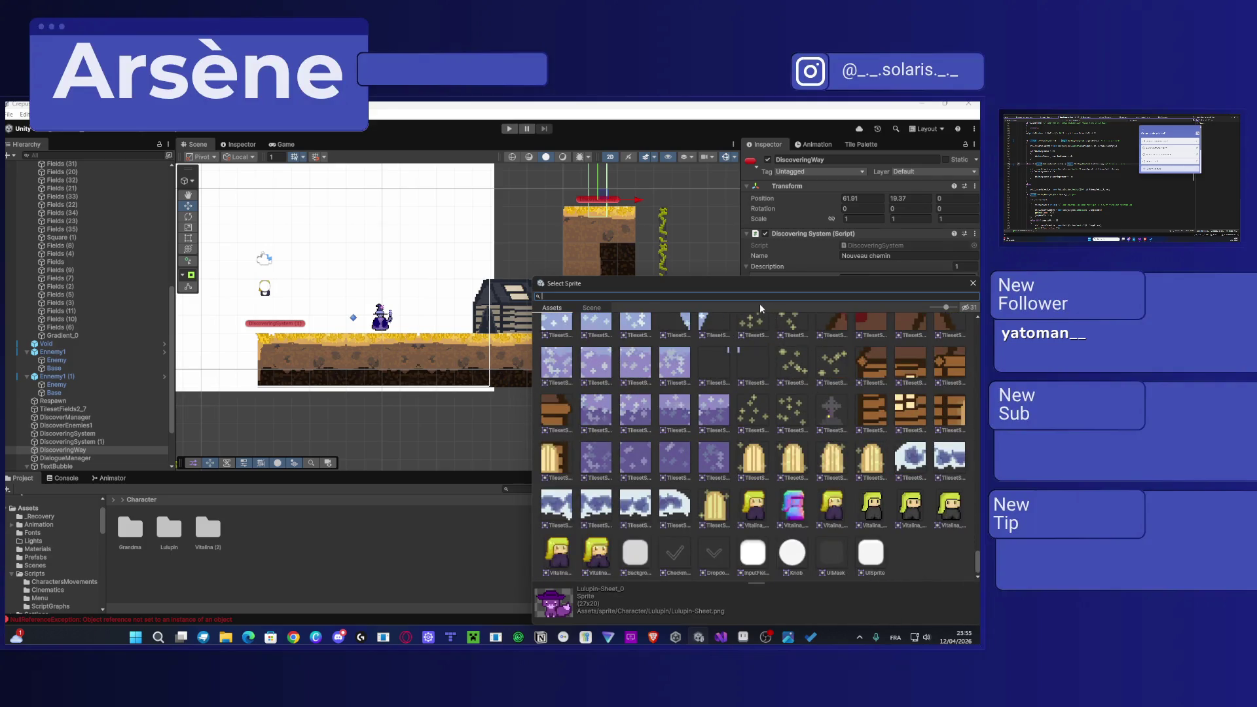
type("inte")
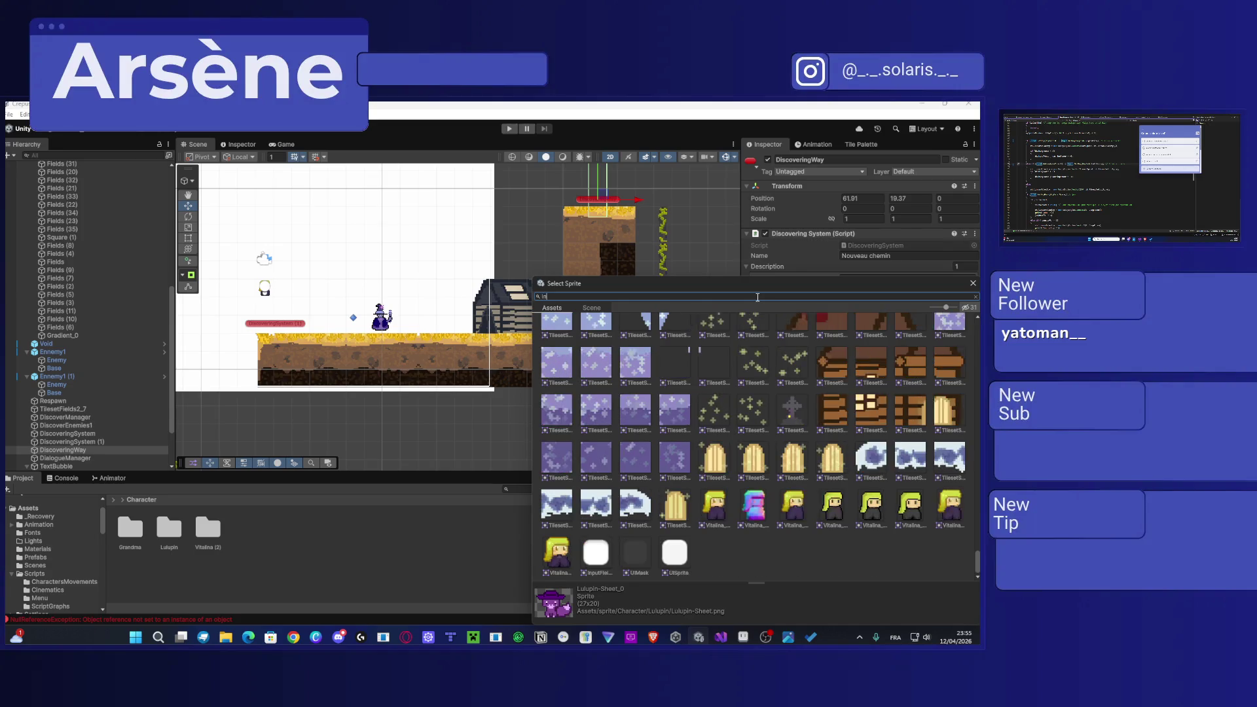
double_click(603, 331)
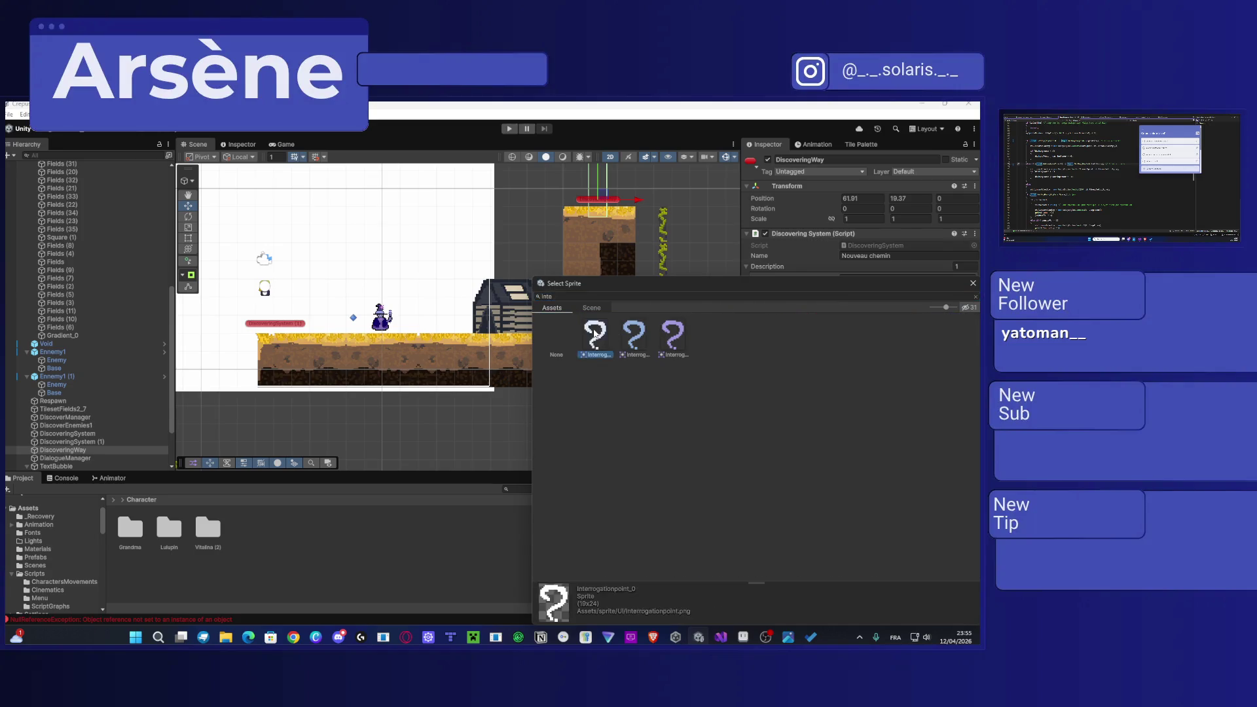
left_click(293, 327)
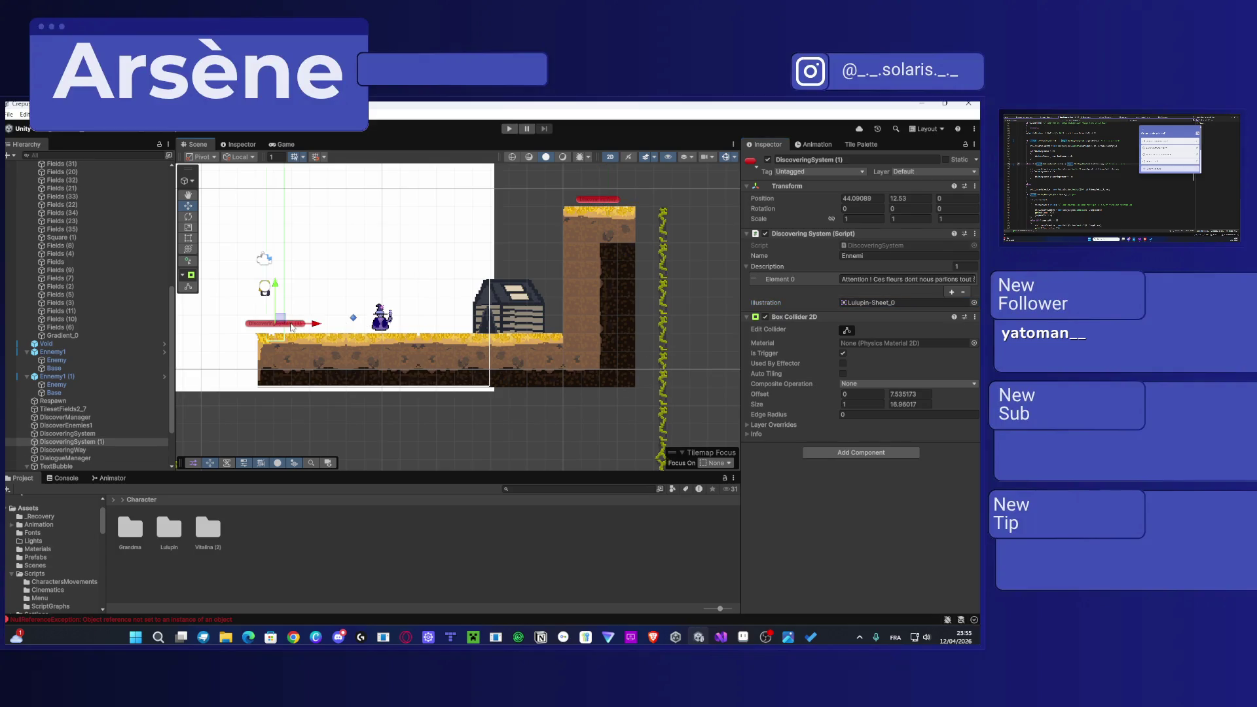
Step: Set DiscoveringSystem (1)'s Illustration to the flowers_0 sprite
left_click(974, 302)
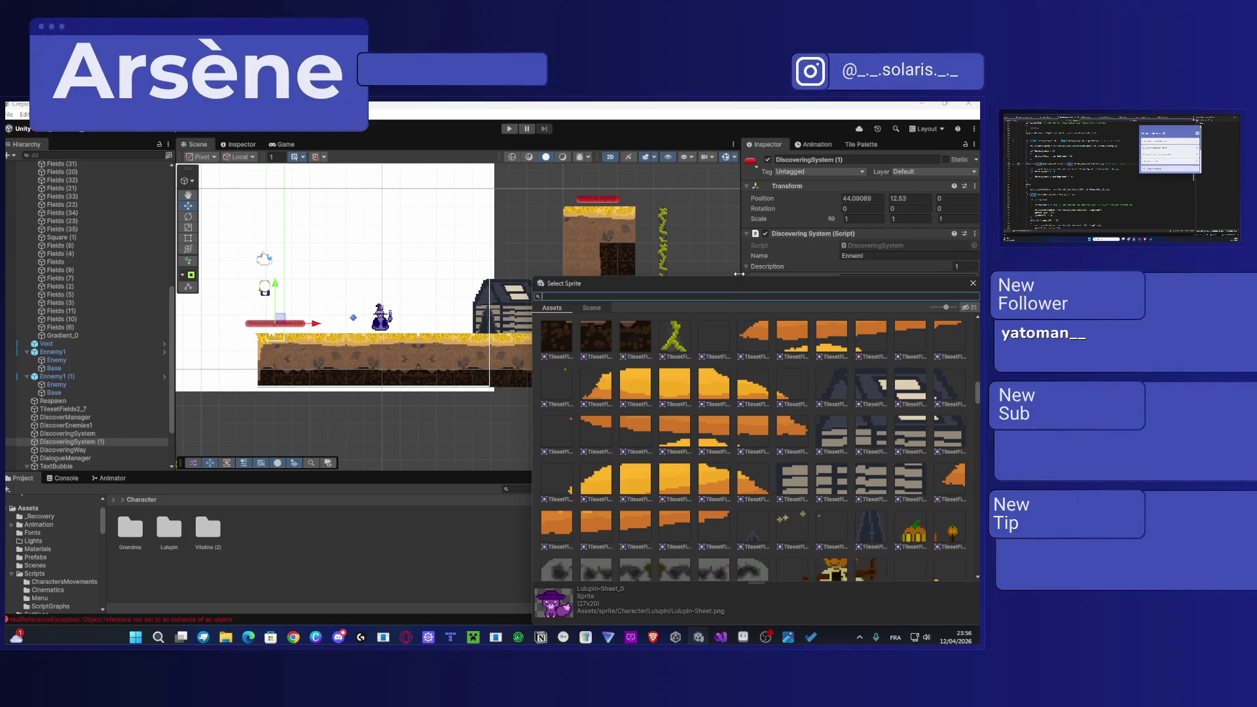
key("Escape")
left_click(294, 357)
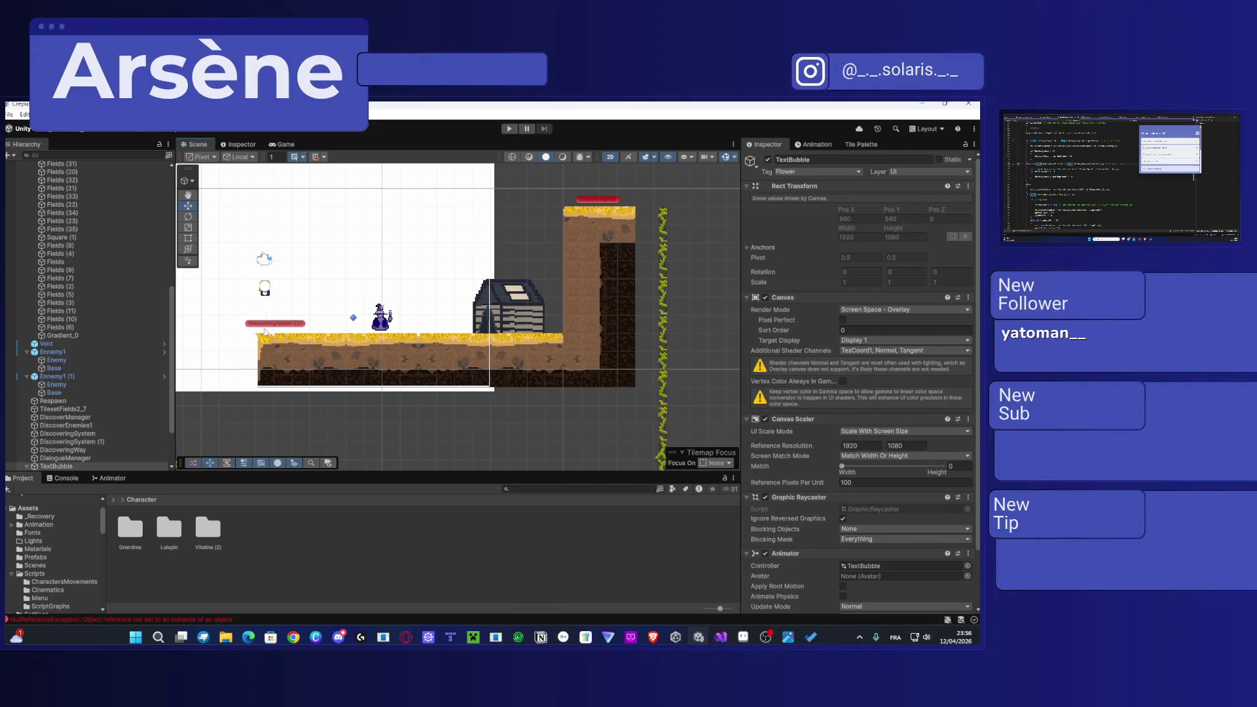
left_click(268, 328)
left_click(973, 302)
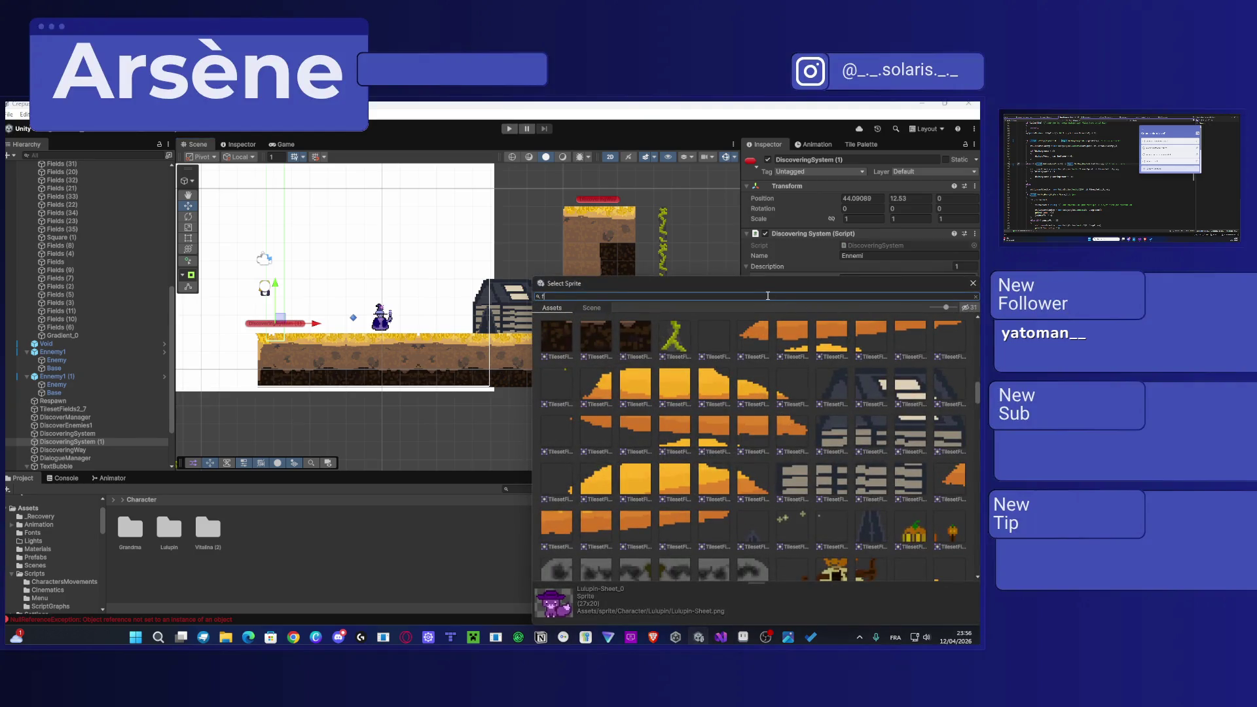
type("low")
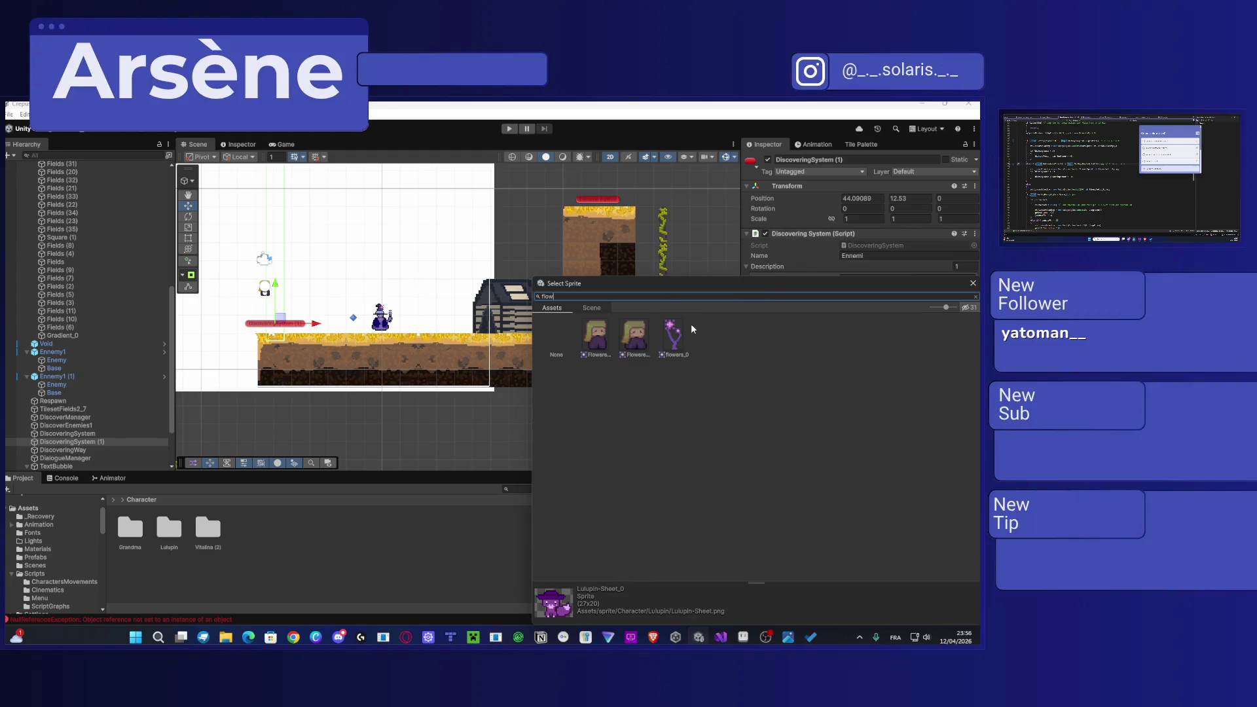
double_click(671, 332)
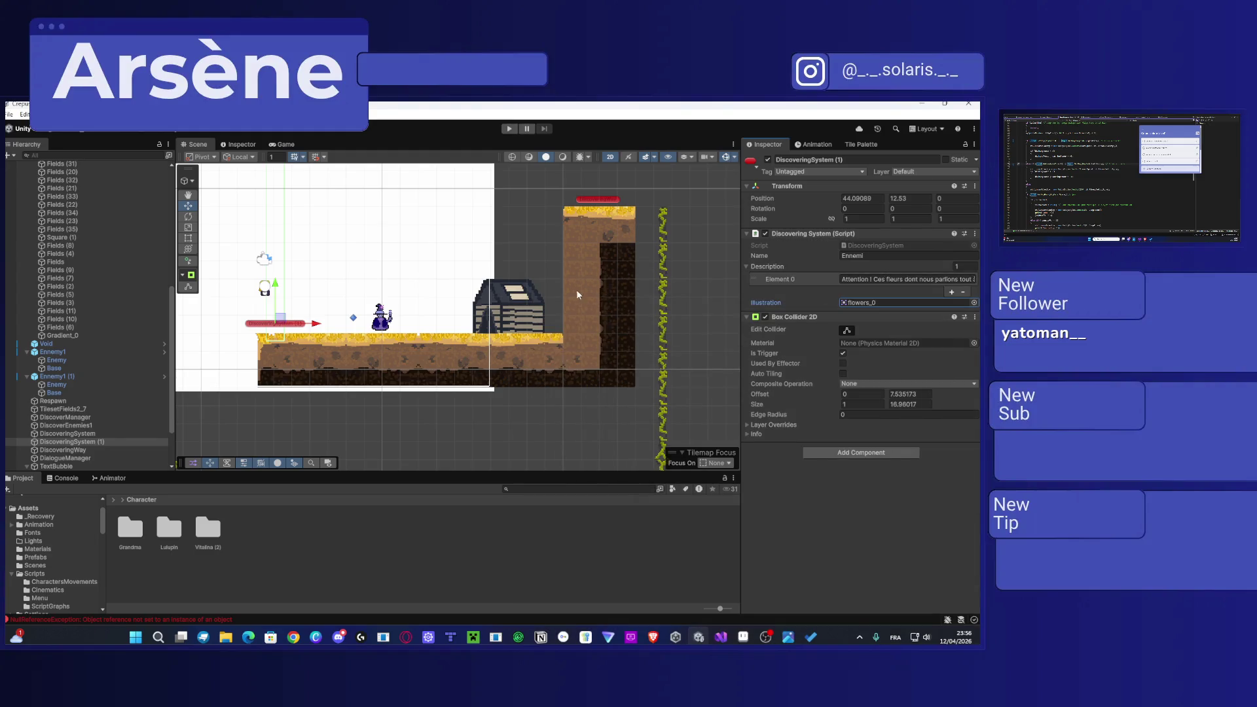
Step: Select the DiscoveringSystem trigger and give it the flowers_0 illustration too, searching 'flow'
key("f")
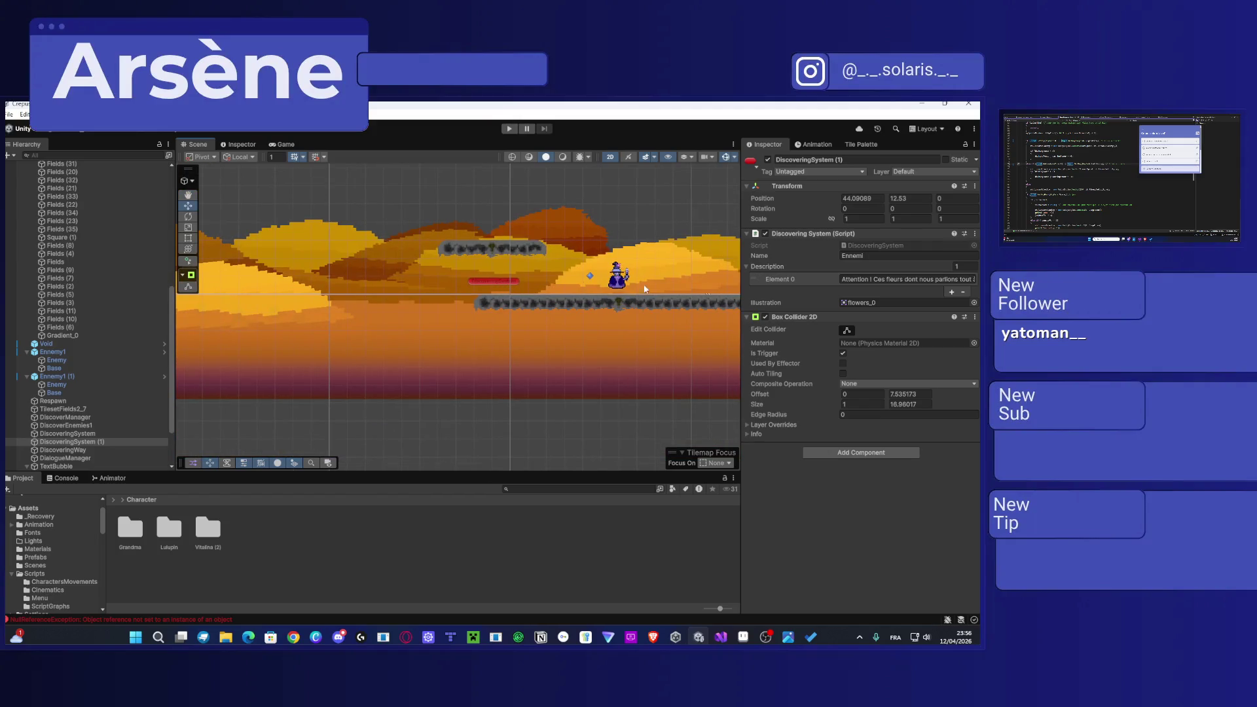
left_click(491, 283)
left_click(974, 302)
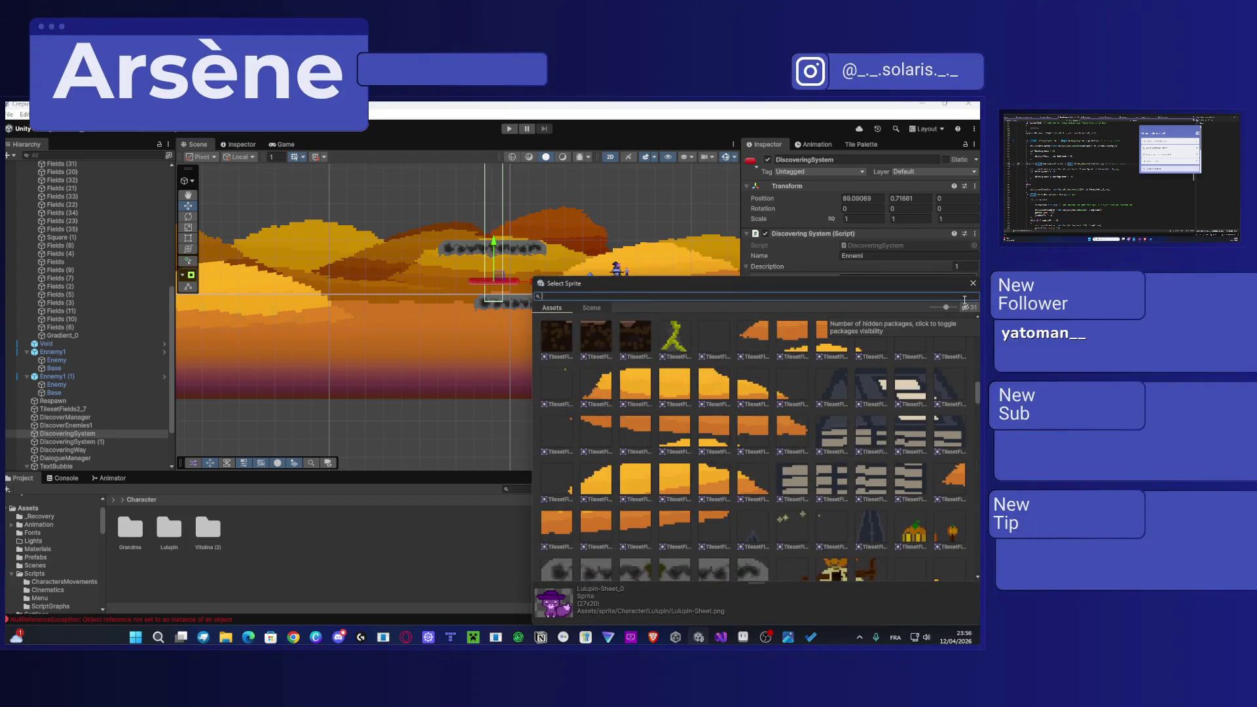
type("flow")
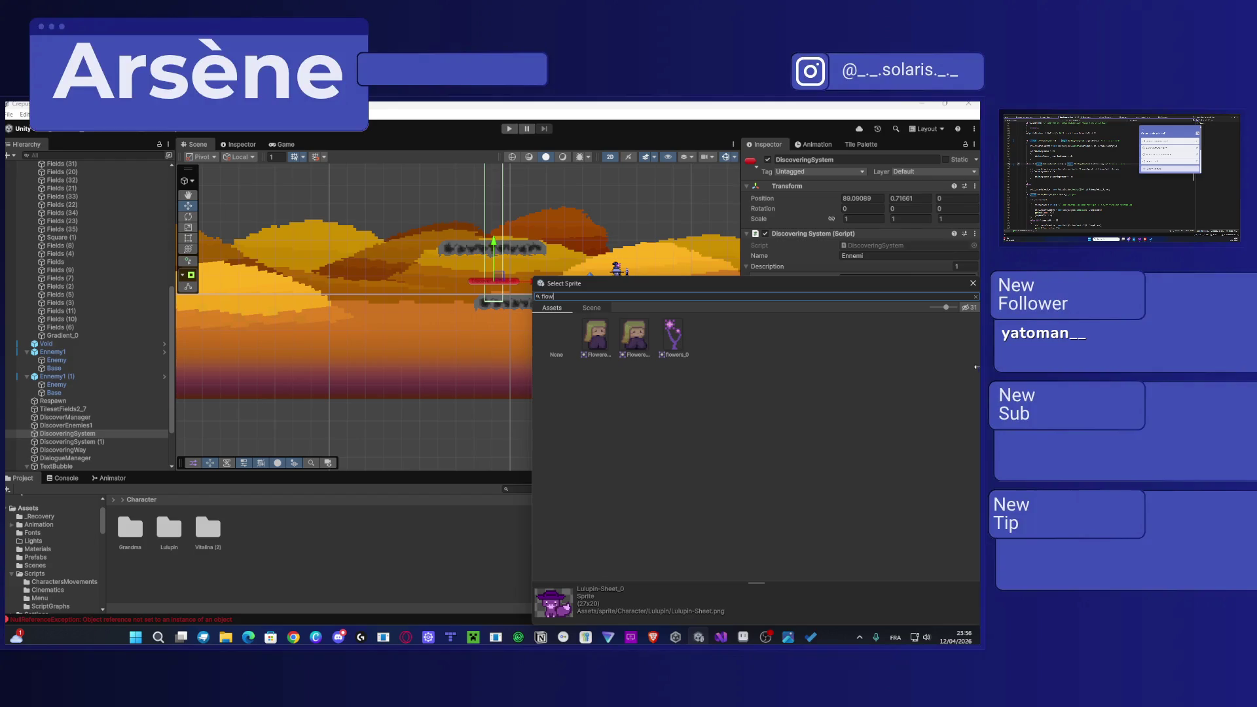
double_click(674, 337)
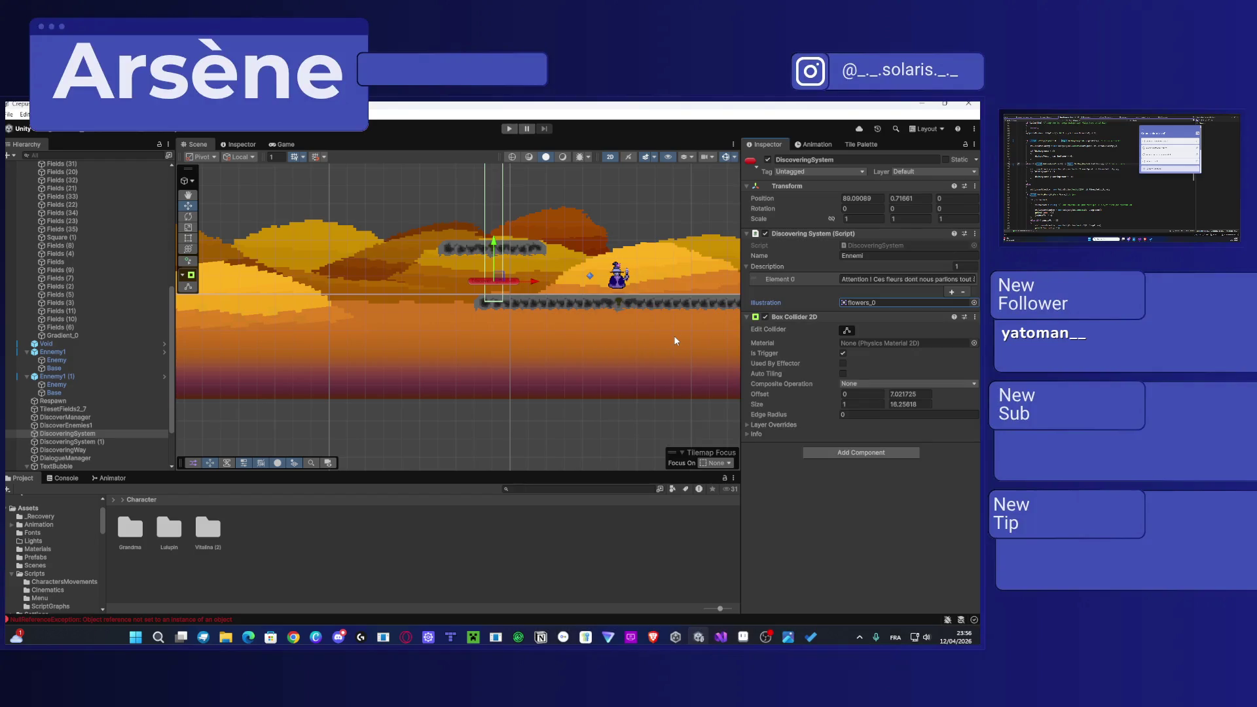
mouse_move(674, 340)
left_mouse_down()
mouse_move(545, 264)
mouse_move(510, 275)
mouse_move(541, 288)
left_mouse_up()
key("f")
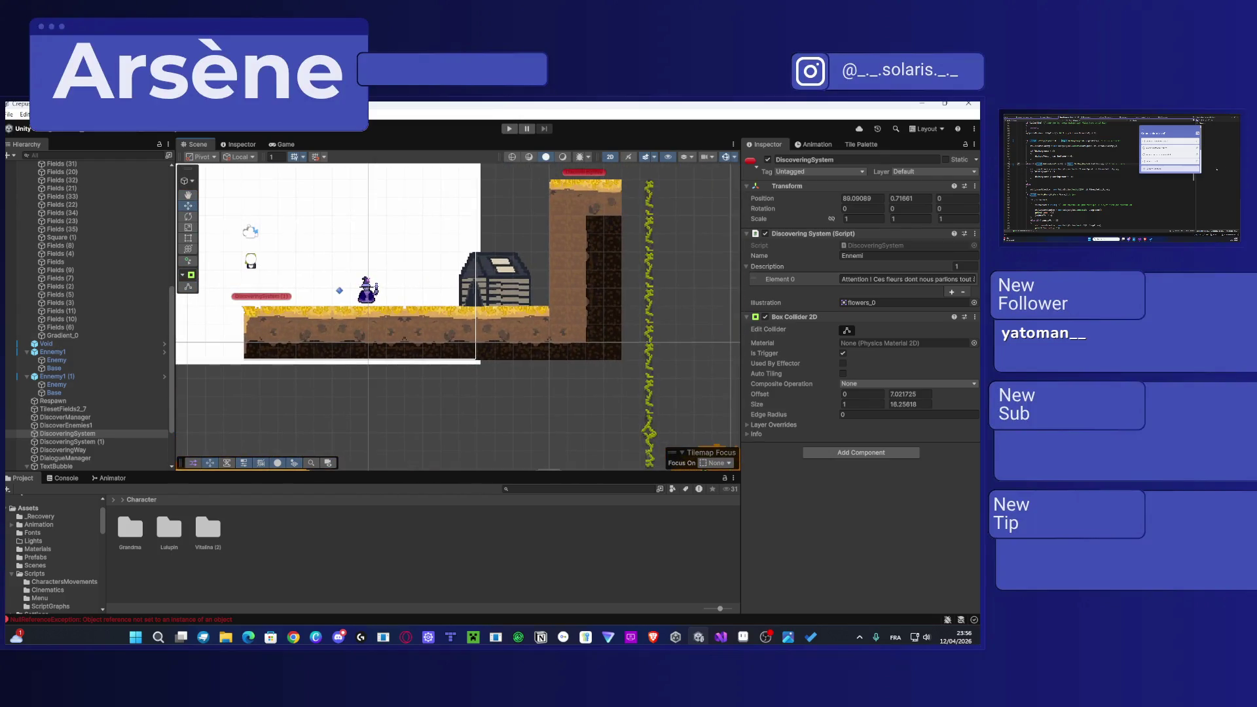
key("alt+Tab")
Step: Pan and zoom the Scene view onto the tall earth pillar and its vine column
left_click_drag(492, 277, 560, 300)
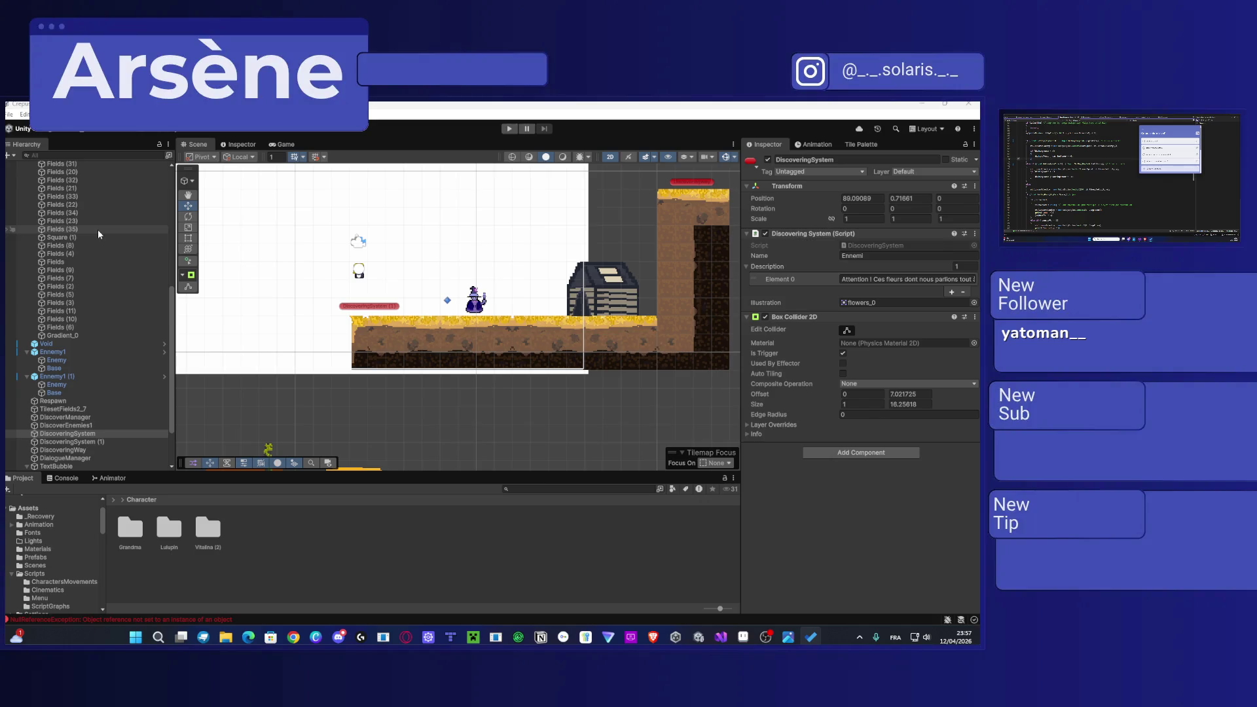
mouse_move(557, 272)
left_mouse_down()
mouse_move(387, 315)
mouse_move(583, 257)
left_mouse_up()
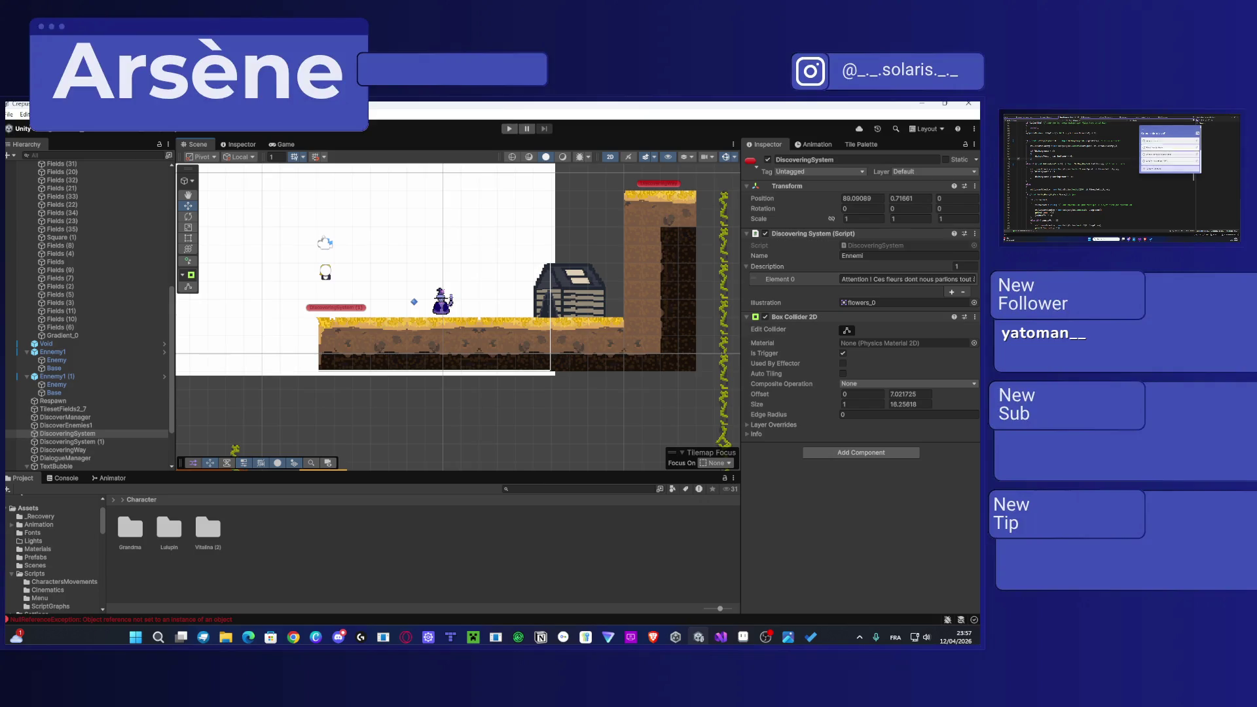
left_click_drag(580, 285, 411, 370)
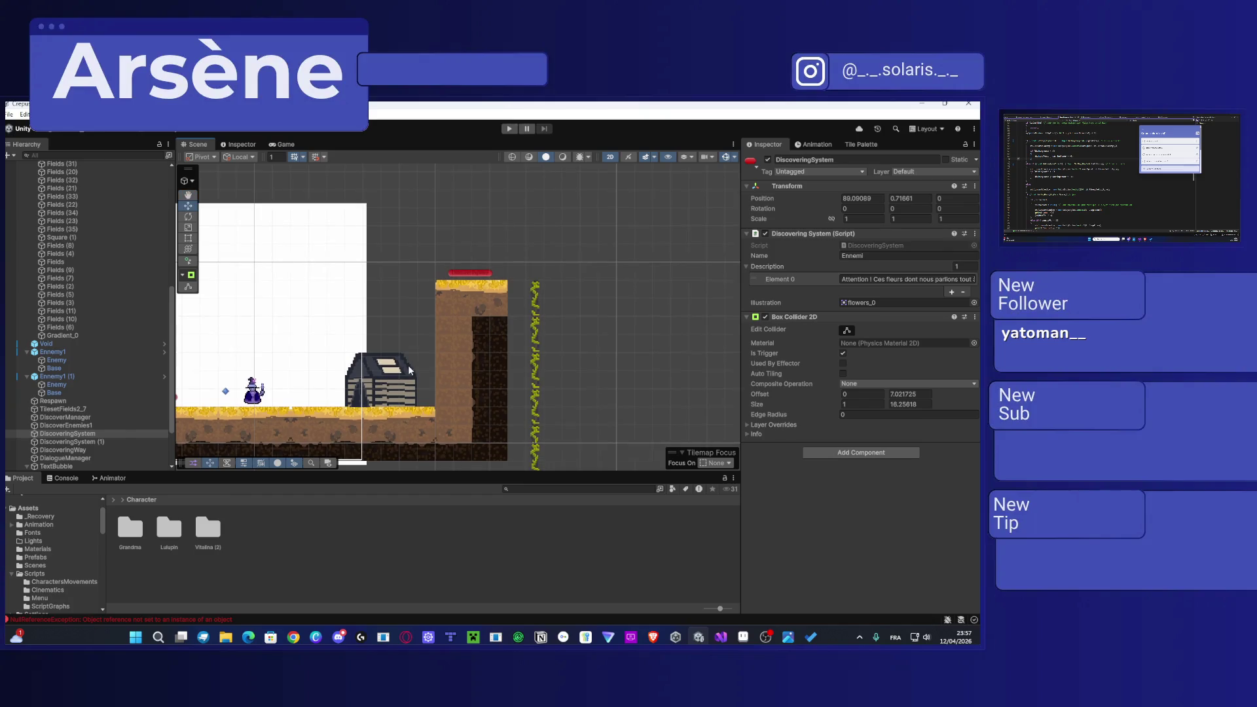
left_click(515, 296)
scroll(530, 301, "up", 5)
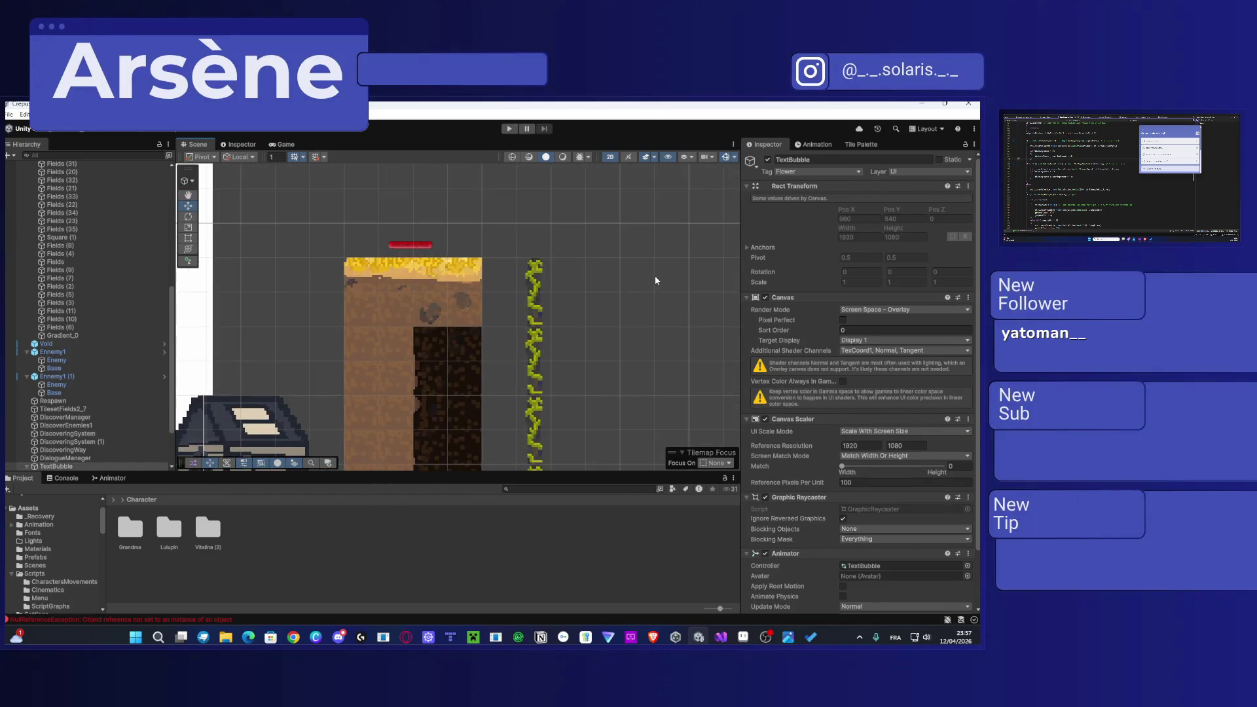
left_click(861, 143)
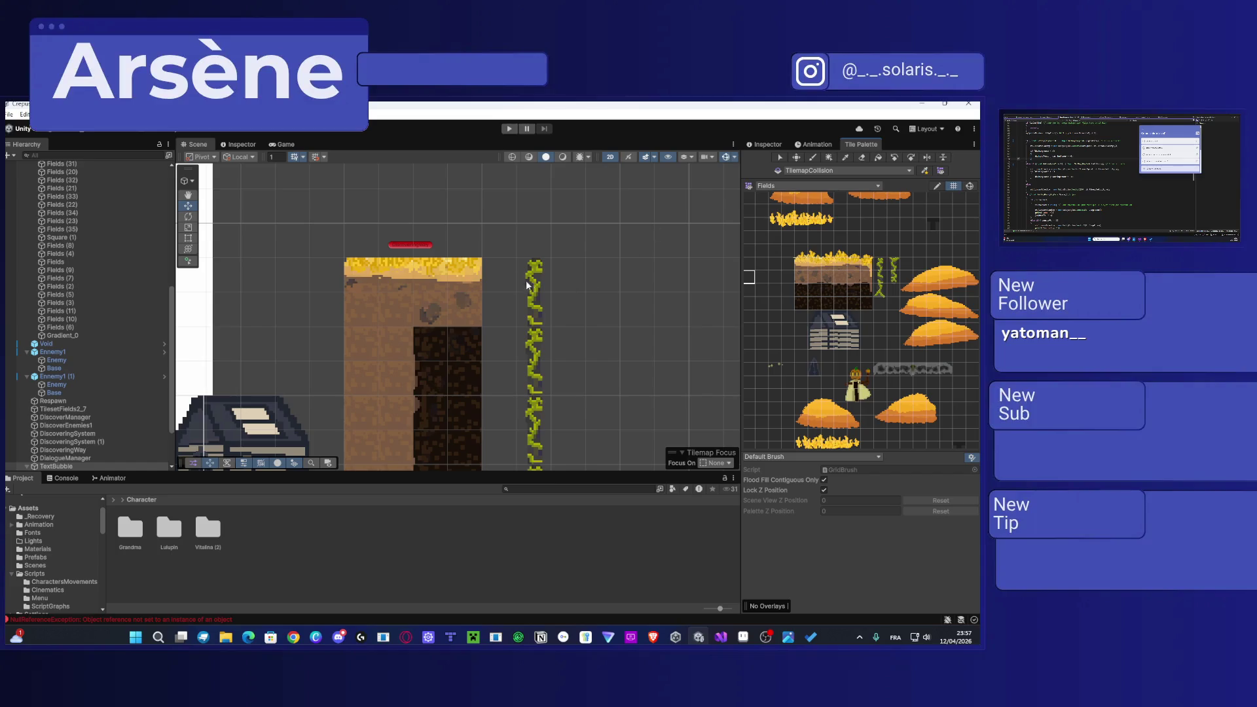
Step: Make the tilemap editable and erase the top of the vine column
left_click(542, 266)
left_click(862, 157)
left_click_drag(533, 261, 533, 361)
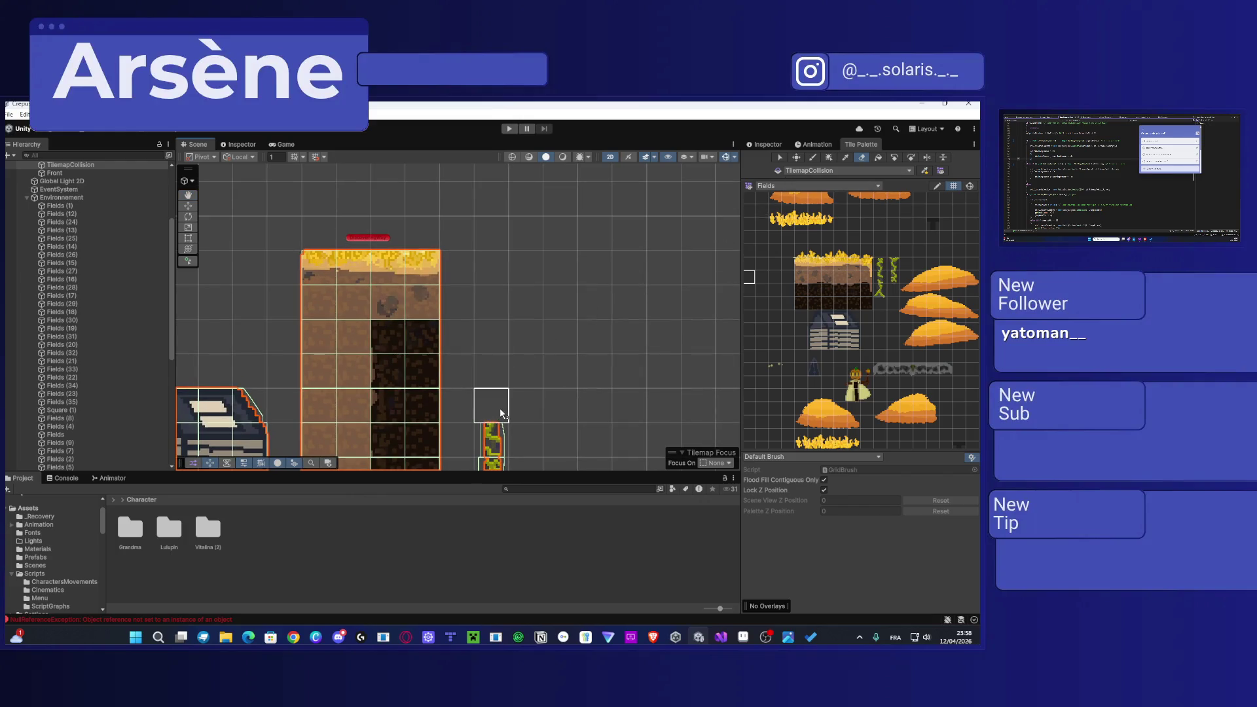
left_click_drag(500, 407, 509, 272)
left_click_drag(730, 216, 712, 279)
Step: Pick a platform tile column and paint two copies to its right, switching the dark column to light brown soil
left_click(812, 157)
key("i")
left_click_drag(415, 208, 427, 216)
left_click(445, 216)
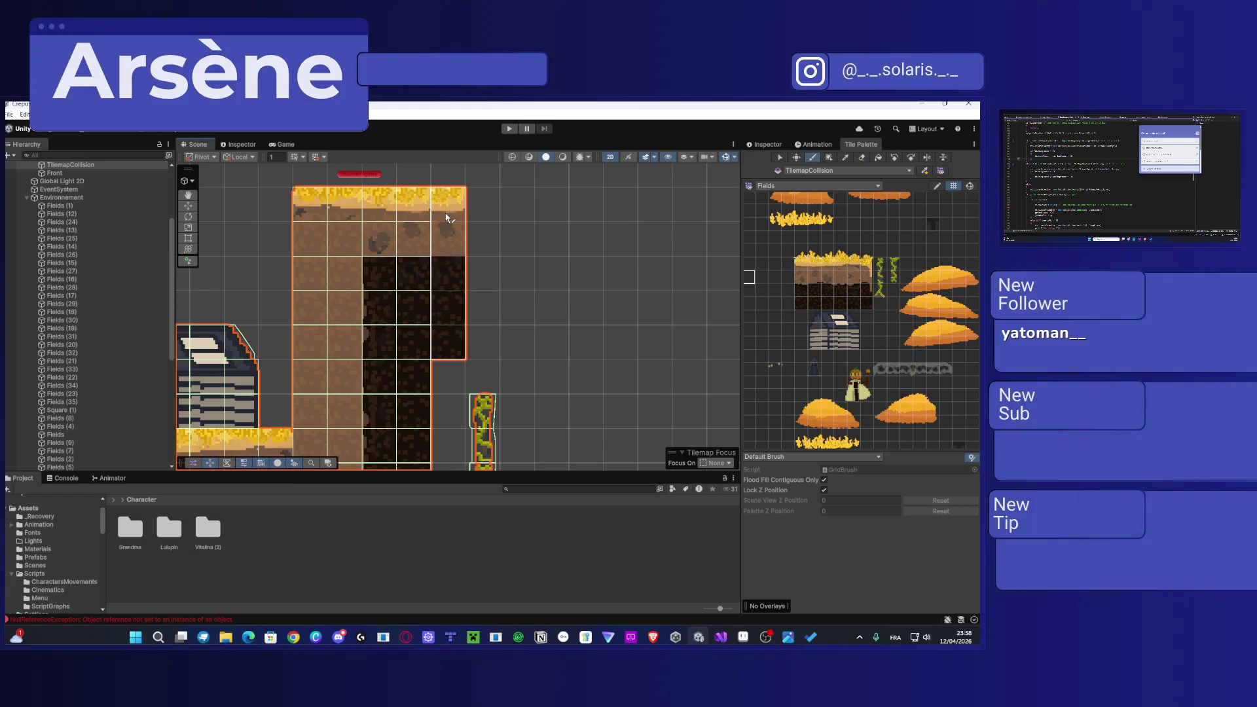
left_click(489, 213)
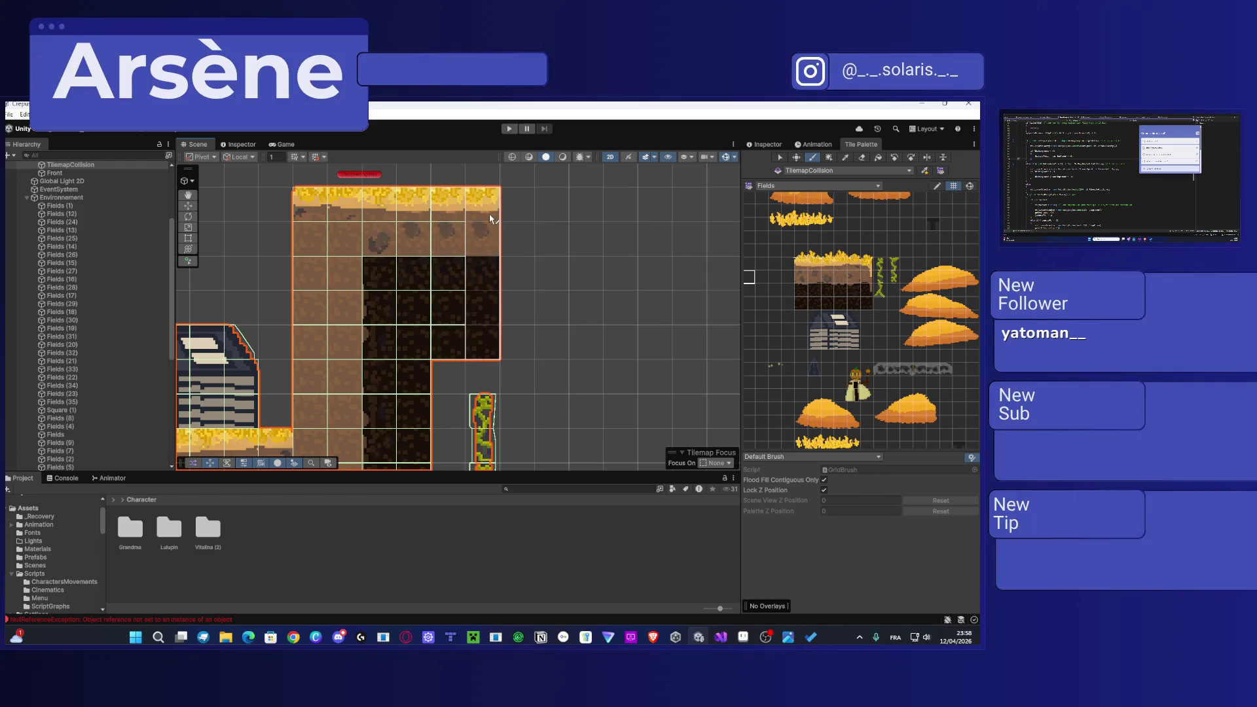
left_click(347, 242)
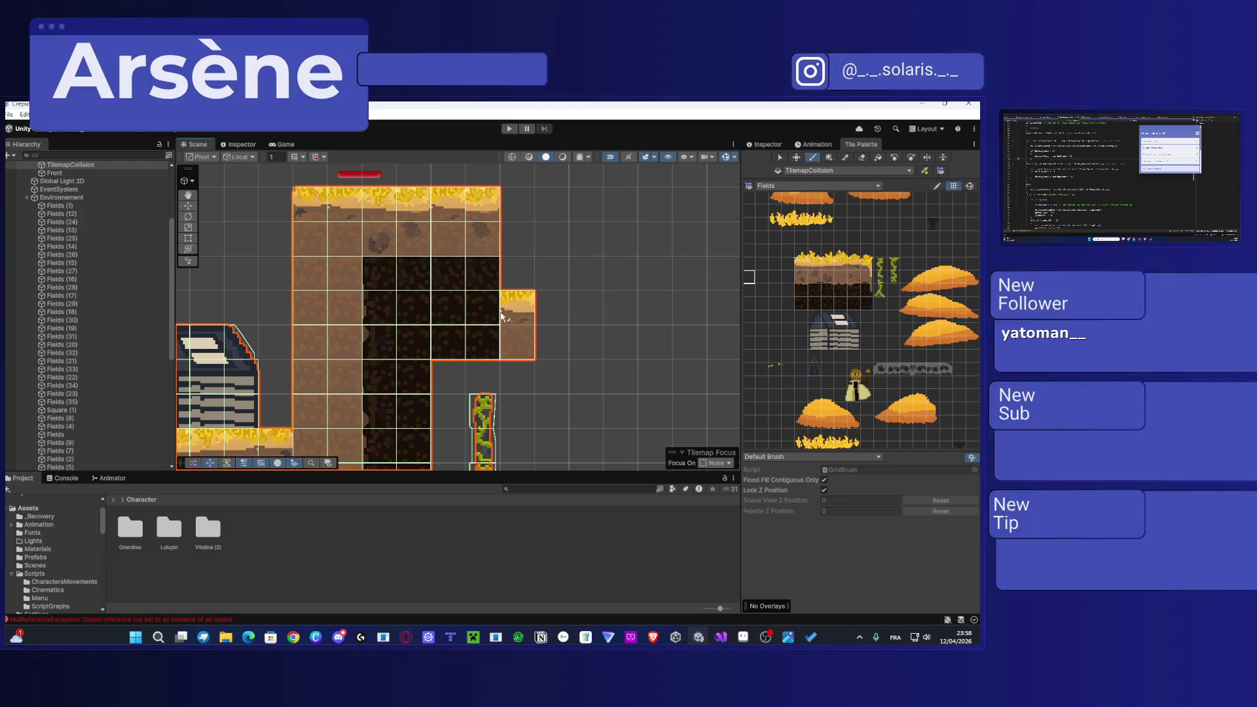
Step: Pick the two rightmost grass-topped columns and paint them to the right of the block
key("i")
mouse_move(477, 335)
left_mouse_down()
mouse_move(454, 213)
mouse_move(418, 209)
mouse_move(453, 210)
left_mouse_up()
left_click(520, 216)
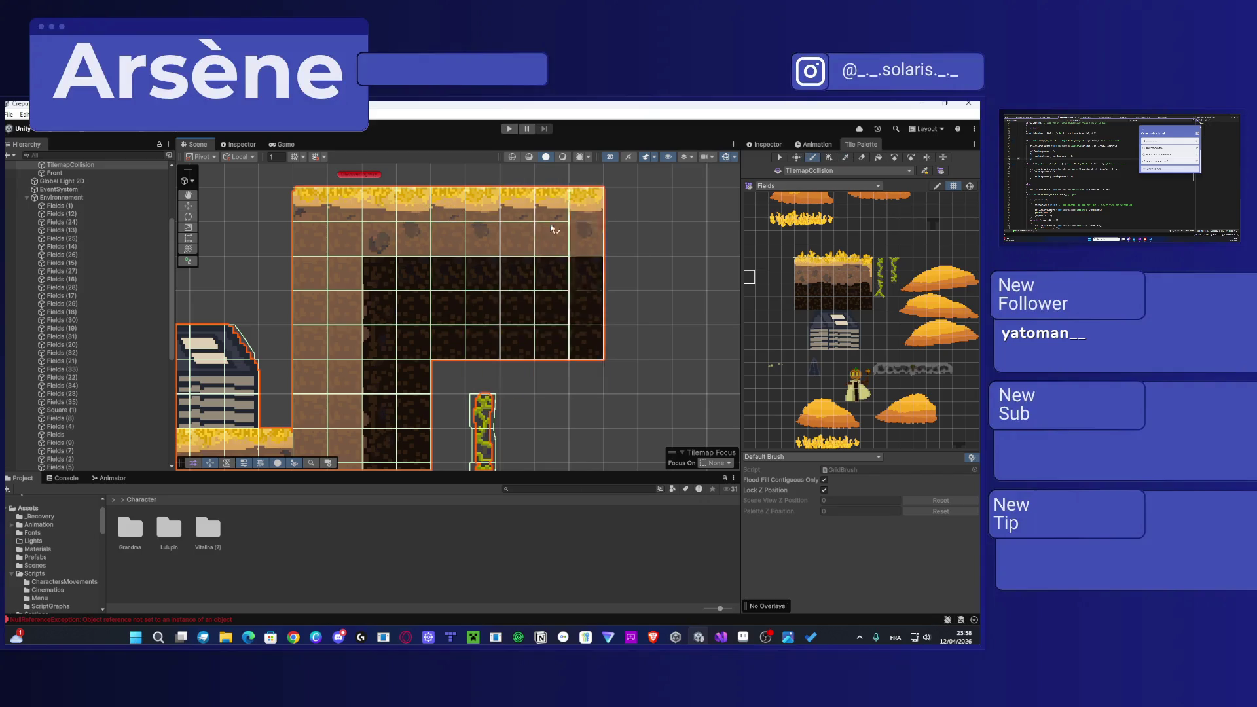
scroll(563, 252, "down", 1)
scroll(577, 258, "up", 5)
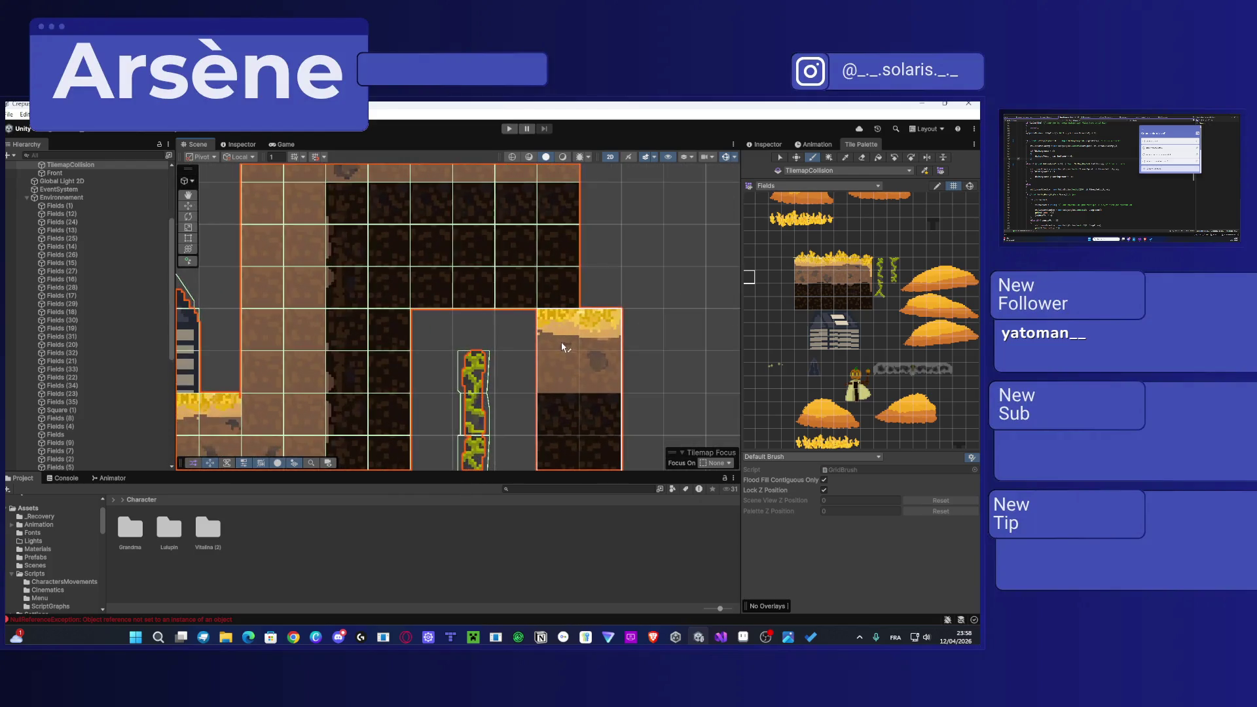
scroll(511, 324, "down", 4)
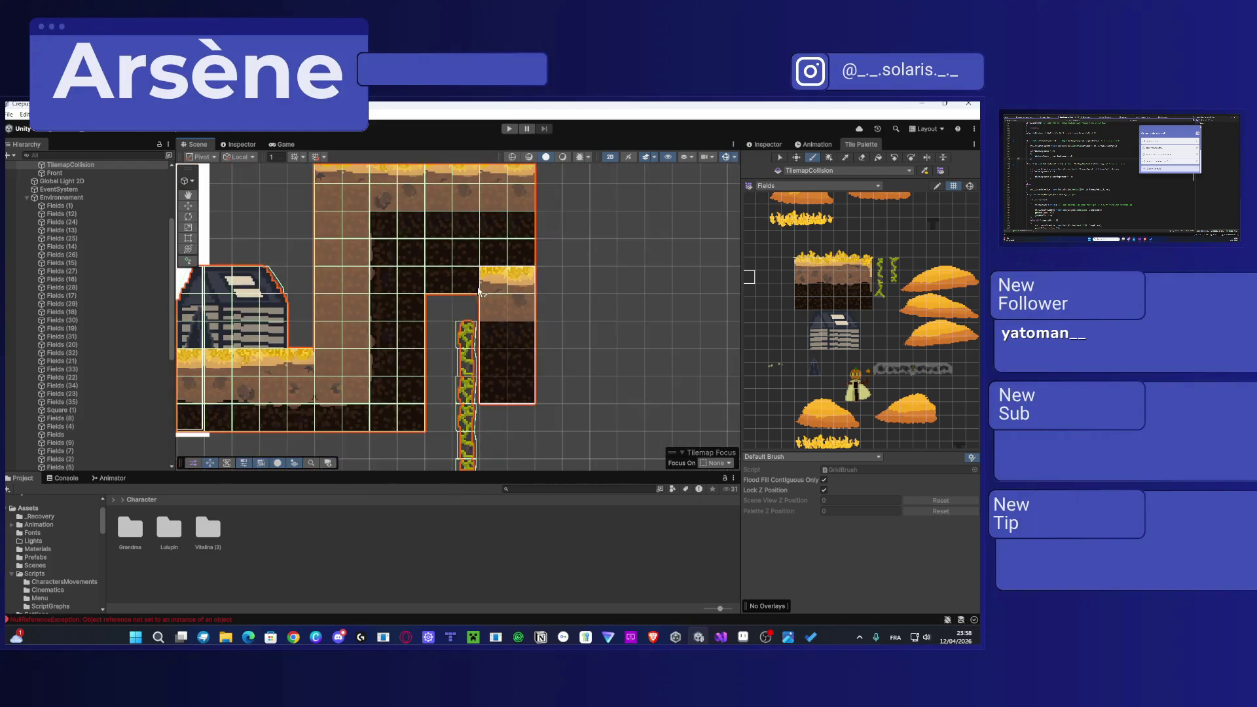
Step: Fill the gap right of the vine and the empty cell above it with dark soil
left_click_drag(423, 419, 418, 302)
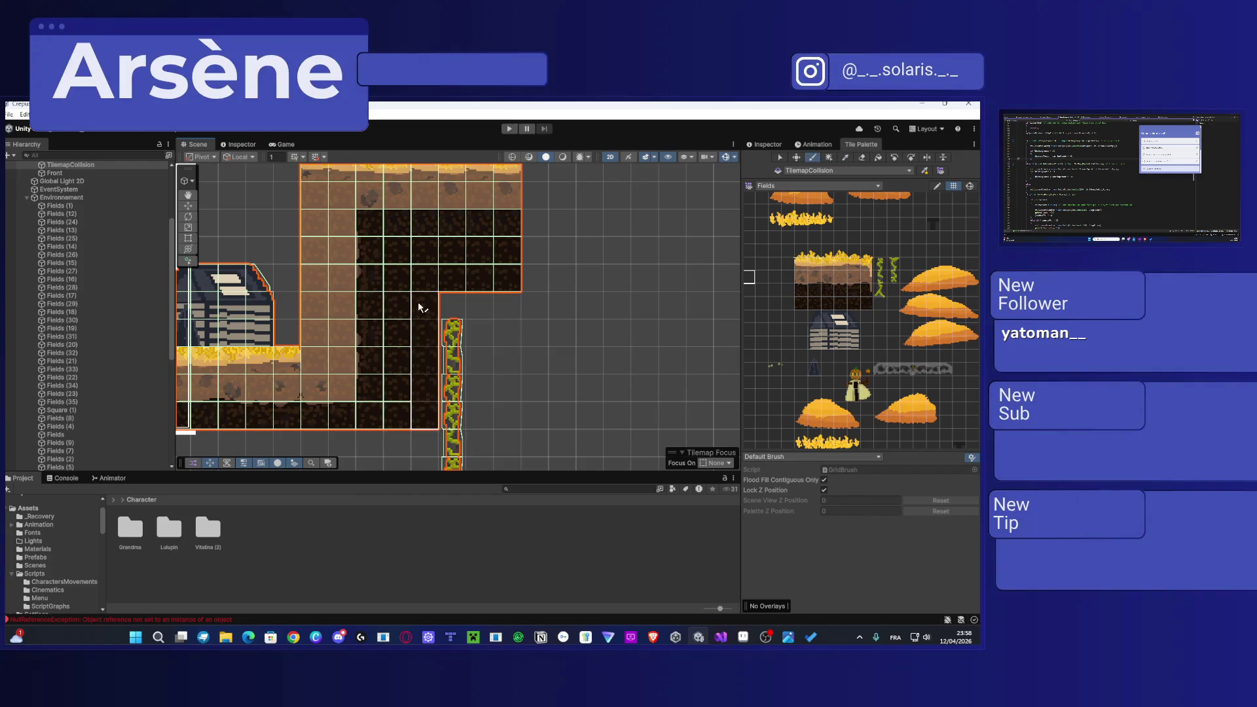
left_click_drag(507, 306, 477, 308)
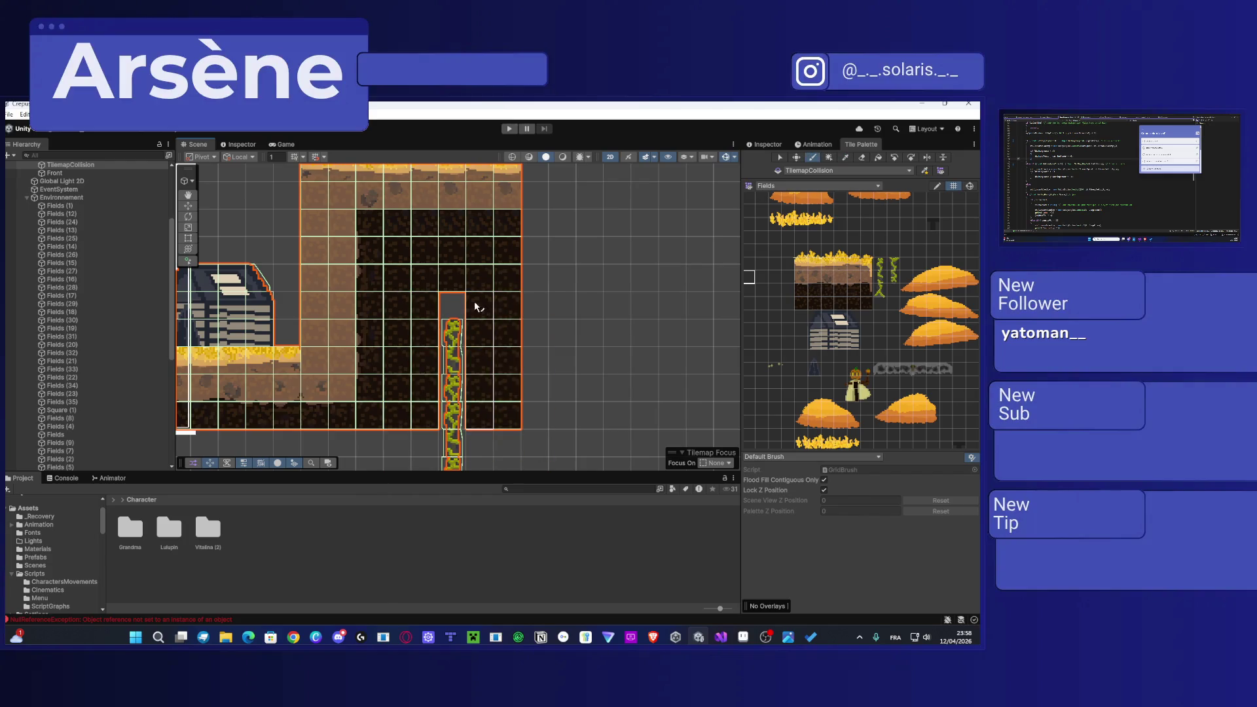
left_click(453, 302)
scroll(486, 303, "up", 4)
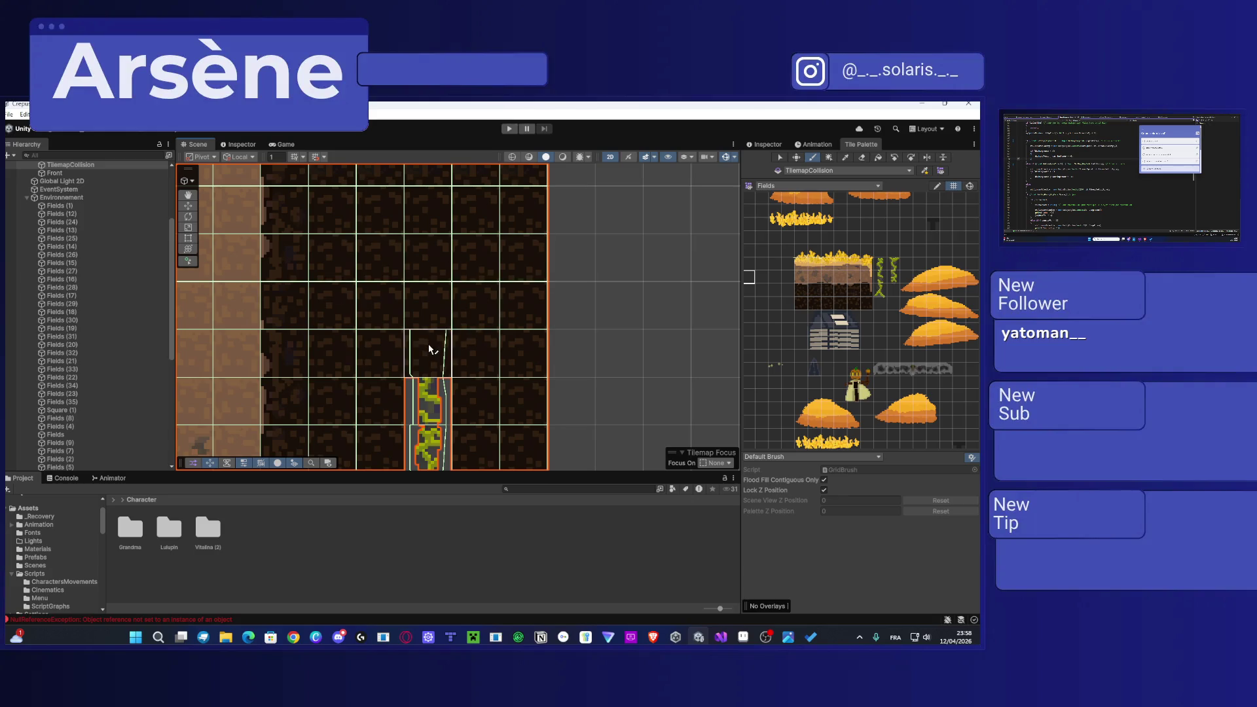
left_click(838, 172)
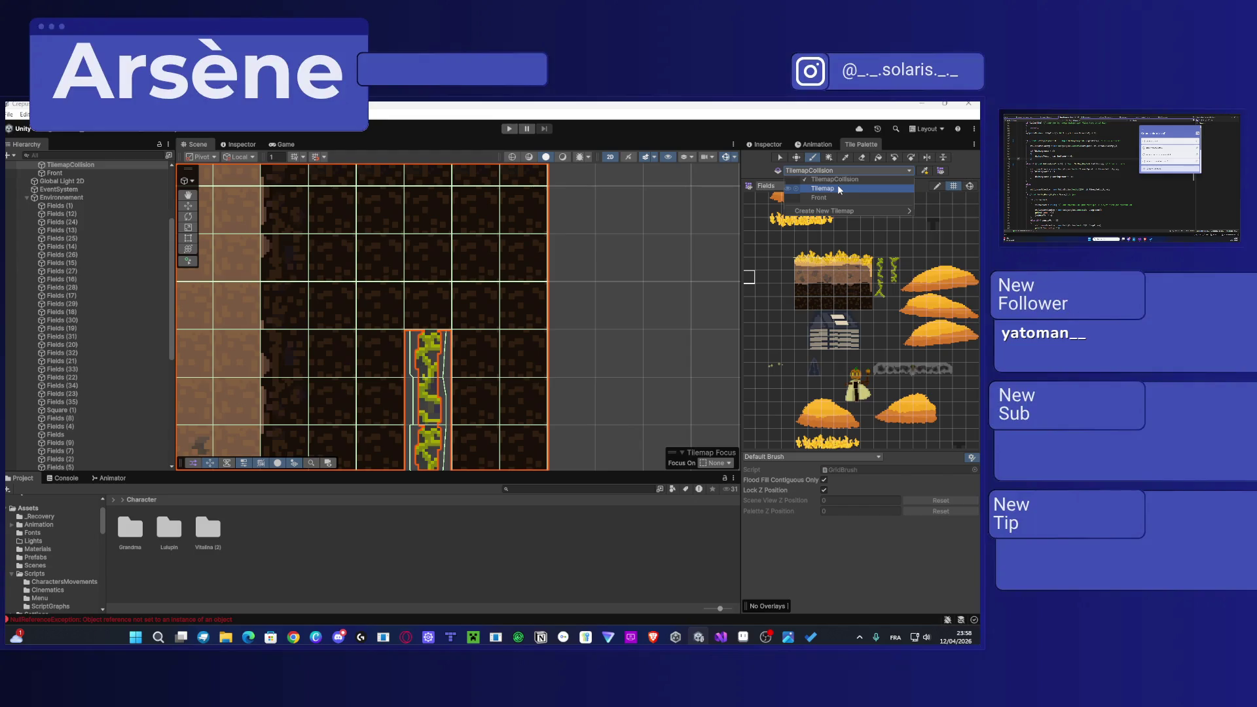
Step: On the Tilemap layer, paint vine tiles in the middle column and extend the vine one cell up
left_click(822, 188)
left_click(429, 305)
scroll(441, 319, "up", 5)
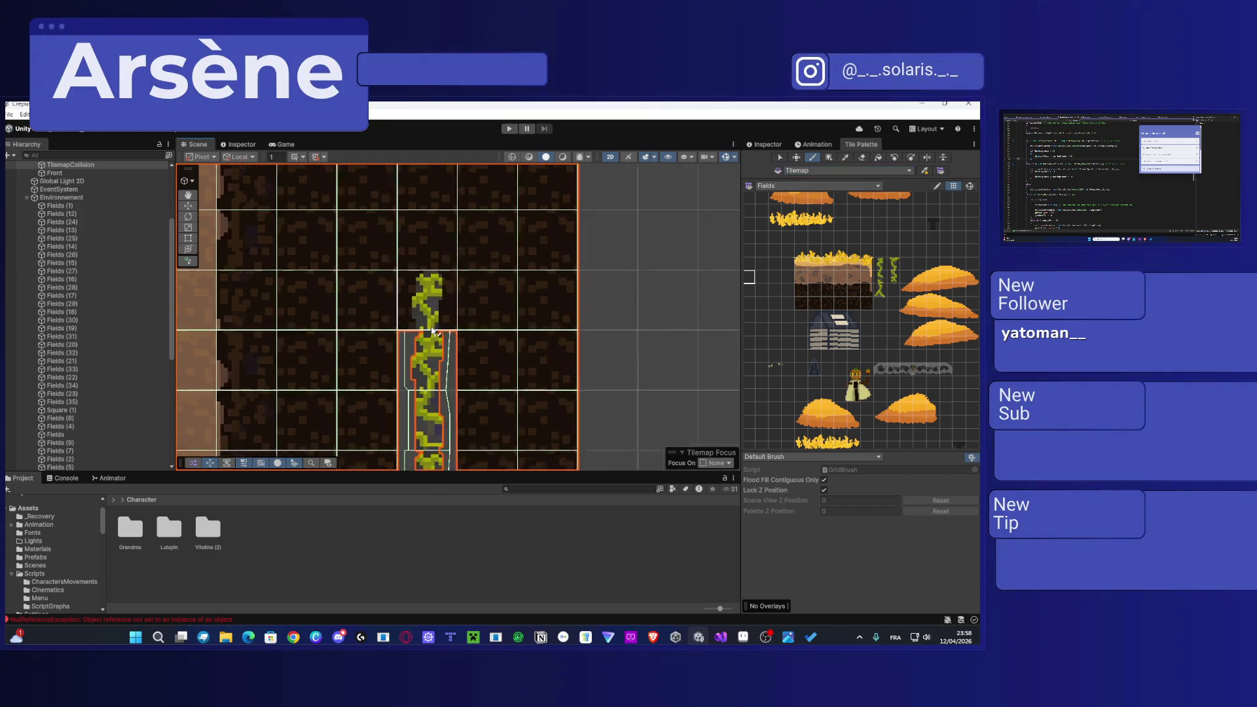
left_click(612, 327)
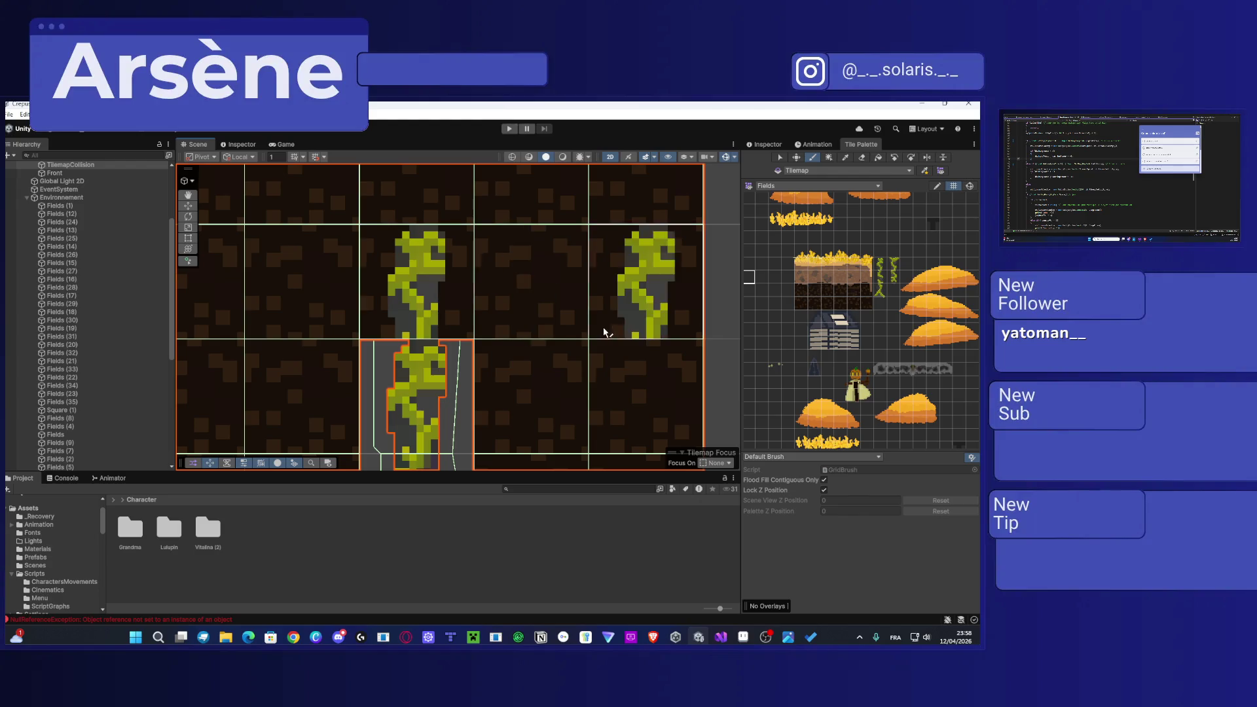
scroll(602, 331, "down", 3)
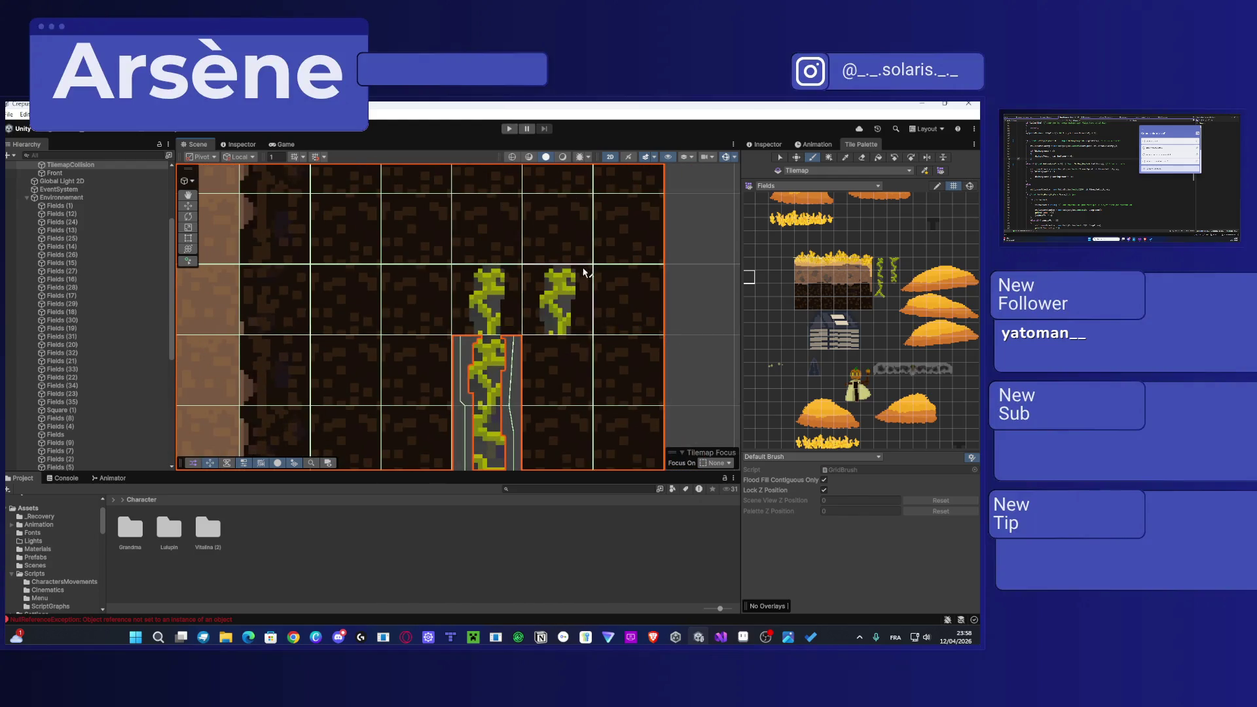
scroll(555, 306, "down", 2)
mouse_move(533, 300)
left_mouse_down()
mouse_move(476, 407)
mouse_move(466, 275)
mouse_move(466, 392)
left_mouse_up()
left_click(472, 337)
scroll(472, 338, "down", 2)
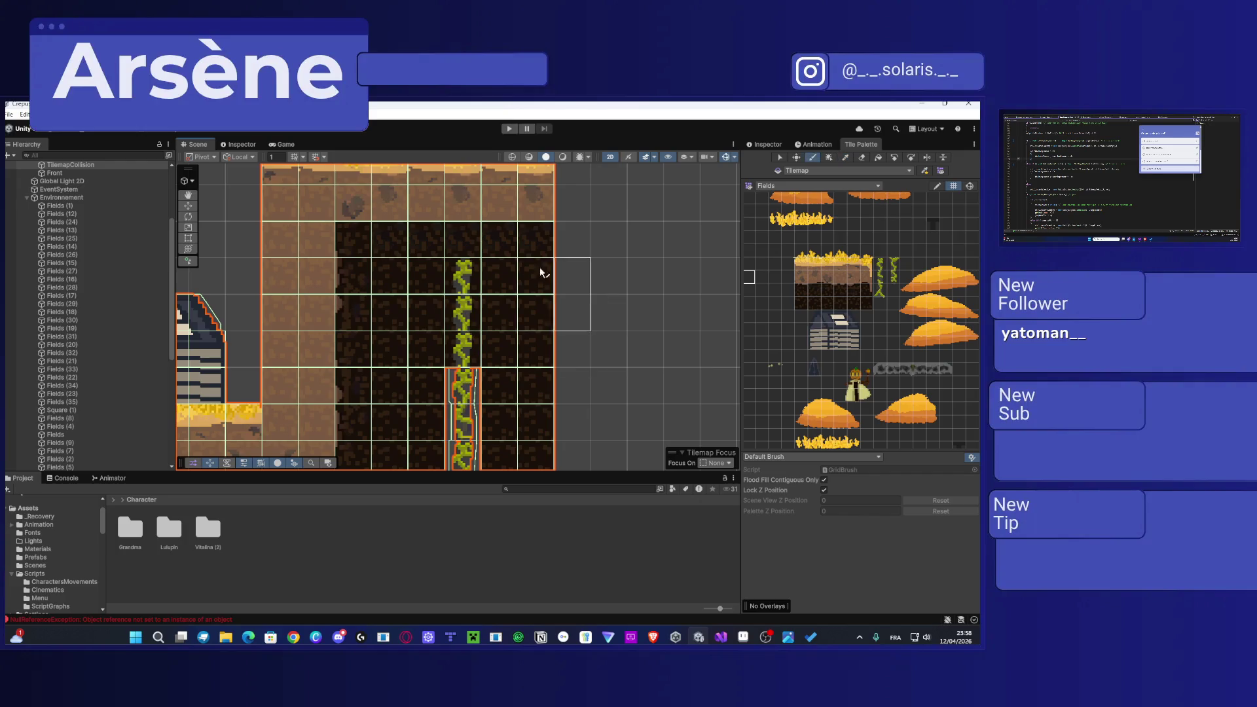
Step: Pick the vine tile from the scene and set Tilemap as the paint target
left_click(850, 169)
left_click(839, 184)
key("Up")
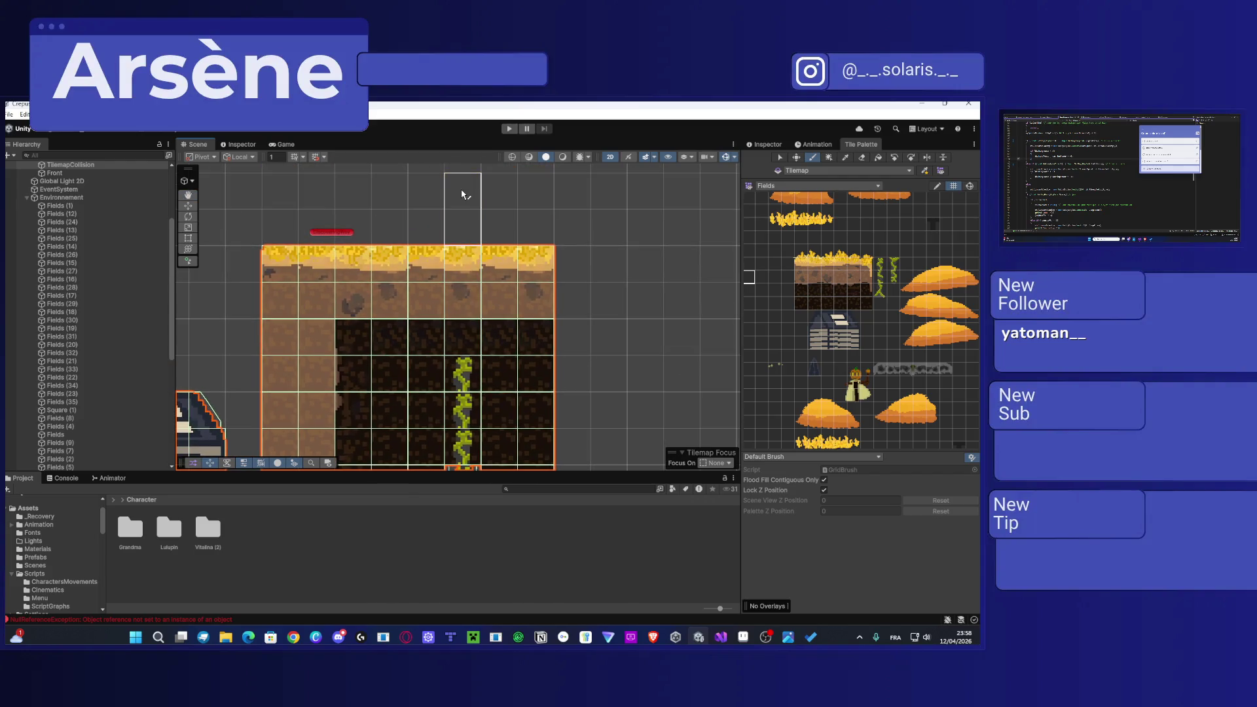
scroll(479, 354, "down", 2)
key("Down")
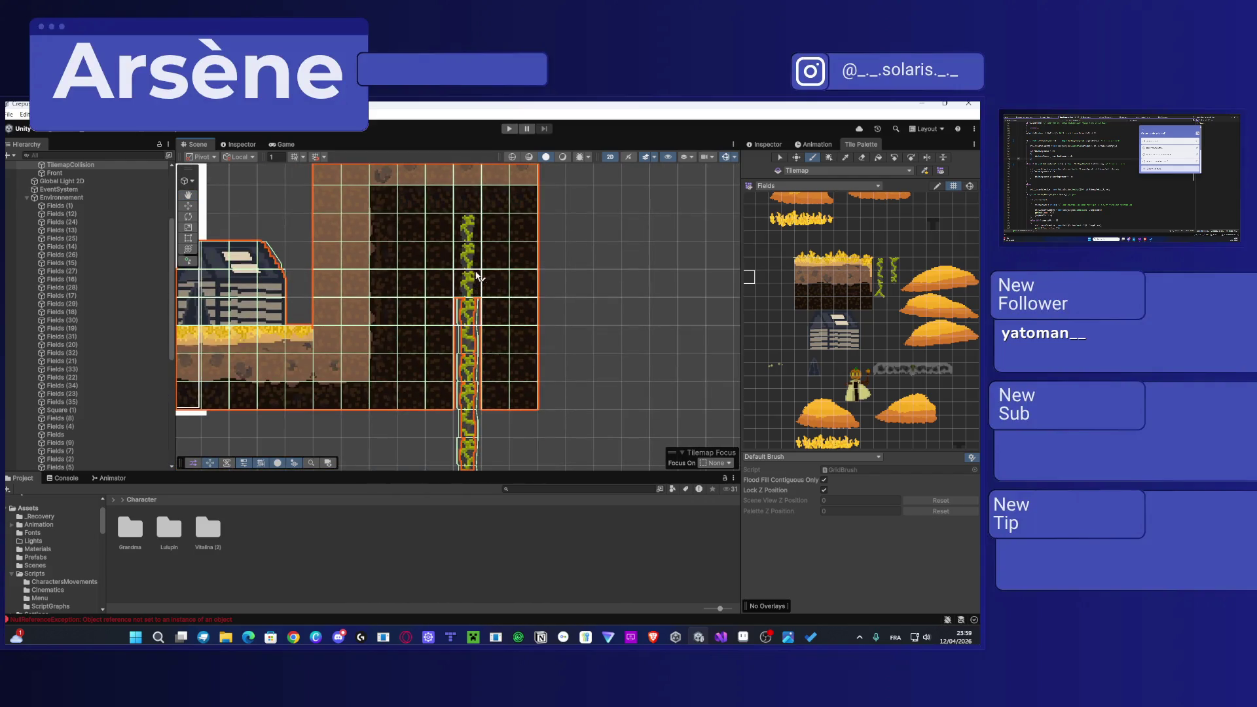
left_click(847, 170)
left_click(844, 180)
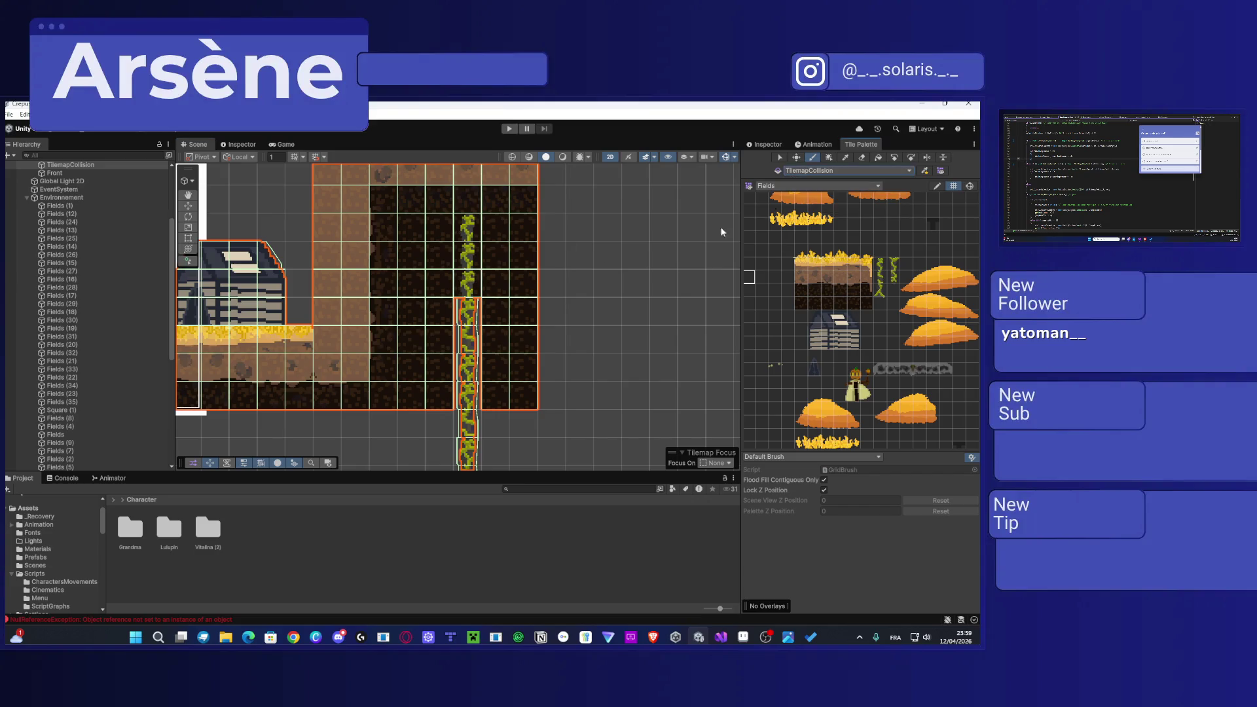
key("i")
left_click(468, 319)
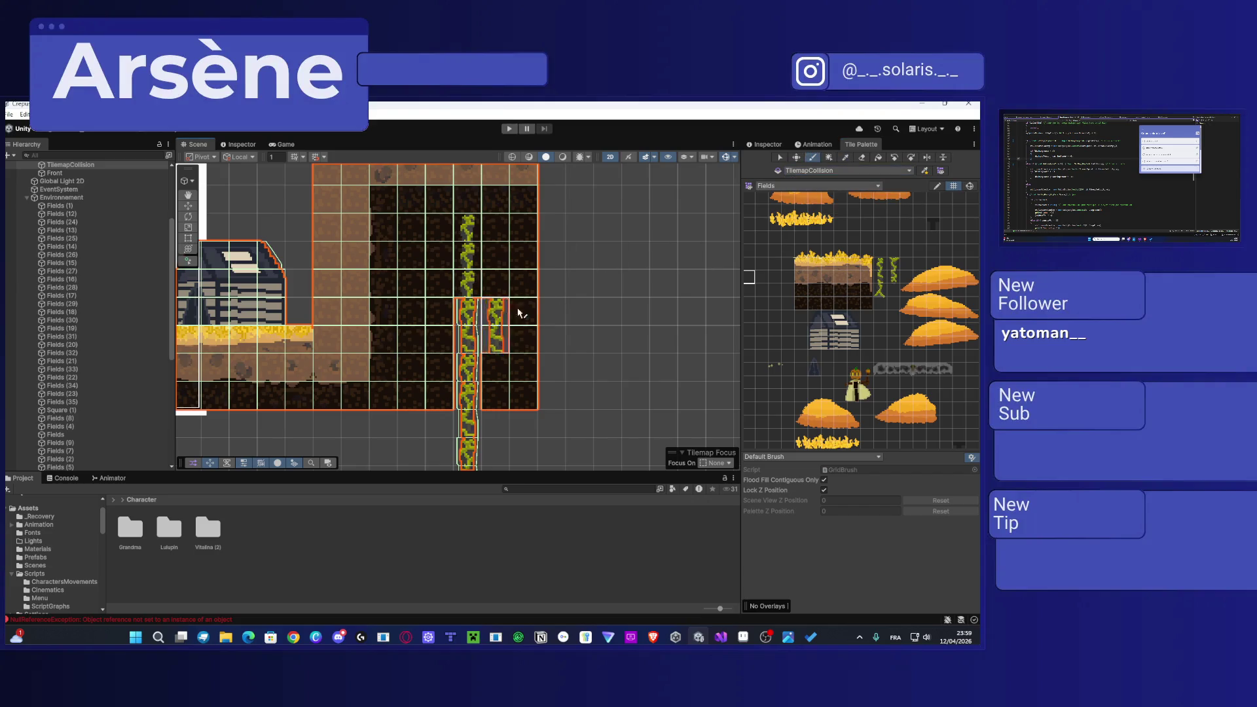
left_click(810, 171)
left_click(822, 189)
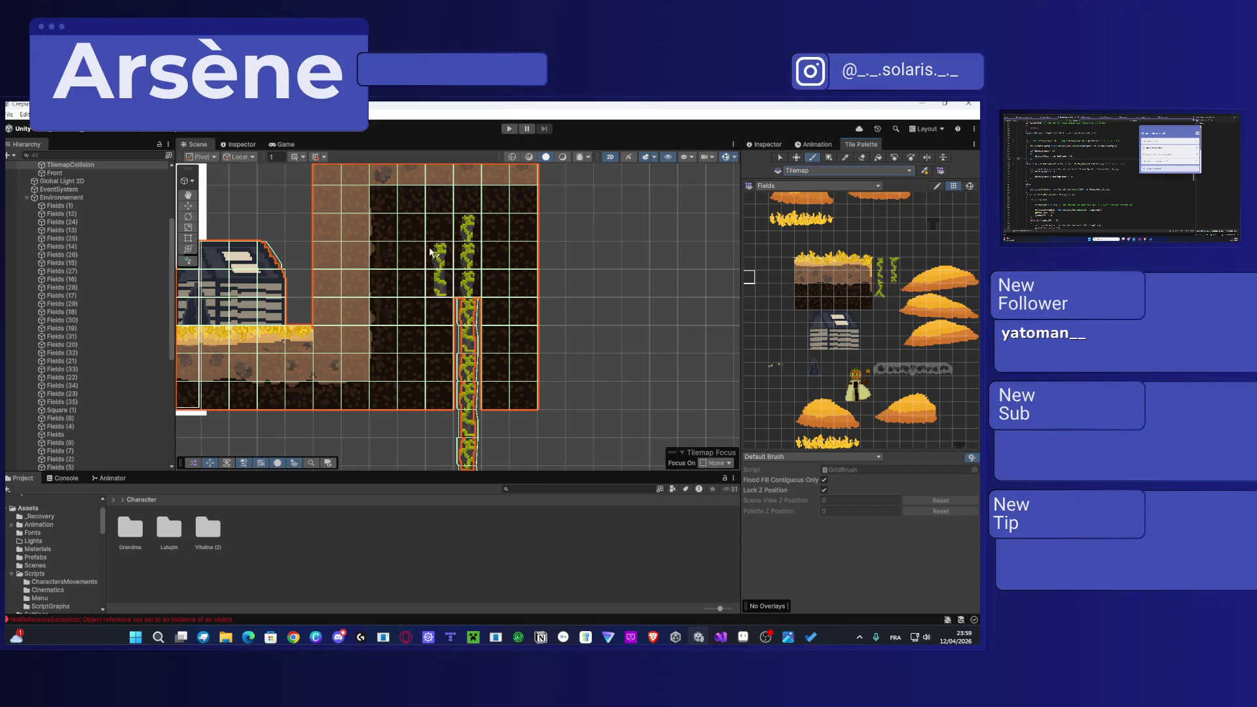
Step: Paint vine tiles up from the column top, above the platform's grass
left_click(466, 202)
scroll(465, 204, "up", 3)
left_click_drag(466, 281, 469, 206)
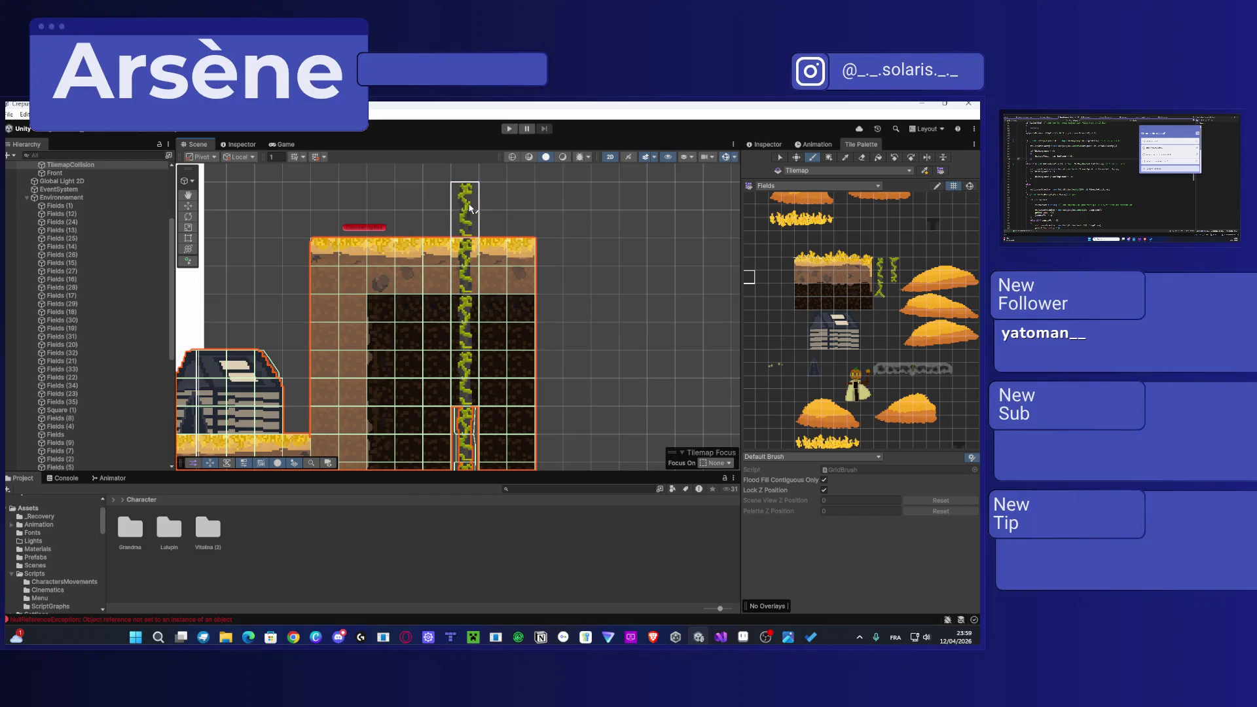
scroll(470, 209, "up", 3)
scroll(857, 283, "up", 3)
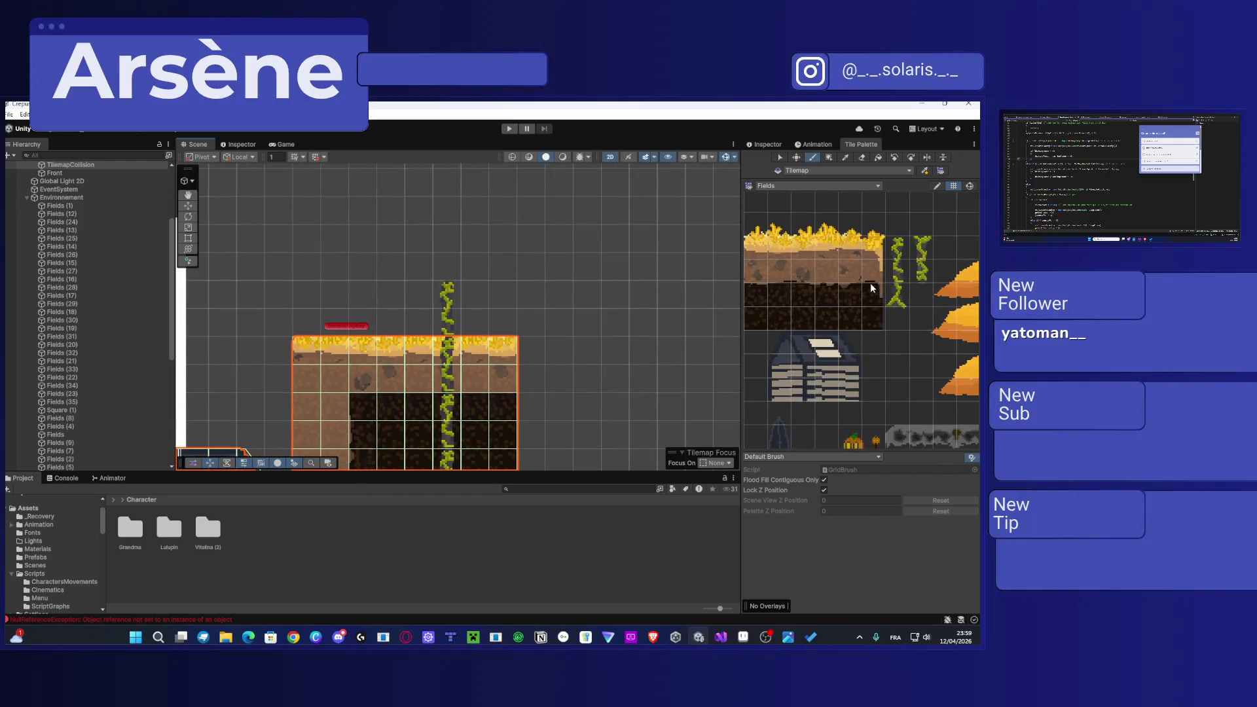
Step: Choose the vine tile from the palette and add vine tiles atop the column and lower right
left_click_drag(870, 286, 799, 326)
left_click(827, 289)
left_click(455, 269)
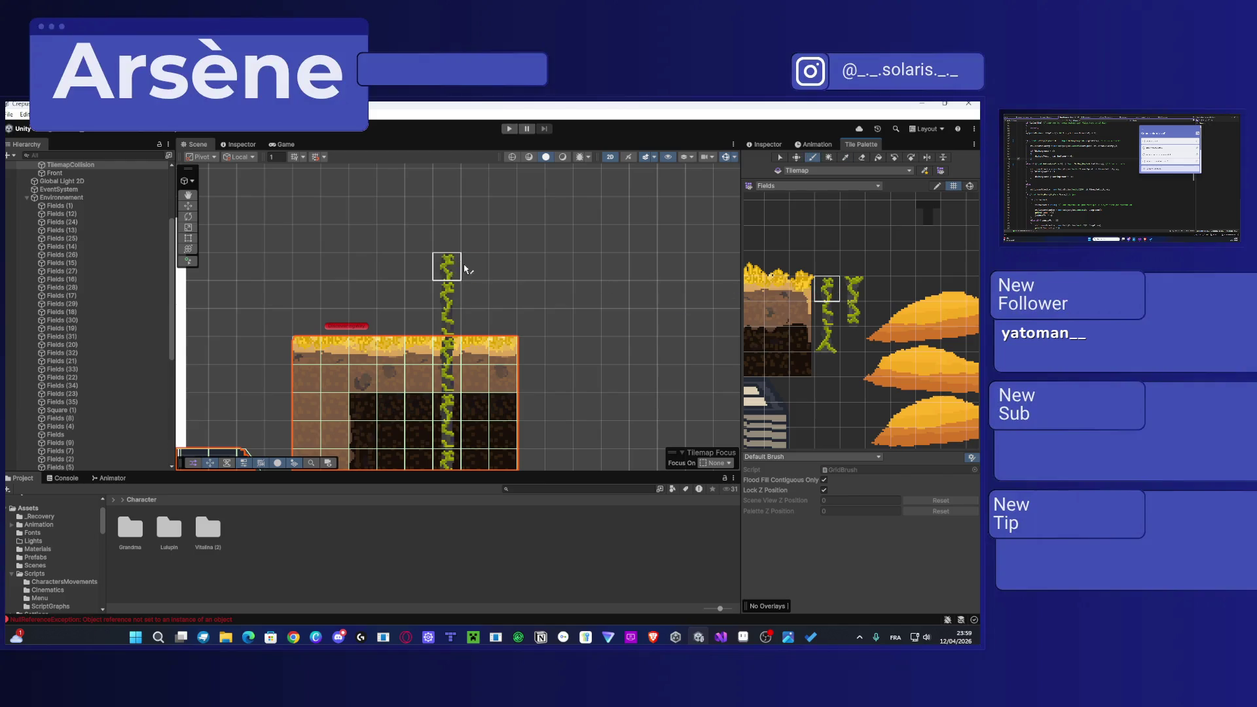
scroll(468, 308, "down", 3)
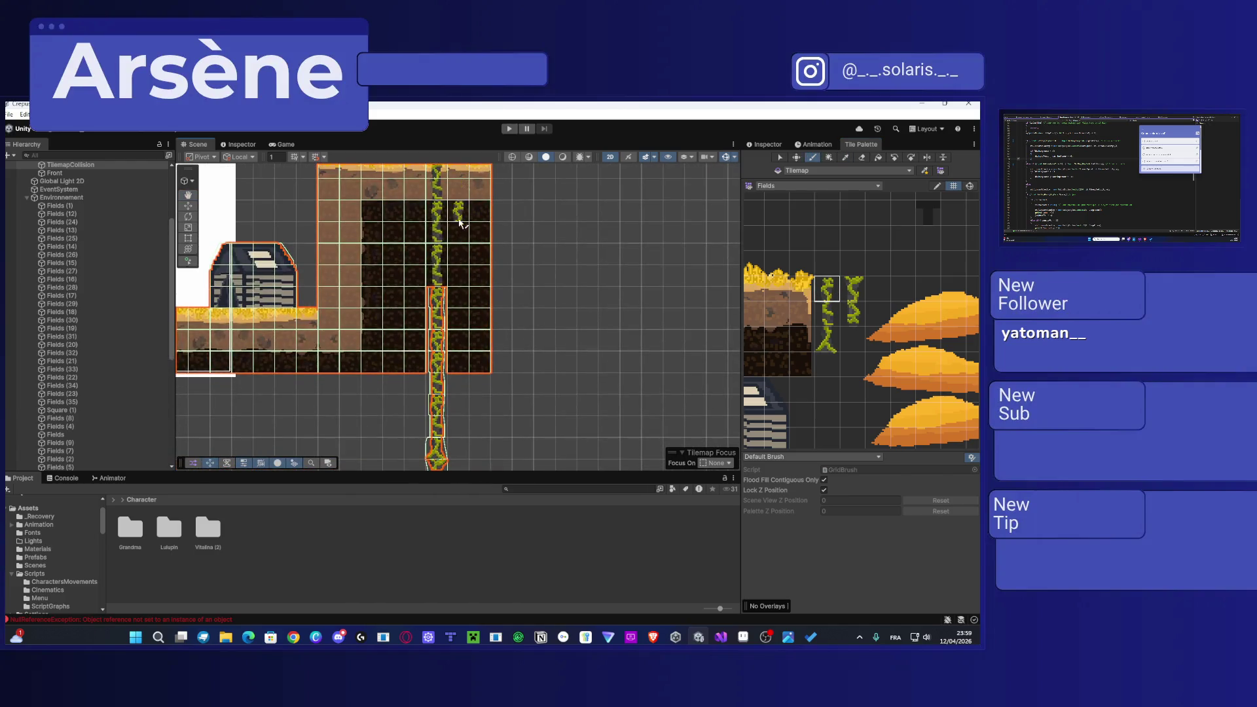
scroll(461, 226, "up", 2)
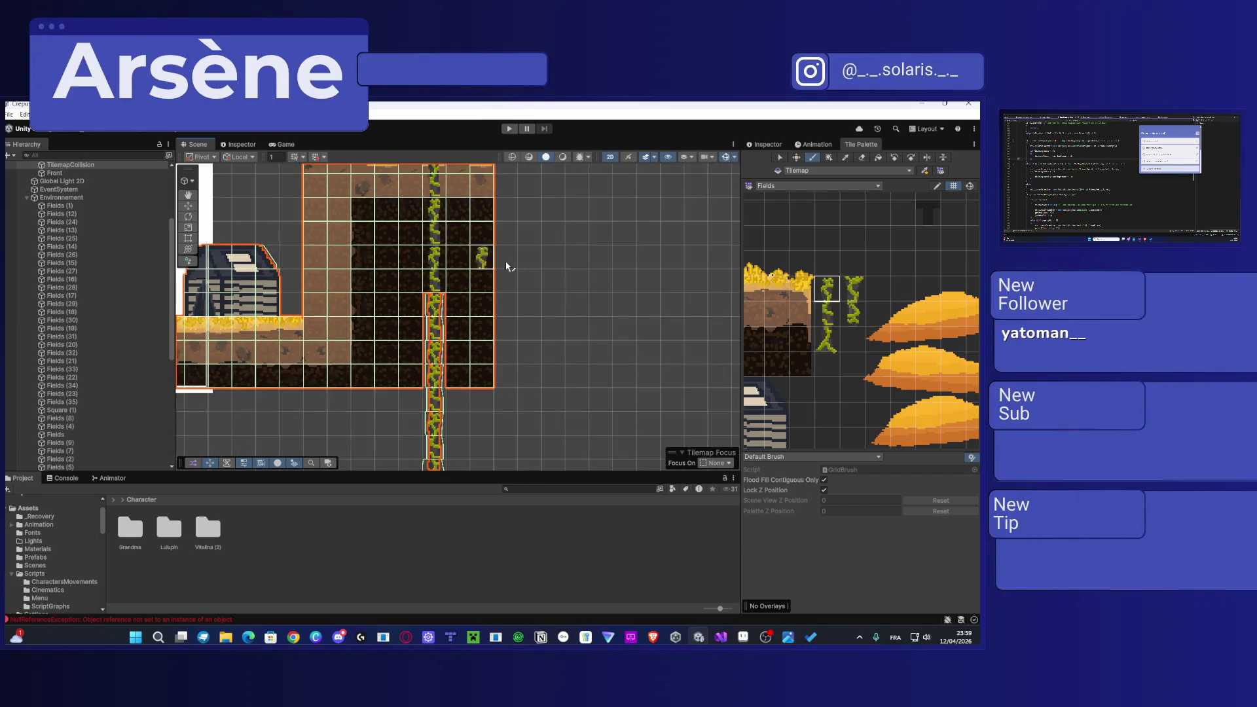
scroll(488, 255, "up", 3)
left_click(580, 339)
Step: Remove the stray lower-right vine tile, and undo a dark soil block painted over the vine on TilemapCollision
key("i")
left_click(557, 280)
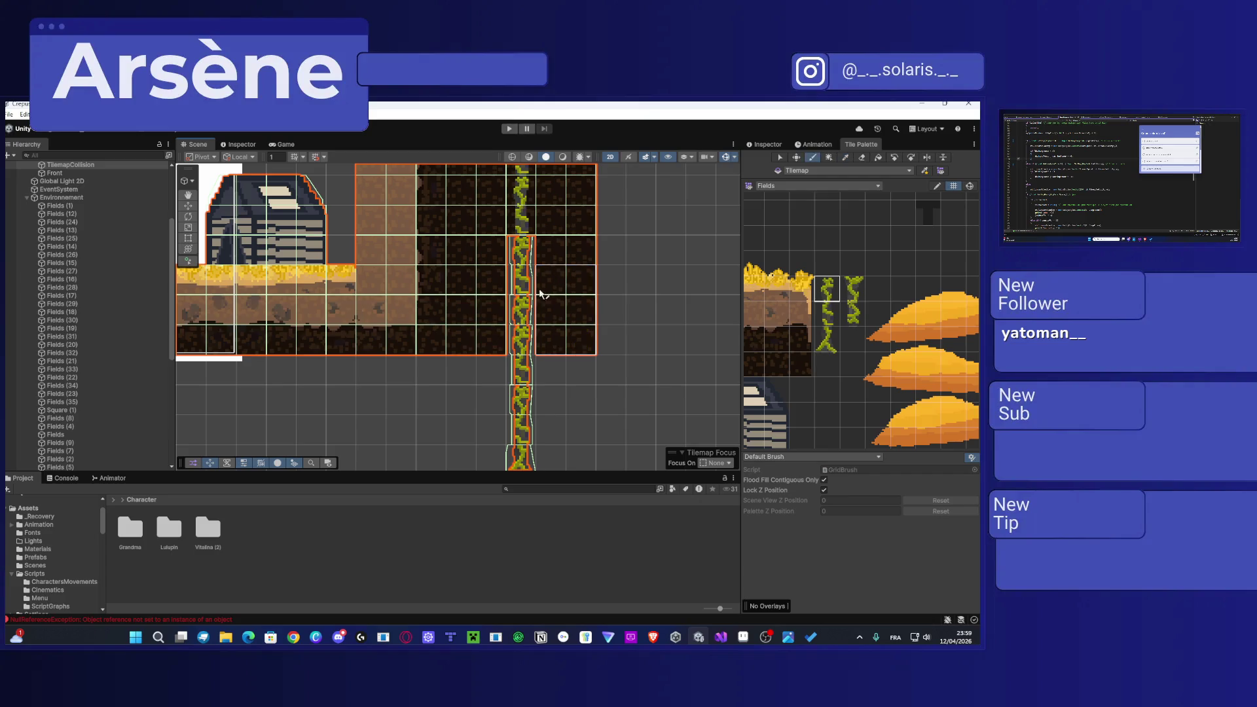
scroll(811, 327, "up", 2)
left_click_drag(815, 340, 787, 340)
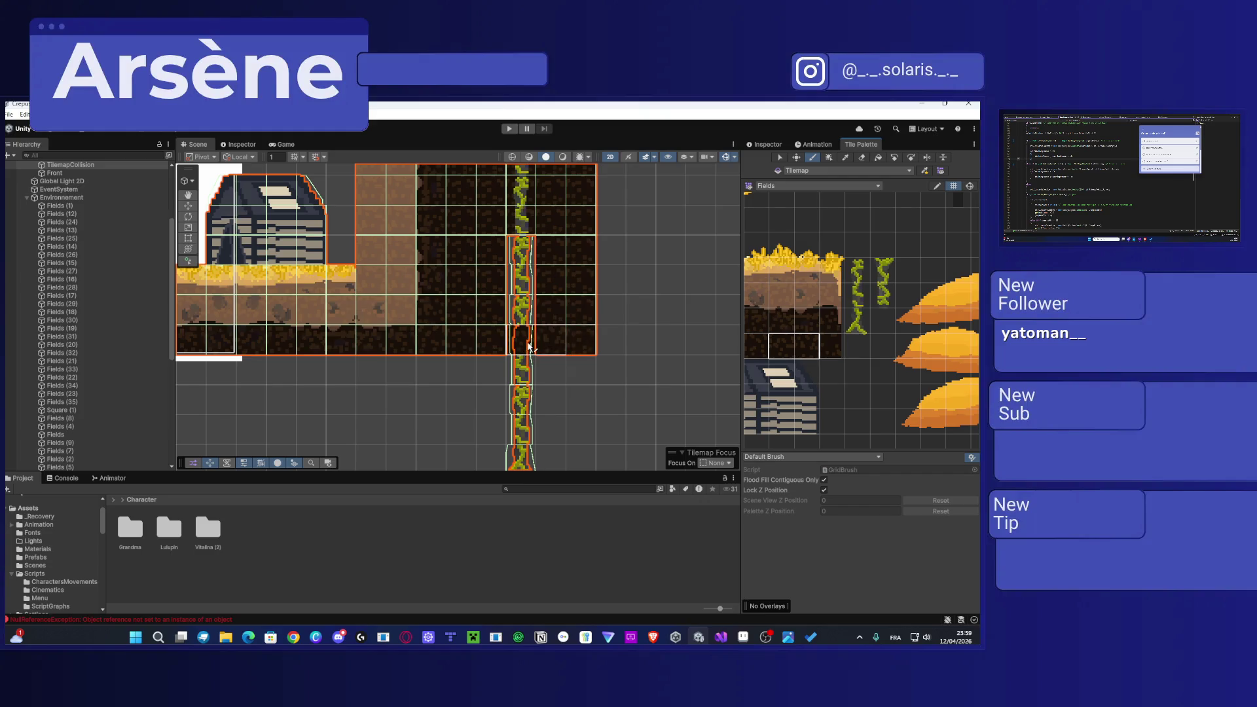
left_click(821, 171)
left_click(831, 180)
left_click(523, 338)
key("ctrl+z")
key("ctrl+z")
key("ctrl+z")
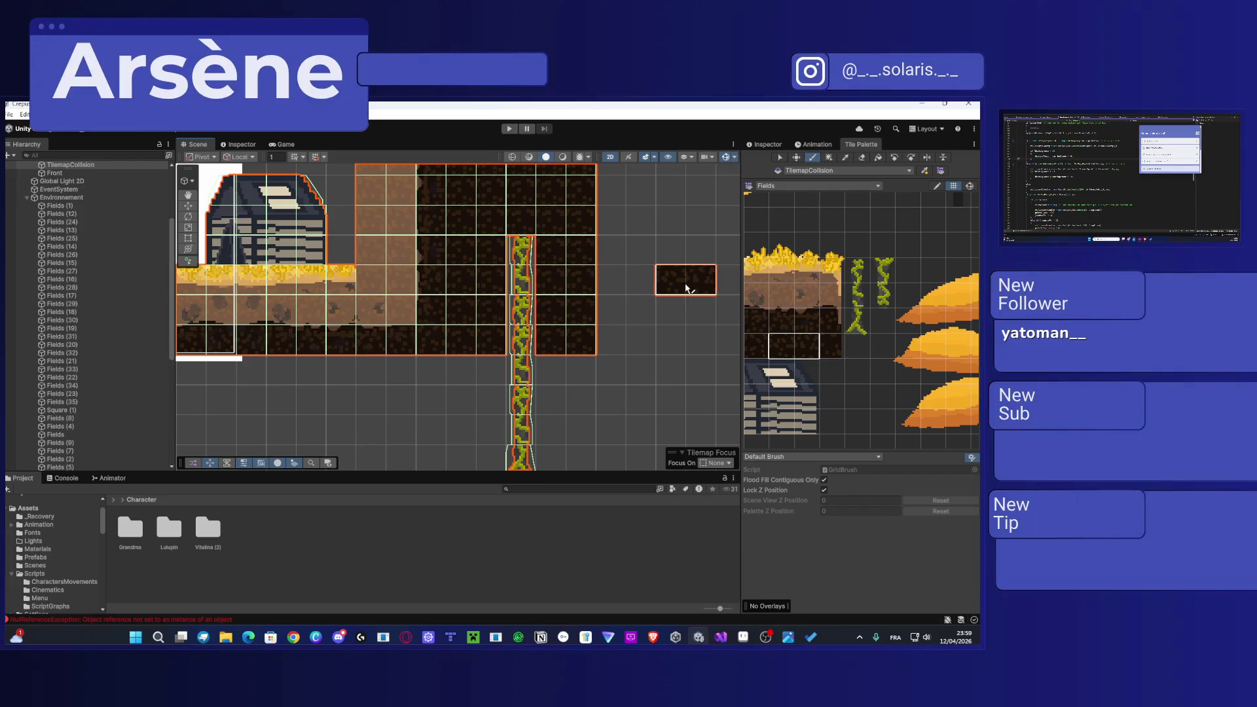
Step: Paint a dark soil tile on TilemapCollision to the right of the level
scroll(658, 283, "up", 5)
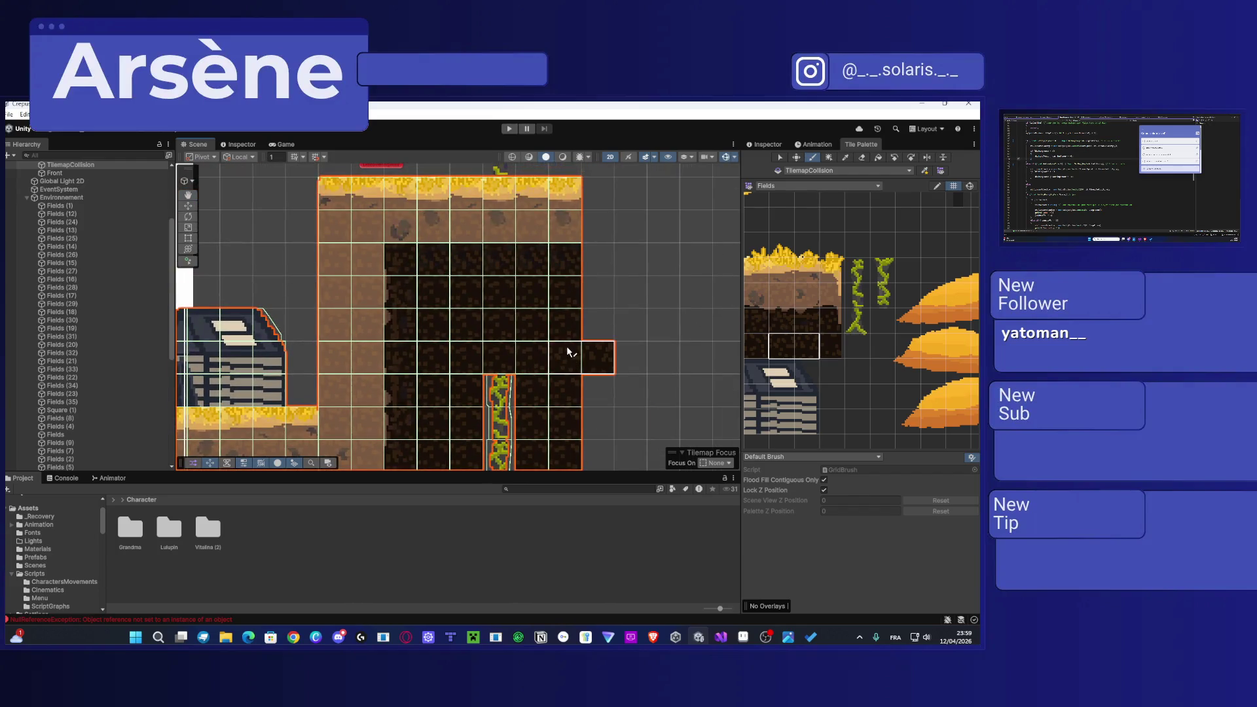
scroll(568, 346, "down", 2)
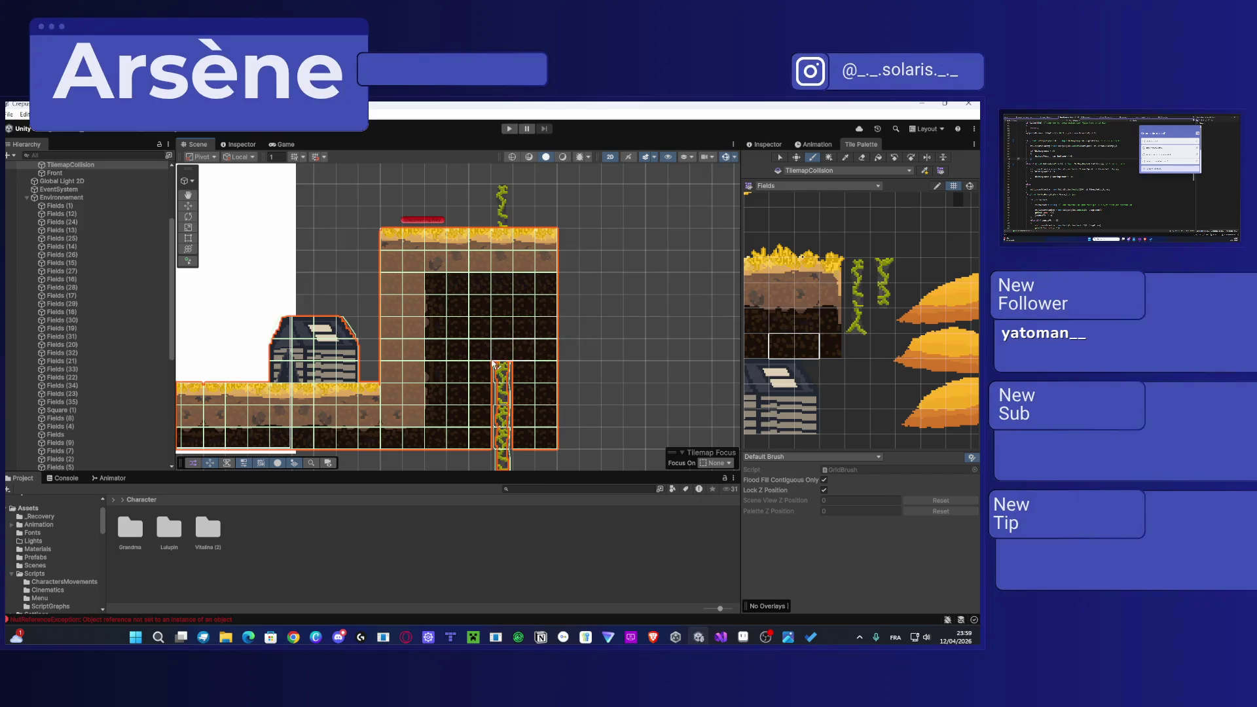
left_click(838, 169)
left_click(834, 188)
scroll(537, 386, "up", 4)
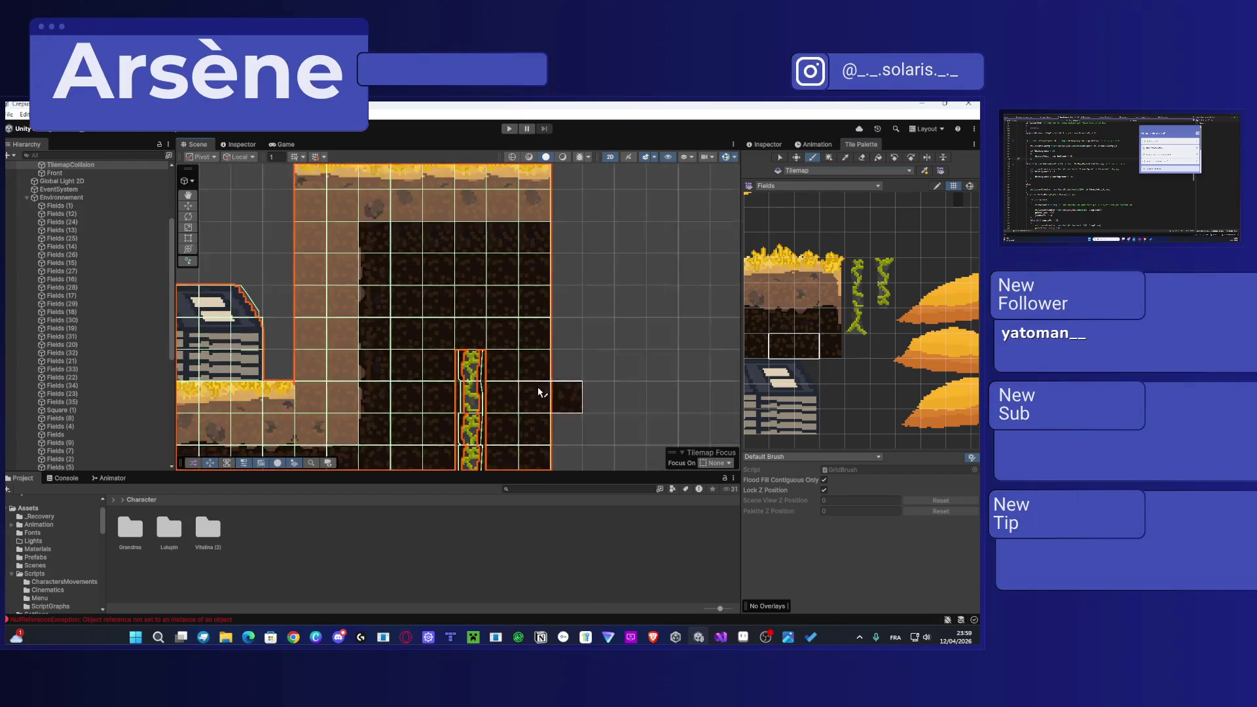
left_click(822, 173)
left_click(831, 179)
left_click(567, 363)
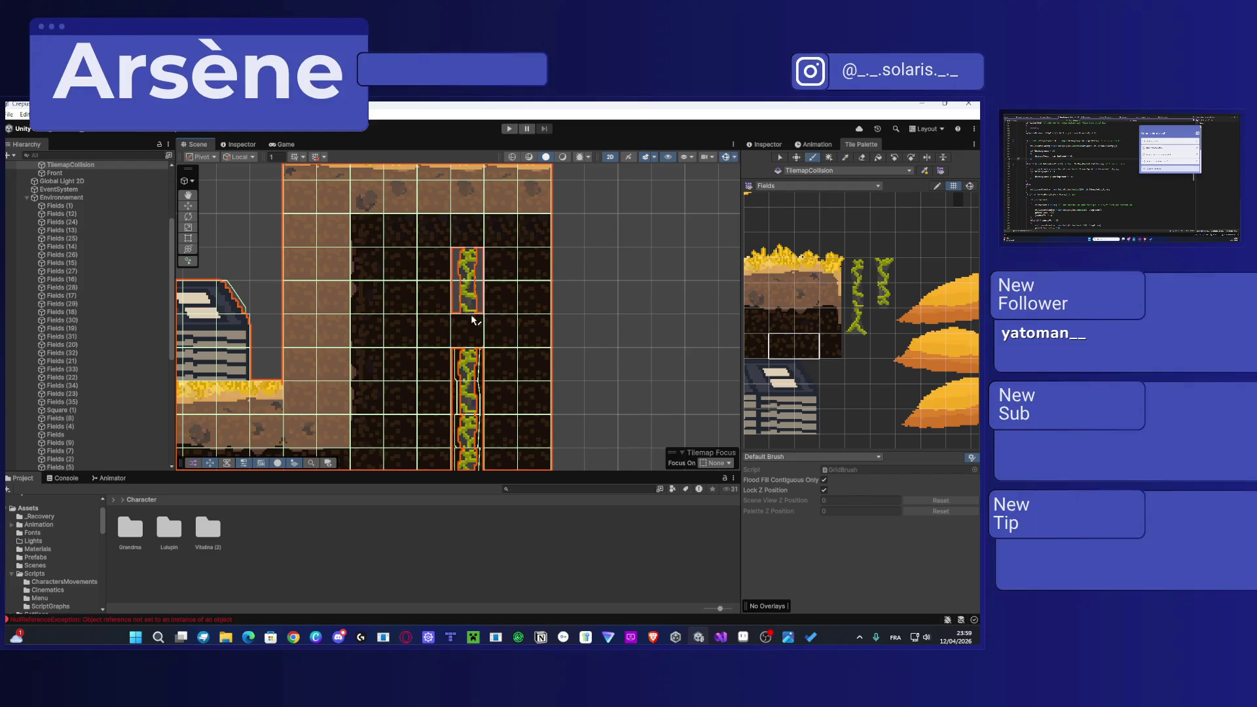
Step: Paint the vine down the tall block's column, ending with Tilemap as the target
key("f")
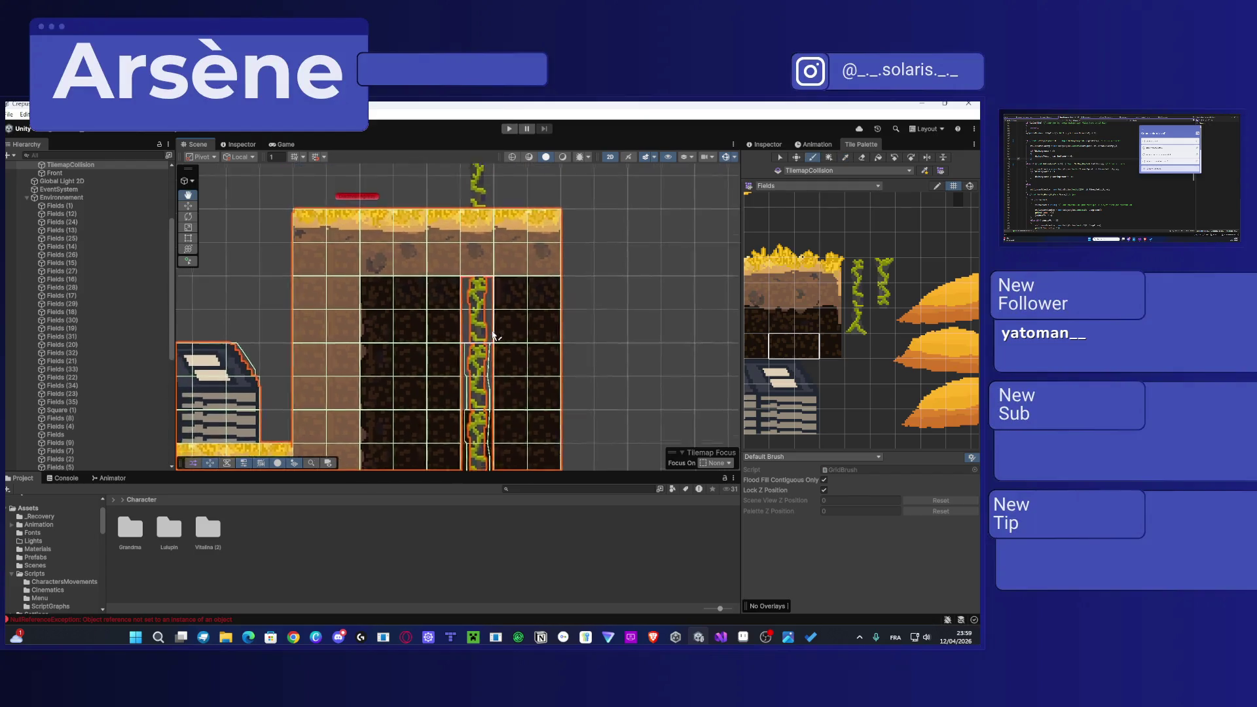
left_click(480, 340)
left_click(480, 275)
left_click(851, 171)
left_click(843, 187)
key("i")
key("b")
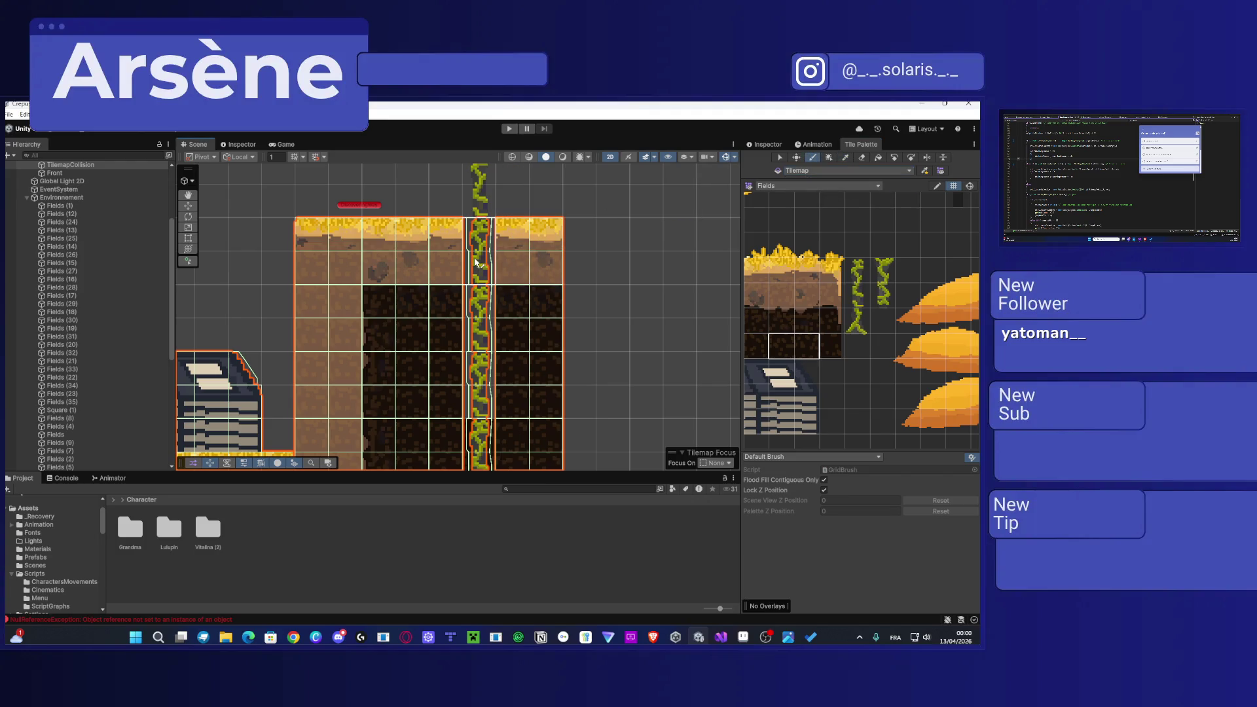
left_click(808, 171)
left_click(819, 182)
left_click(851, 170)
left_click(826, 181)
Step: Pick a tile column from the palette and paint a grass-topped column at the block's right edge
scroll(821, 313, "up", 2)
left_click_drag(841, 326, 867, 326)
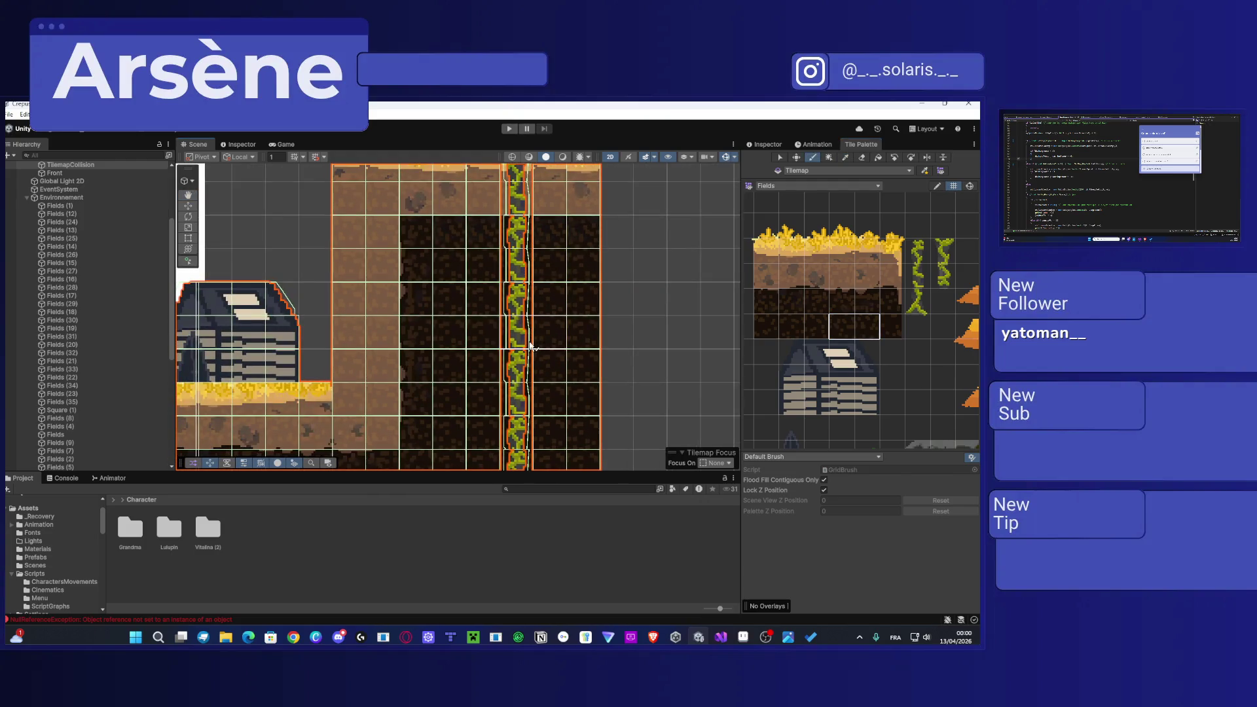
scroll(530, 346, "down", 3)
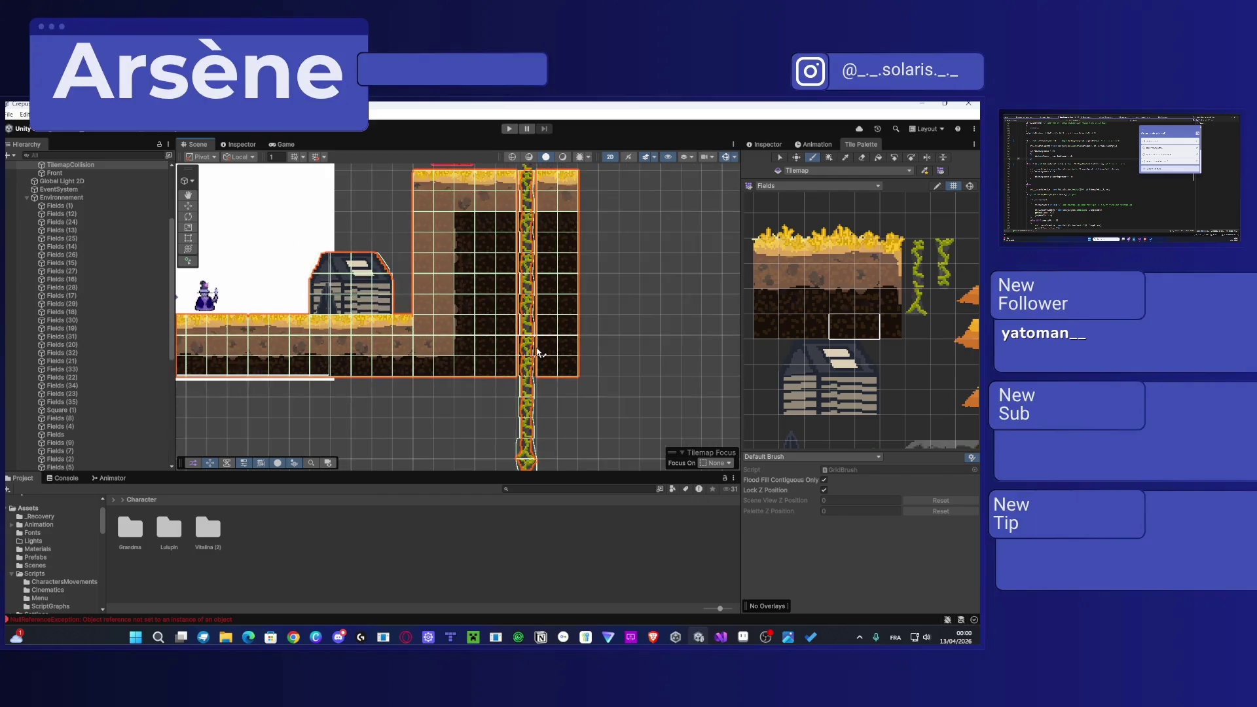
left_click_drag(530, 292, 471, 326)
scroll(471, 326, "down", 3)
scroll(598, 365, "up", 3)
left_click_drag(890, 250, 892, 300)
left_click(494, 305)
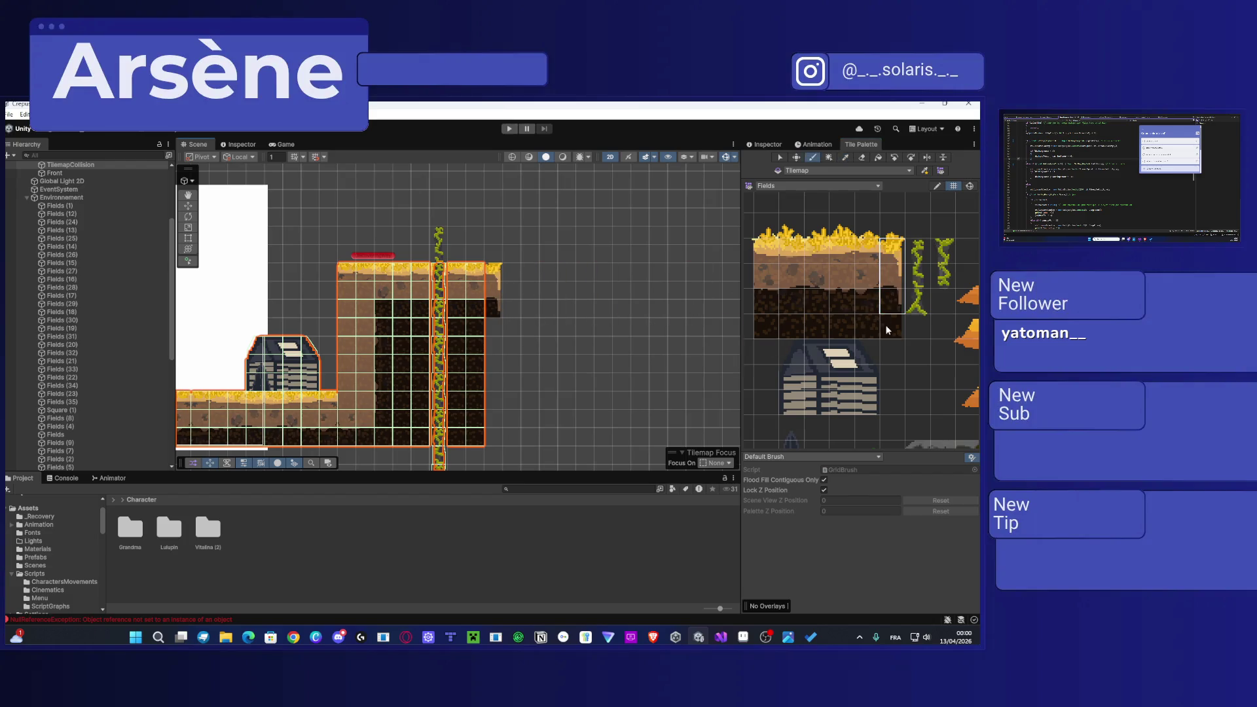
Step: On TilemapCollision, paint two-wide dark dirt down the block's right column
left_click(847, 170)
left_click(851, 191)
left_click(890, 331)
left_click_drag(880, 335, 867, 329)
mouse_move(507, 327)
left_mouse_down()
mouse_move(496, 332)
mouse_move(494, 438)
left_mouse_up()
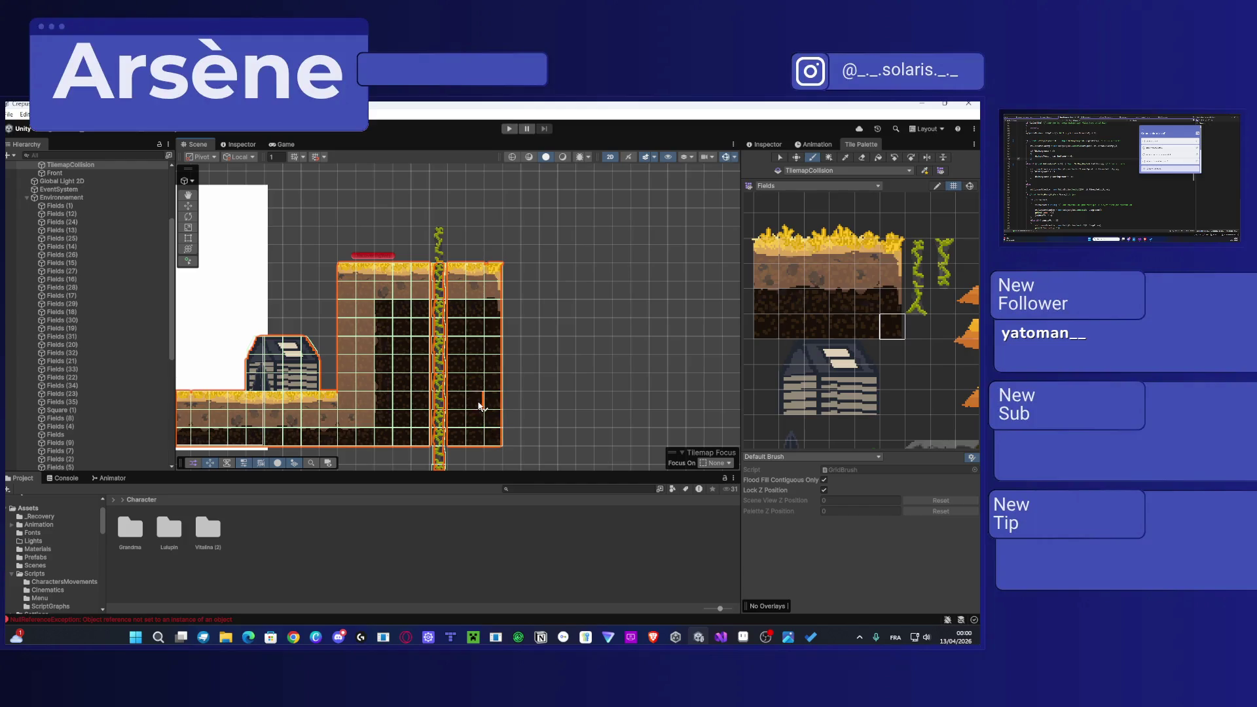
scroll(449, 361, "up", 5)
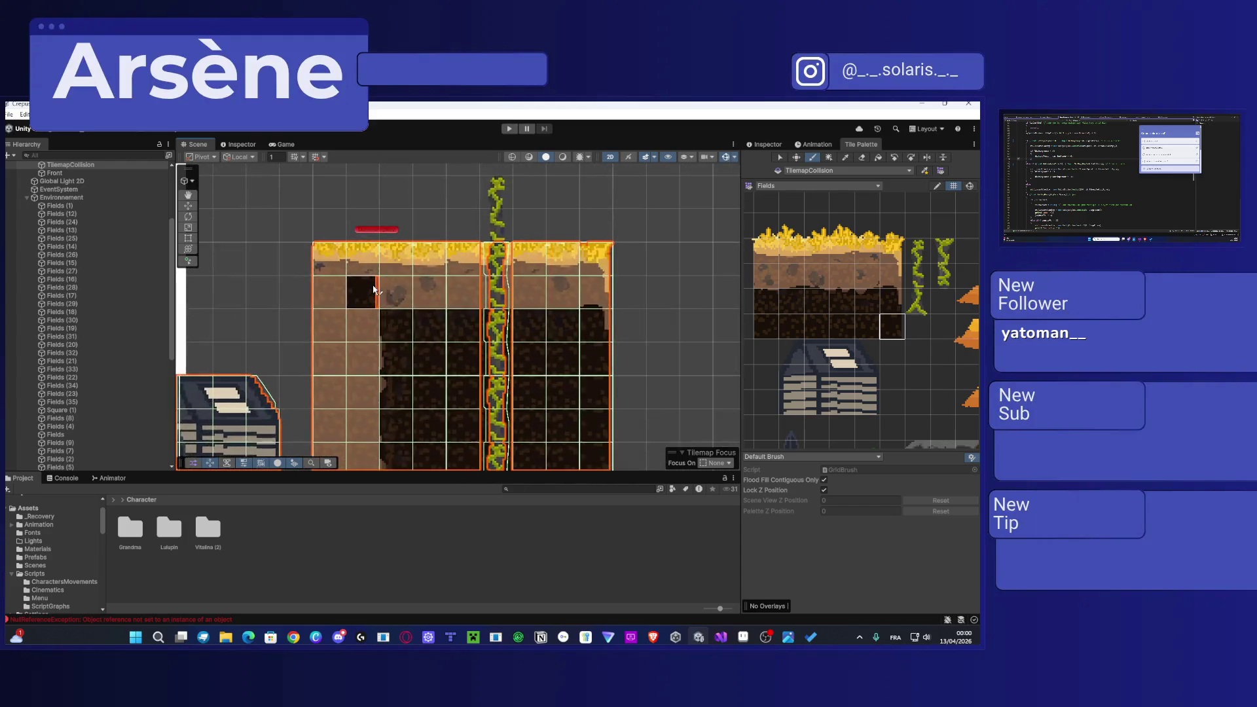
Step: Paint a dark dirt tile into the remaining gap of the tall block
left_click(333, 366)
scroll(335, 359, "down", 5)
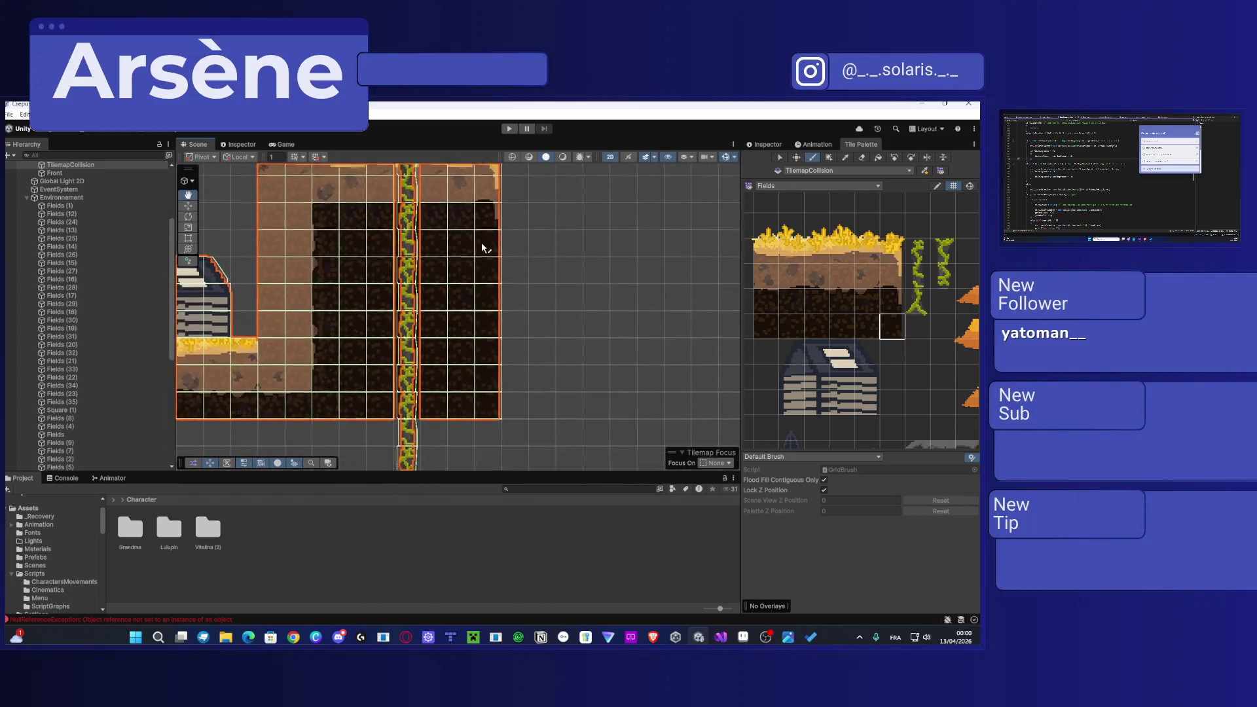
scroll(481, 247, "down", 10)
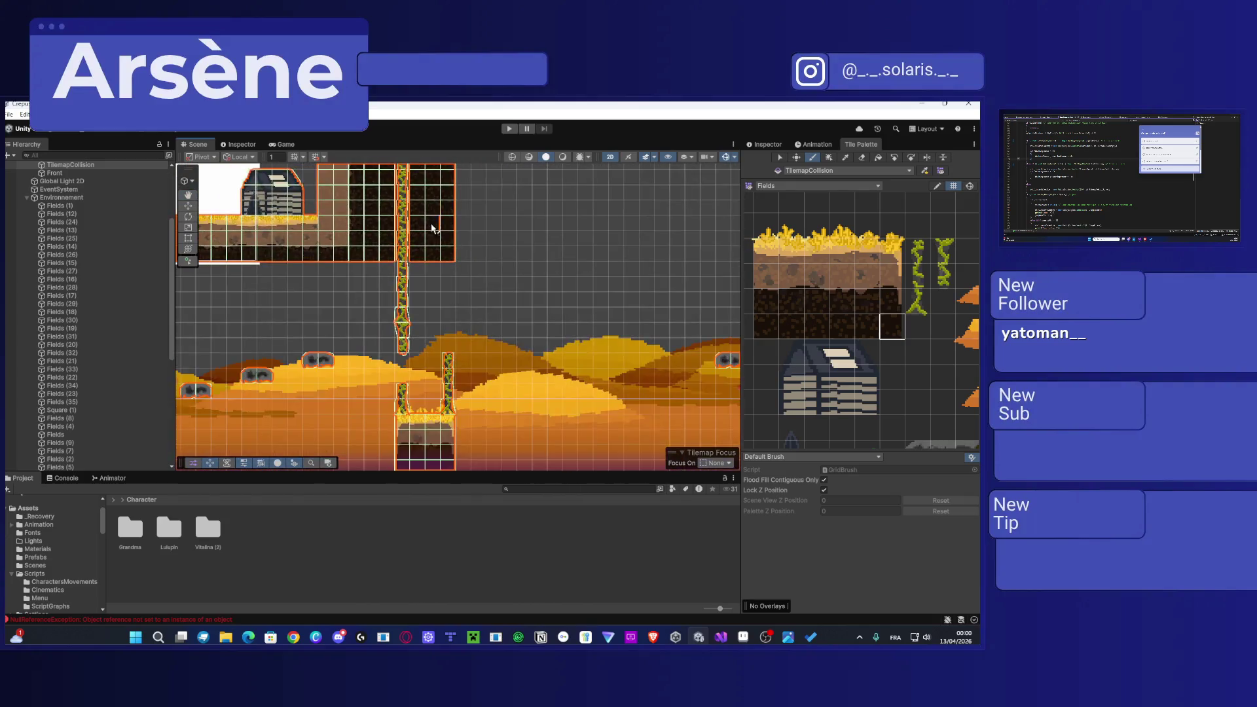
scroll(449, 288, "up", 9)
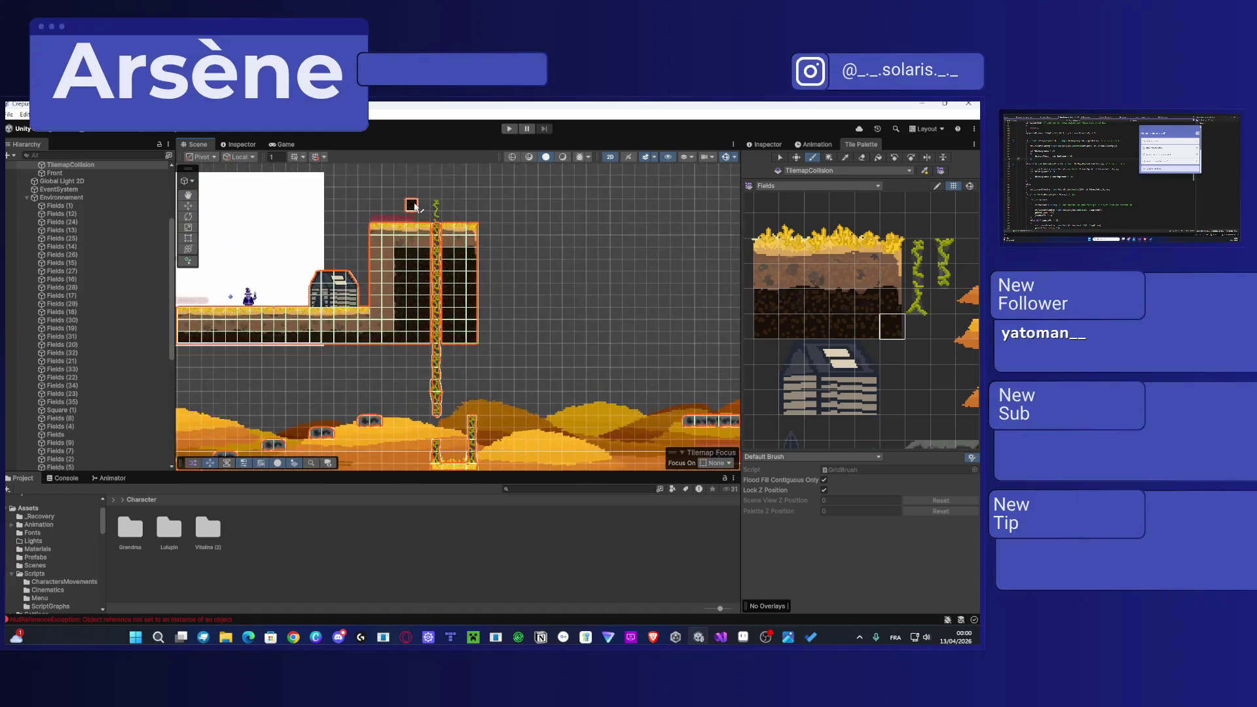
left_click_drag(430, 236, 651, 218)
scroll(933, 316, "down", 3)
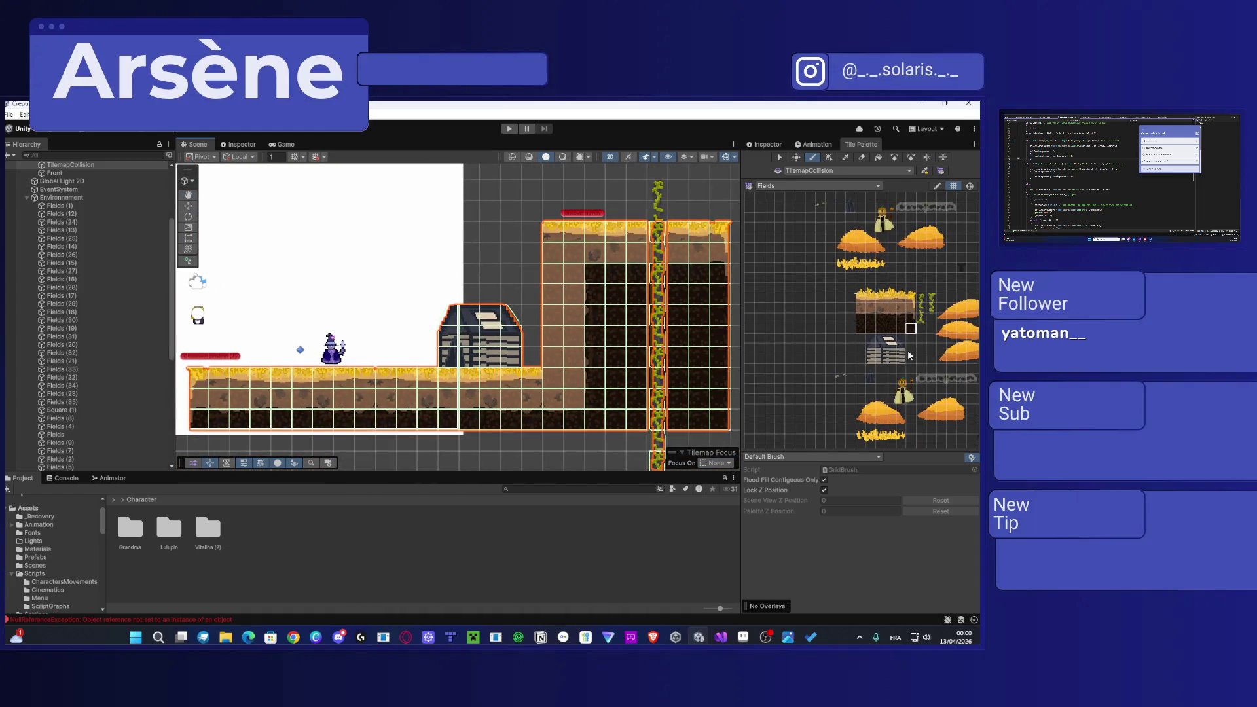
scroll(914, 407, "up", 2)
Step: Pick the character tile in the Tile Palette and show TilemapCollision's Inspector settings
left_click(881, 367)
key("i")
left_click(905, 389)
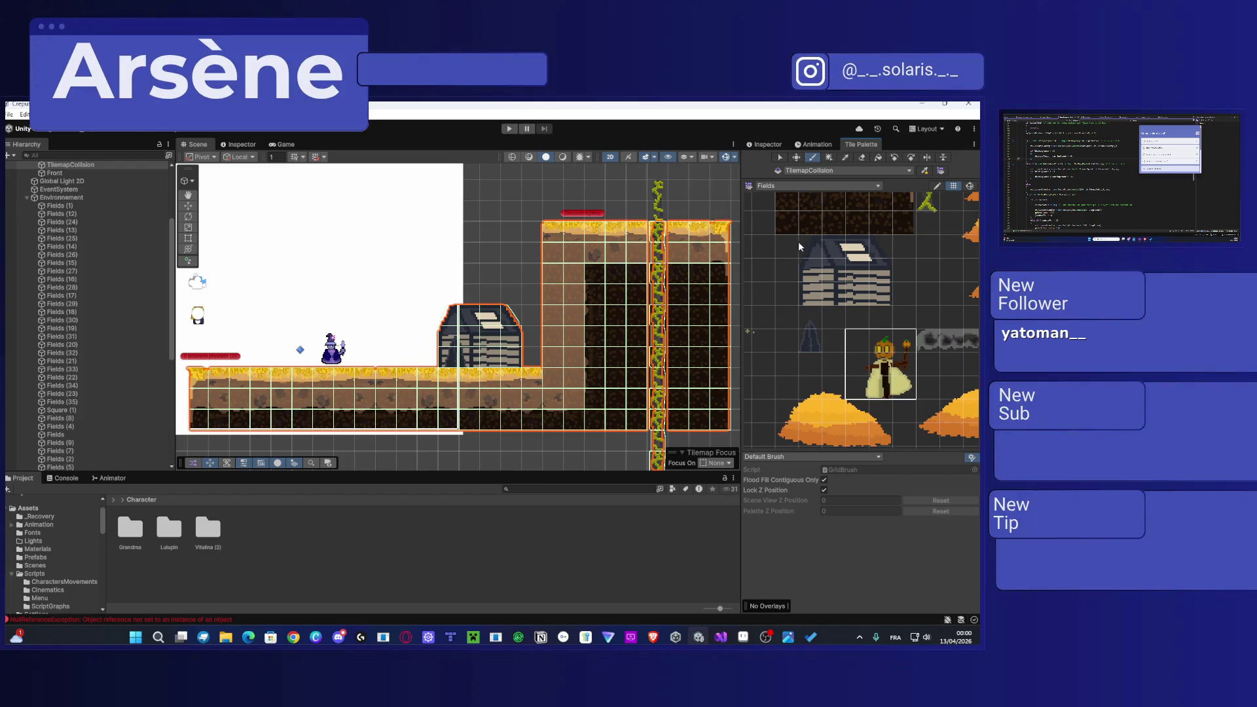
left_click(769, 145)
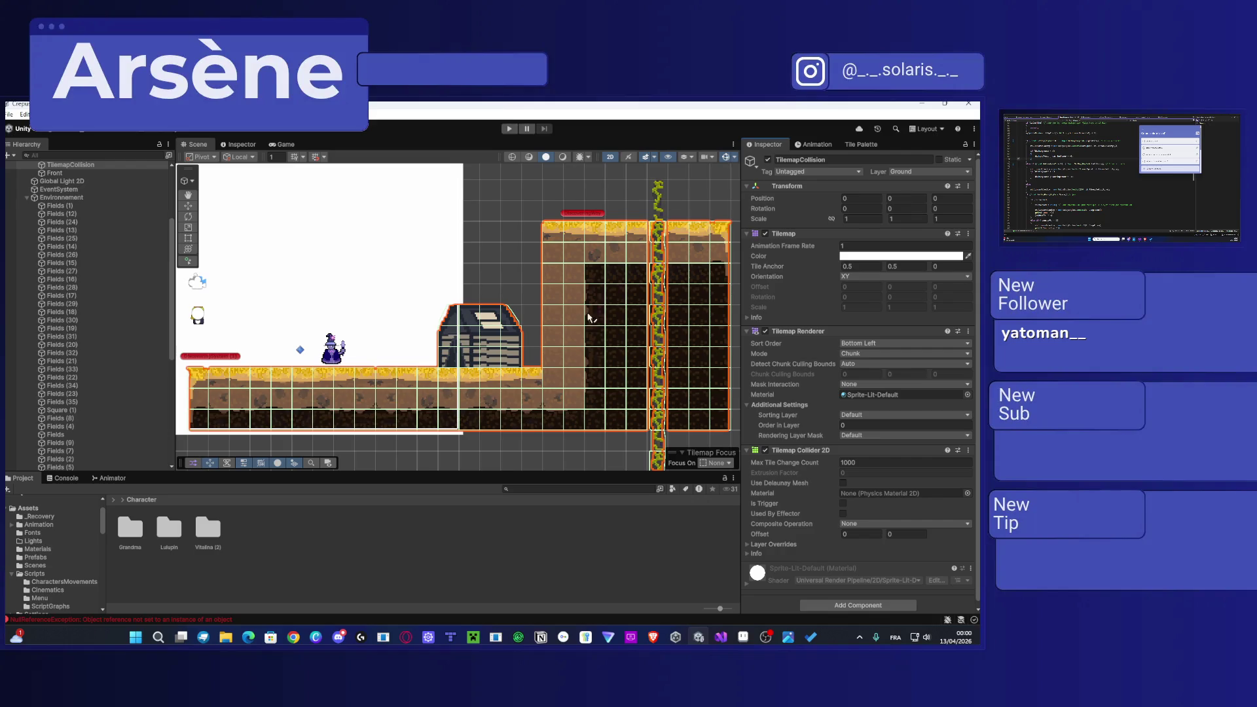
Step: Create a PNJ folder in Character and move the Grandma folder into it
right_click(239, 523)
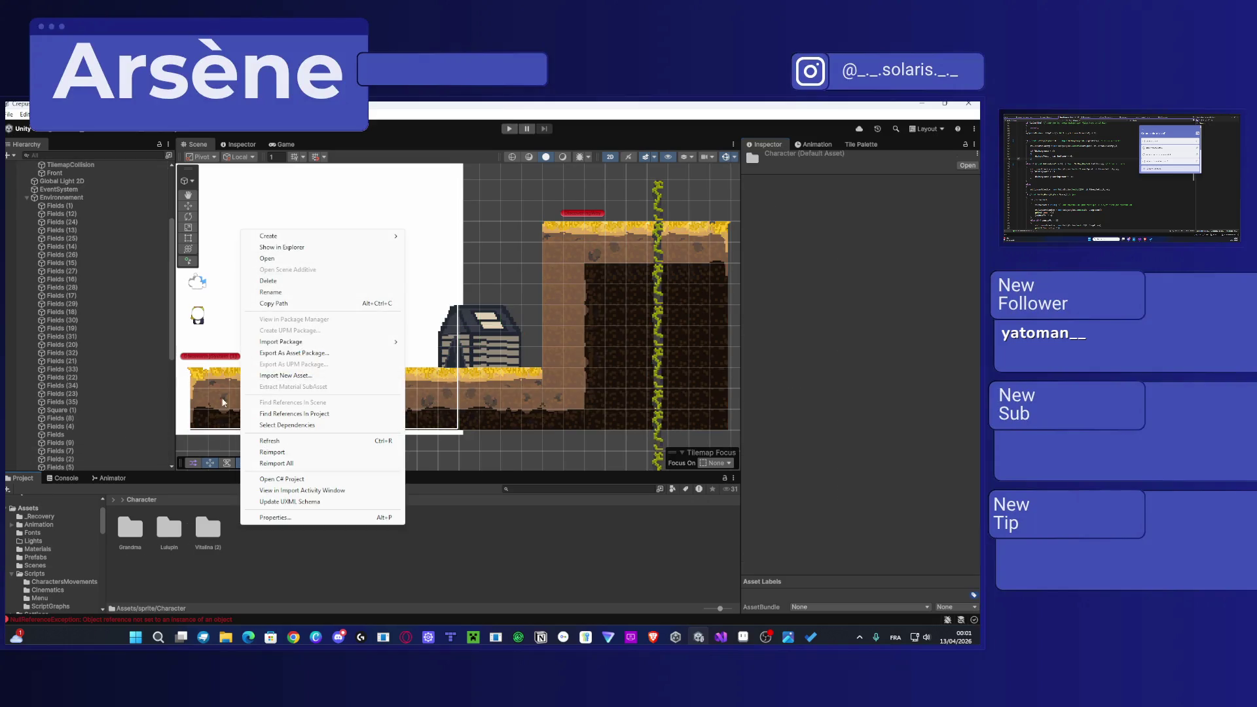
mouse_move(321, 236)
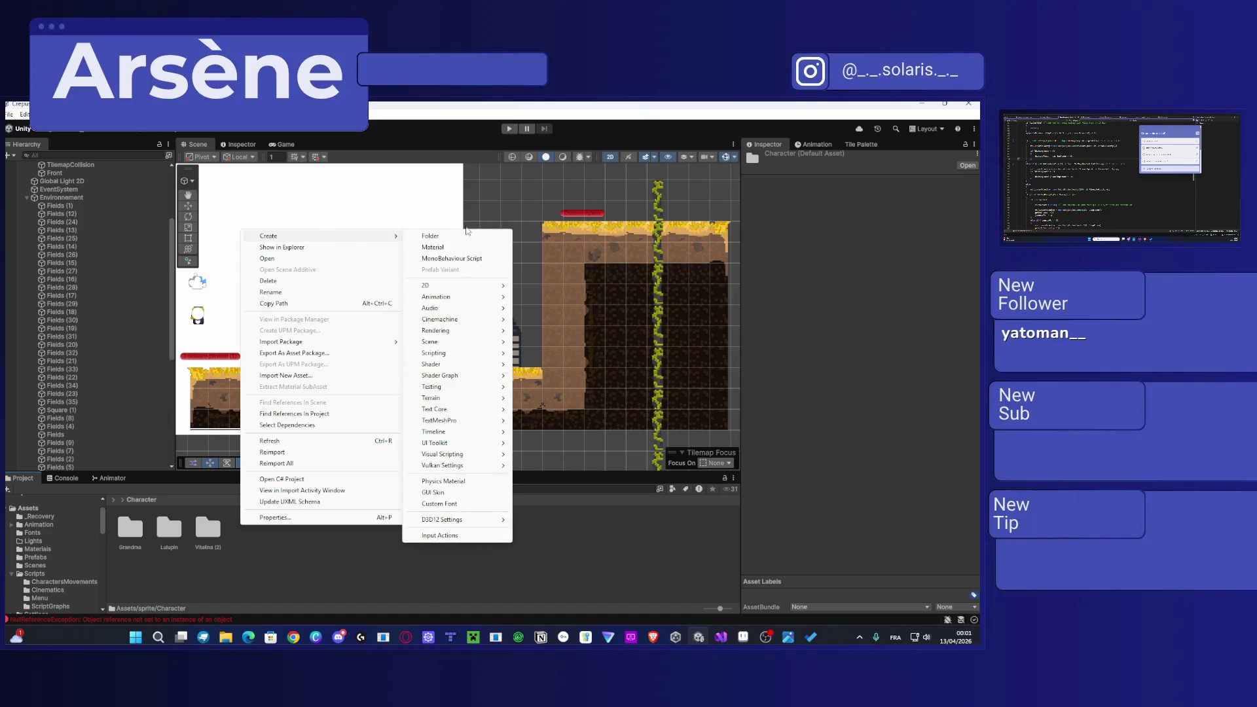
left_click(458, 237)
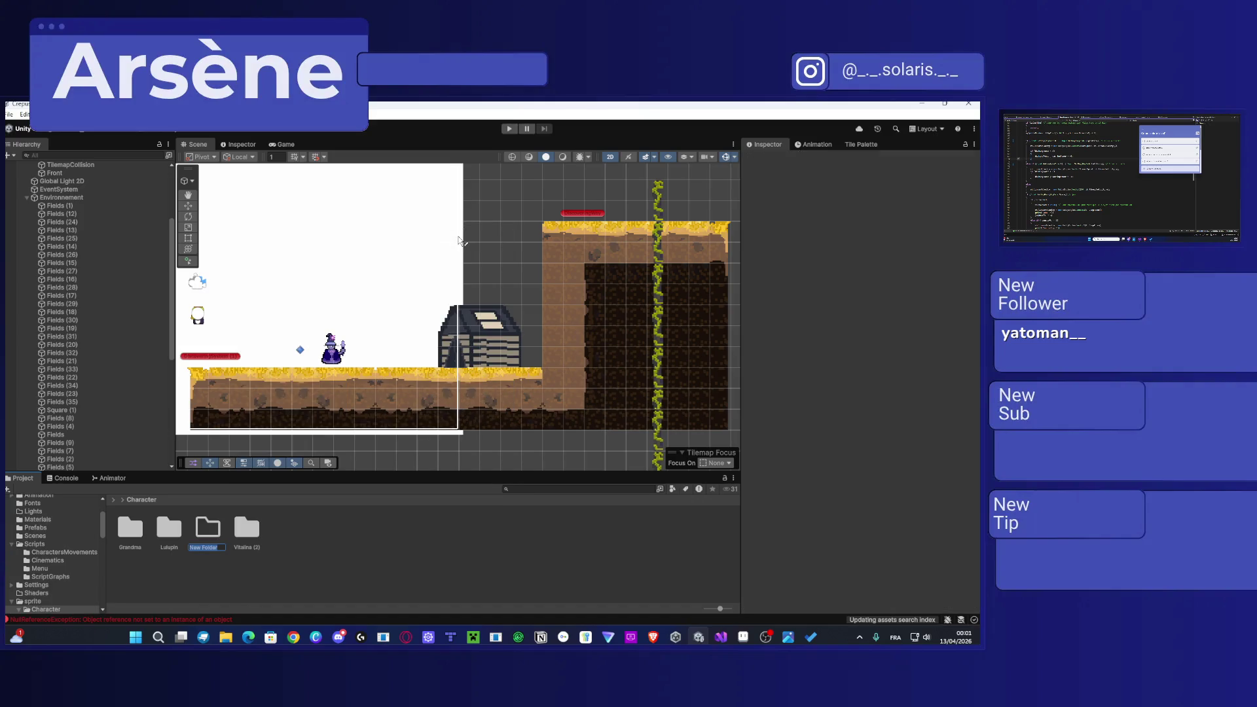
type("E")
key("Return")
left_click_drag(130, 528, 208, 541)
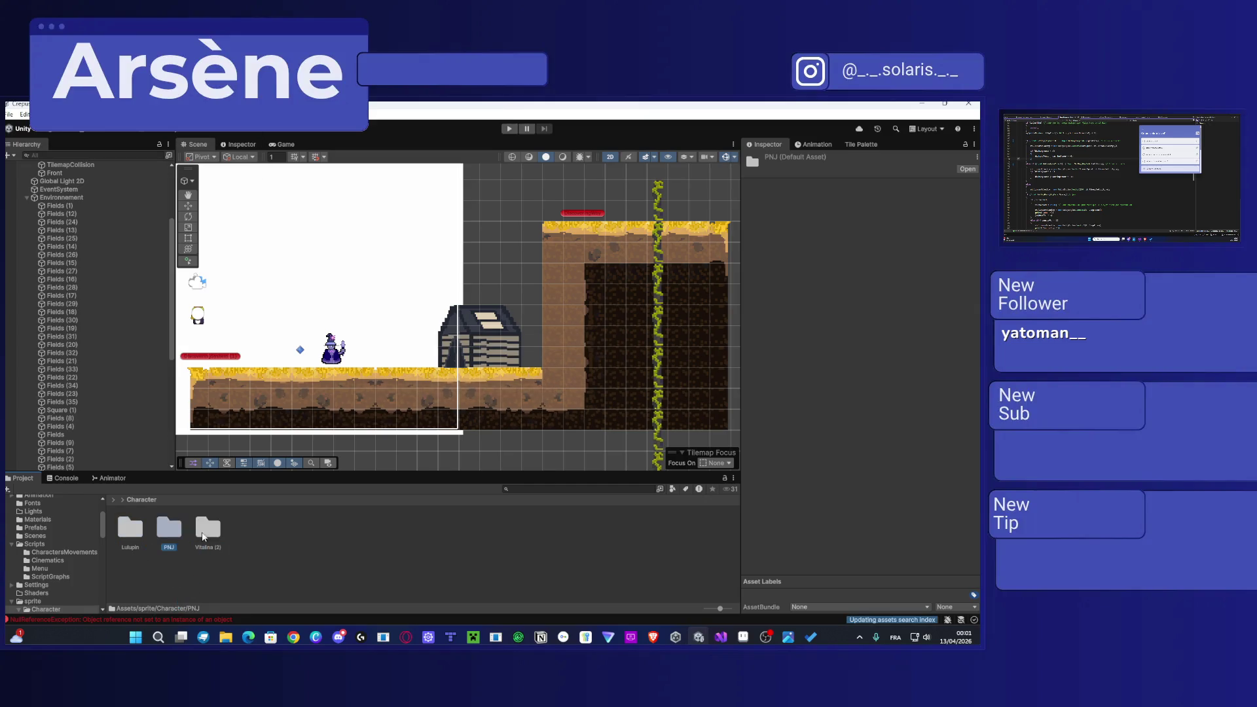
double_click(167, 540)
Step: Create a new folder named Silly inside PNJ
right_click(171, 530)
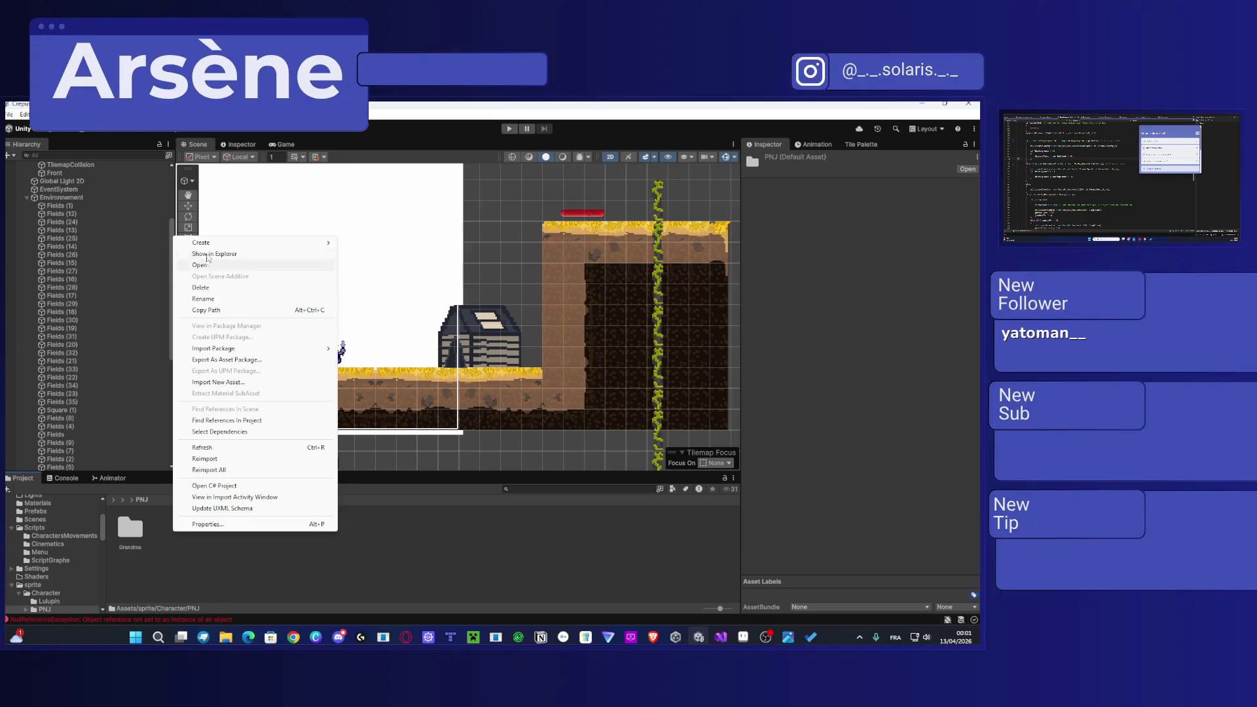
mouse_move(212, 243)
left_click(387, 246)
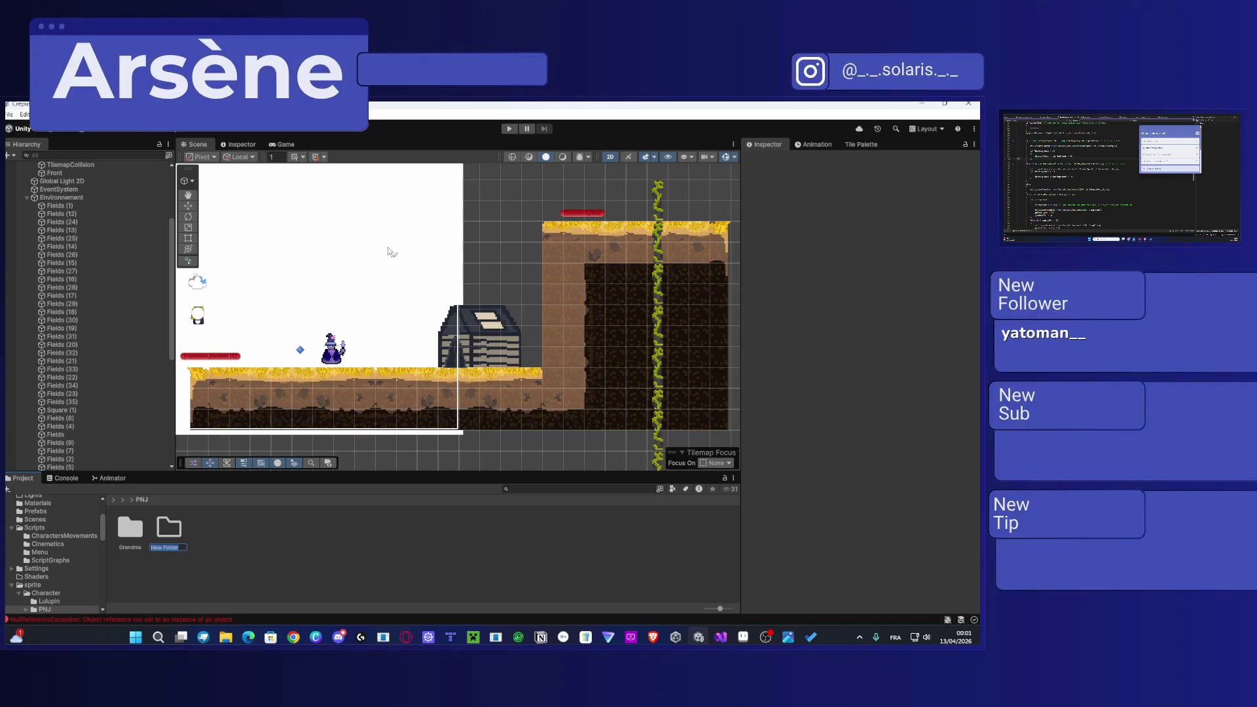
key("Return")
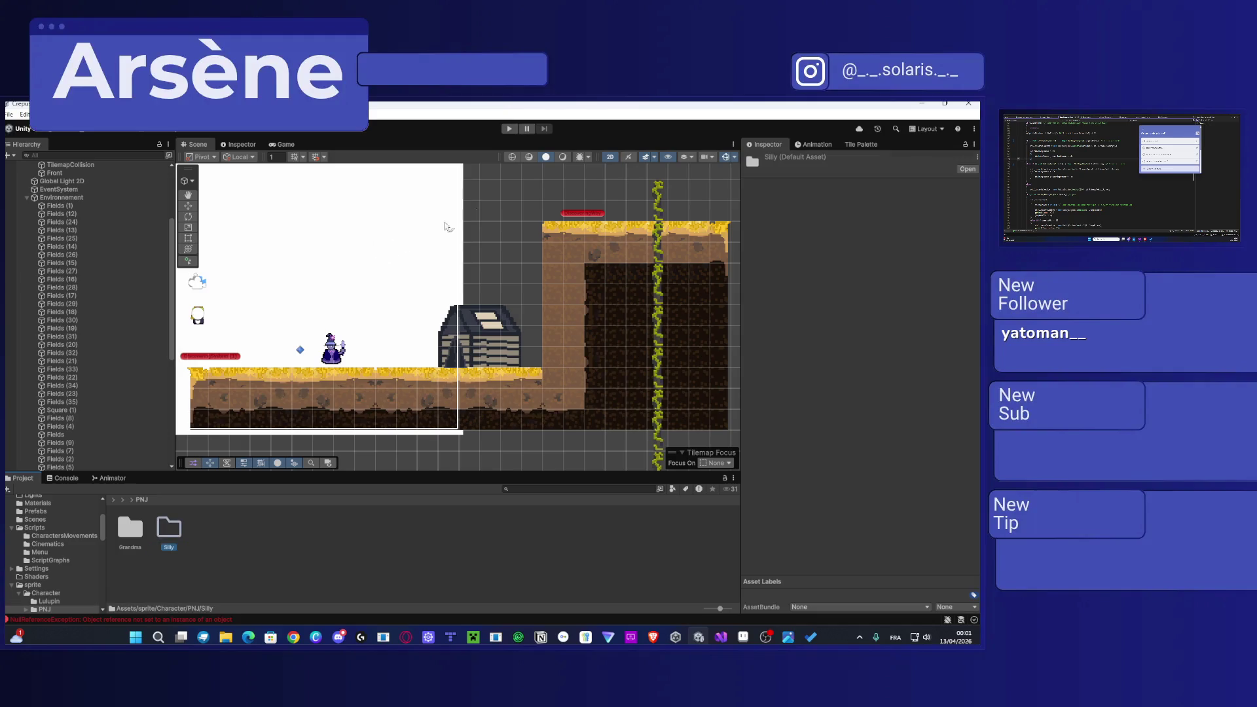
scroll(540, 296, "up", 3)
scroll(540, 297, "down", 5)
scroll(449, 233, "up", 4)
left_click_drag(449, 233, 220, 364)
left_click_drag(366, 259, 430, 254)
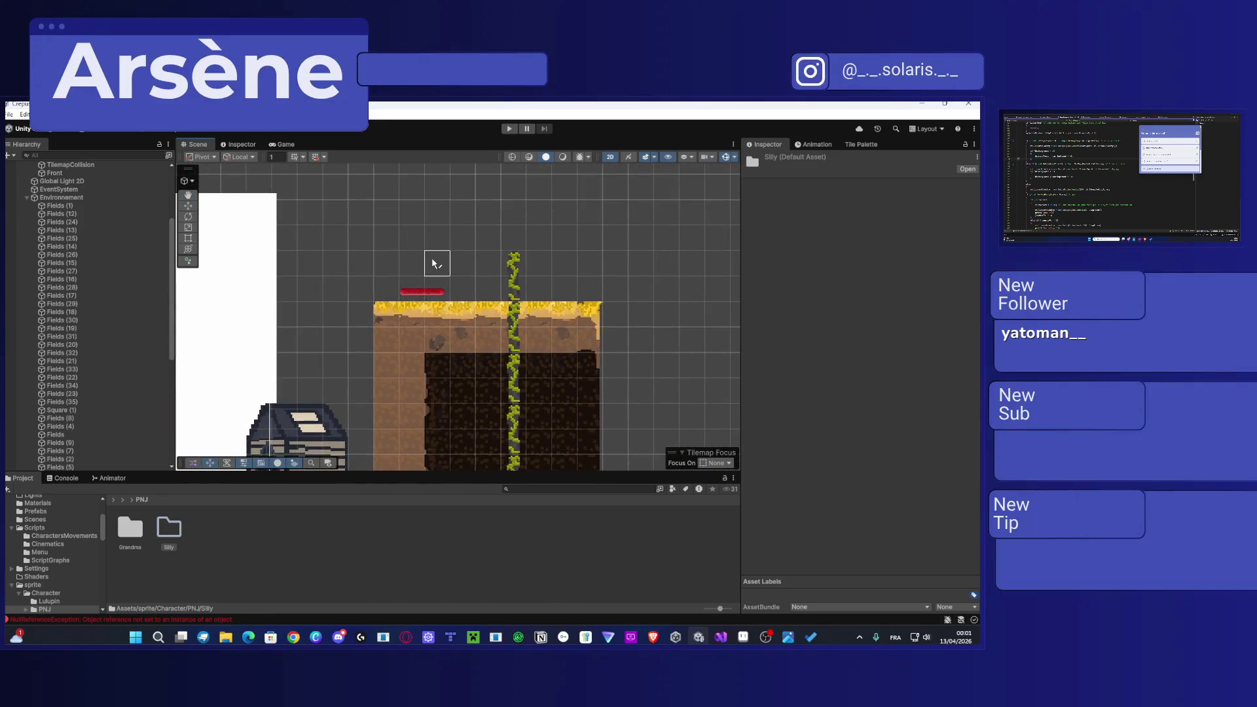
scroll(430, 253, "up", 2)
Step: Import Scarecrow-Sheet.png from Explorer into the Silly folder and select the asset
double_click(171, 528)
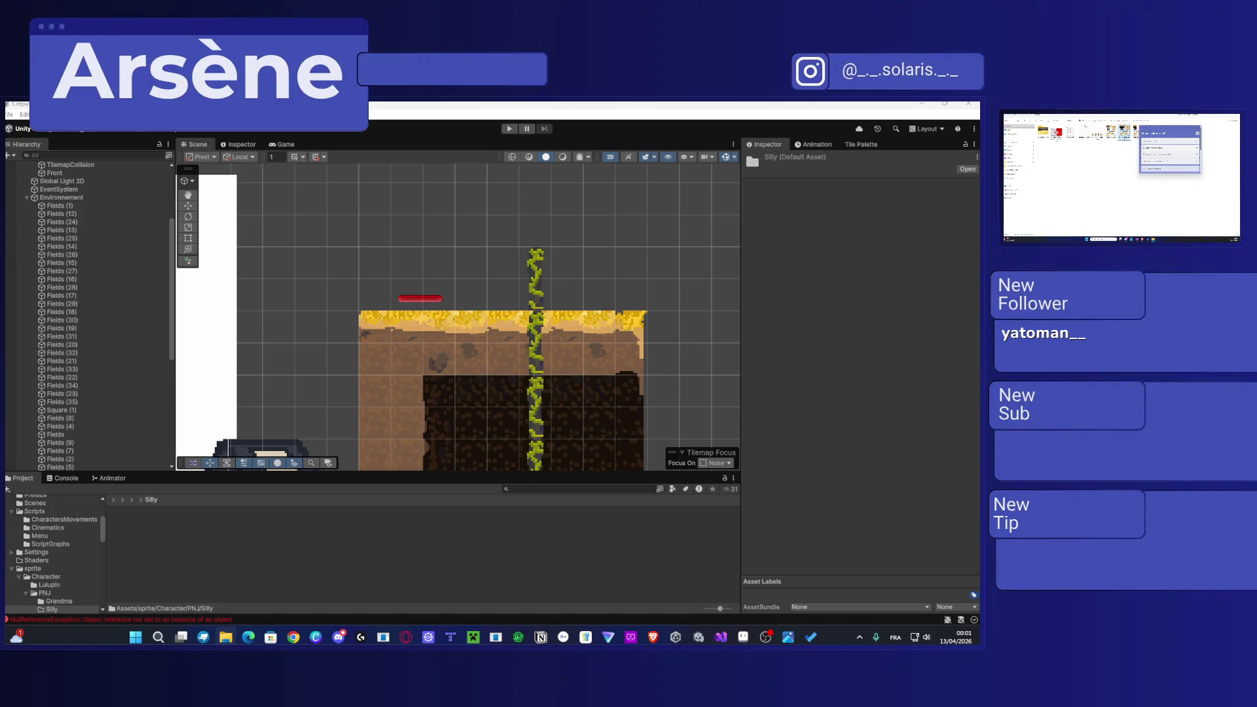
left_click_drag(811, 636, 216, 572)
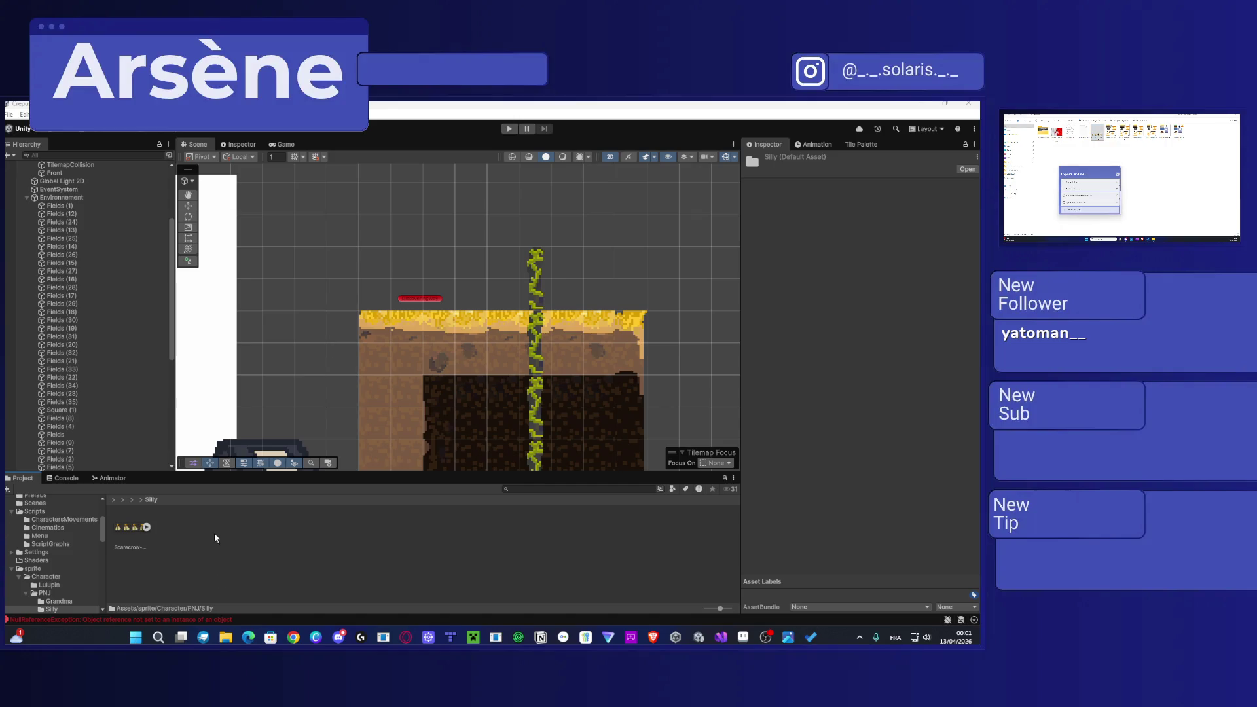
left_click(147, 527)
left_click(170, 530)
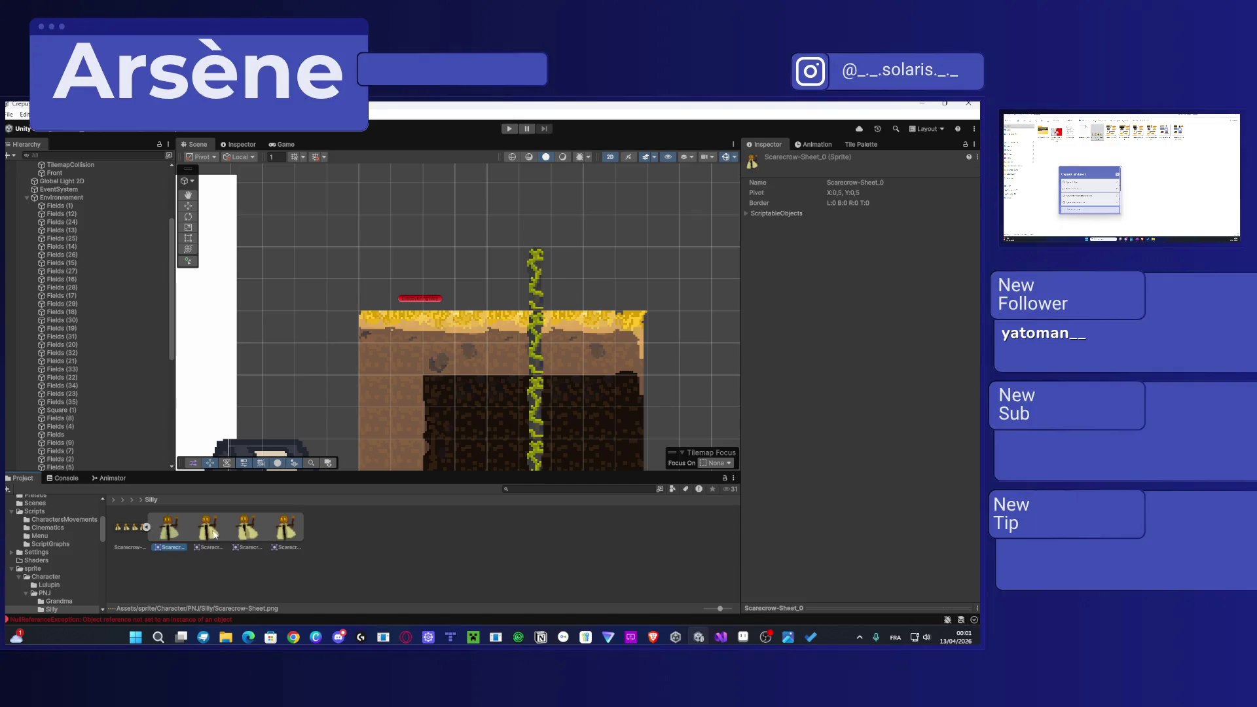
left_click(134, 529)
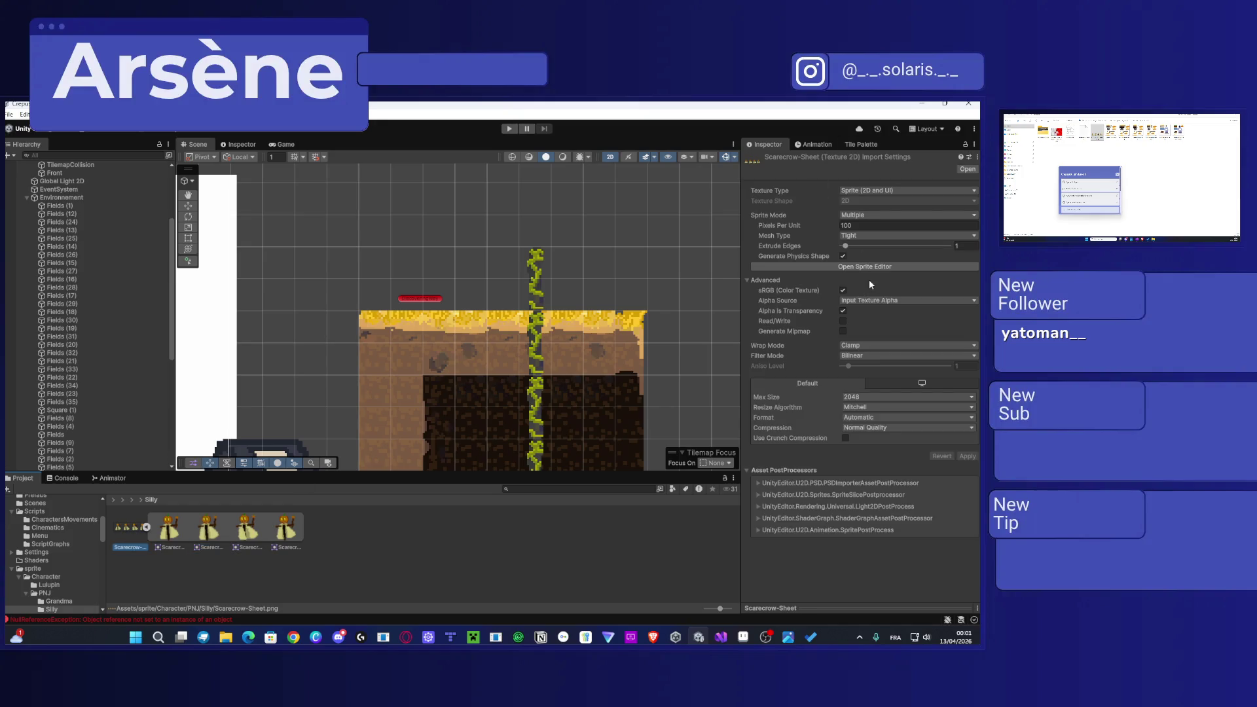
Step: Set the sheet's Filter Mode to Point (no filter) and check its four slices in the Sprite Editor
left_click(870, 354)
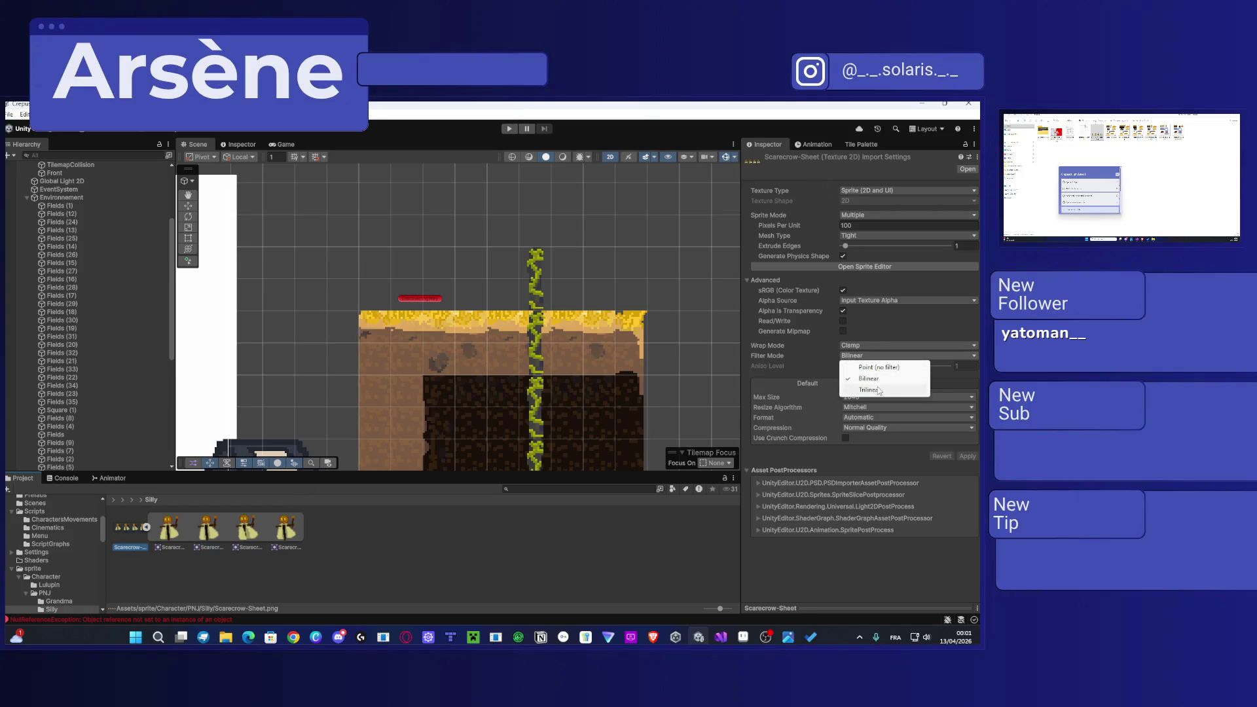
left_click(882, 369)
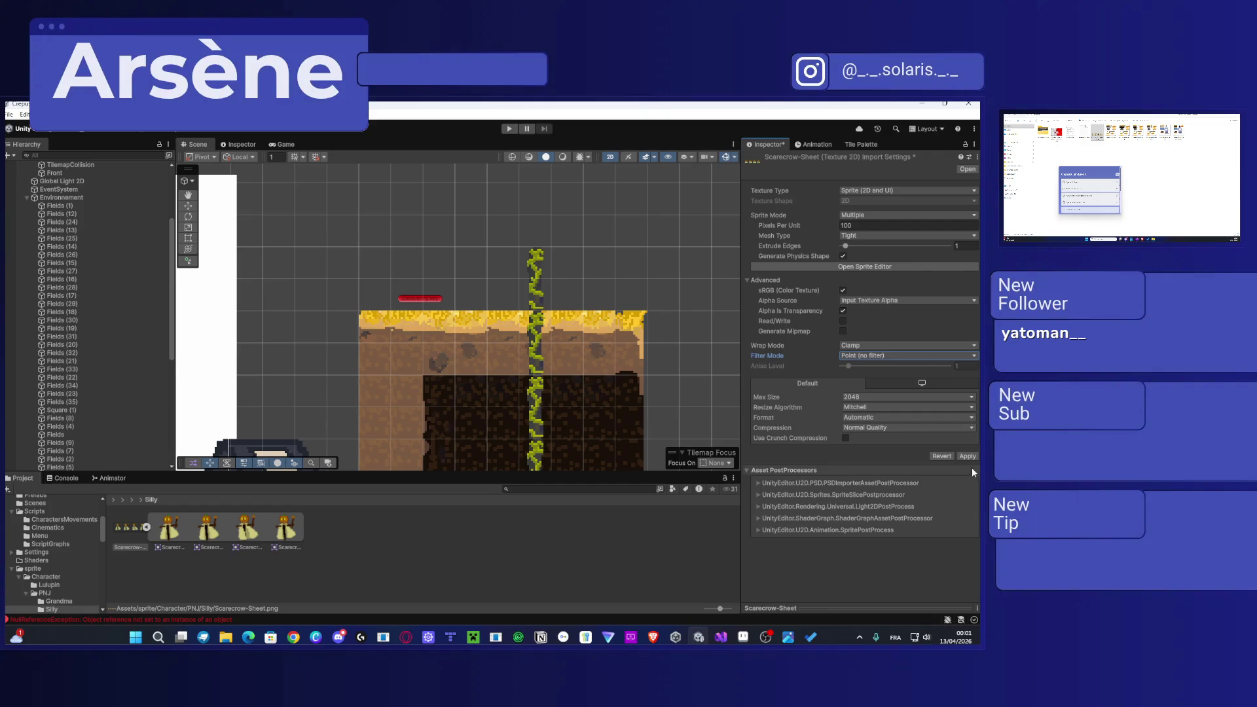
left_click(862, 267)
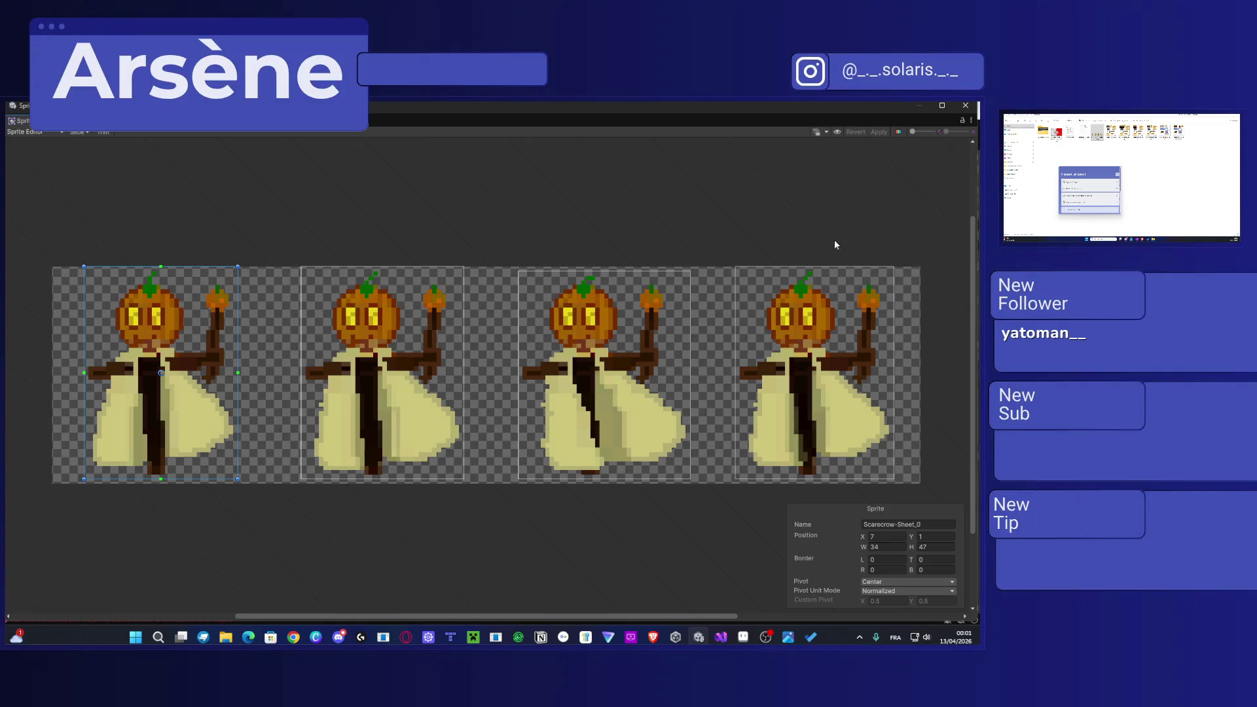
left_click(965, 105)
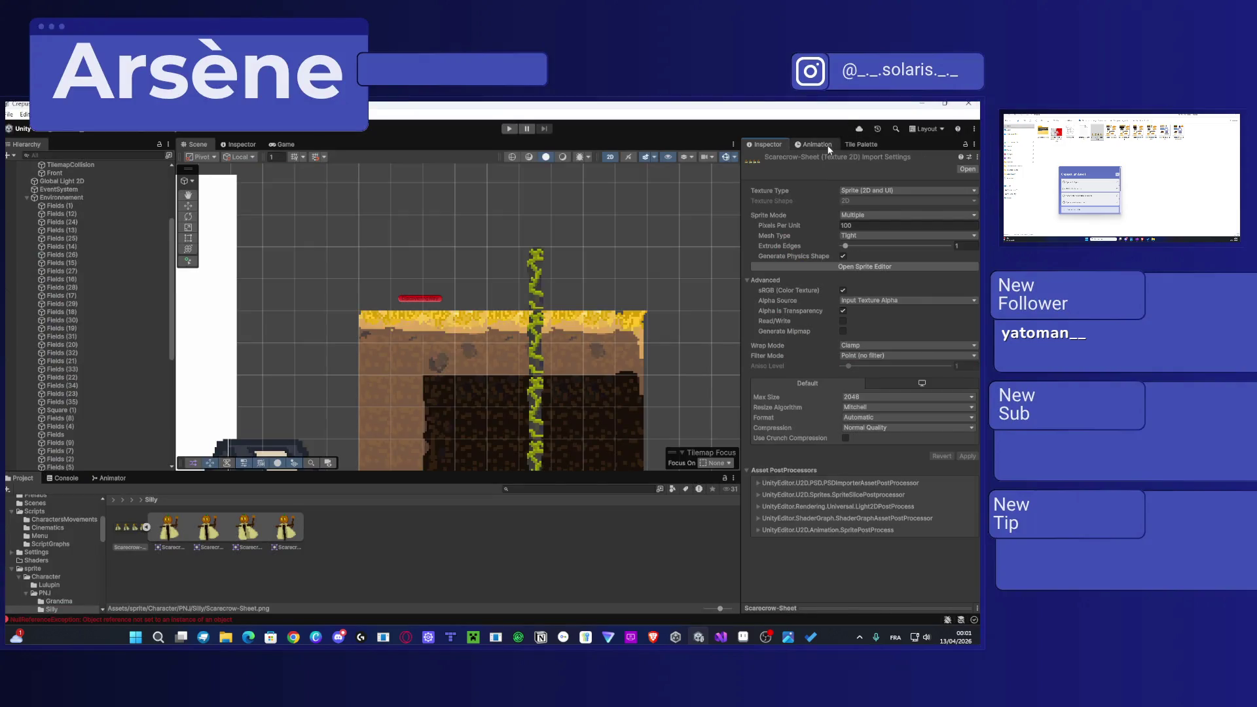
left_click(834, 144)
Step: Drag all four scarecrow frames into the Animation panel
left_click(316, 546)
left_click(175, 528)
left_click(292, 535, "shift")
left_click_drag(288, 502, 826, 228)
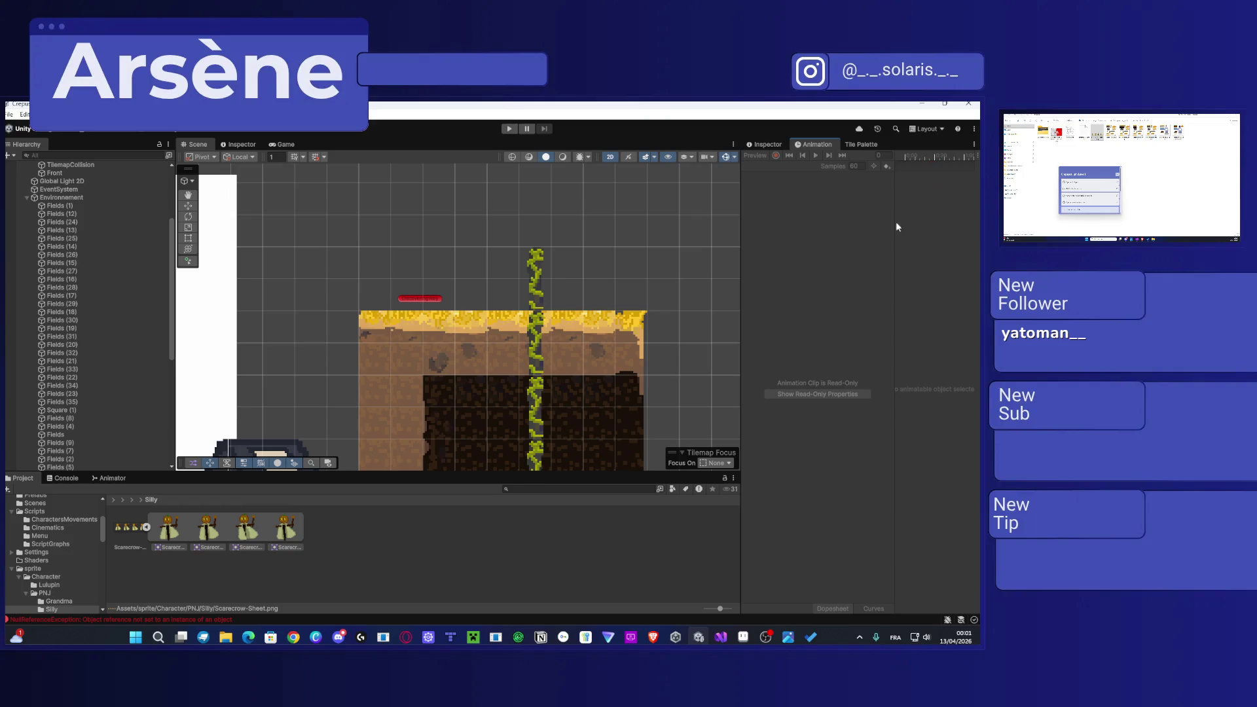
scroll(117, 366, "up", 5)
Step: Place the Grandma prefab from the Prefabs folder into the level
left_click(26, 311)
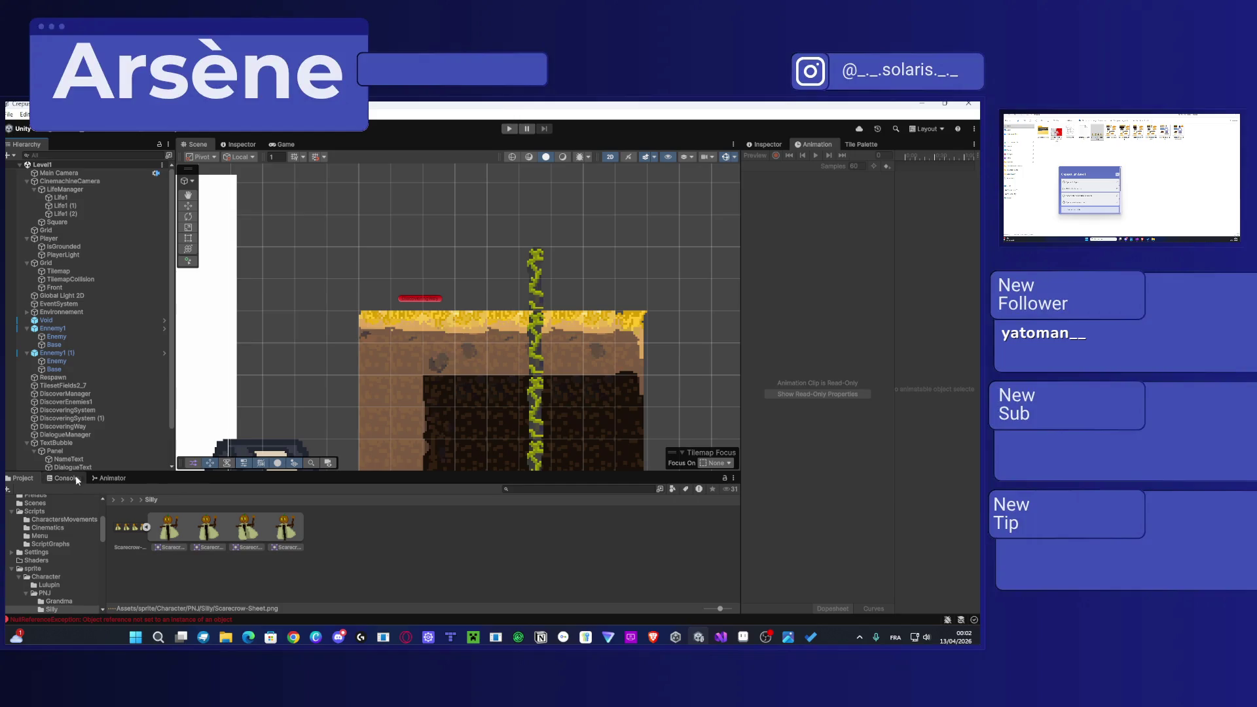
scroll(53, 531, "up", 5)
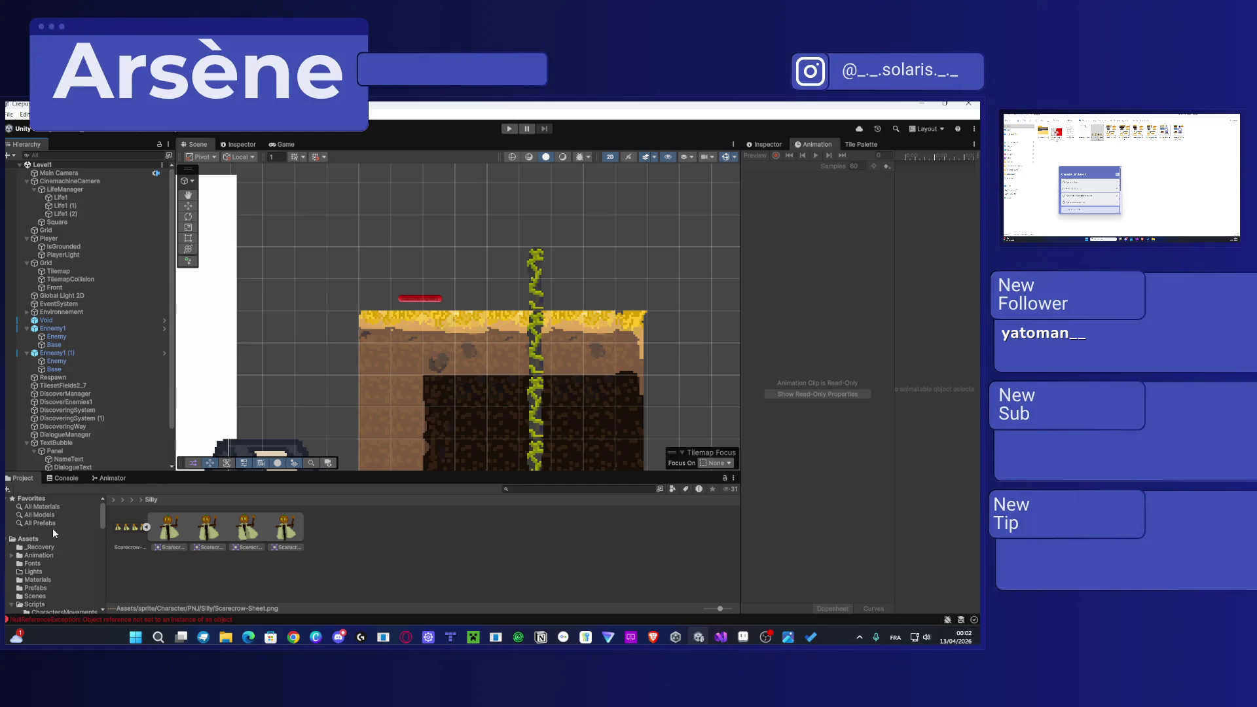
left_click(38, 588)
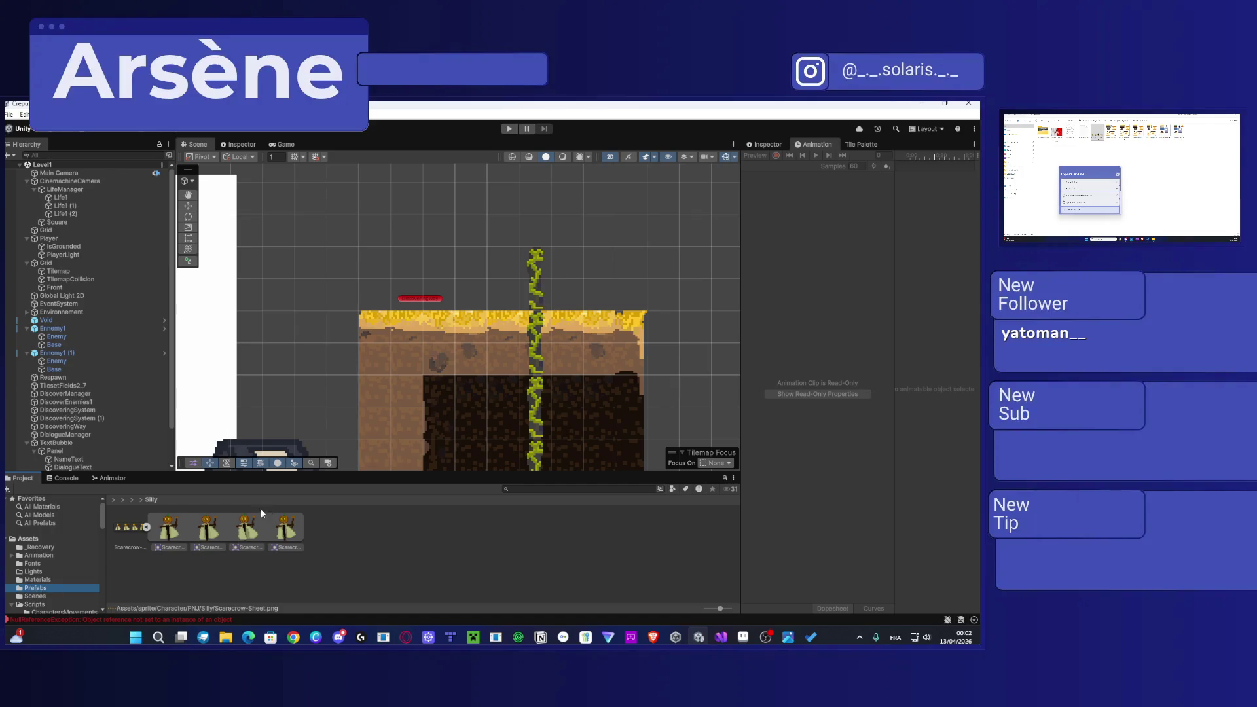
scroll(98, 393, "down", 3)
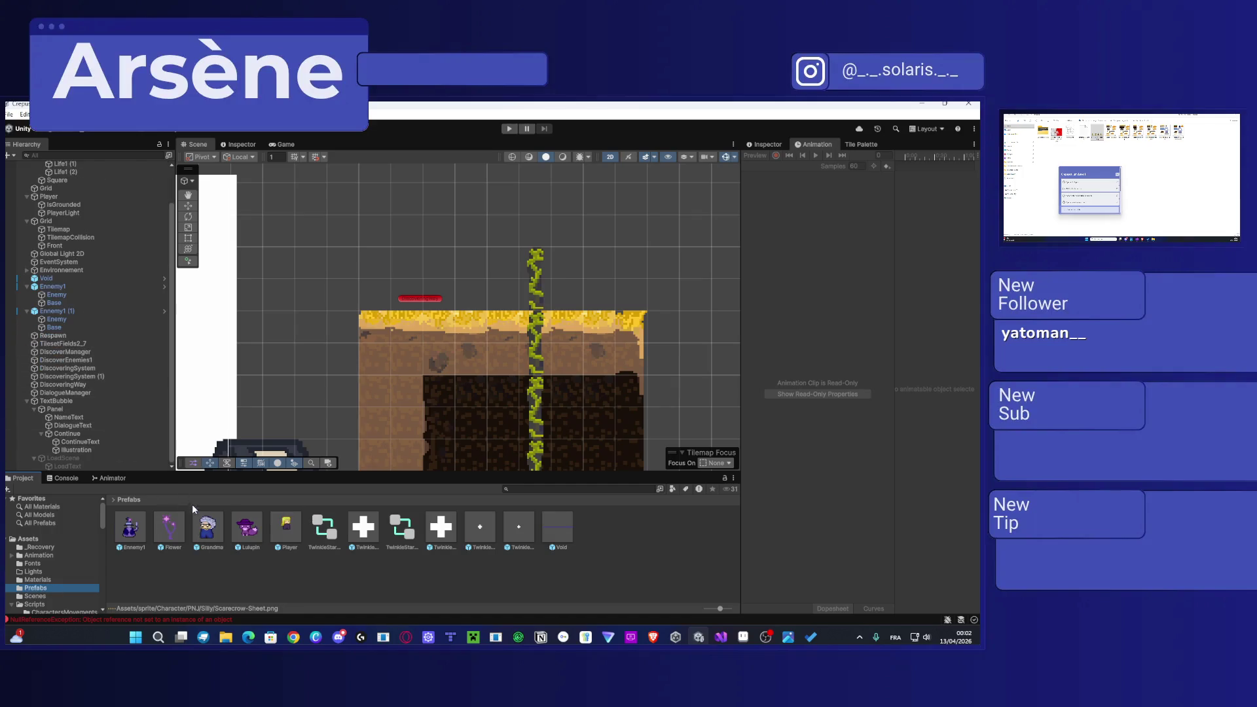
mouse_move(94, 421)
left_mouse_down()
mouse_move(66, 473)
mouse_move(59, 296)
mouse_move(43, 399)
mouse_move(59, 248)
mouse_move(66, 308)
left_mouse_up()
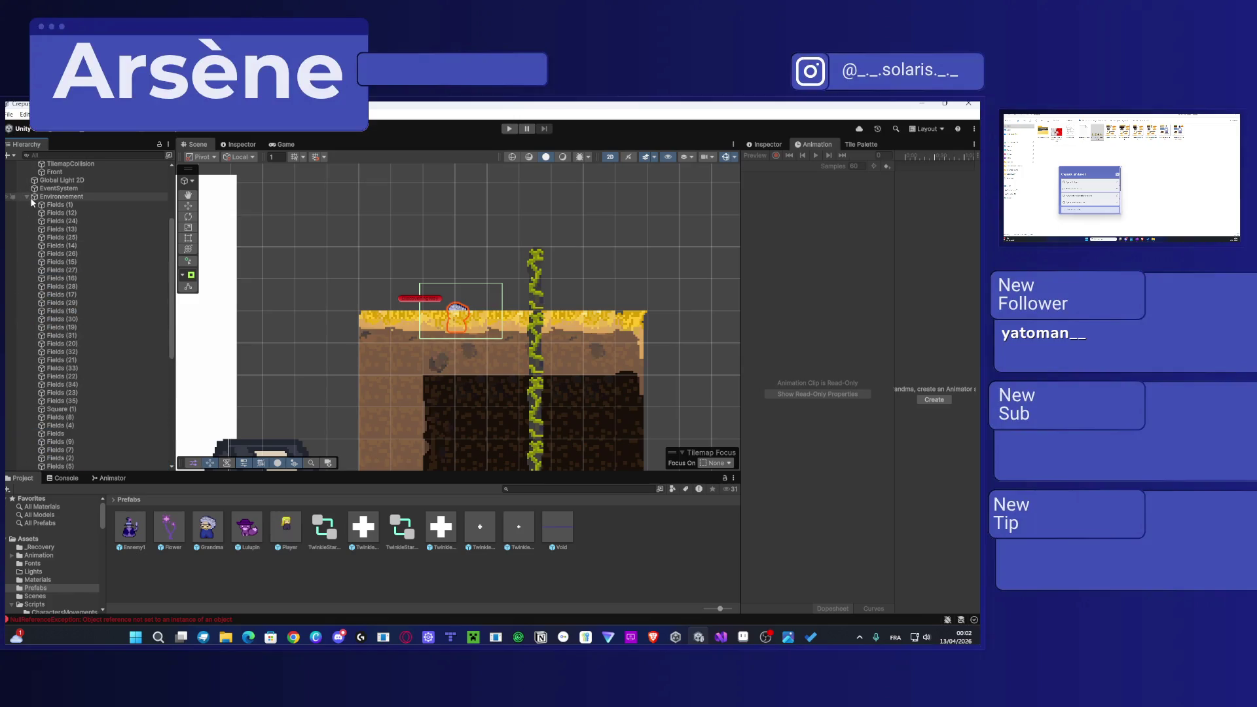
Step: Group the loose Fields objects under Fields (1) in the Hierarchy
scroll(60, 225, "down", 5)
left_click(55, 345)
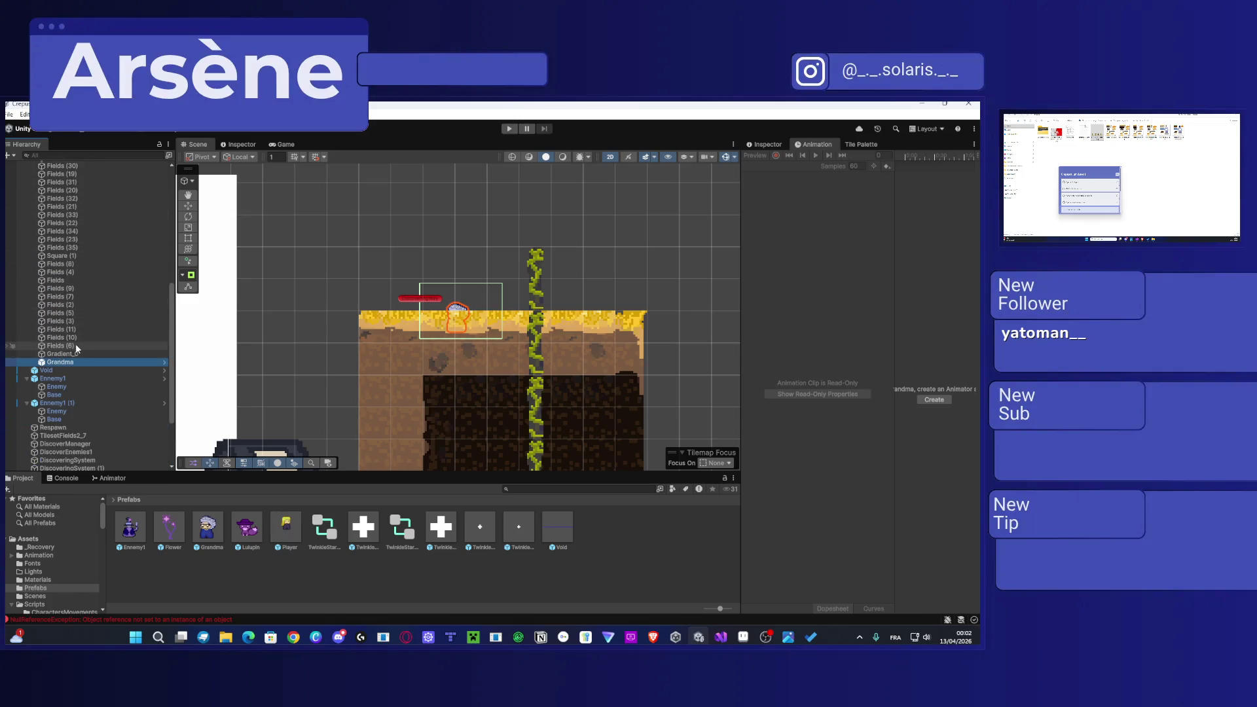
scroll(87, 327, "up", 5)
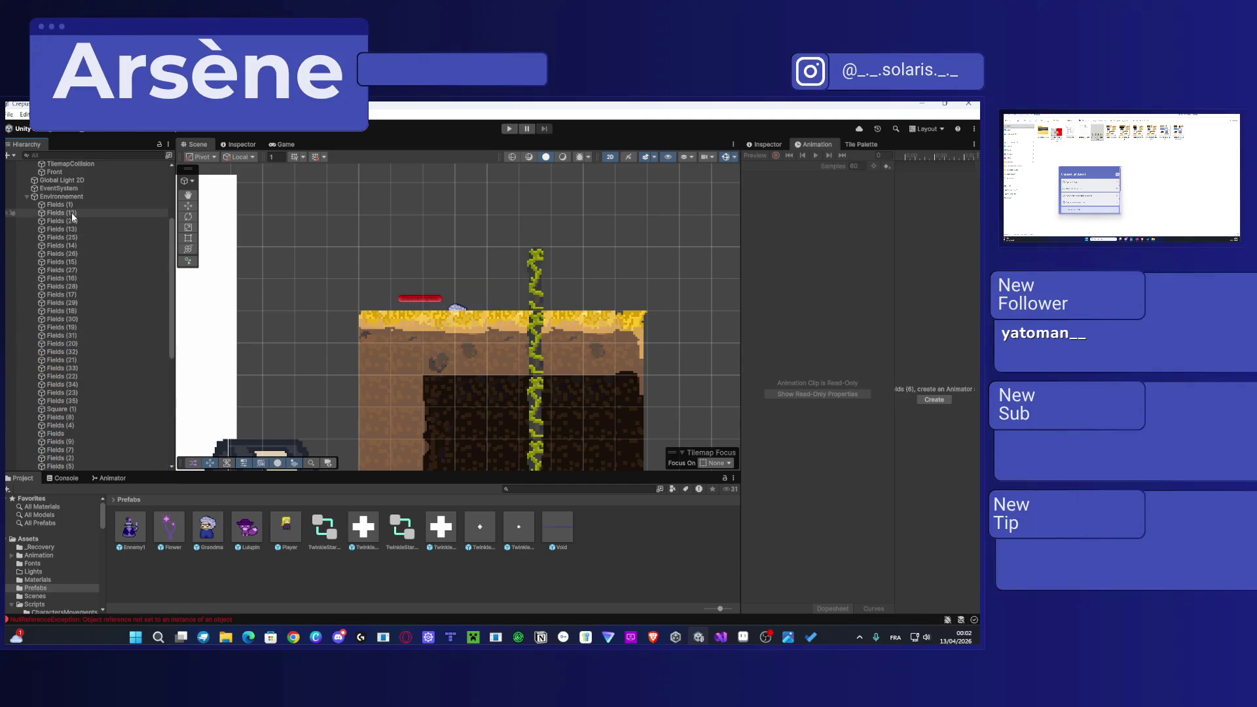
left_click(73, 213, "shift")
left_click_drag(79, 225, 68, 205)
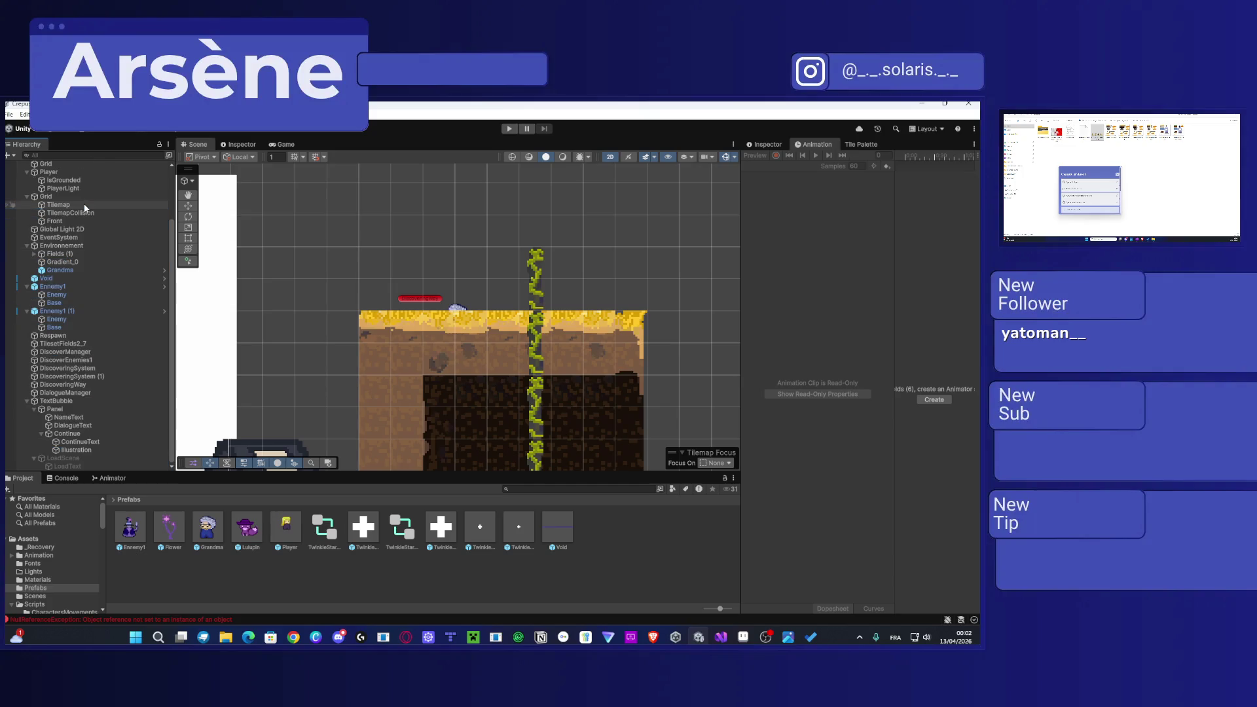
Step: Raise Grandma so she stands on the grass-topped platform
left_click(57, 261)
key("Down")
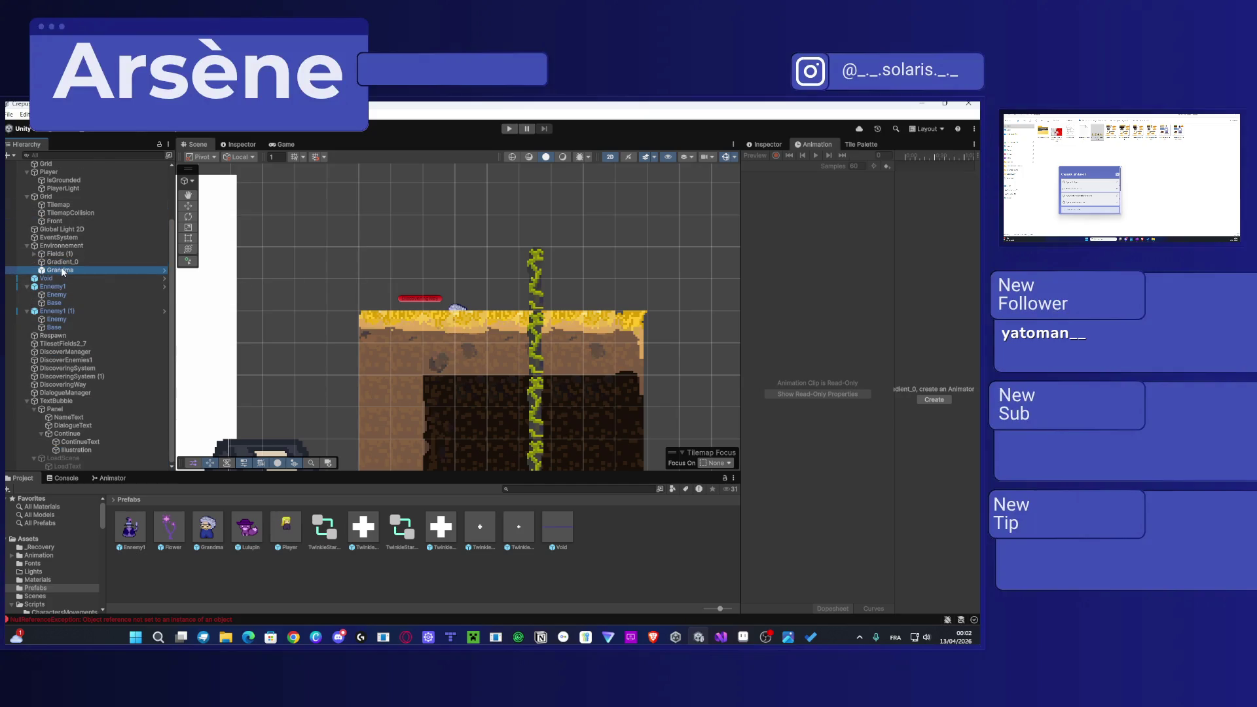
mouse_move(484, 319)
left_mouse_down()
mouse_move(472, 297)
mouse_move(493, 297)
left_mouse_up()
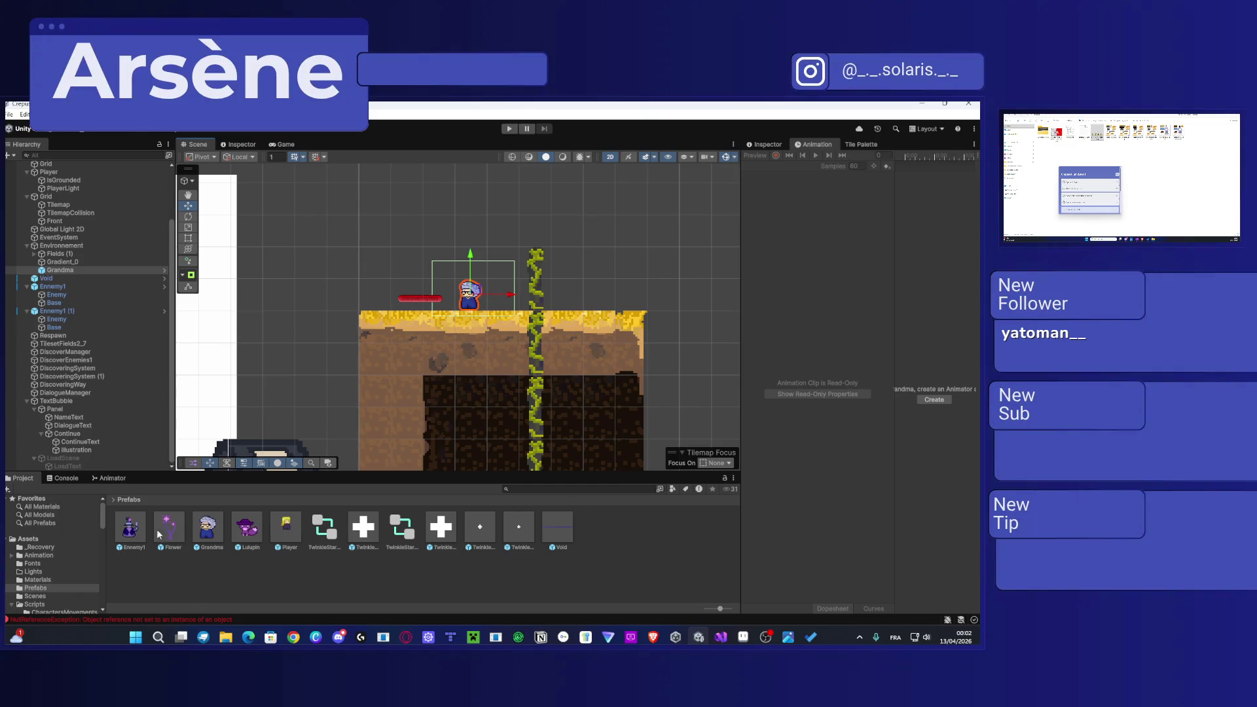
scroll(35, 548, "down", 5)
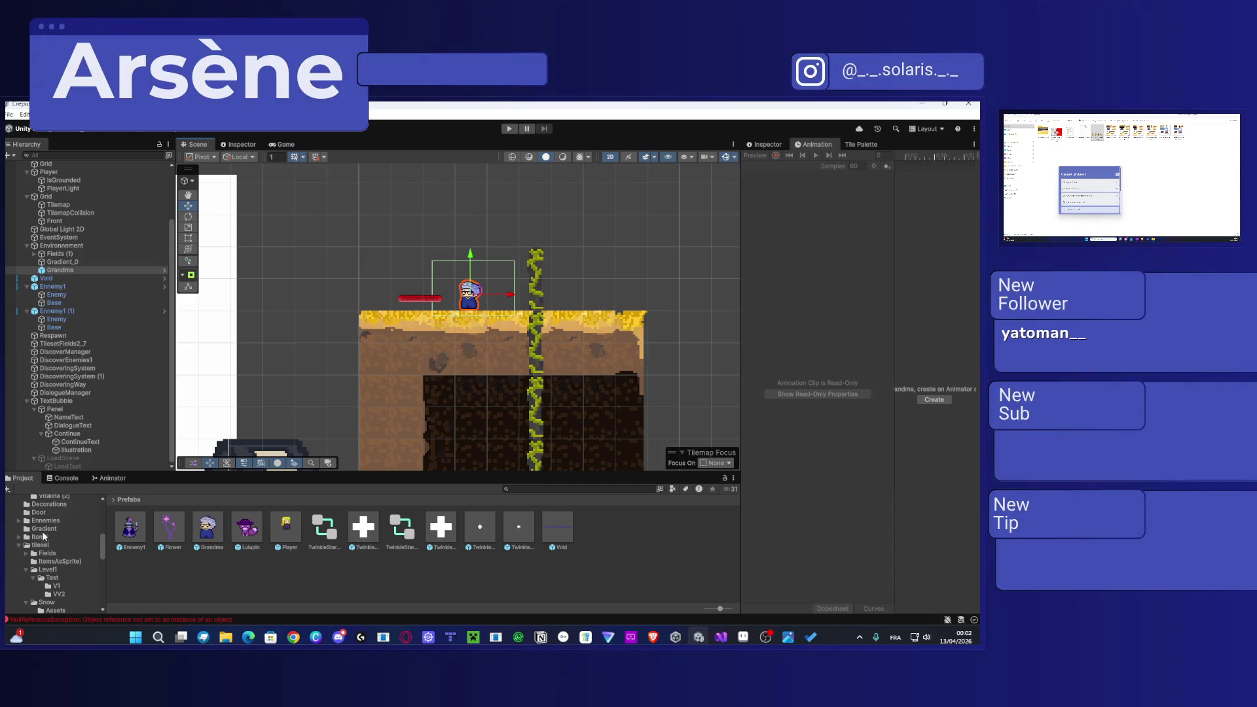
Step: Open the Silly folder and select the four Scarecrow sprite frames
scroll(47, 514, "up", 2)
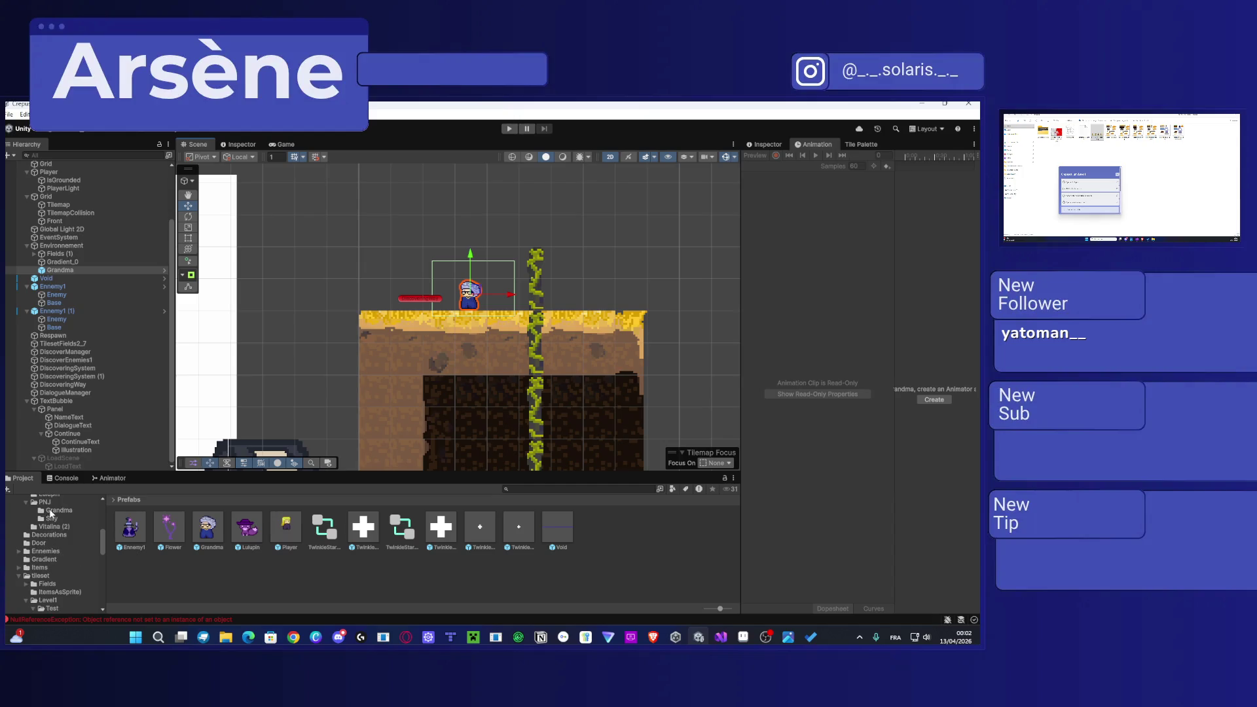
left_click(51, 519)
left_click(177, 542)
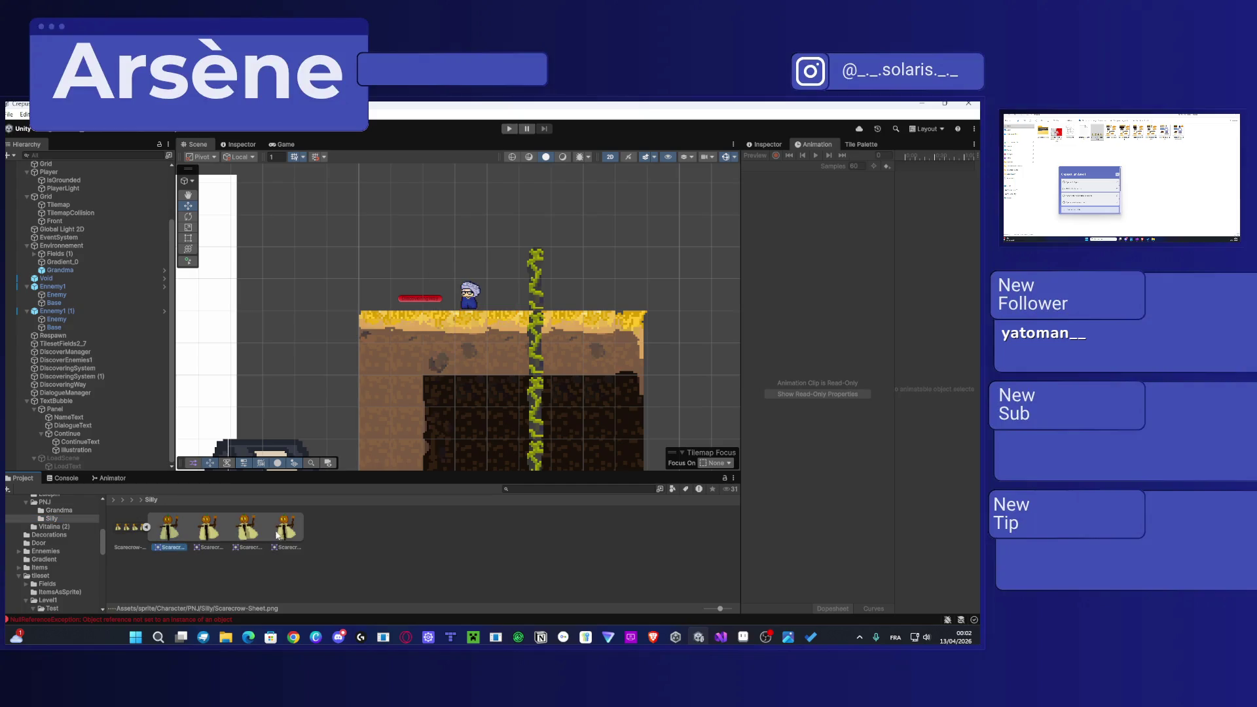
left_click(277, 536, "shift")
mouse_move(177, 530)
left_mouse_down()
mouse_move(913, 172)
mouse_move(905, 160)
mouse_move(262, 586)
left_mouse_up()
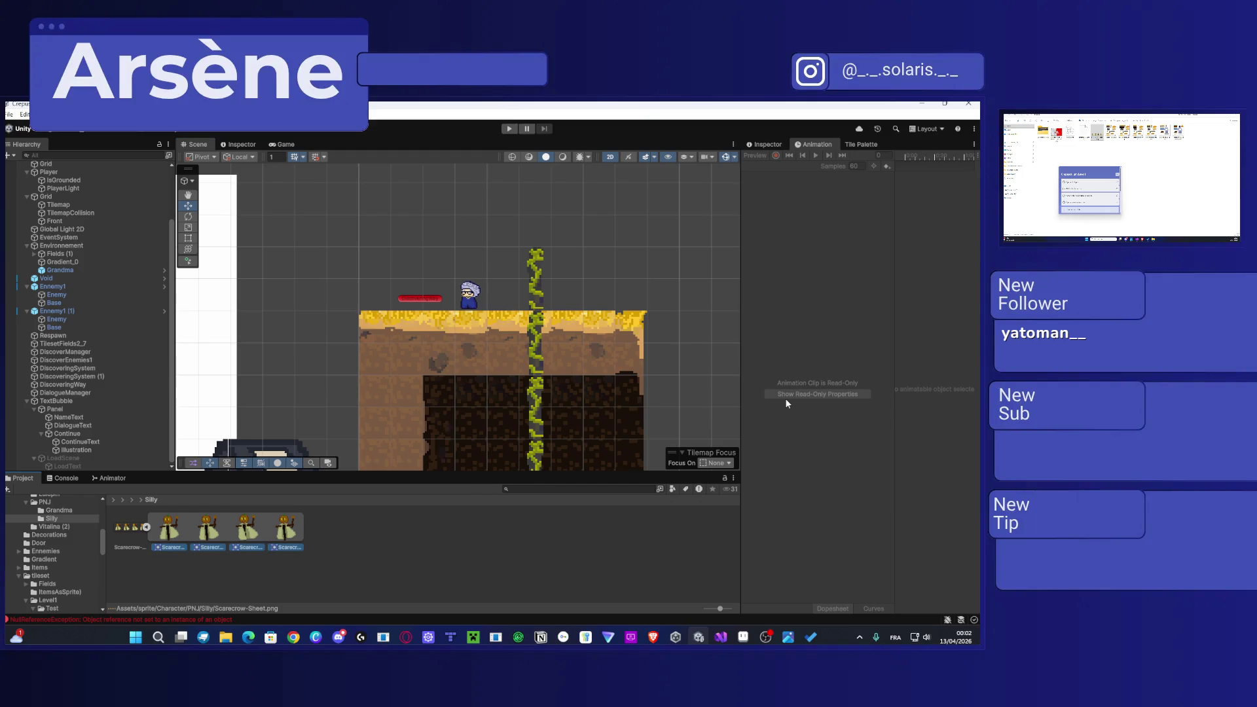
Step: Create a new animation clip for Grandma saved as Silly
left_click(471, 295)
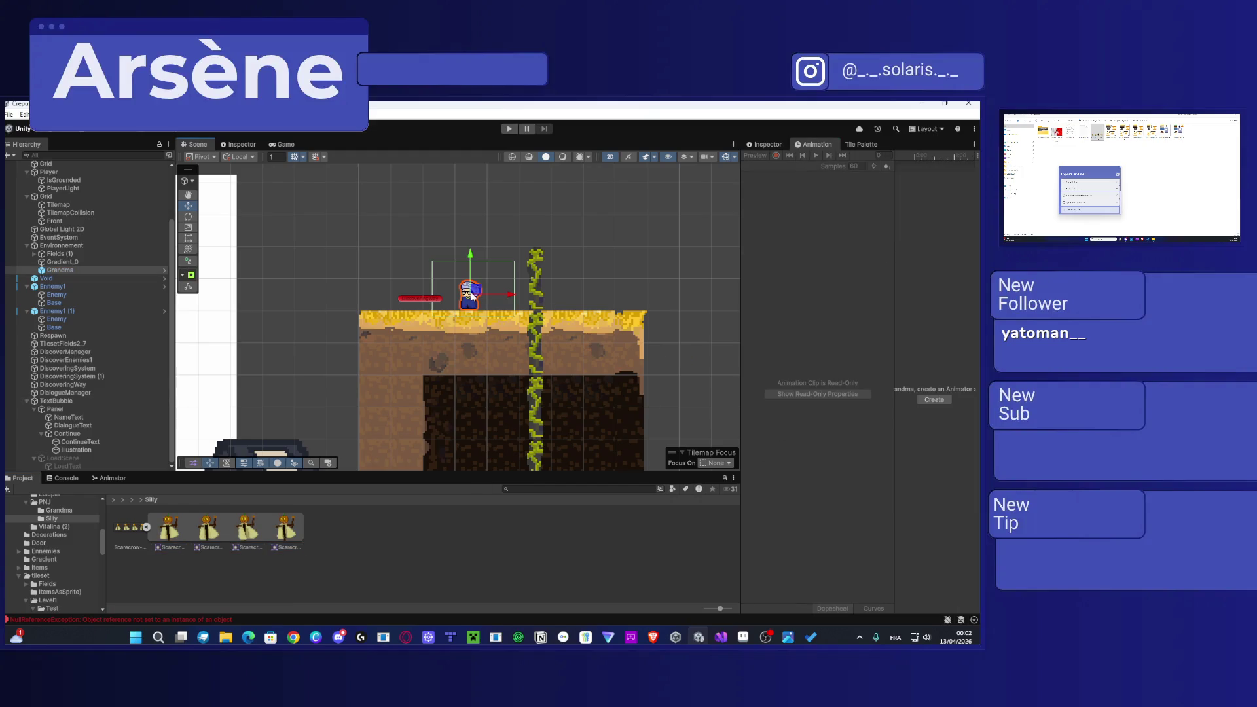
left_click(937, 398)
type("Silly")
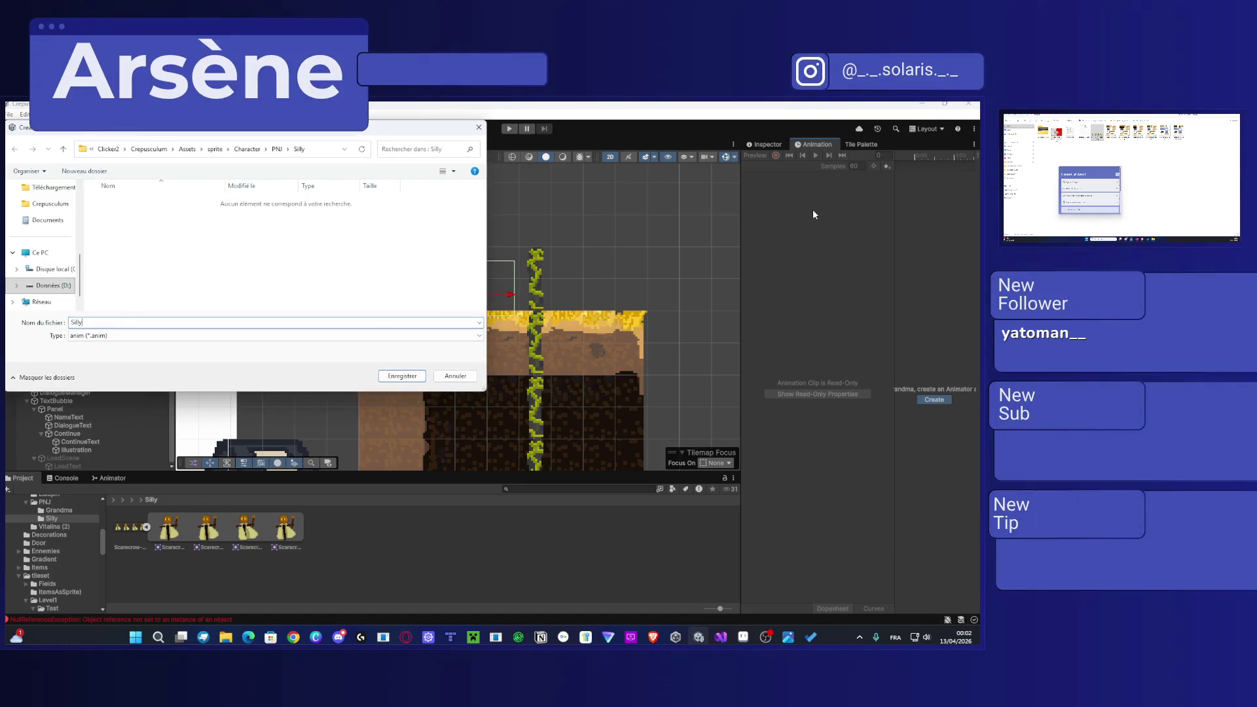
key("Return")
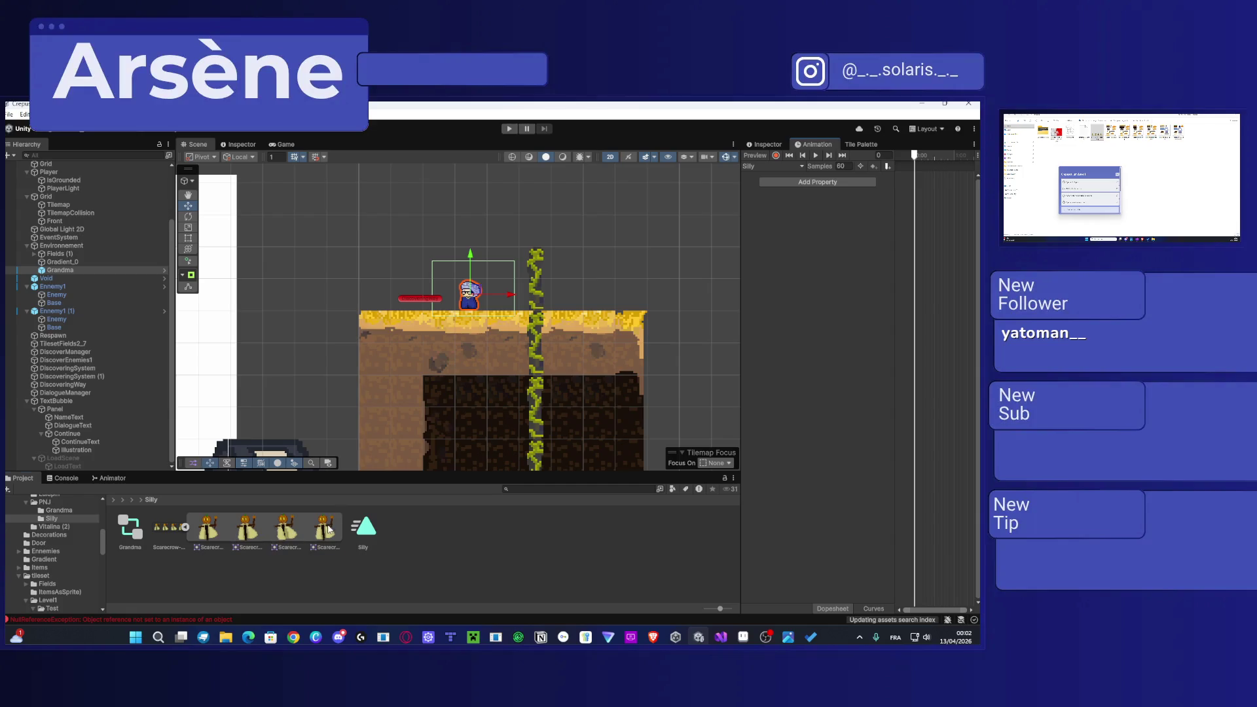
Step: Key the four Scarecrow frames into the Silly clip, lower its sample rate, and preview it
left_click(329, 530)
left_click(207, 533, "shift")
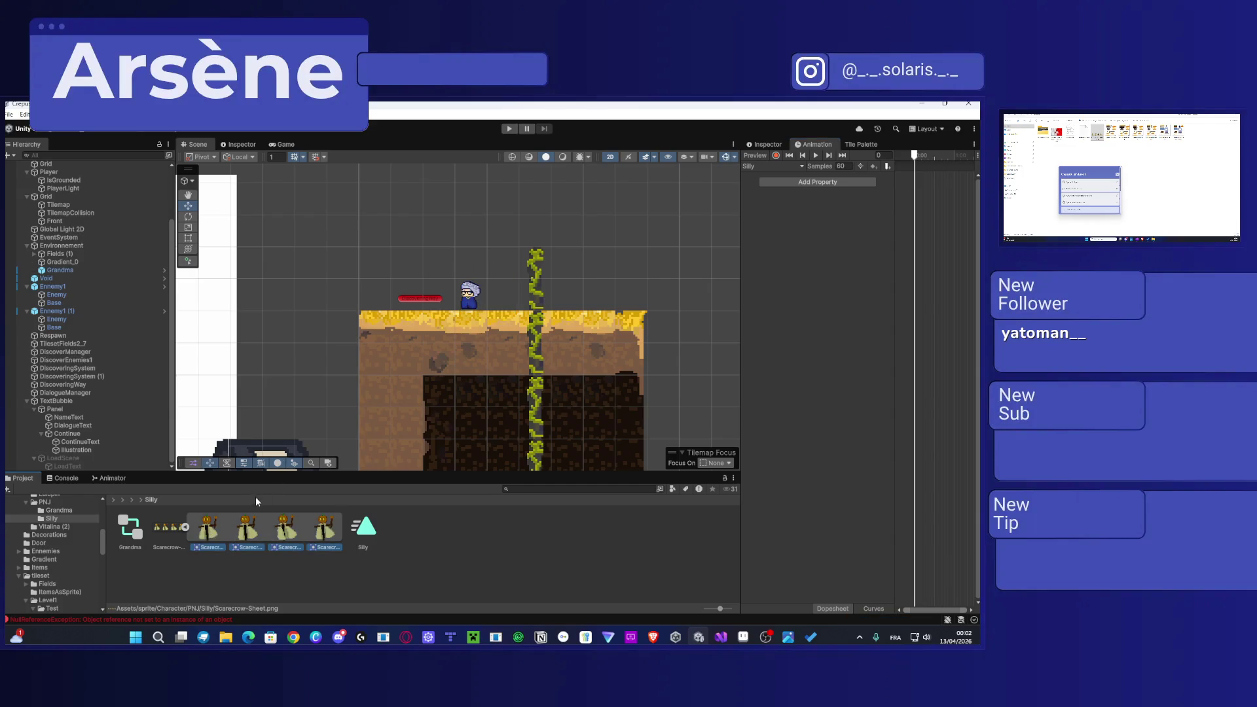
mouse_move(211, 536)
left_mouse_down()
mouse_move(880, 314)
mouse_move(922, 169)
mouse_move(925, 186)
left_mouse_up()
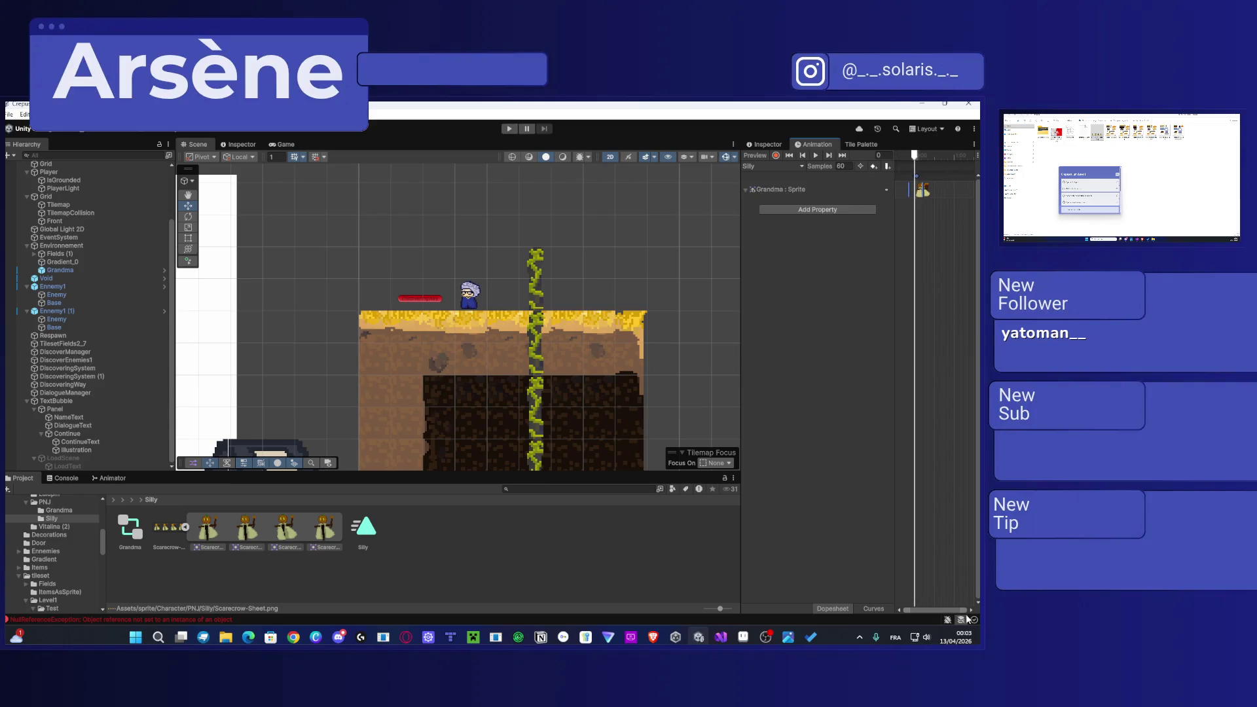
mouse_move(965, 609)
left_mouse_down()
mouse_move(924, 609)
mouse_move(960, 608)
left_mouse_up()
left_click(842, 166)
type("4")
key("Return")
left_click(817, 155)
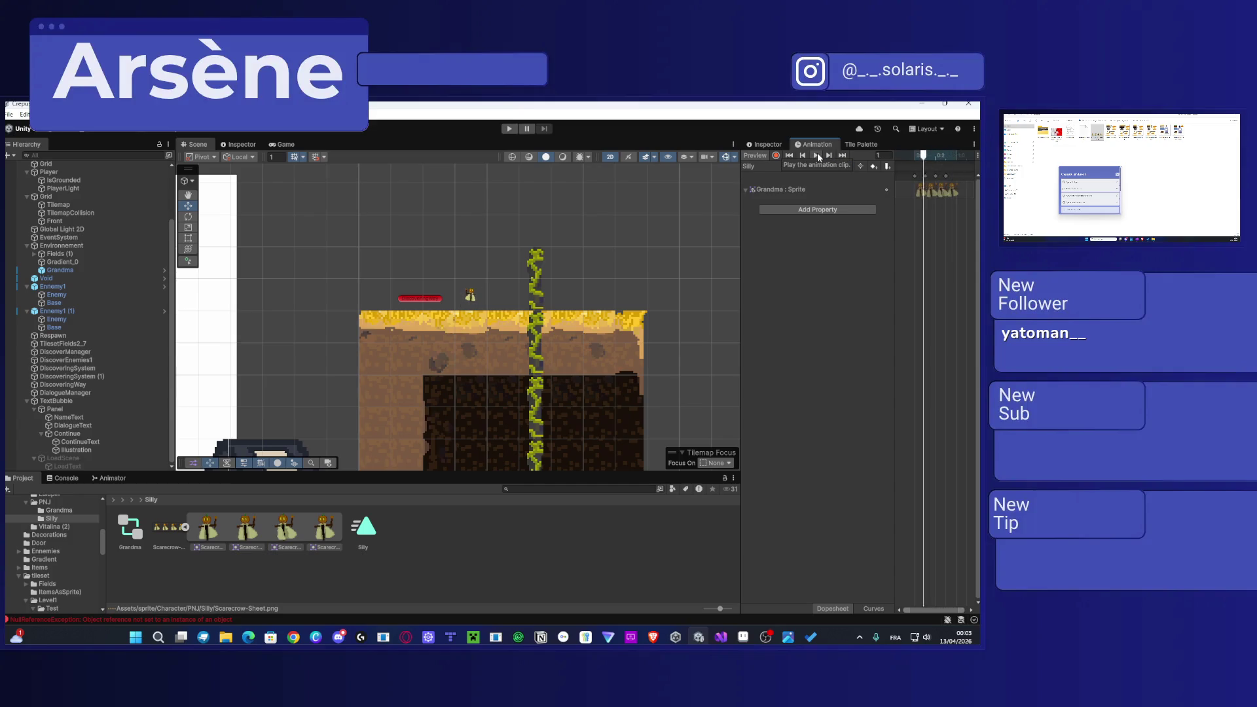
left_click(471, 294)
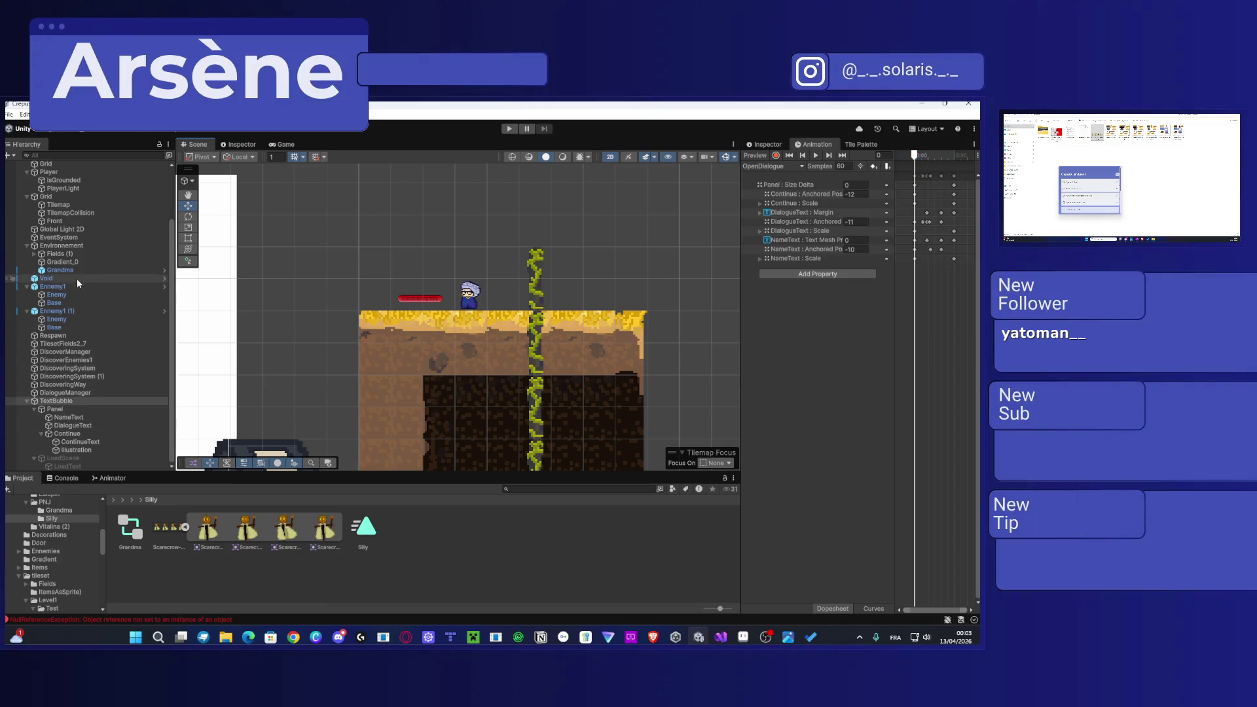
Step: Set Grandma's sprite to Scarecrow-Sheet_0
left_click(470, 295)
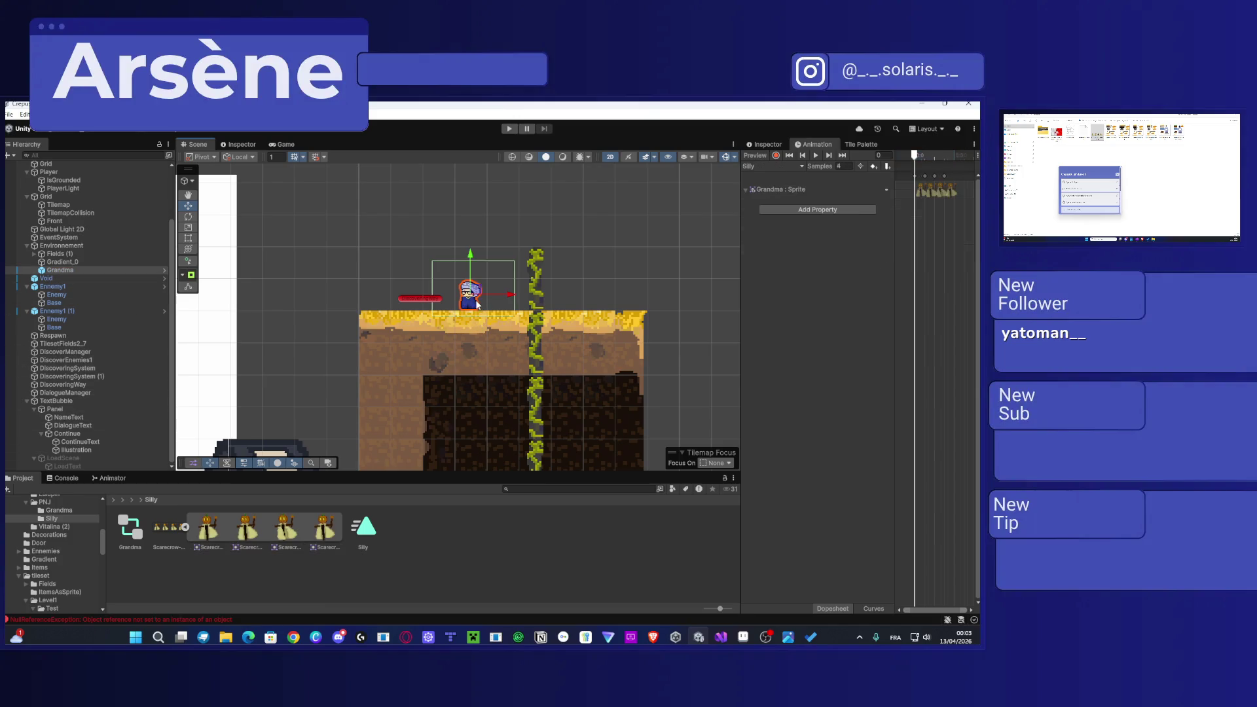
left_click(769, 145)
scroll(825, 355, "down", 5)
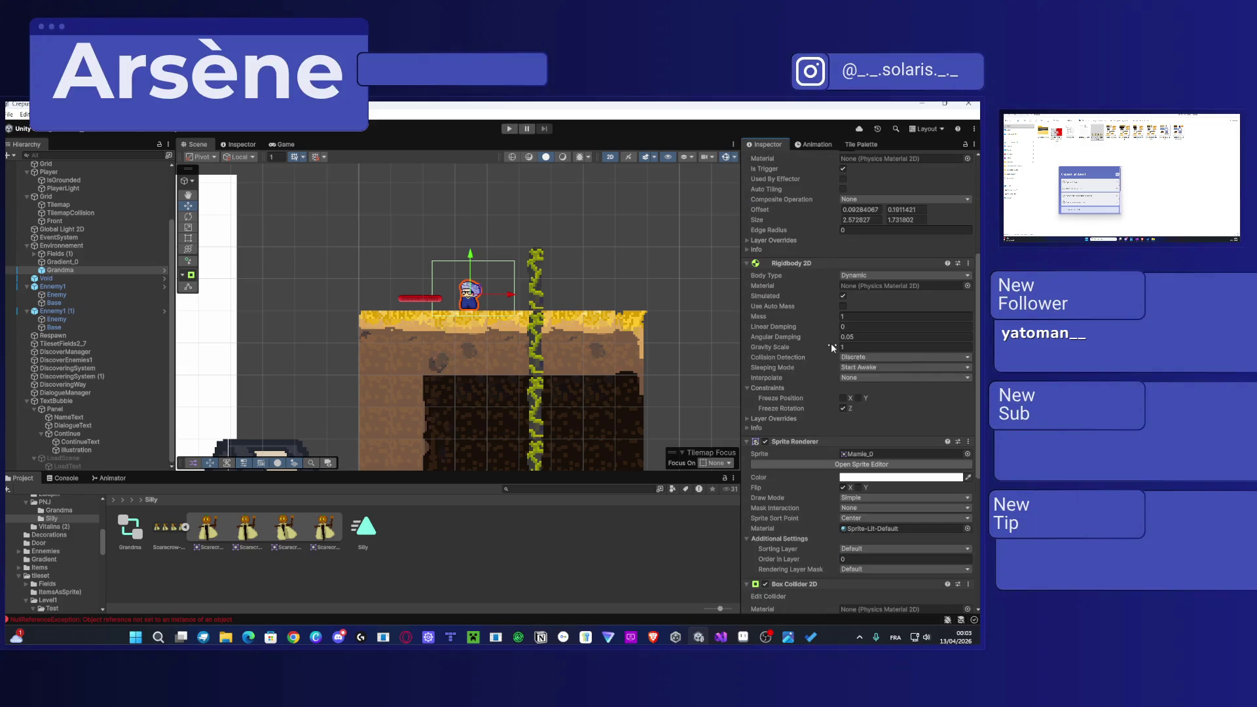
left_click(207, 529)
left_click_drag(206, 529, 903, 454)
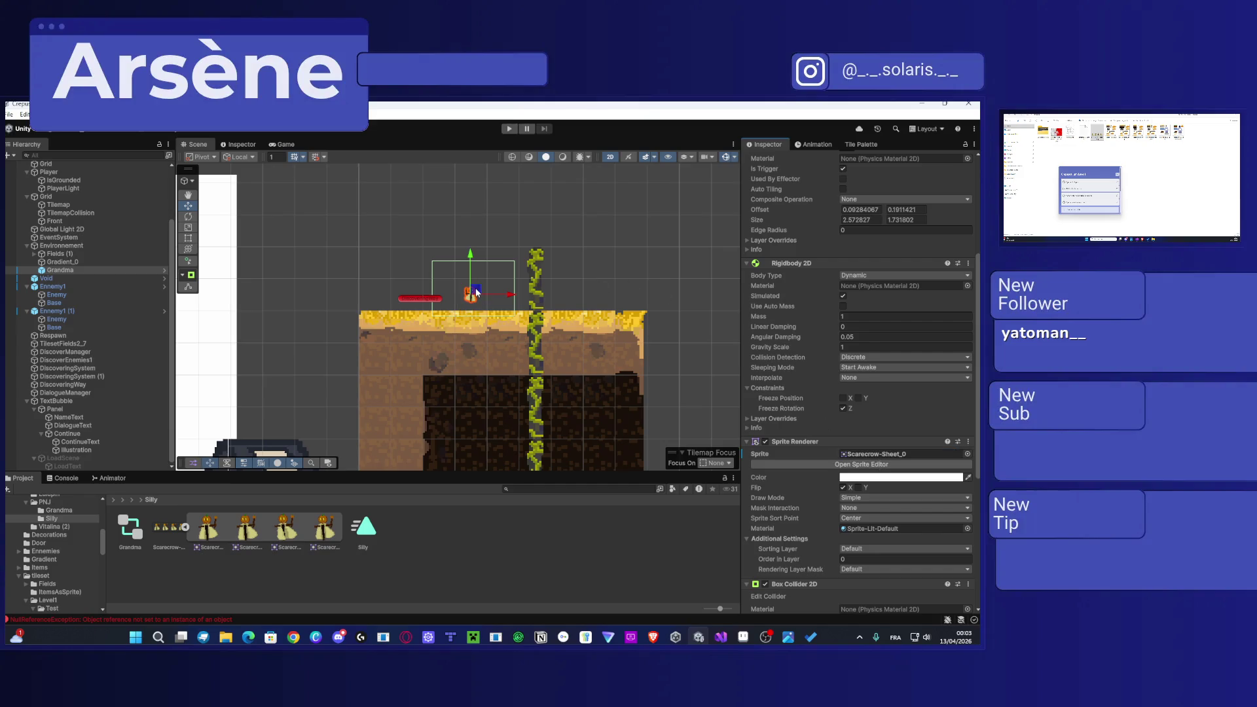
Step: Enlarge the scarecrow with the Scale tool, keeping its sprite upright
key("r")
mouse_move(476, 292)
left_mouse_down()
mouse_move(520, 263)
mouse_move(496, 269)
left_mouse_up()
key("w")
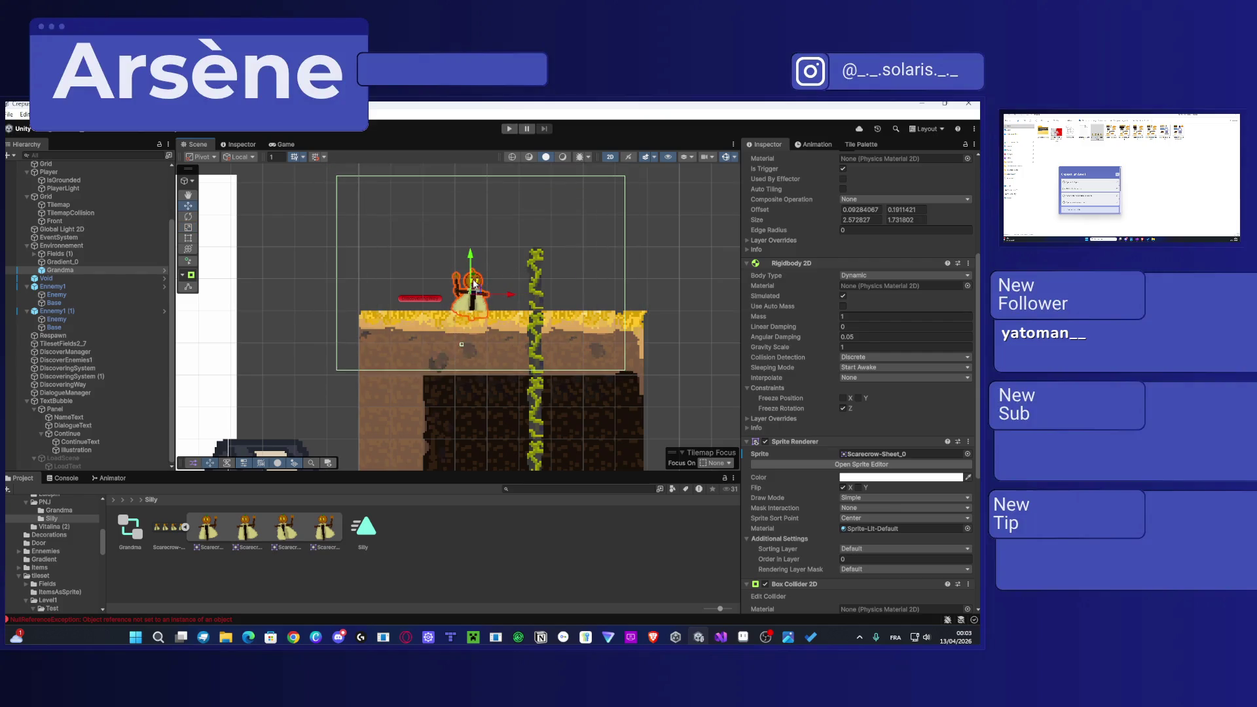
left_click(502, 285)
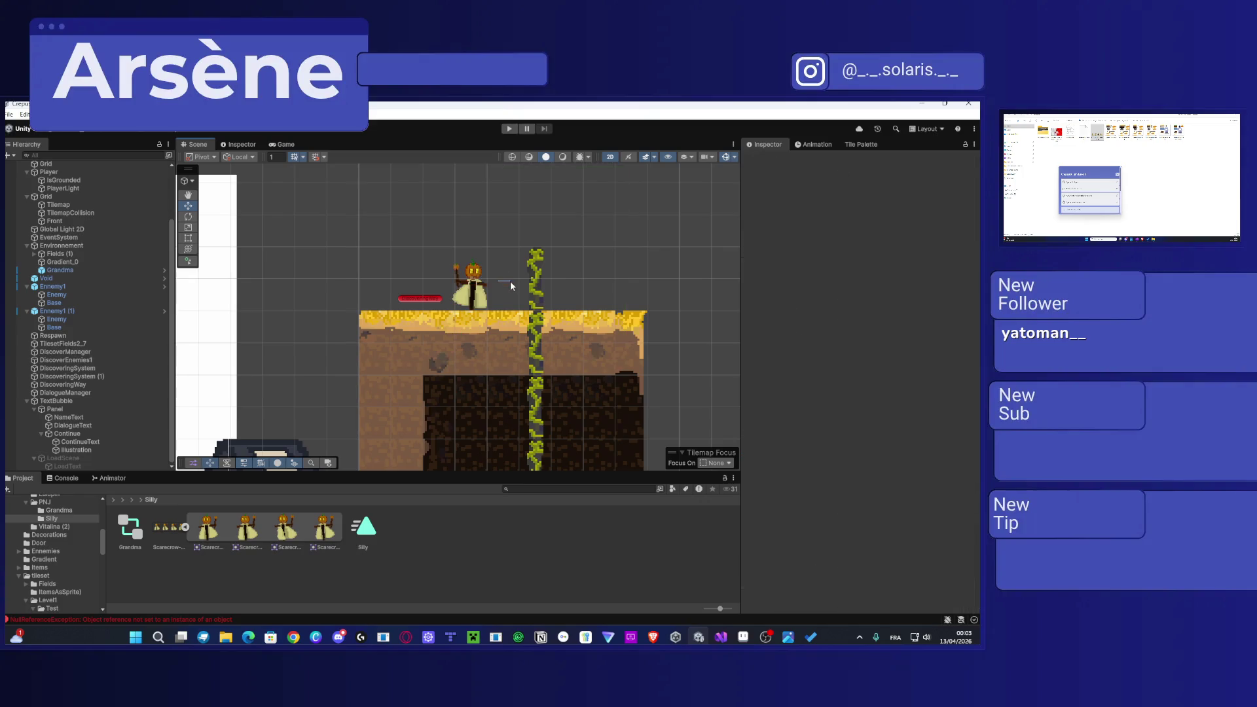
left_click(471, 283)
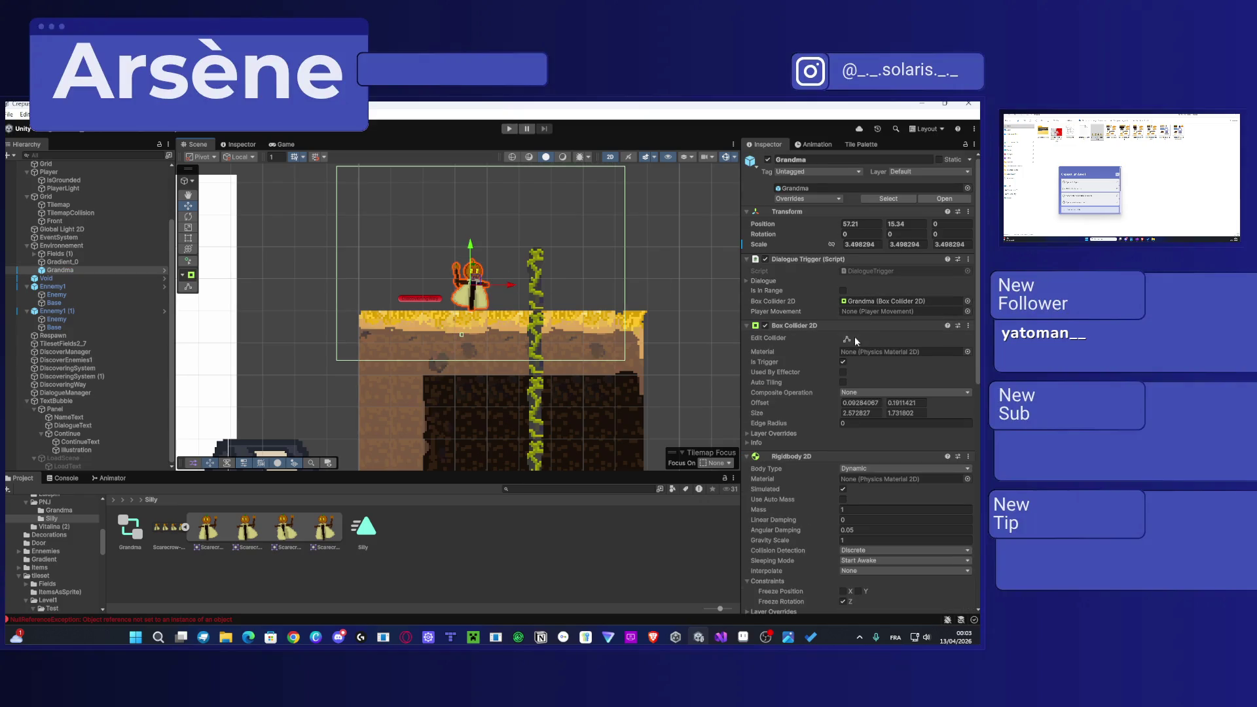
scroll(843, 425, "down", 1)
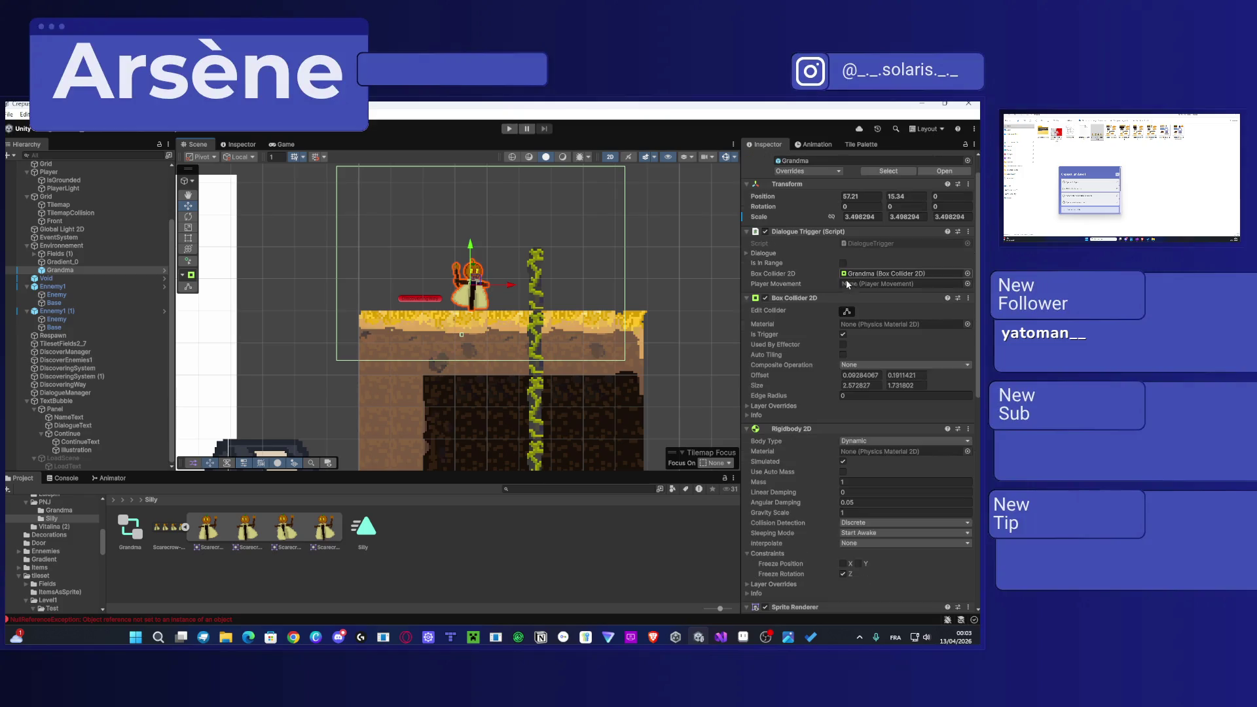
scroll(843, 465, "down", 5)
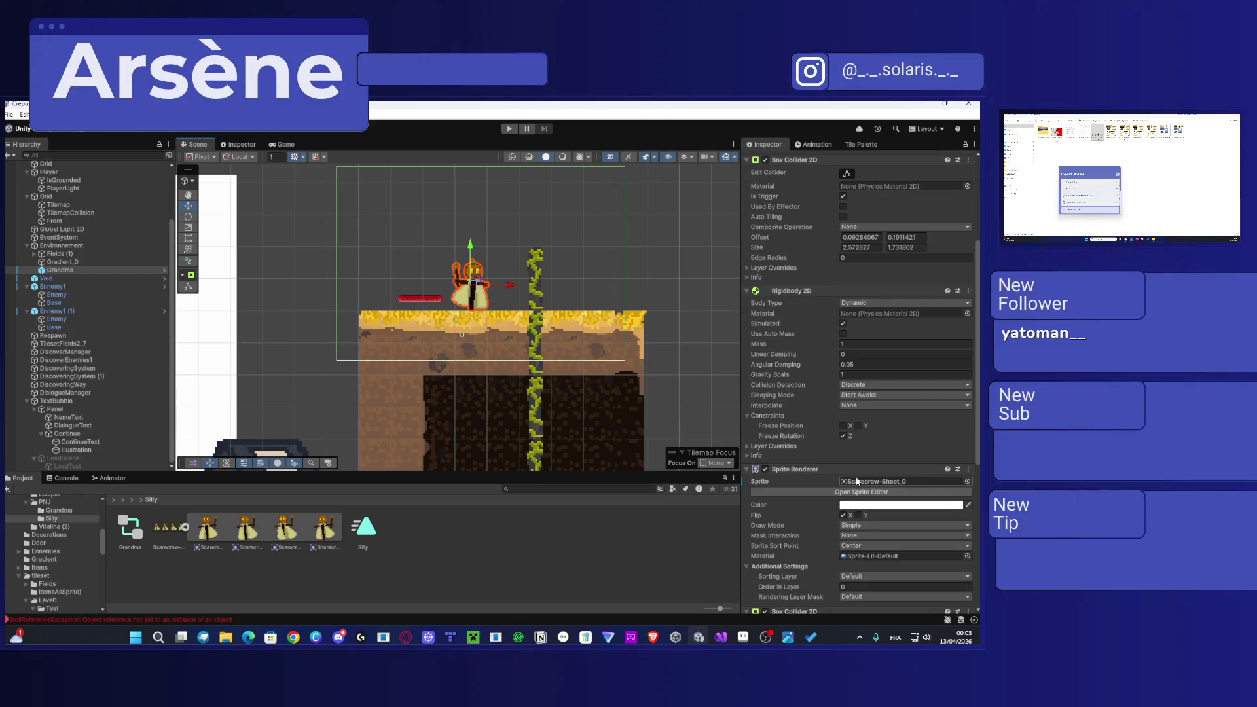
left_click(858, 515)
left_click(858, 516)
left_click(842, 515)
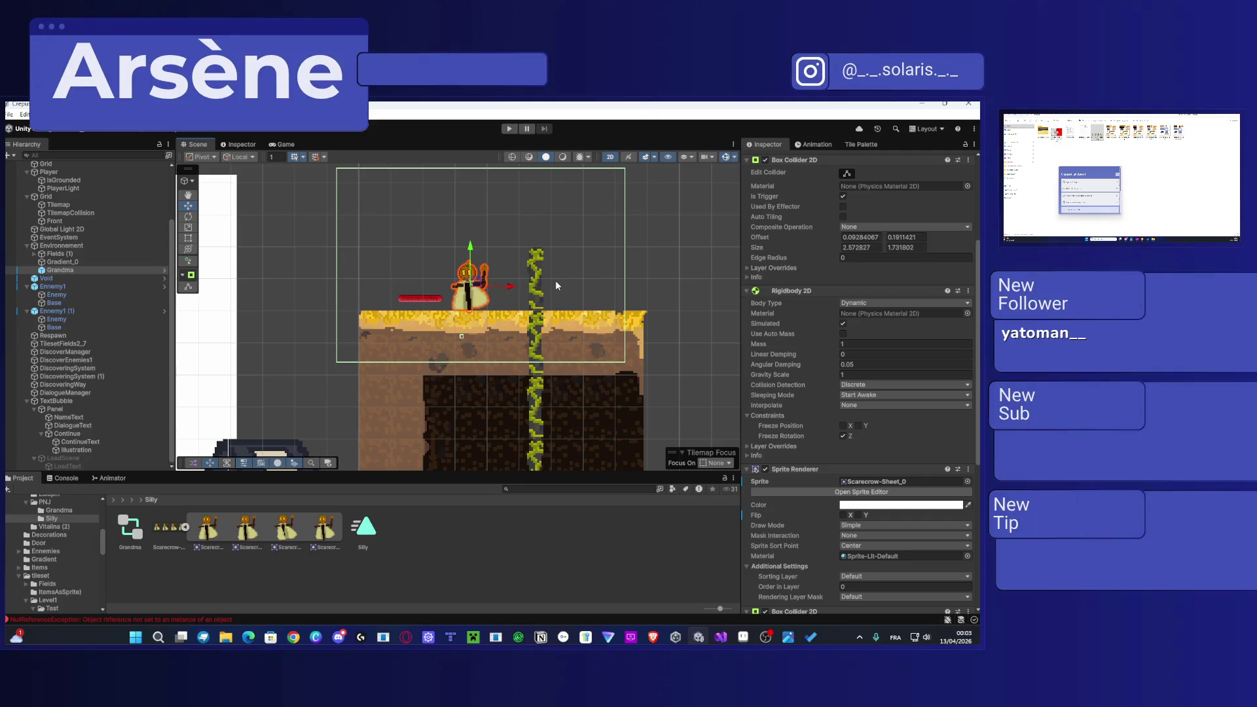
Step: Move the scarecrow onto the ground right beside the vine
mouse_move(475, 283)
left_mouse_down()
mouse_move(538, 209)
mouse_move(460, 282)
mouse_move(630, 263)
mouse_move(634, 281)
mouse_move(612, 280)
left_mouse_up()
scroll(572, 270, "up", 5)
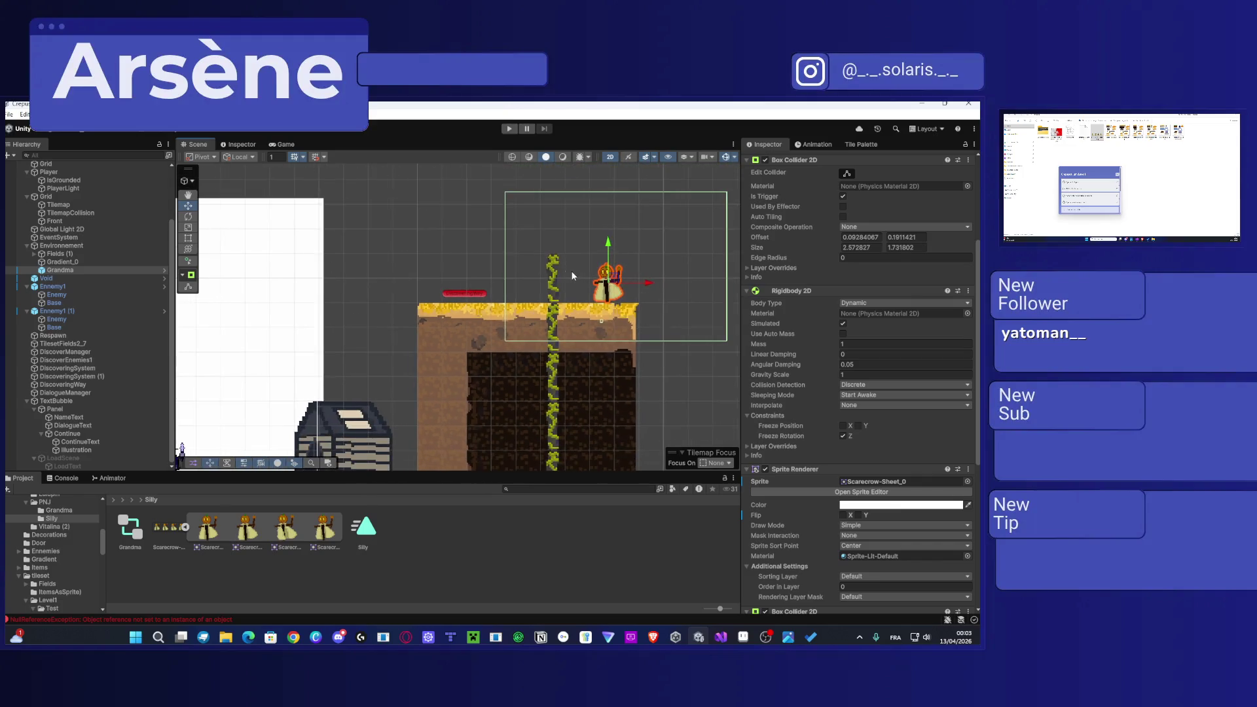
left_click(477, 242)
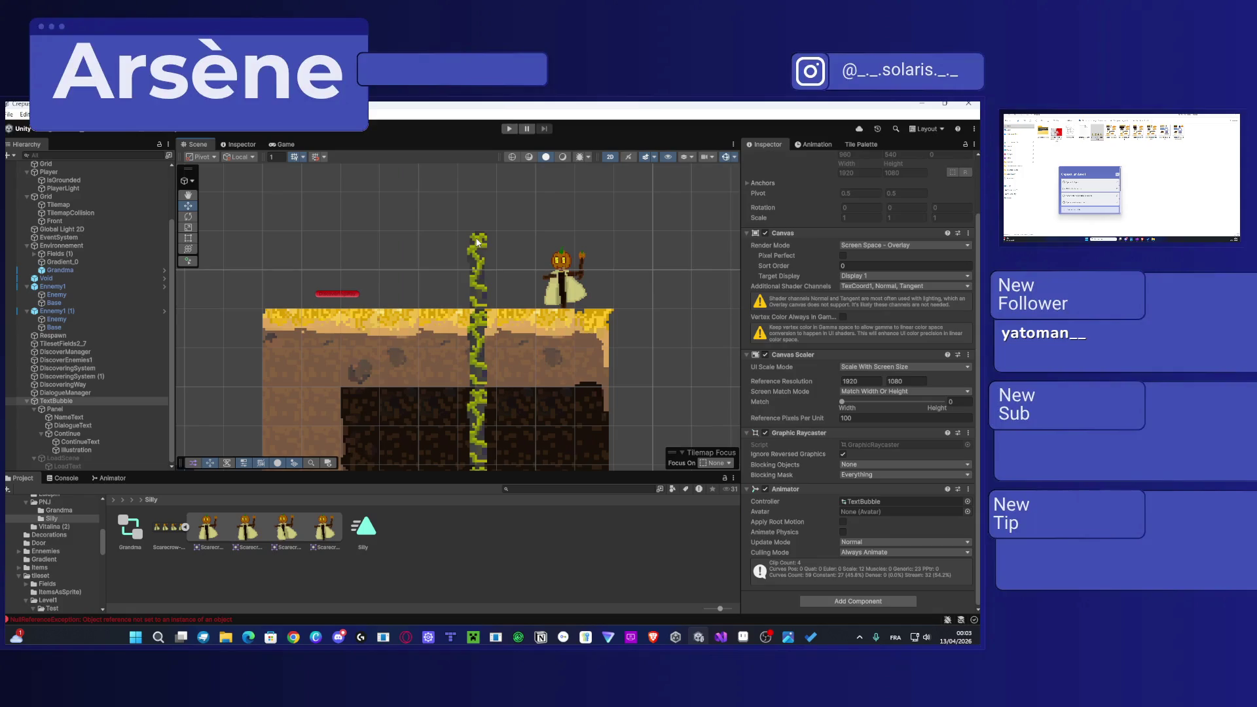
left_click(570, 278)
left_click_drag(570, 277, 479, 279)
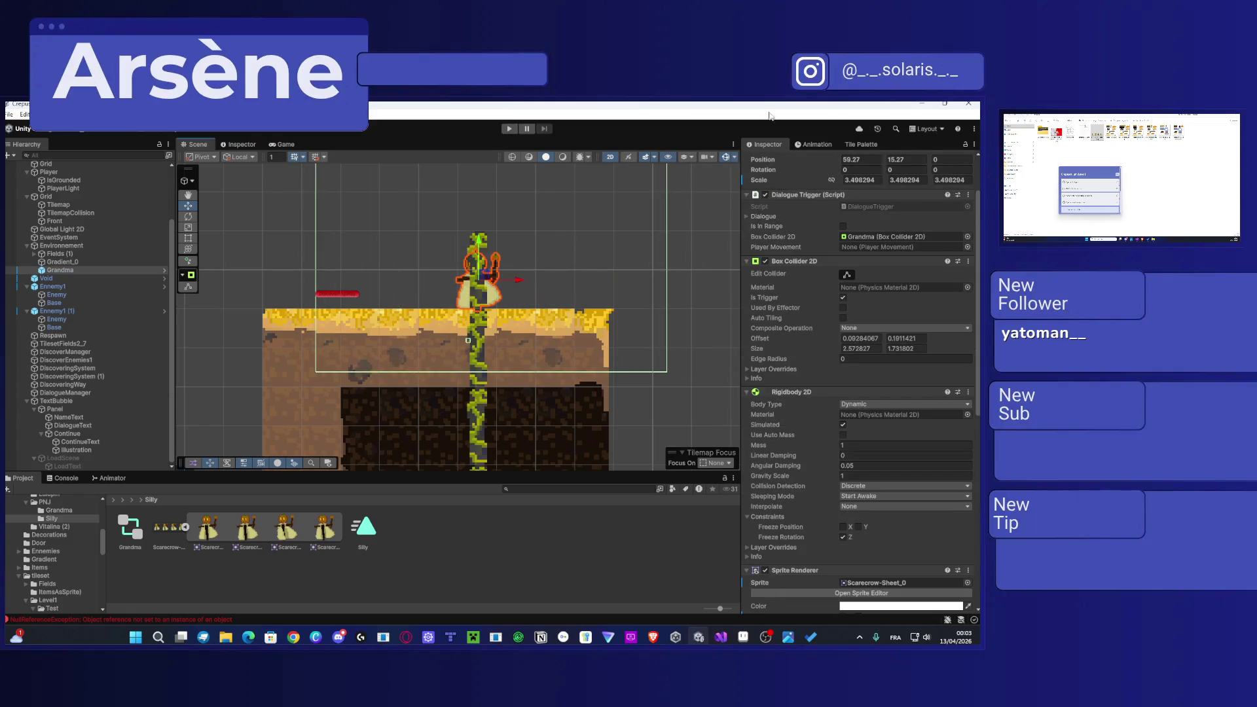
Step: Select the Tilemap's TilemapCollision layer in the Hierarchy
left_click(816, 144)
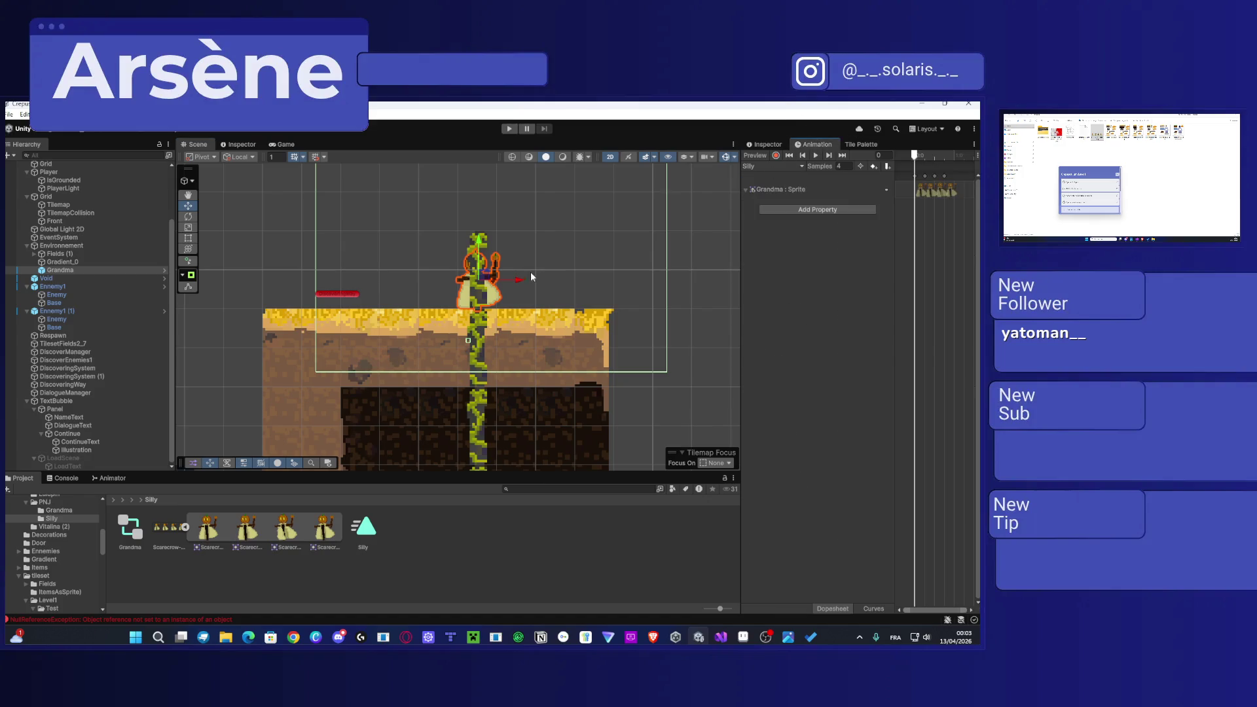
left_click(764, 144)
left_click(489, 403)
left_click(474, 403)
left_click(474, 403)
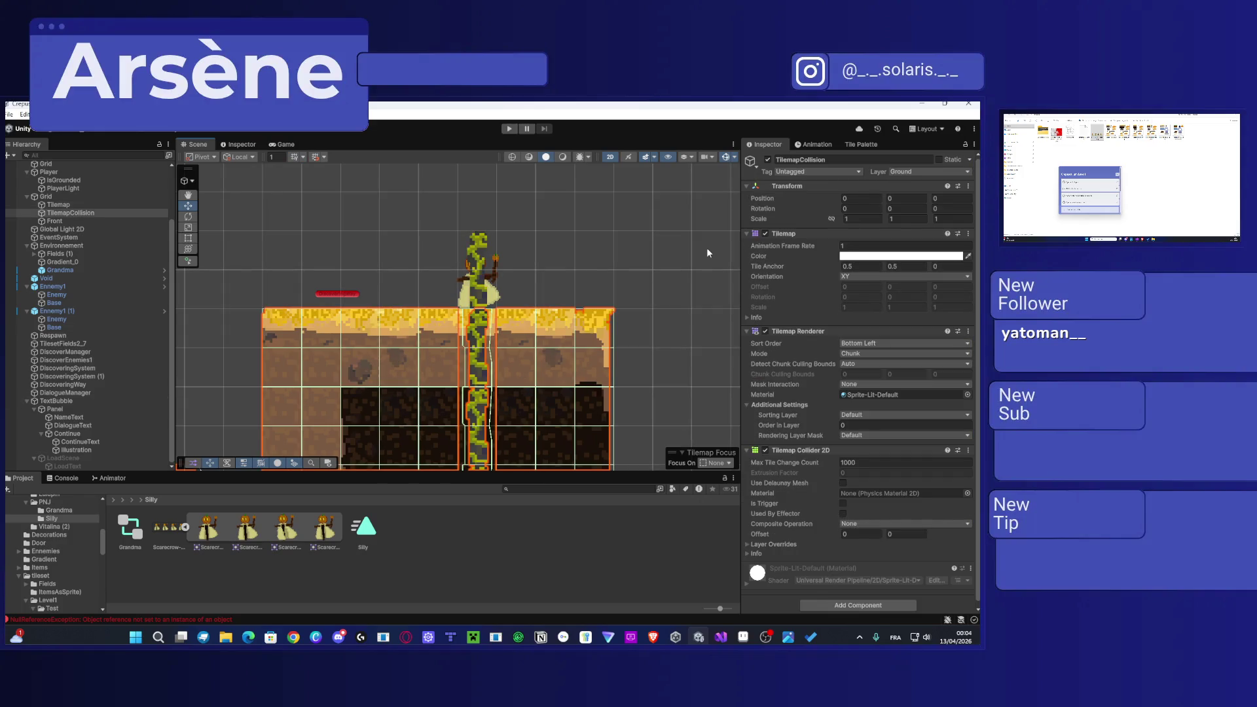
Step: Erase the vine tiles sticking up above the ground with the Tile Palette eraser
left_click(475, 256)
left_click(475, 255)
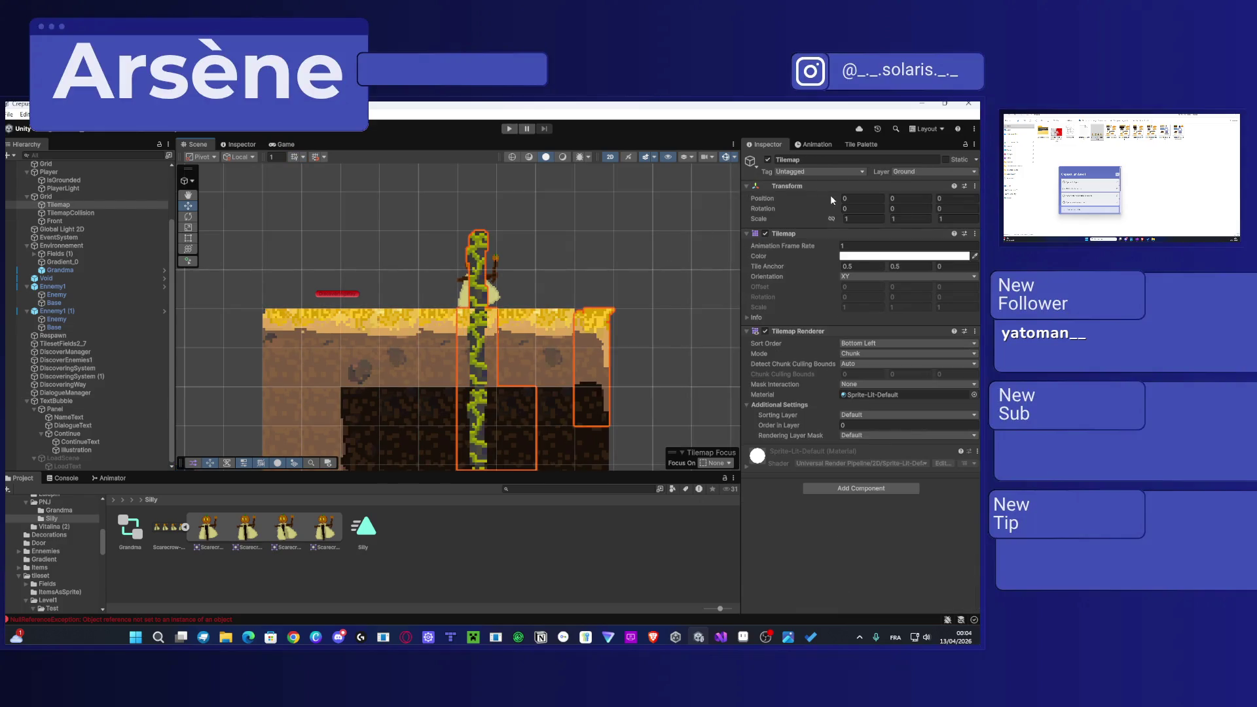
left_click(866, 146)
left_click(861, 157)
left_click_drag(477, 249, 477, 295)
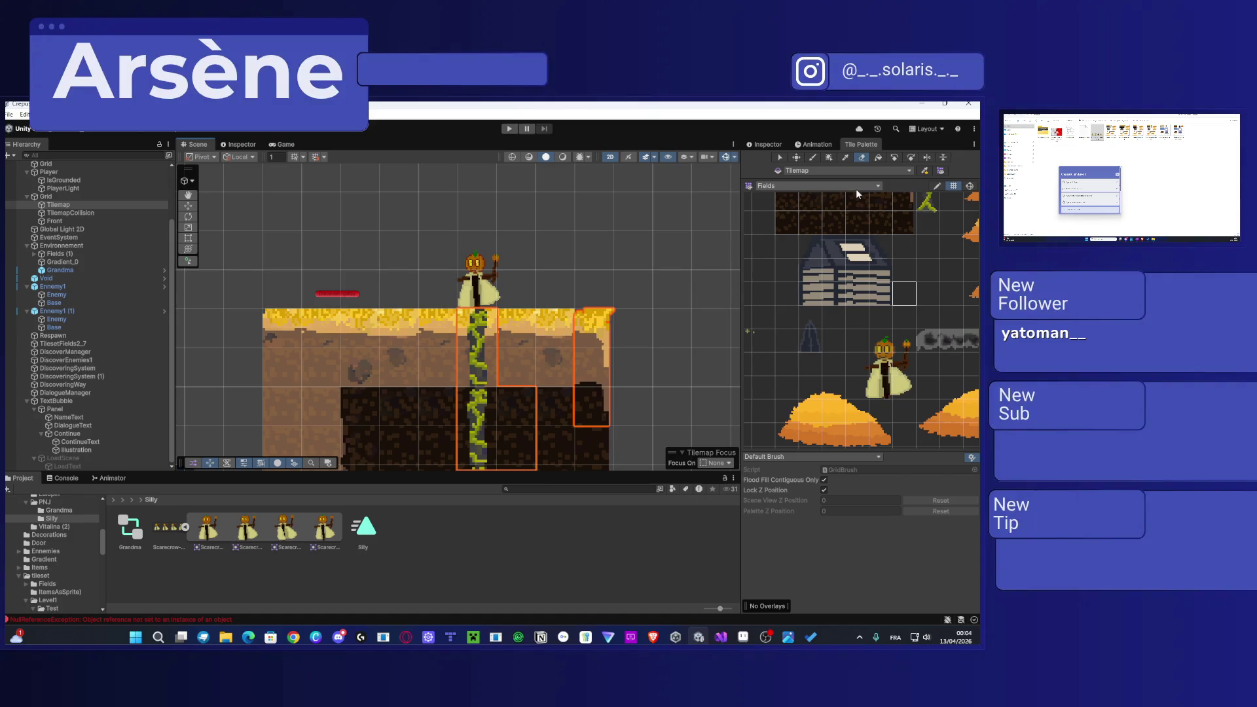
mouse_move(504, 302)
left_mouse_down()
mouse_move(561, 315)
mouse_move(619, 120)
mouse_move(490, 292)
left_mouse_up()
scroll(504, 288, "up", 3)
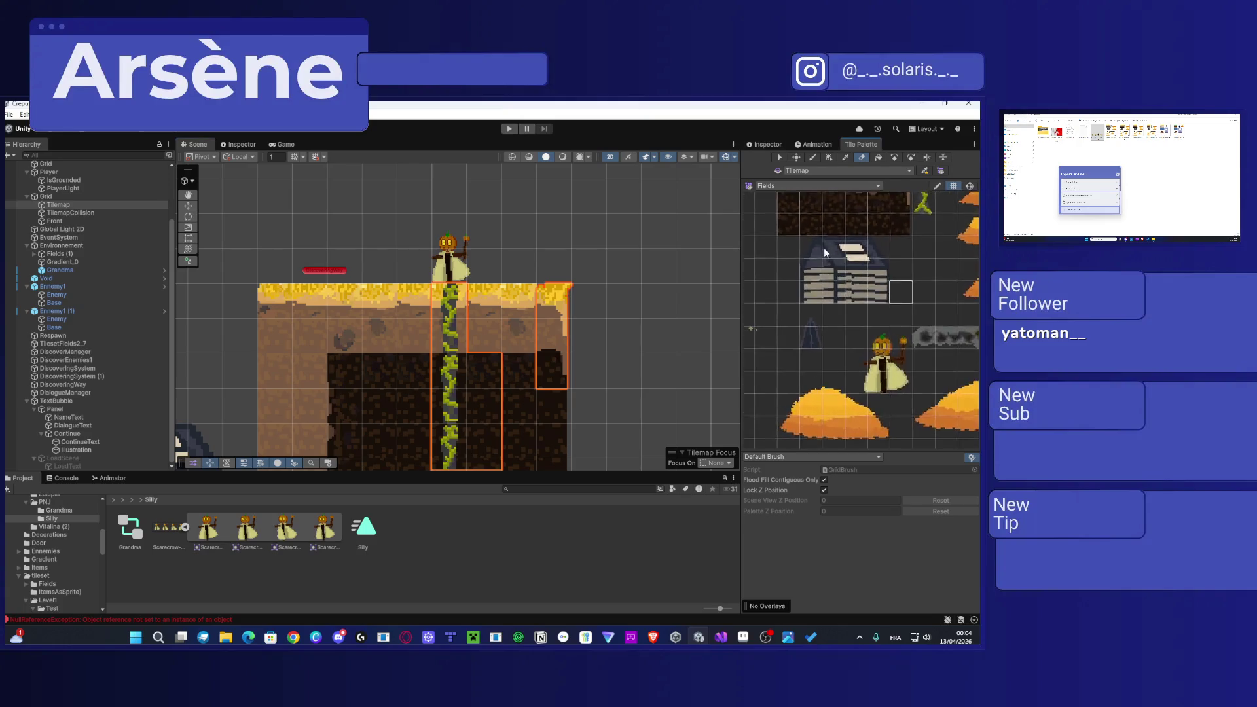
Step: Paint a grass-and-dirt column onto TilemapCollision at the ground's right edge
left_click_drag(824, 246, 809, 351)
left_click_drag(846, 290, 839, 365)
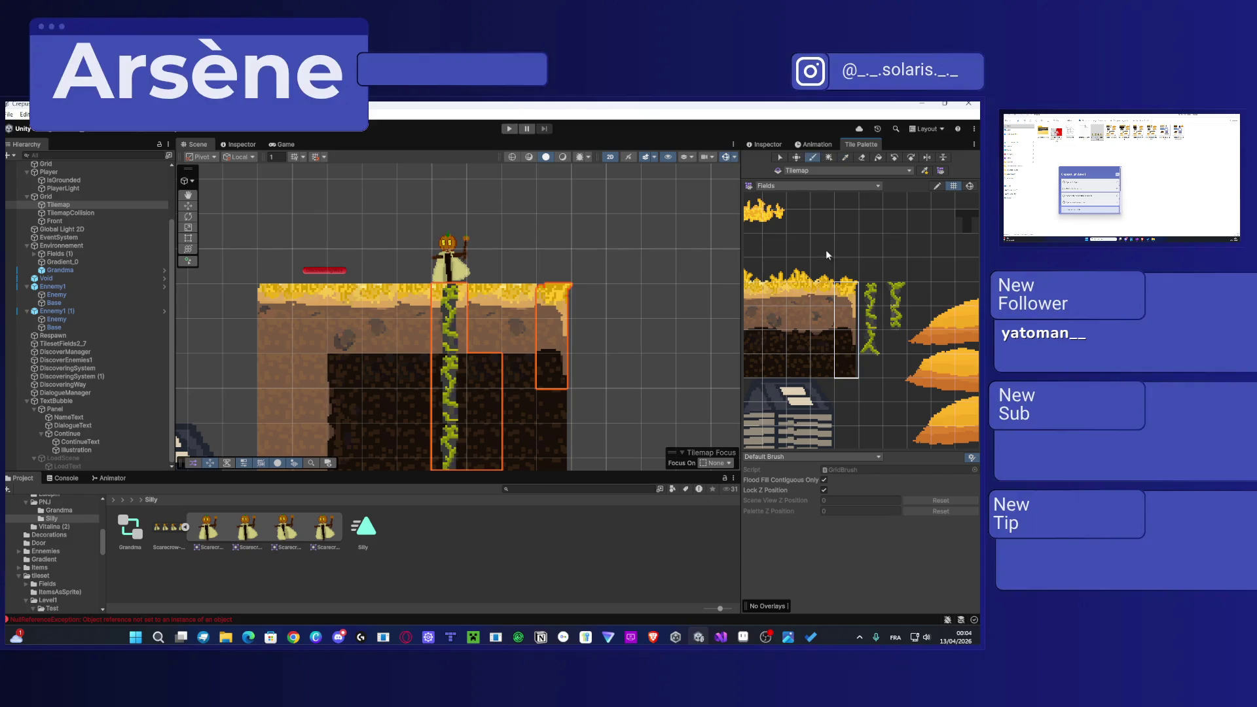
left_click(852, 168)
left_click(839, 182)
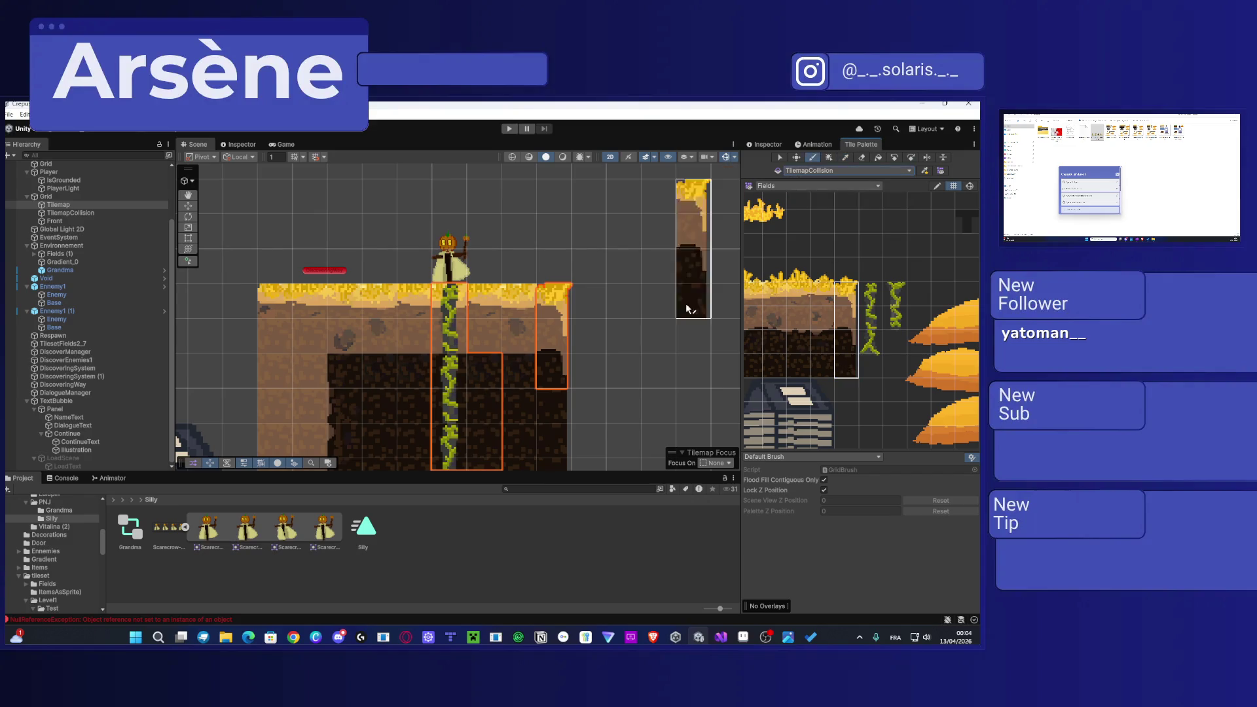
left_click(562, 341)
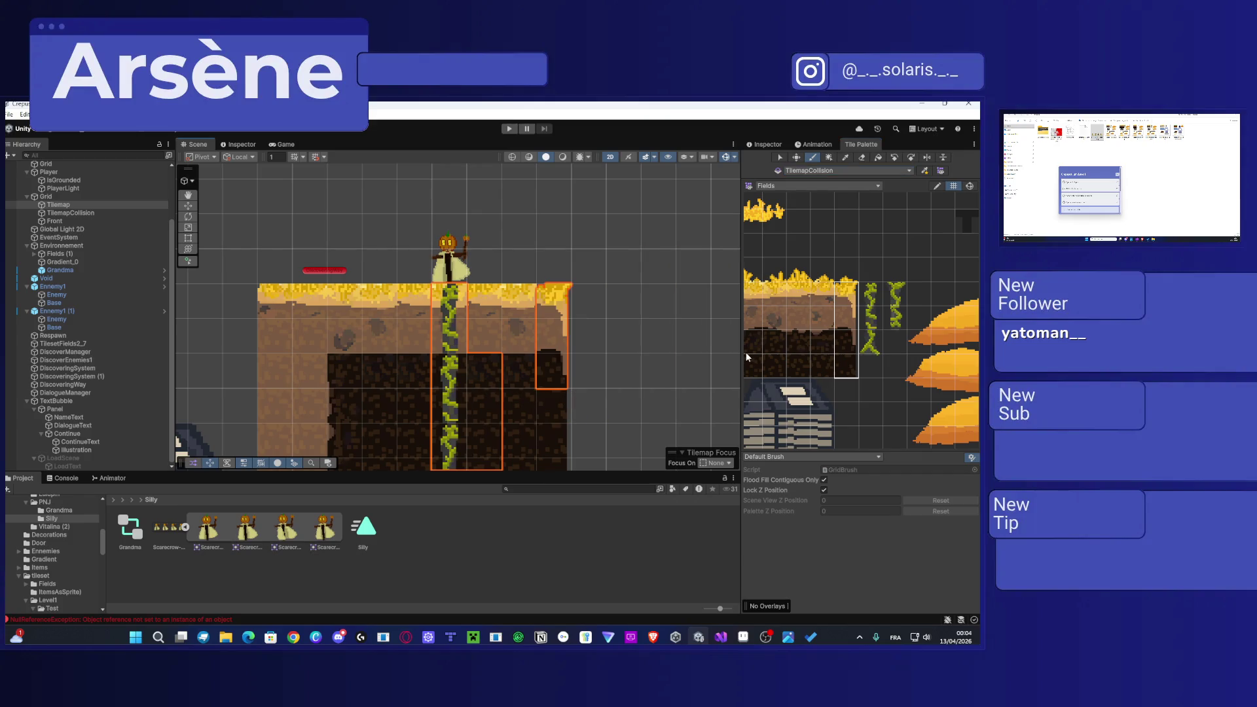
Step: Select the scarecrow and show its component properties in the Inspector
left_click(793, 144)
left_click(860, 144)
left_click(780, 157)
left_click(453, 258)
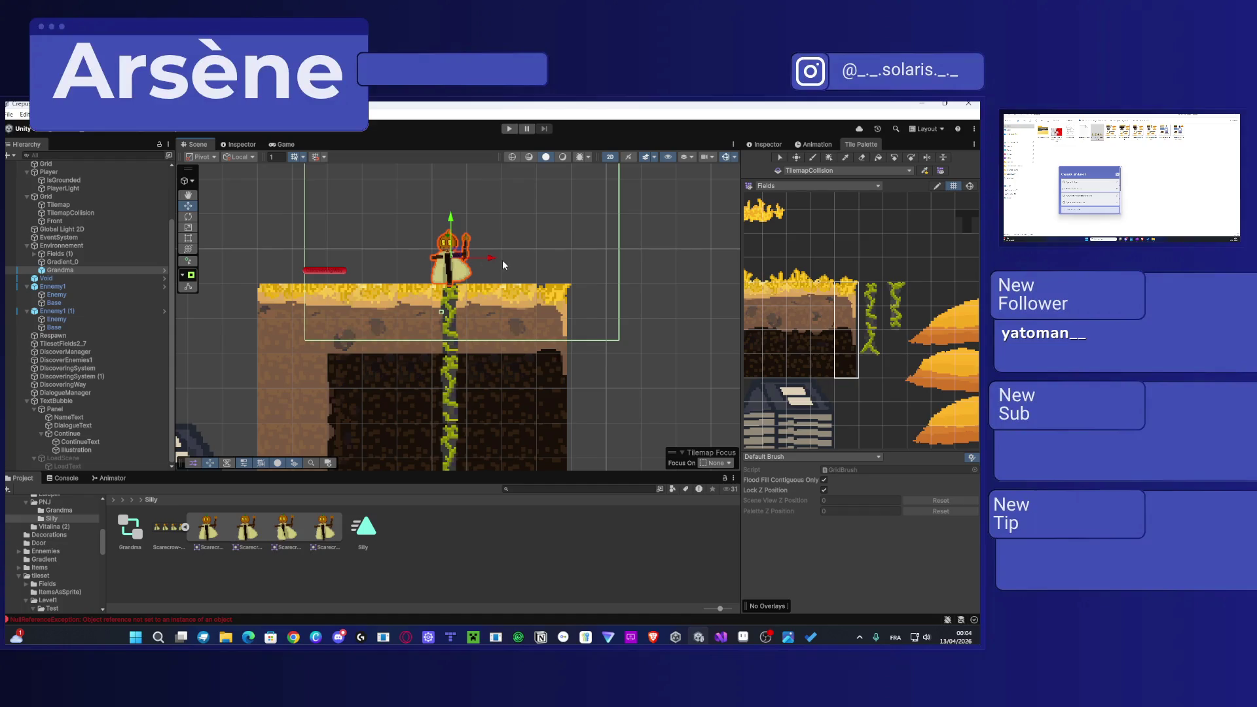
left_click(776, 140)
scroll(928, 340, "down", 5)
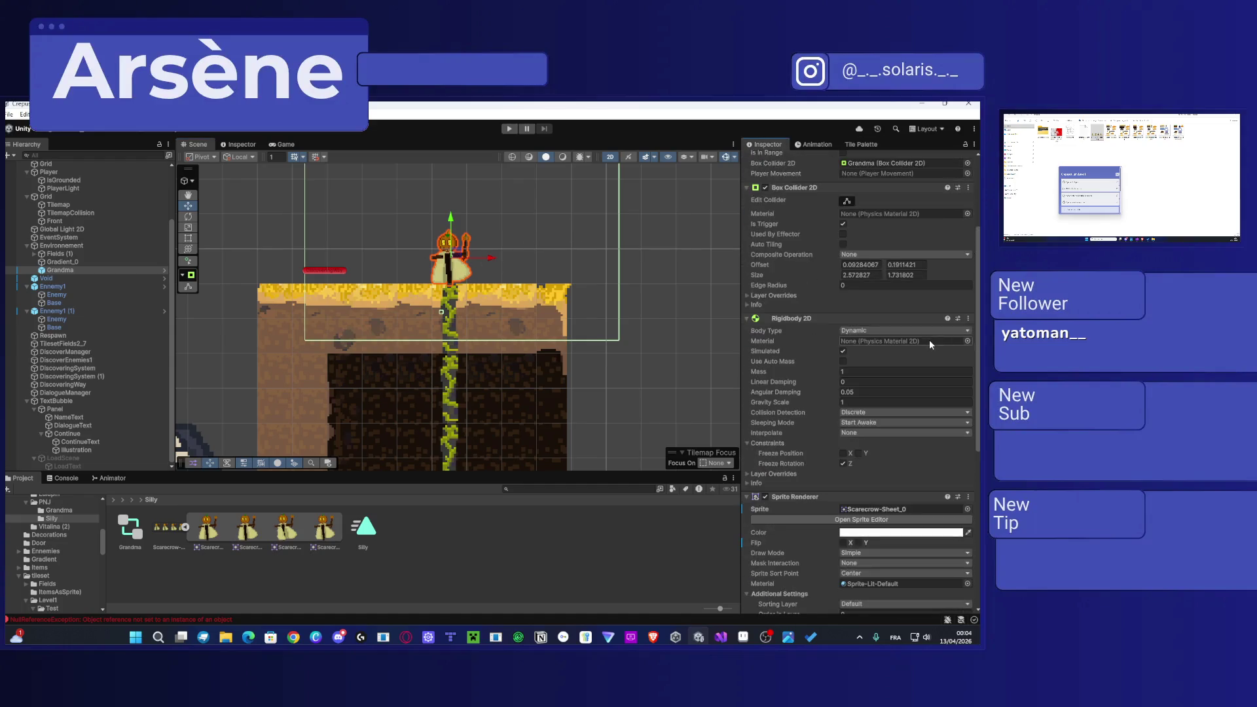
scroll(929, 339, "down", 5)
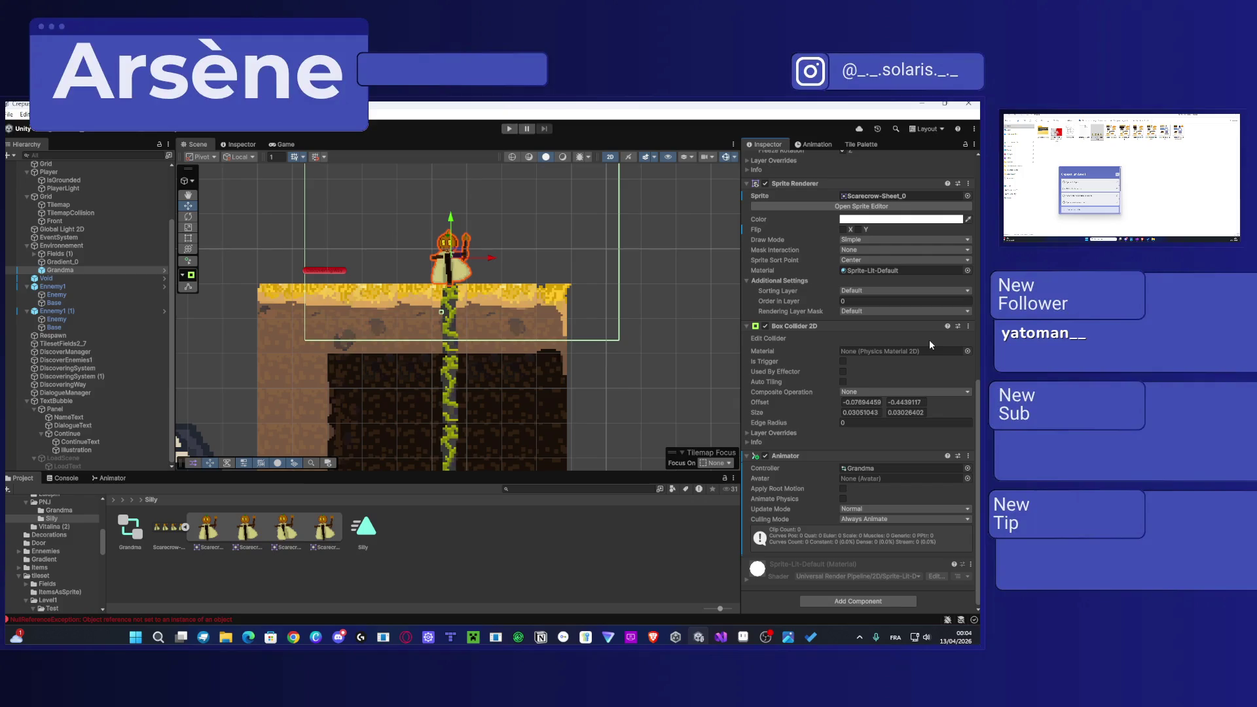
Step: Change the Dialogue Trigger's speaker Name from Grandma to Silly
scroll(923, 348, "up", 4)
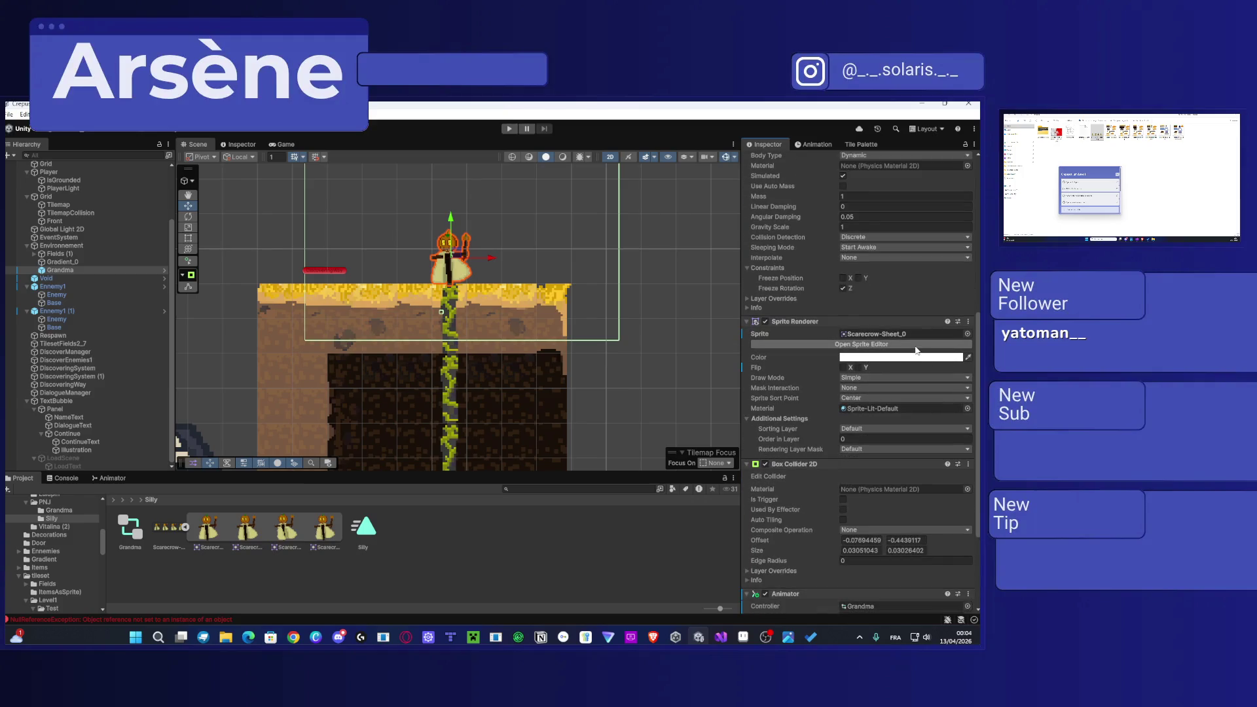
scroll(915, 350, "up", 8)
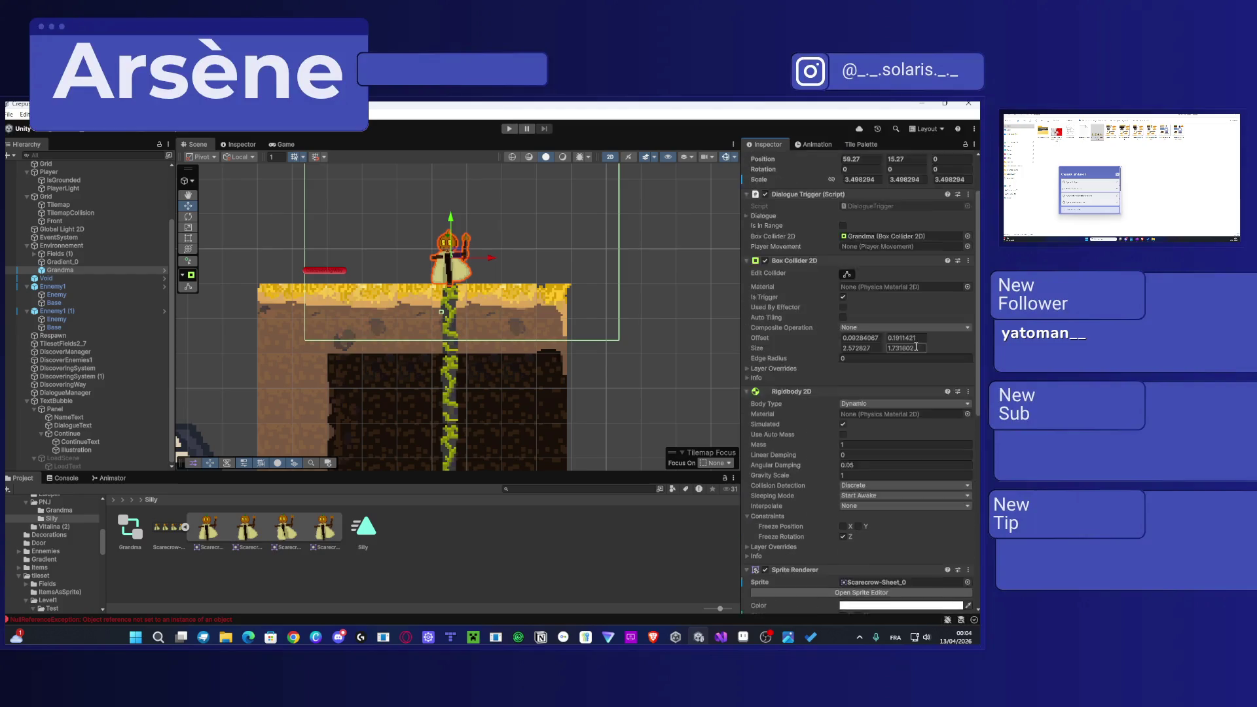
scroll(849, 292, "up", 1)
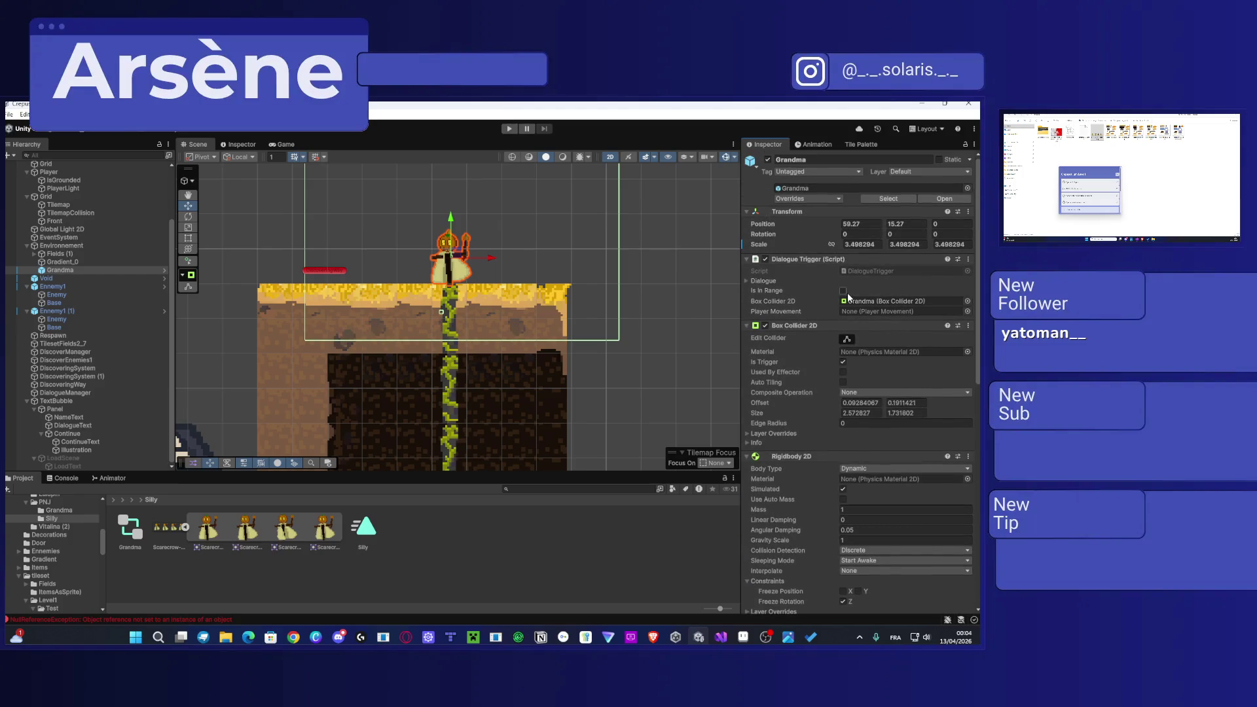
left_click(748, 281)
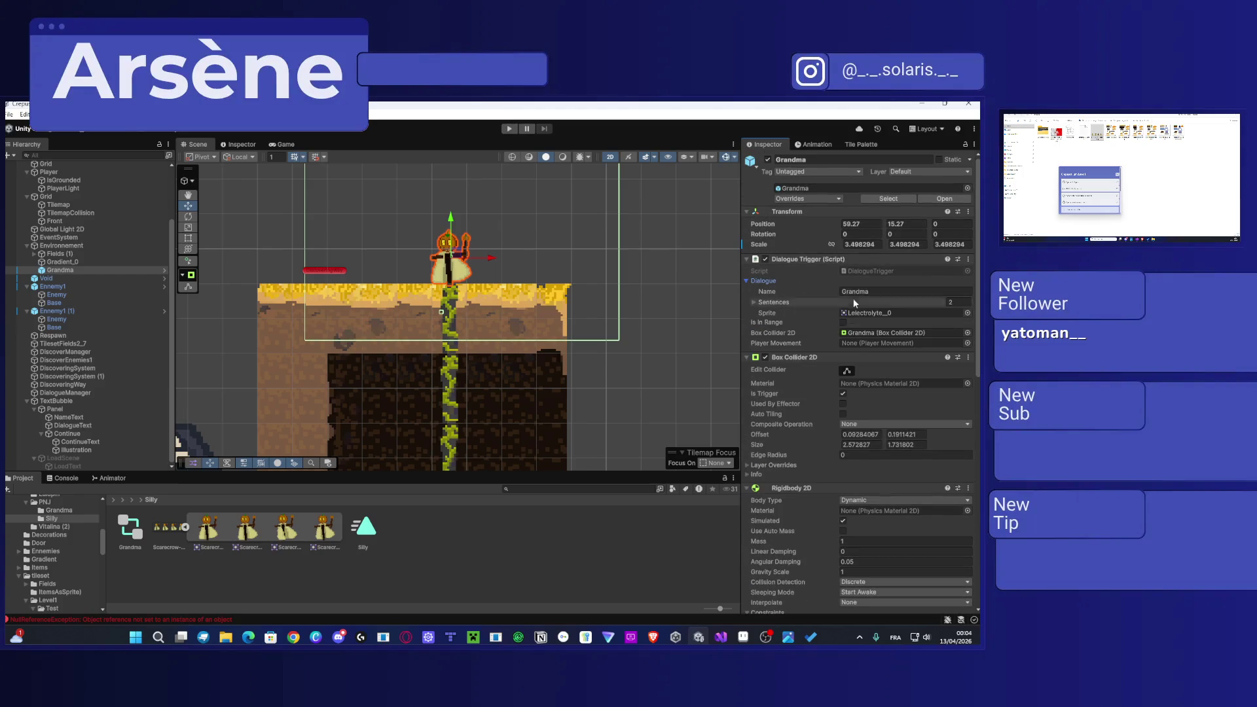
left_click(753, 302)
left_click(885, 292)
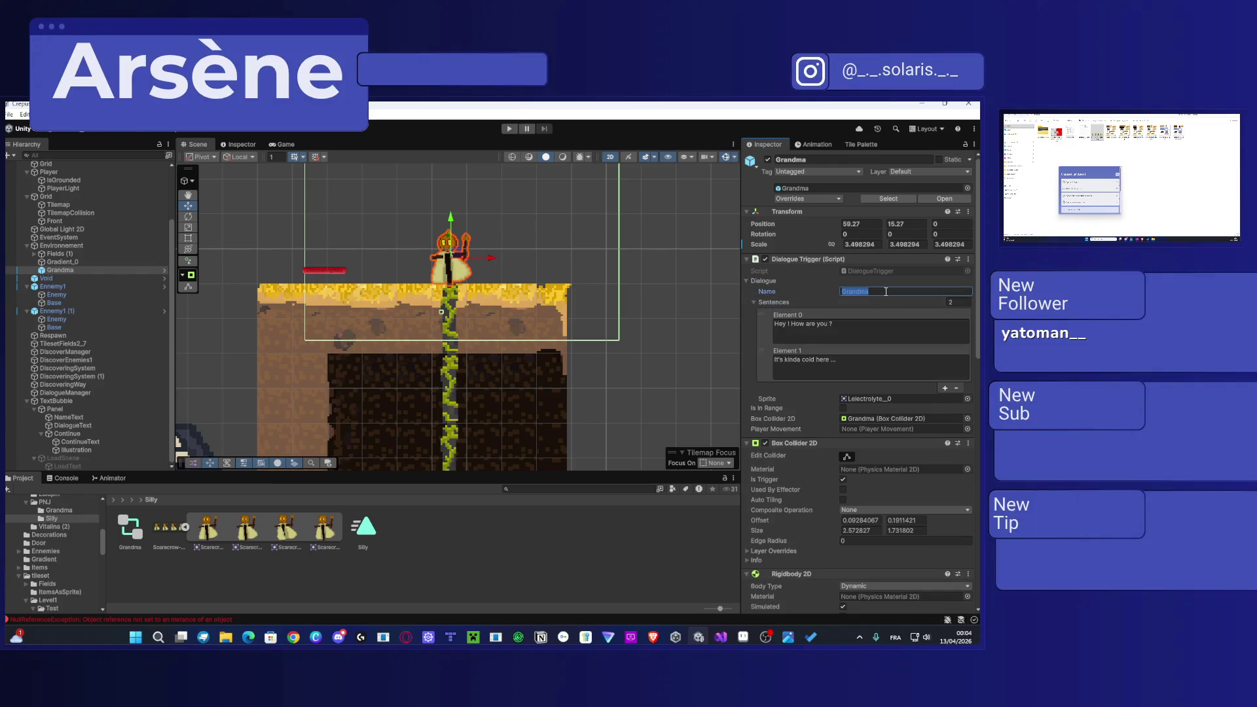
double_click(885, 292)
type("Silly")
Step: Replace sentence Element 0 with 'Salut toi ! C'est pas courant de trouver du monde par ici !'
left_click(862, 317)
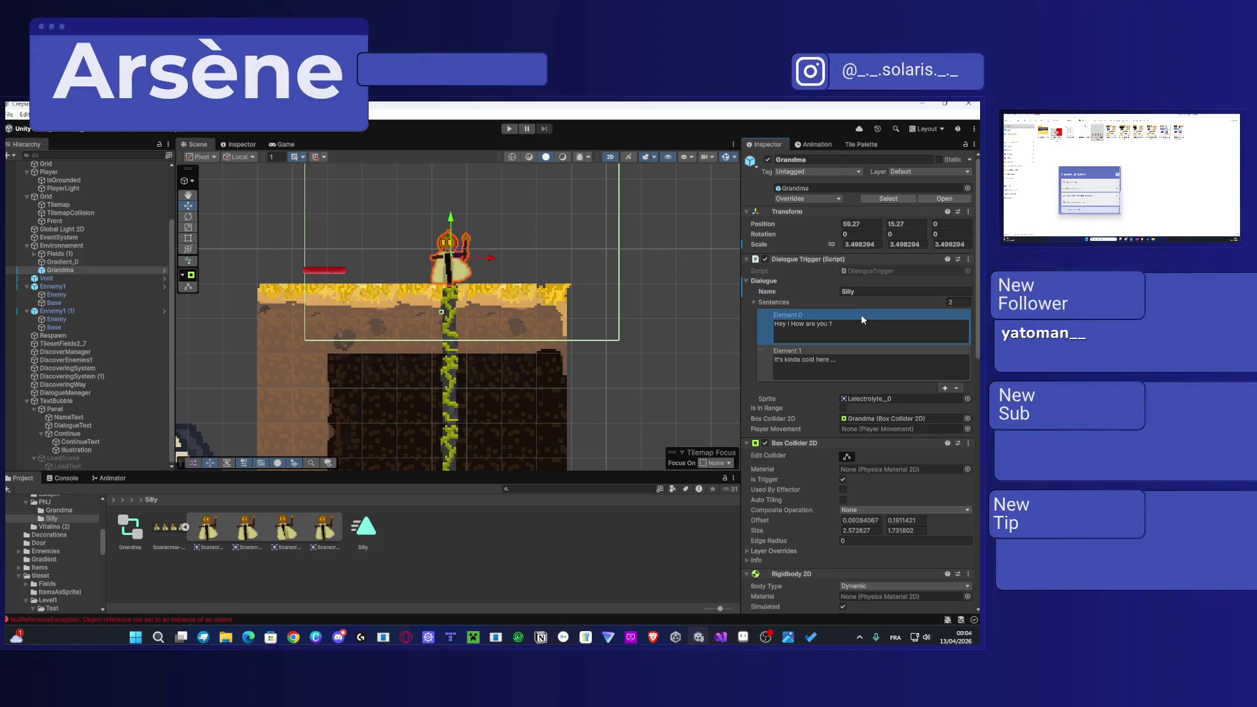
key("ctrl+a")
type("Salut toi")
type(" ! C'est pas cour")
type("ant de trouveer")
key("BackSpace")
type("r du monde pa")
Step: Begin Element 1 with 'Je m'appelle Silly !' and ask about the old barn below
left_click(840, 363)
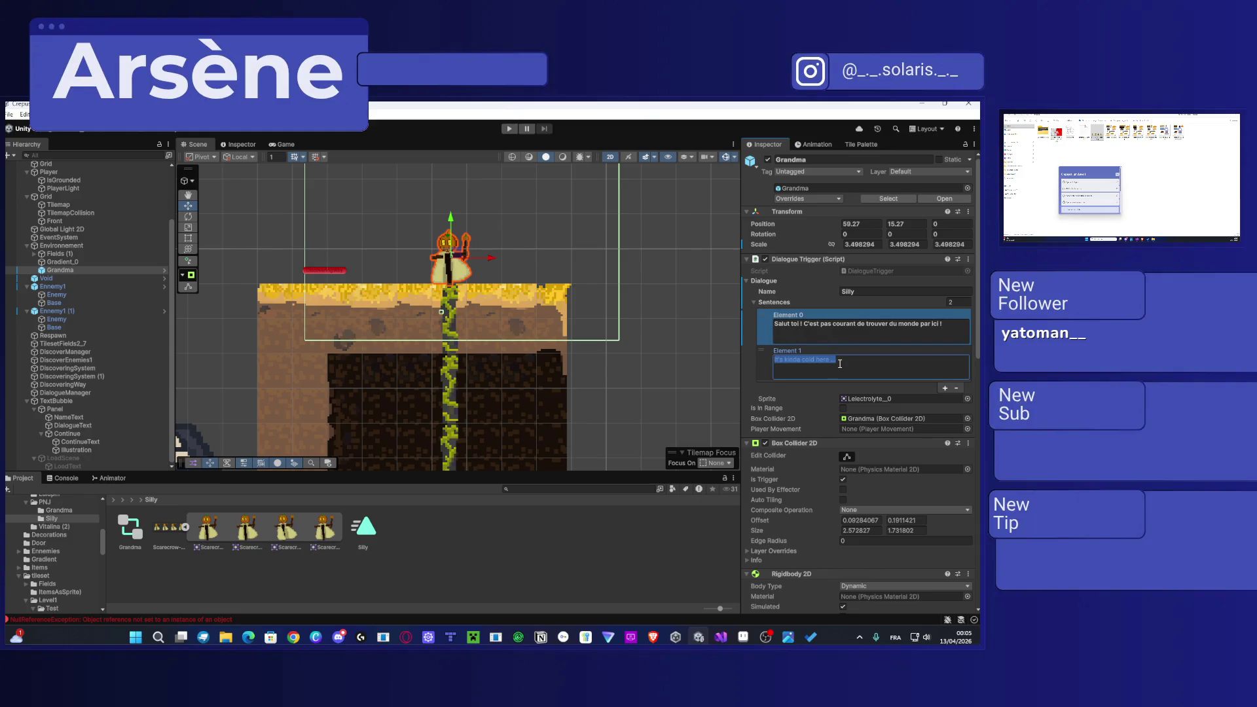
type("Je m'appelle ")
type("Si")
type("Je")
type(" ne veux pas être")
type(" t")
type("rop curieuse mais tu")
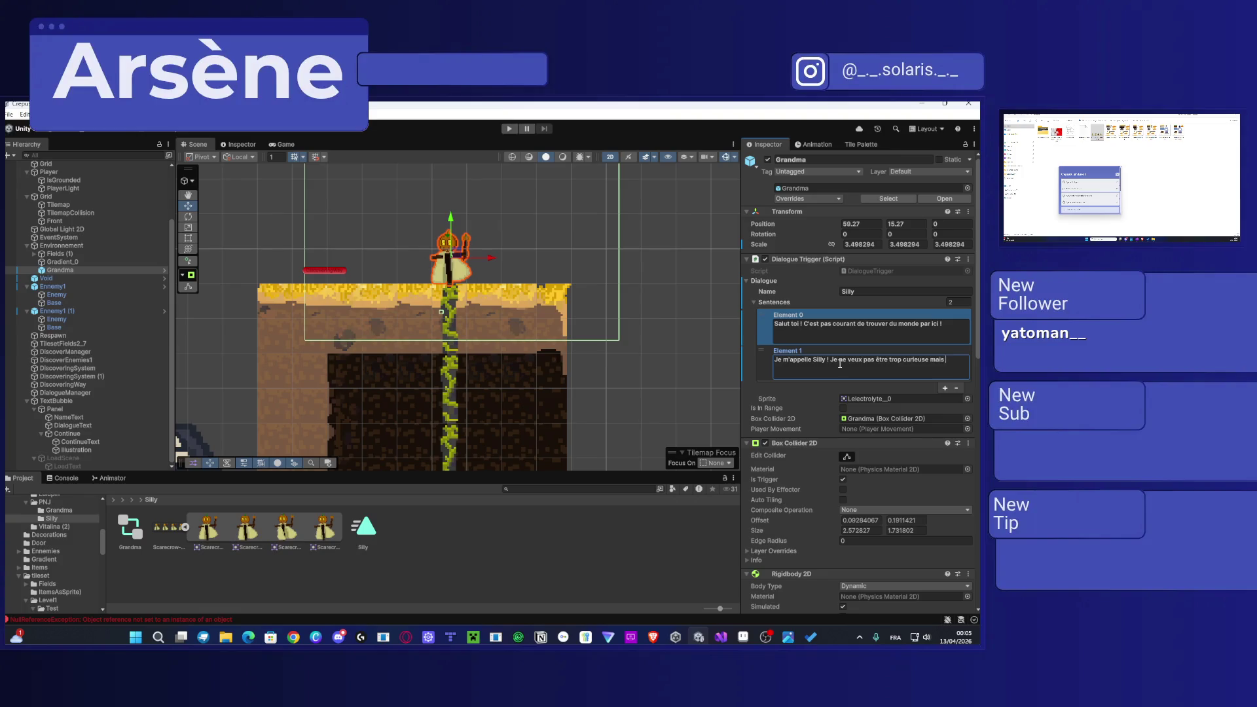
type(" sembla")
type("ès de ")
type("la vieille grange,")
type(" en bas ? ")
type("on")
key("BackSpace")
key("BackSpace")
type("On y garde un ")
type("précieux co")
Step: Continue the sentence: a precious keepsake is kept there, but someone put a lock on it
key("BackSpace")
key("BackSpace")
type("so")
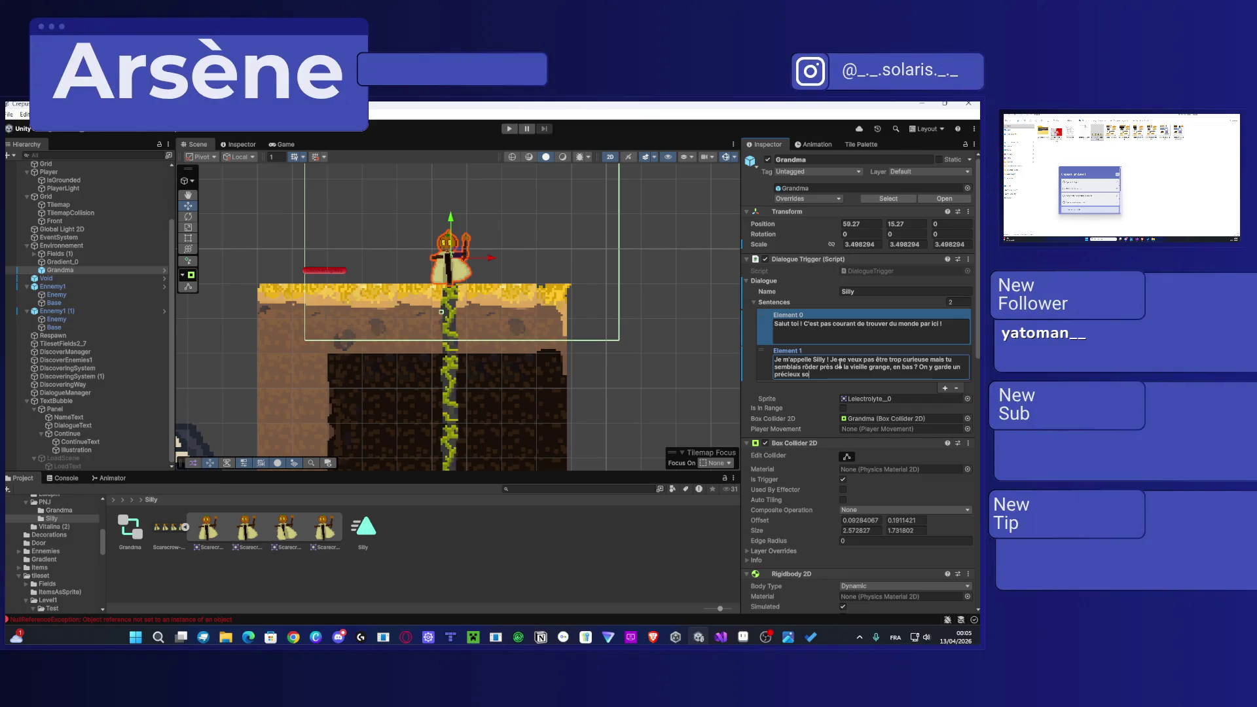
type("uvenir, mais un")
key("BackSpace")
key("BackSpace")
type("j'ai vu ")
type("un chat passe")
type("r l'autre jour")
key("BackSpace")
key("BackSpace")
key("BackSpace")
type("on as perdu")
key("BackSpace")
key("BackSpace")
key("BackSpace")
type("'ai vu un chat ")
type("y placer u")
type("n verroux ")
type("Im")
key("alt+Tab")
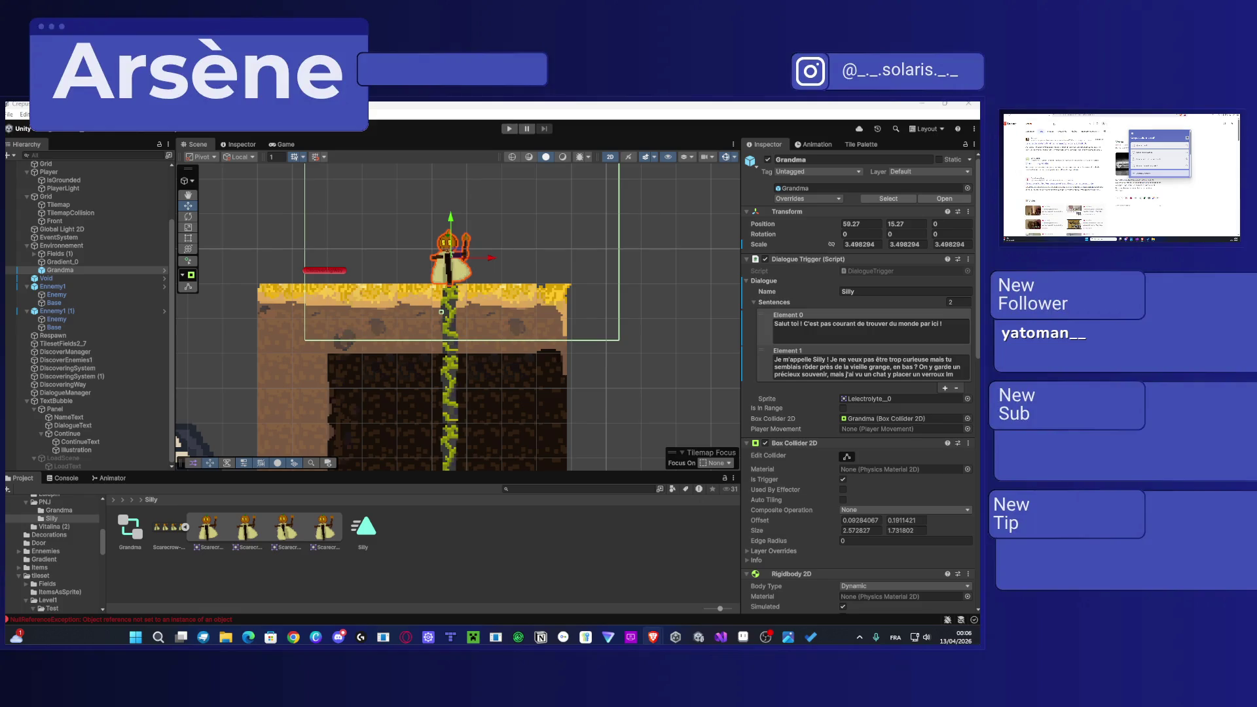
Step: End the second sentence with '...l'autre jour ... Depuis, elle est fermée'
left_click(875, 345)
double_click(948, 374)
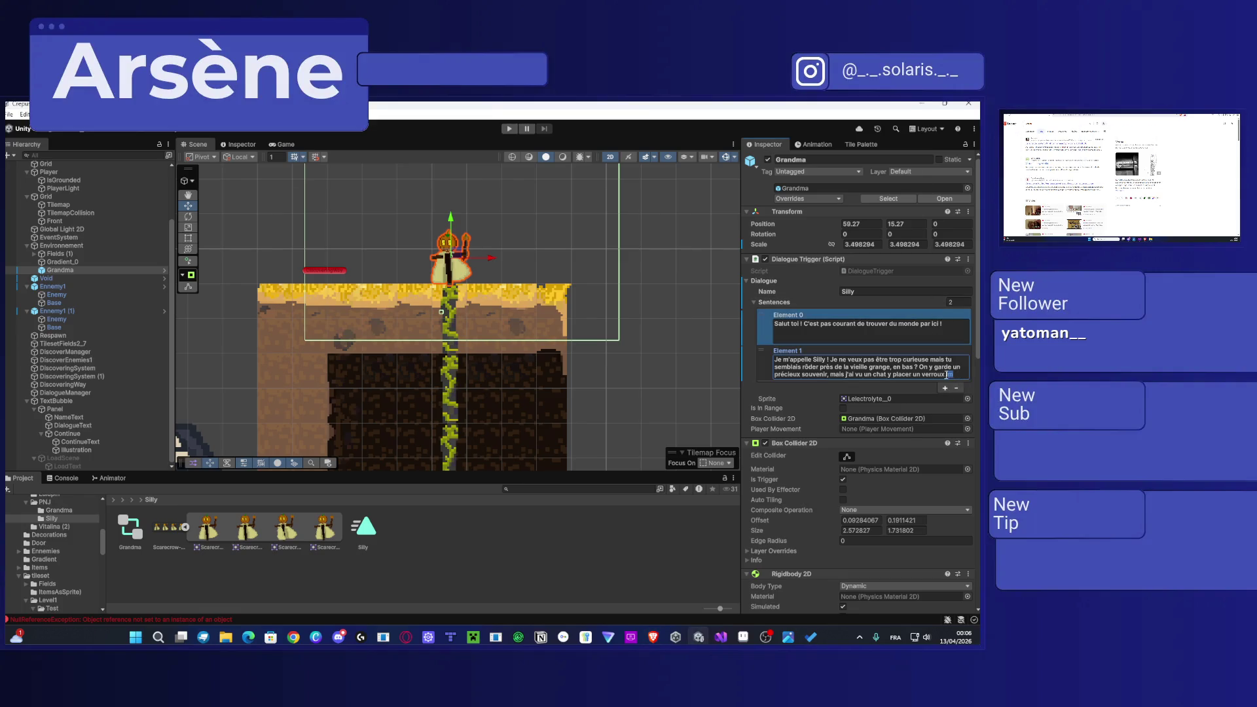
key("BackSpace")
type("utre jour .")
type(".. ")
type("Depuis,")
type(" ell")
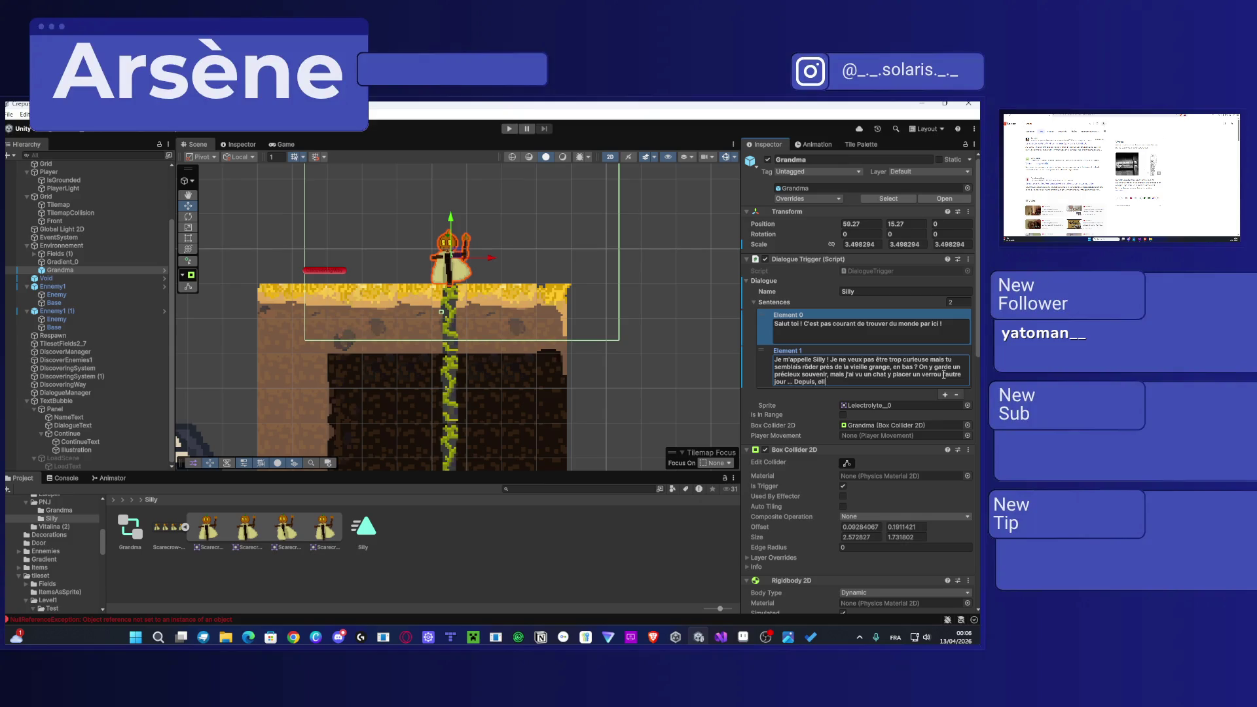
type("e est fermé !")
Step: Add a third sentence starting 'J'aurais adoré continuer de parler avec toi, mais…' about crows
left_click(945, 395)
left_click(868, 420)
type("B")
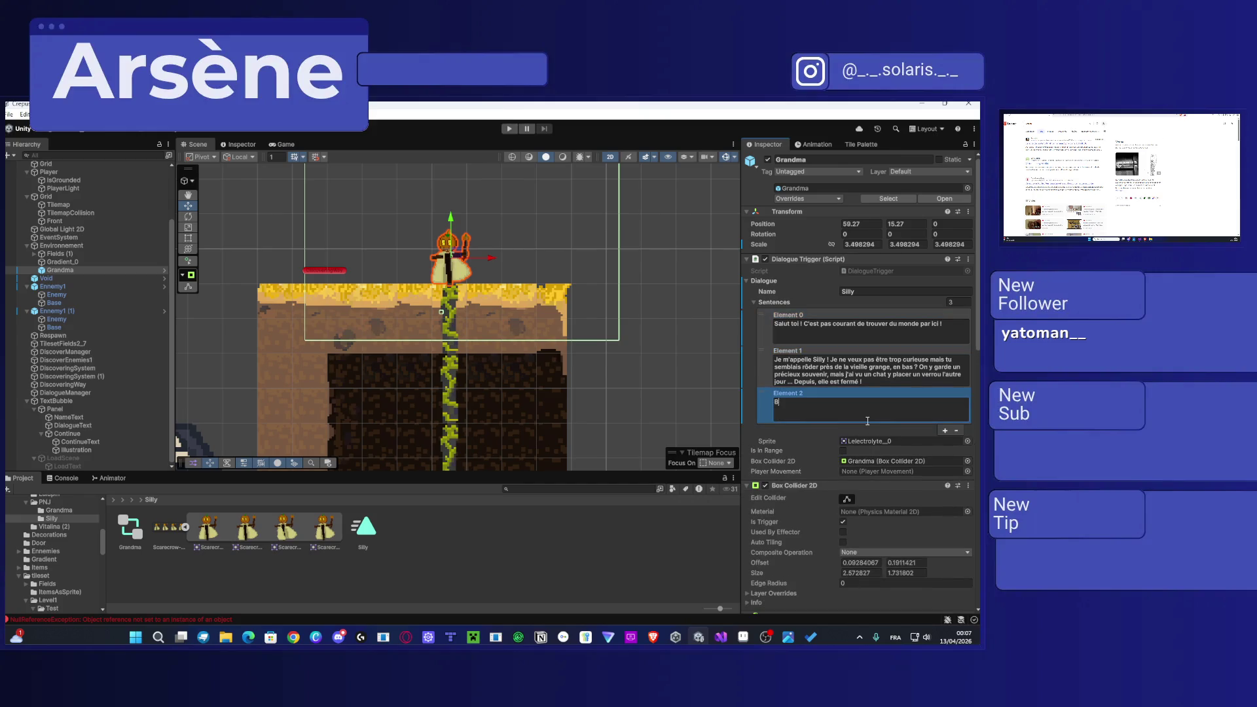
type("on, c'est pas to")
type("ut,")
key("ctrl+a")
key("BackSpace")
type("J'aur")
type("ais adoré cont")
type("inuer de parler ")
type("avec toi, mais ")
type("je")
key("BackSpace")
key("BackSpace")
type("as quelques c")
type("or")
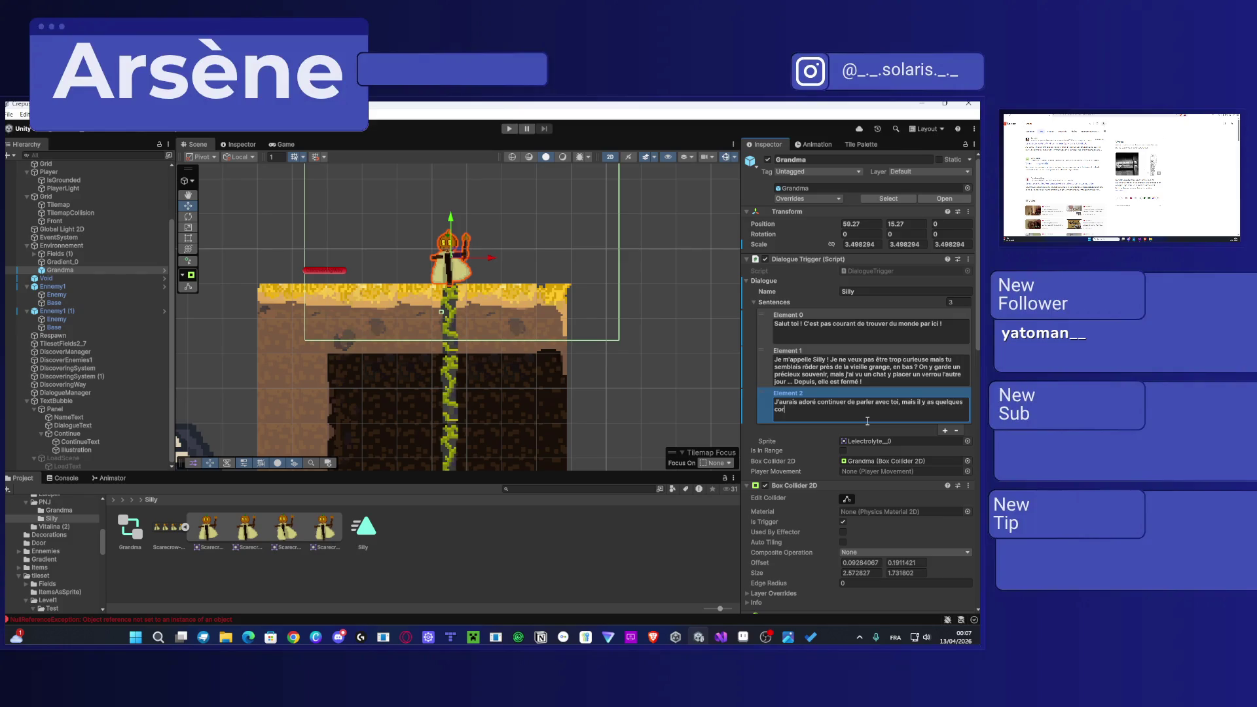
type("beaux")
key("BackSpace")
key("BackSpace")
key("BackSpace")
type("eaux")
key("alt+Tab")
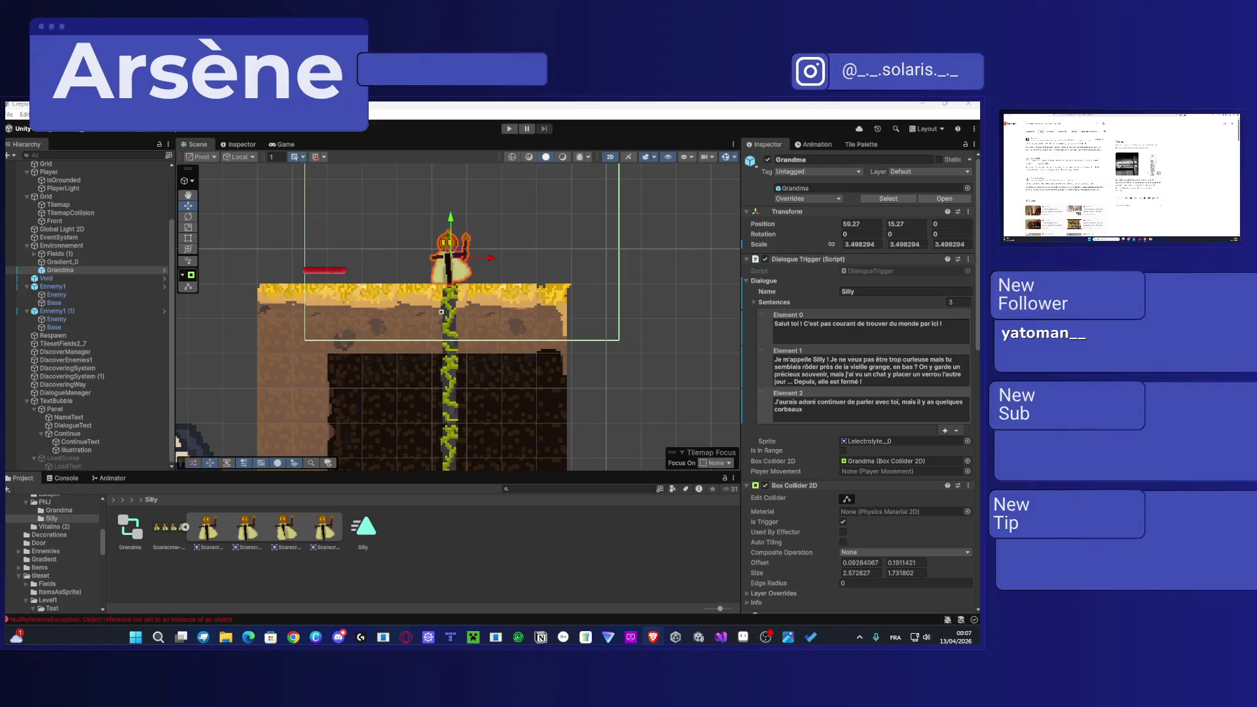
Step: Finish the third sentence with 'oiseaux à faire fuir par ici ! Aller hop, hop ! Au boulot !'
left_click(816, 408)
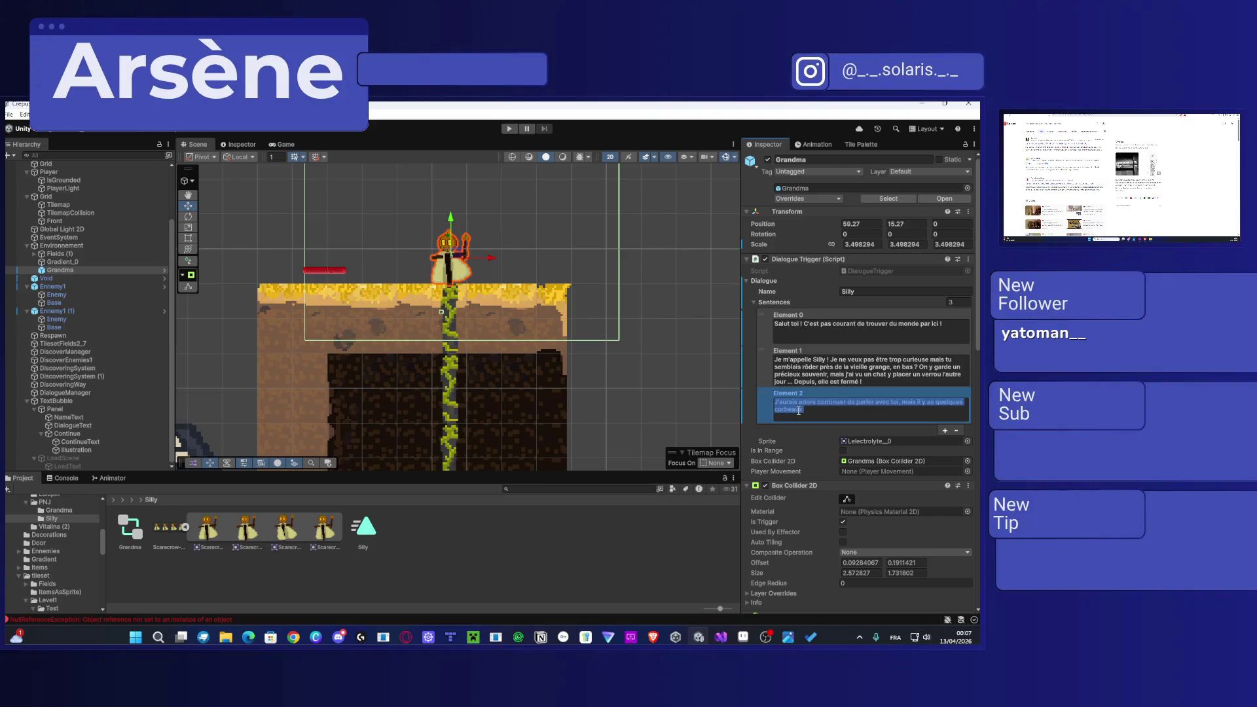
left_click(797, 410)
key("BackSpace")
key("BackSpace")
key("BackSpace")
key("BackSpace")
type("seaux à faire fuir par i")
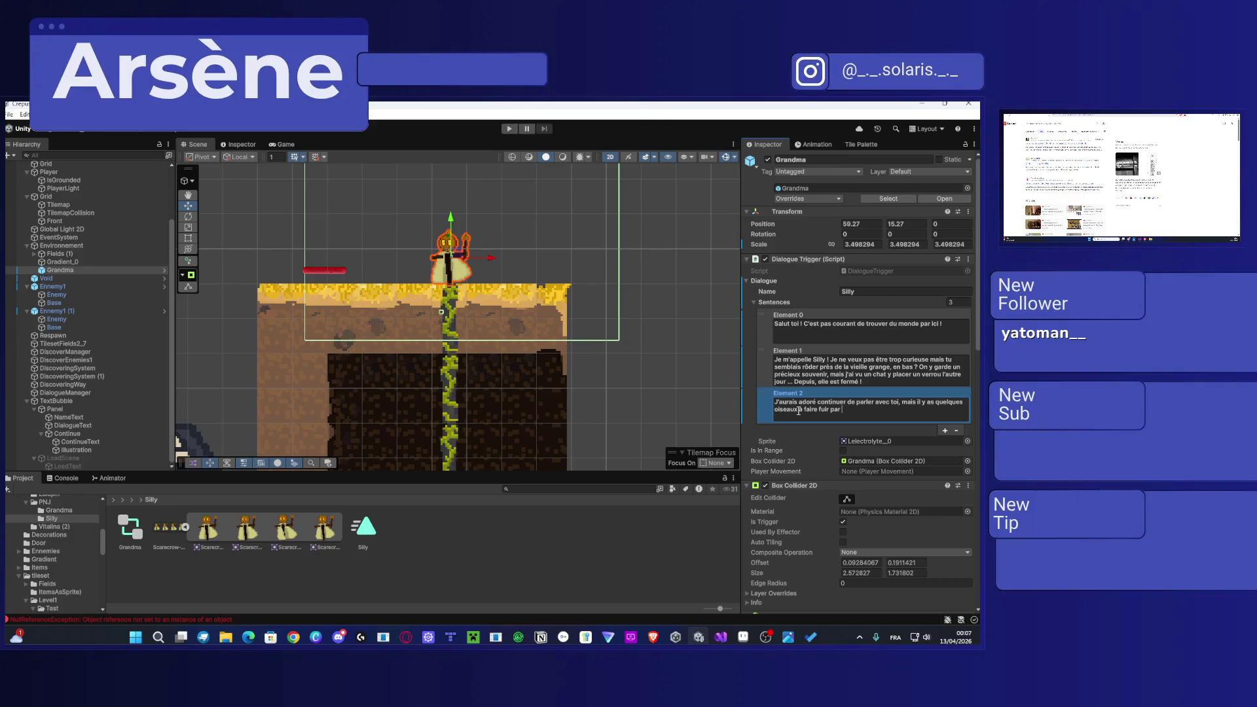
type("ci ! Aller h")
type("op, hop ! ")
type("Au boulot !")
Step: Assign the Scarecrow-Sheet_0 sprite to the NPC's Sprite field
left_click(966, 440)
type("silly")
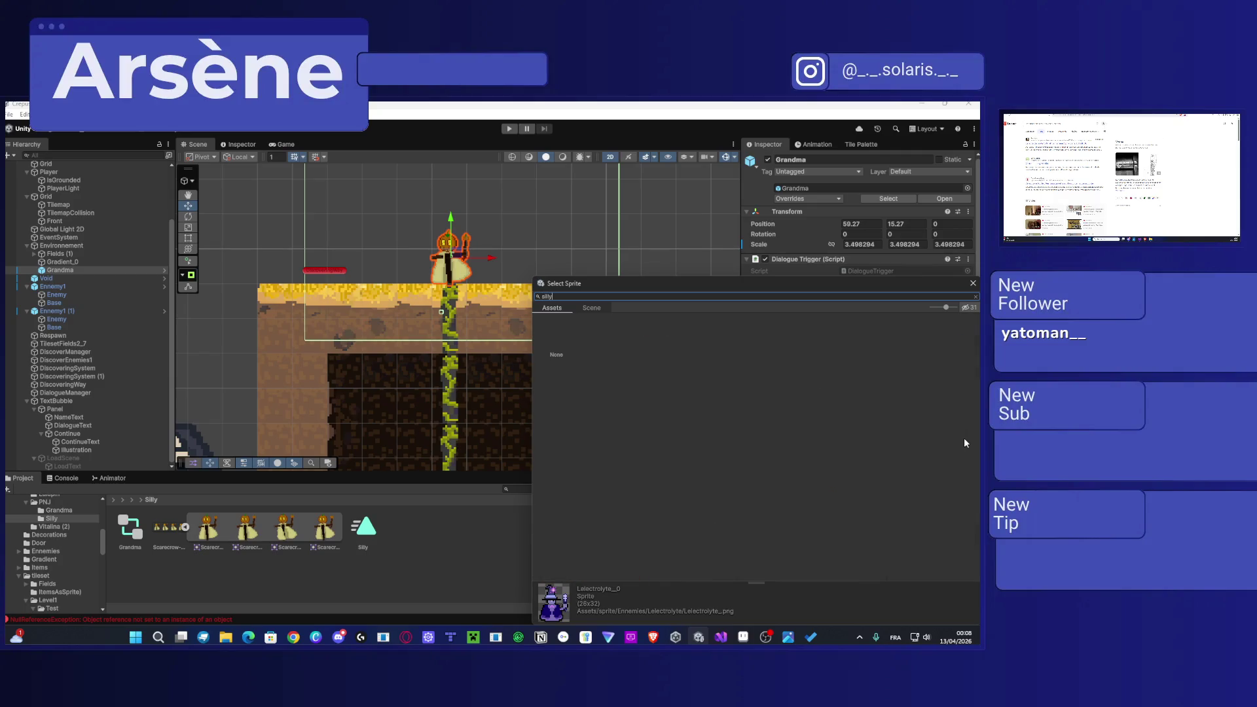
key("BackSpace")
key("BackSpace")
key("BackSpace")
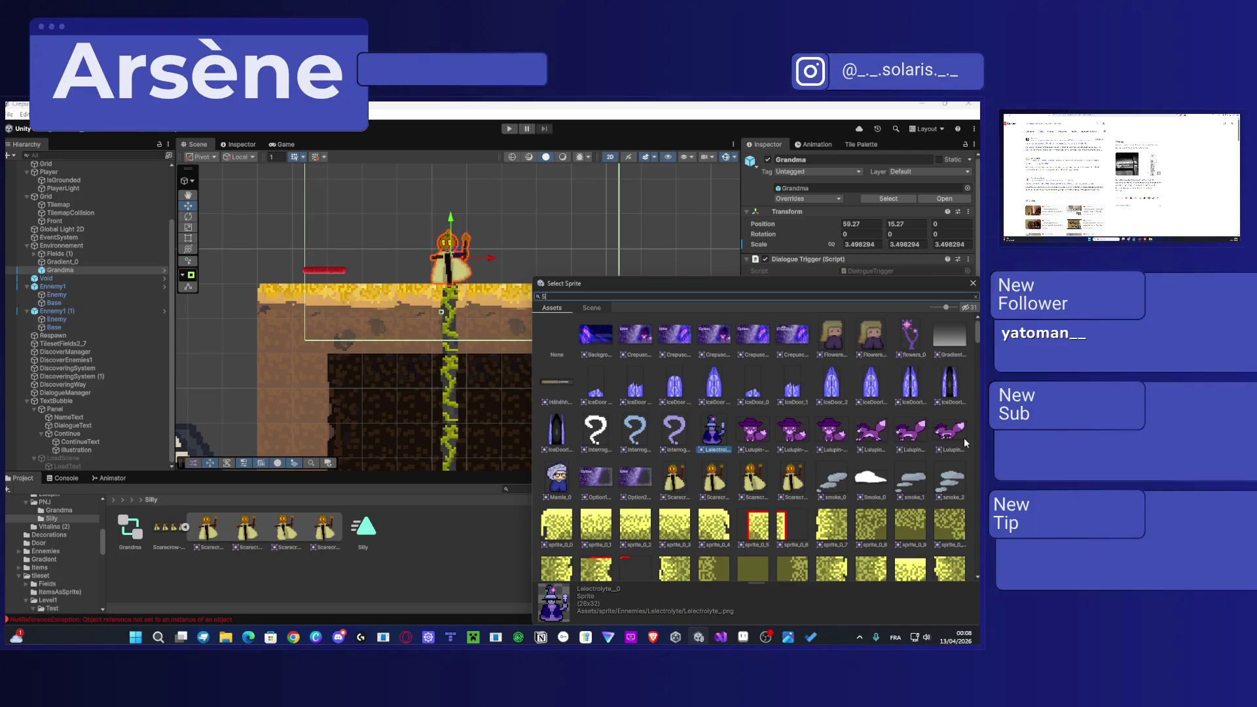
type("car")
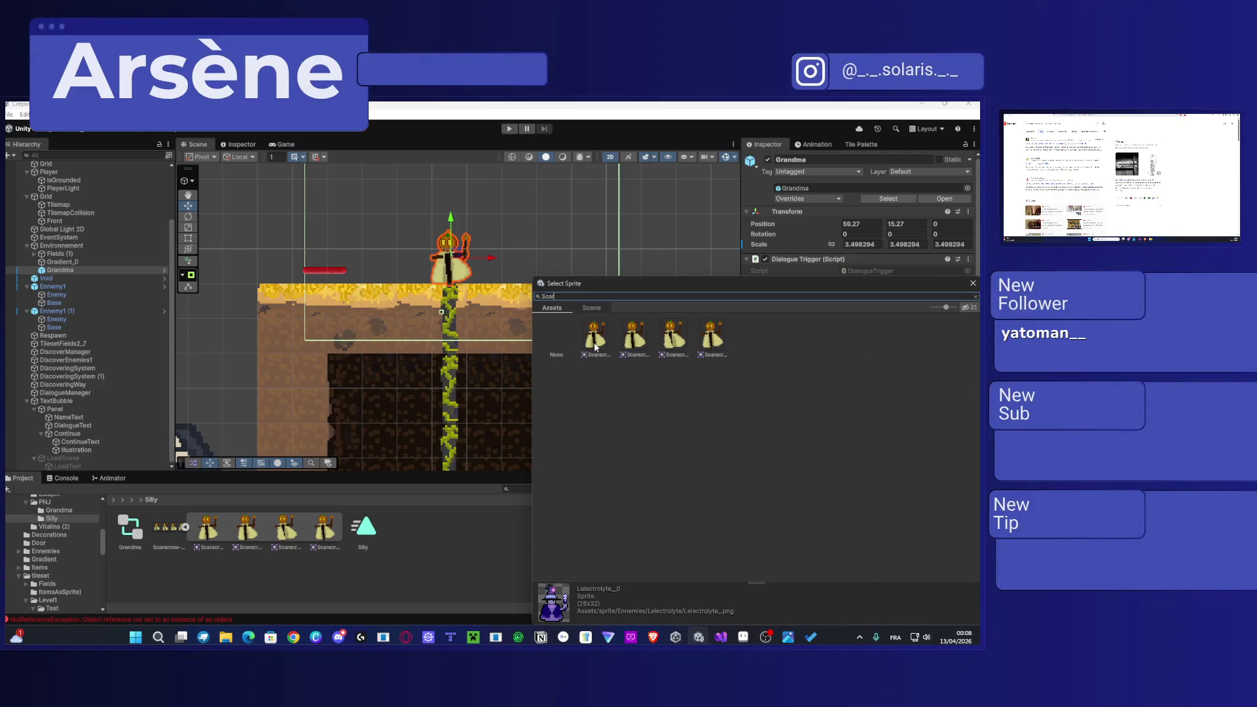
double_click(594, 338)
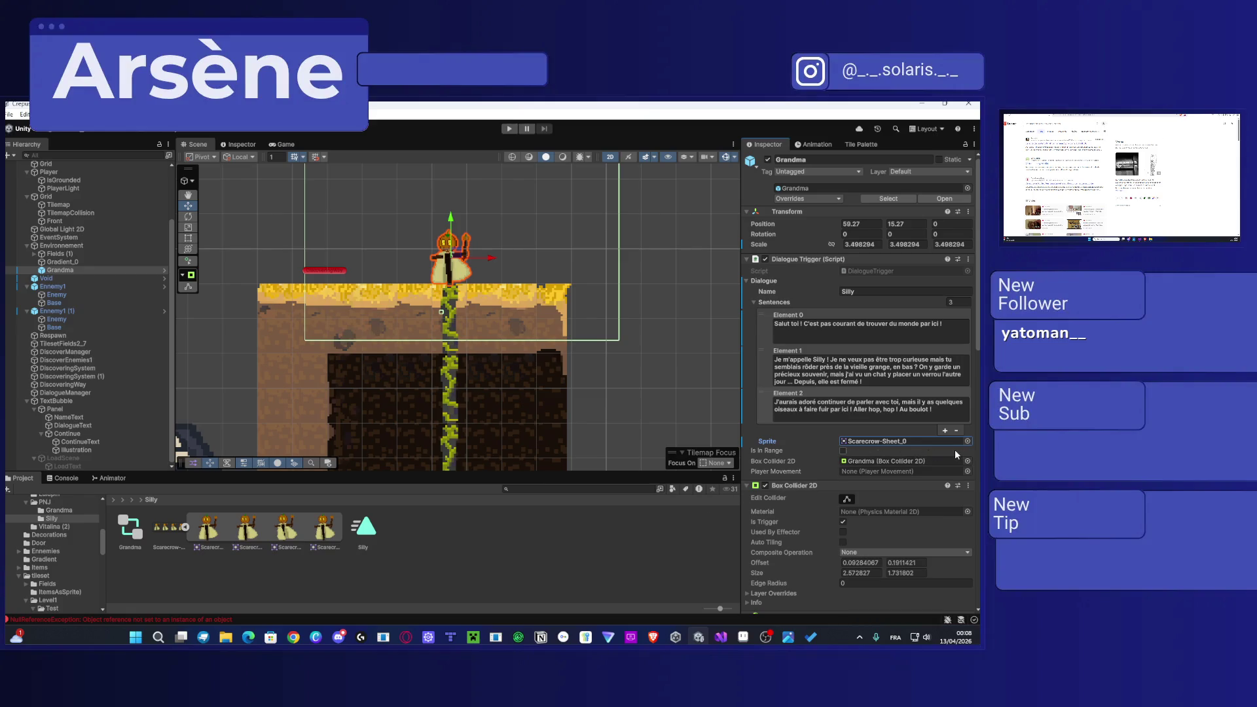
scroll(954, 449, "down", 5)
scroll(911, 470, "up", 5)
Step: Rename the Grandma object to Silly and open Scarecrow-Sheet in the Sprite Editor
left_click(844, 158)
type("Silly")
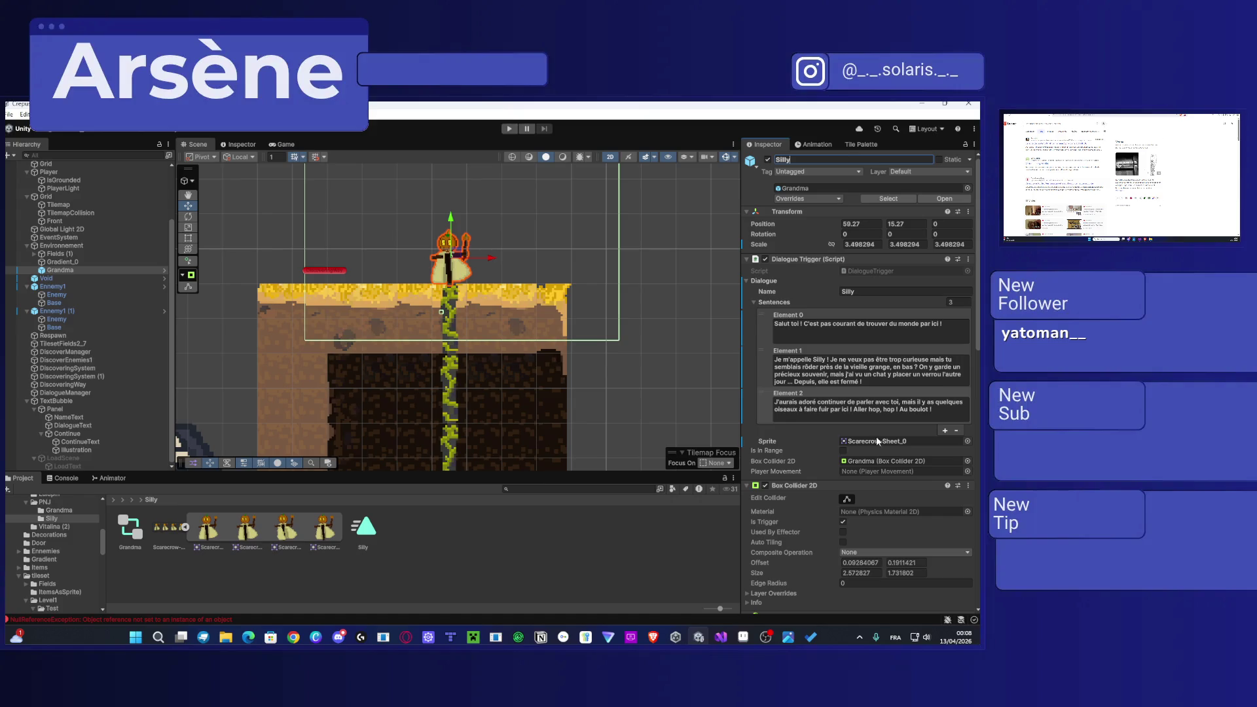
scroll(876, 436, "down", 4)
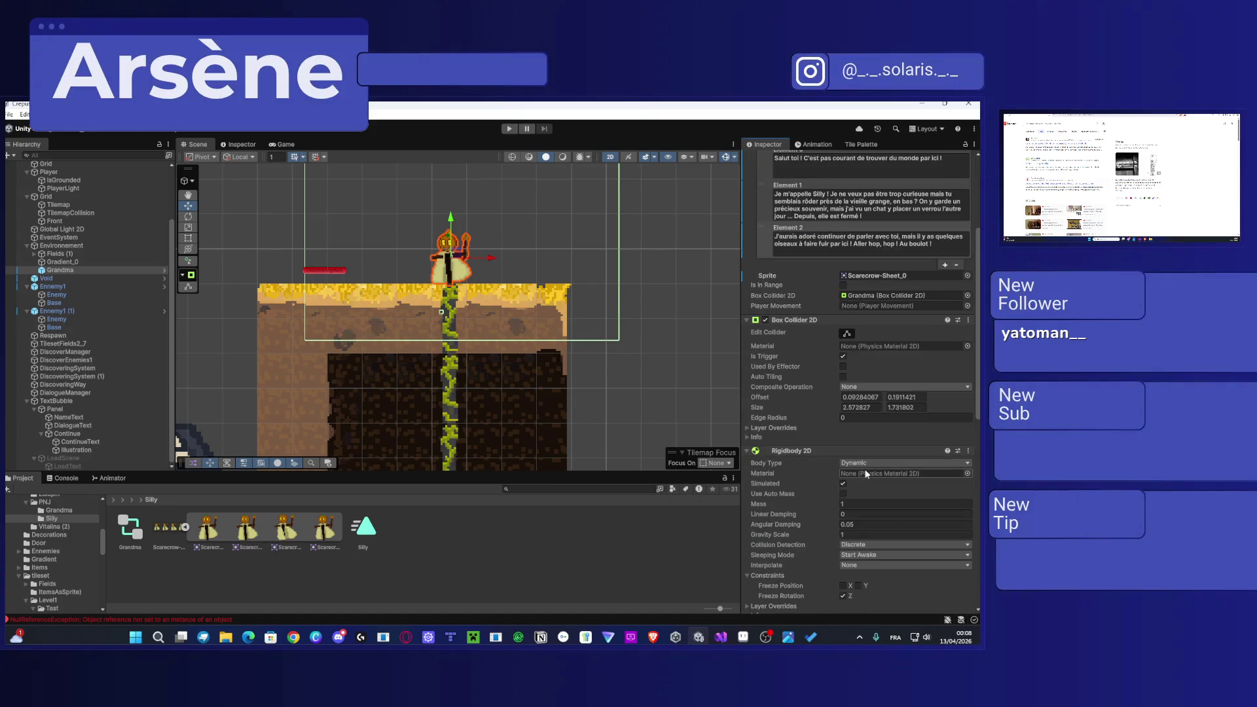
left_click(552, 540)
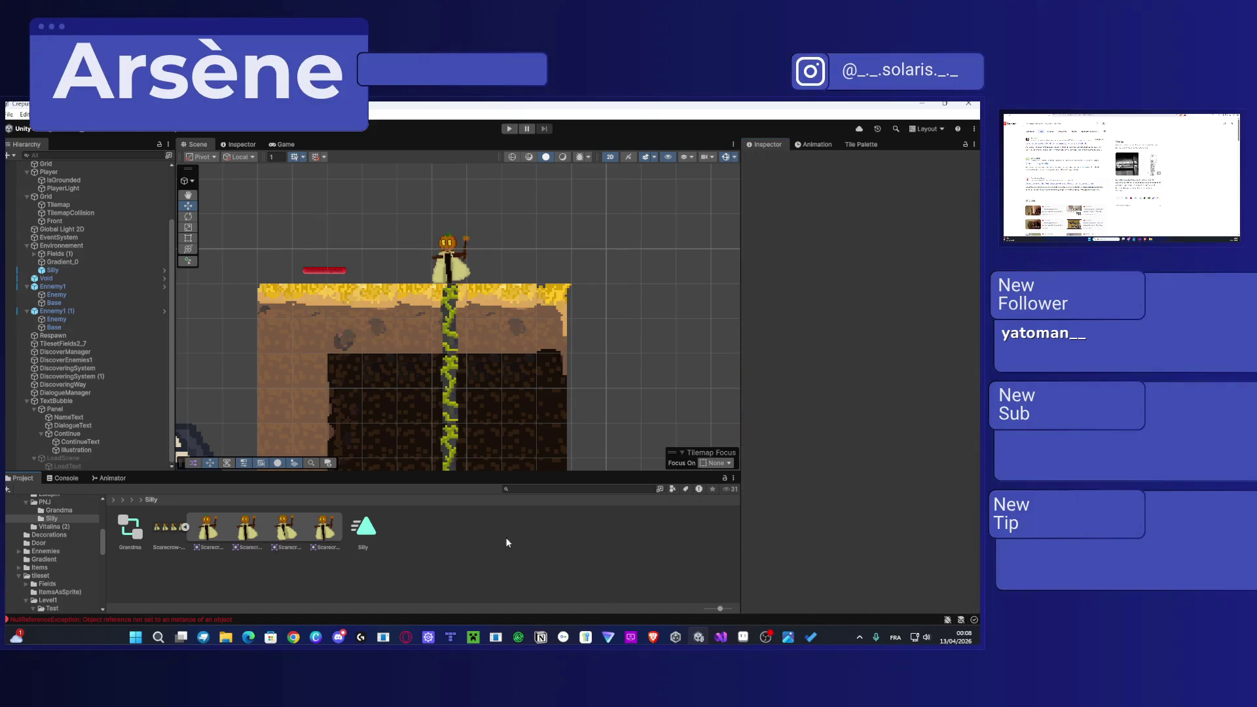
left_click(445, 254)
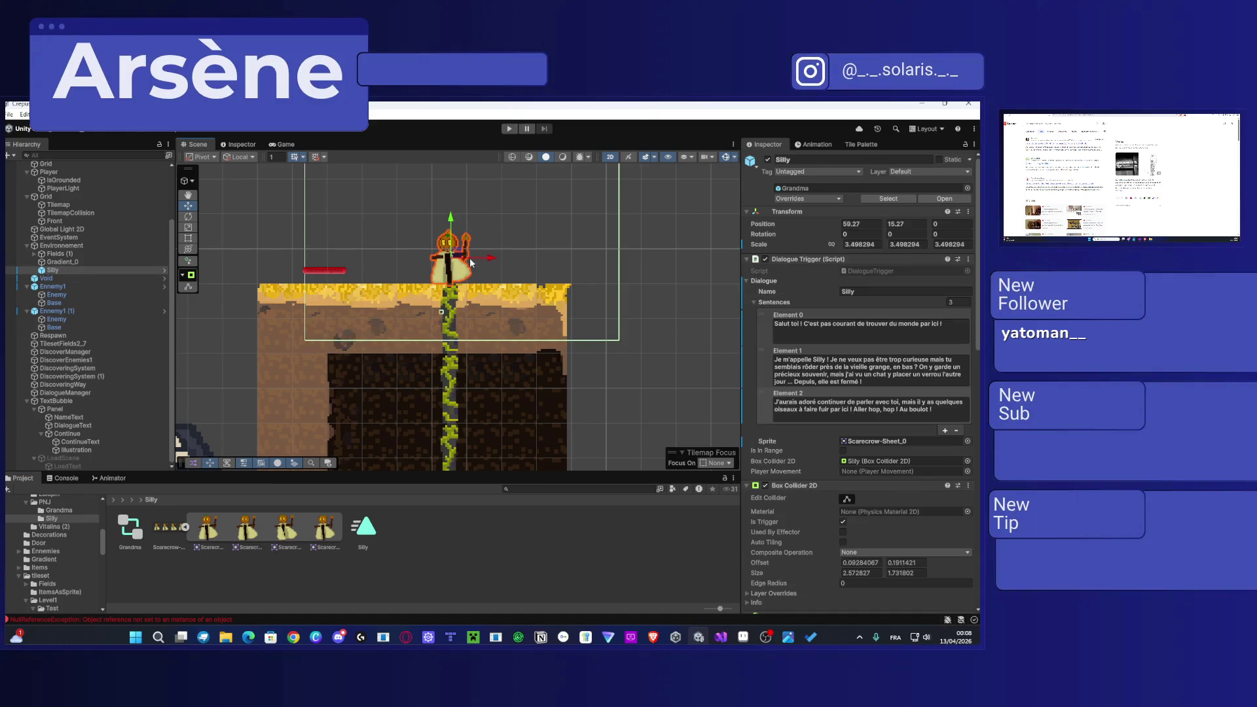
double_click(208, 527)
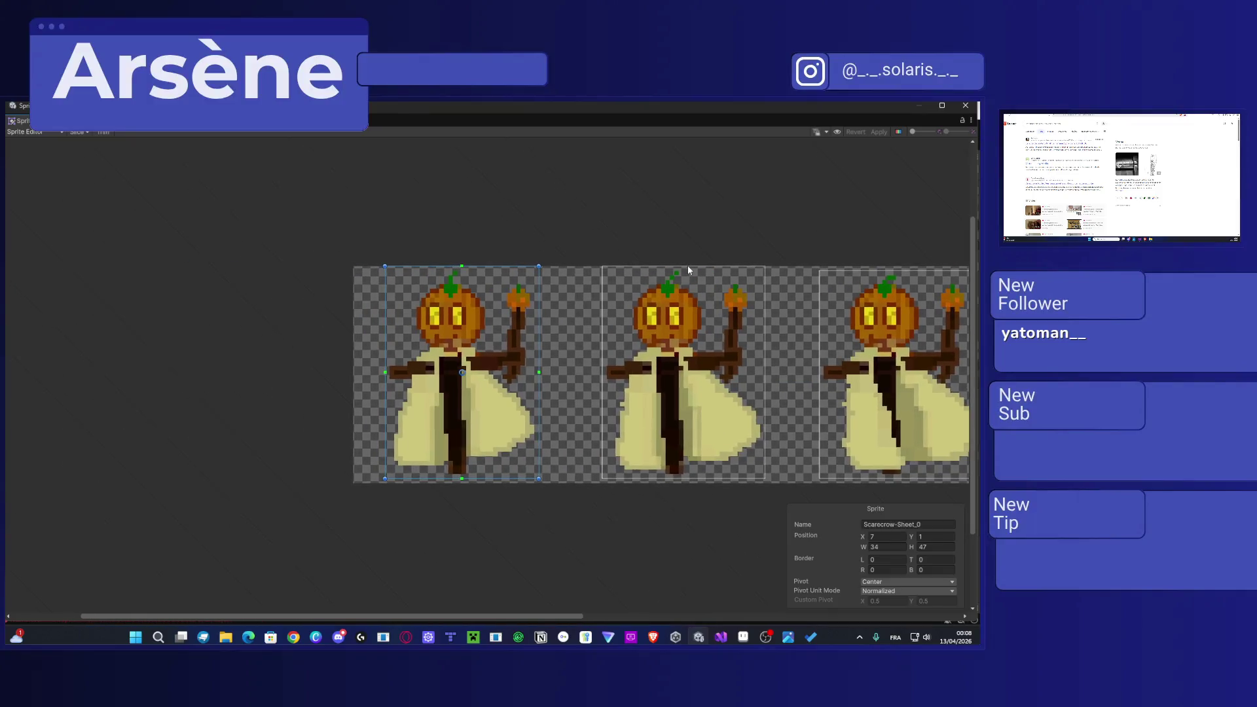
Step: Set Scarecrow-Sheet's Pixels Per Unit to 47 and apply it
left_click_drag(549, 241, 401, 233)
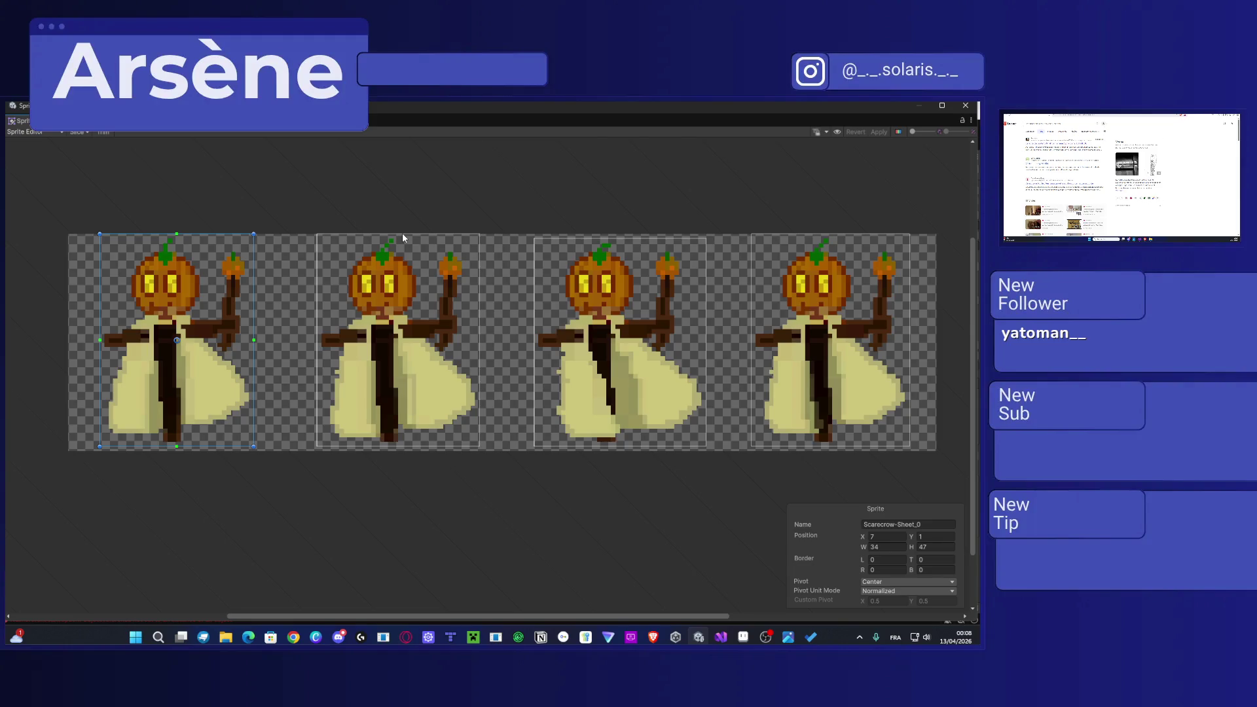
left_click(965, 105)
left_click(878, 226)
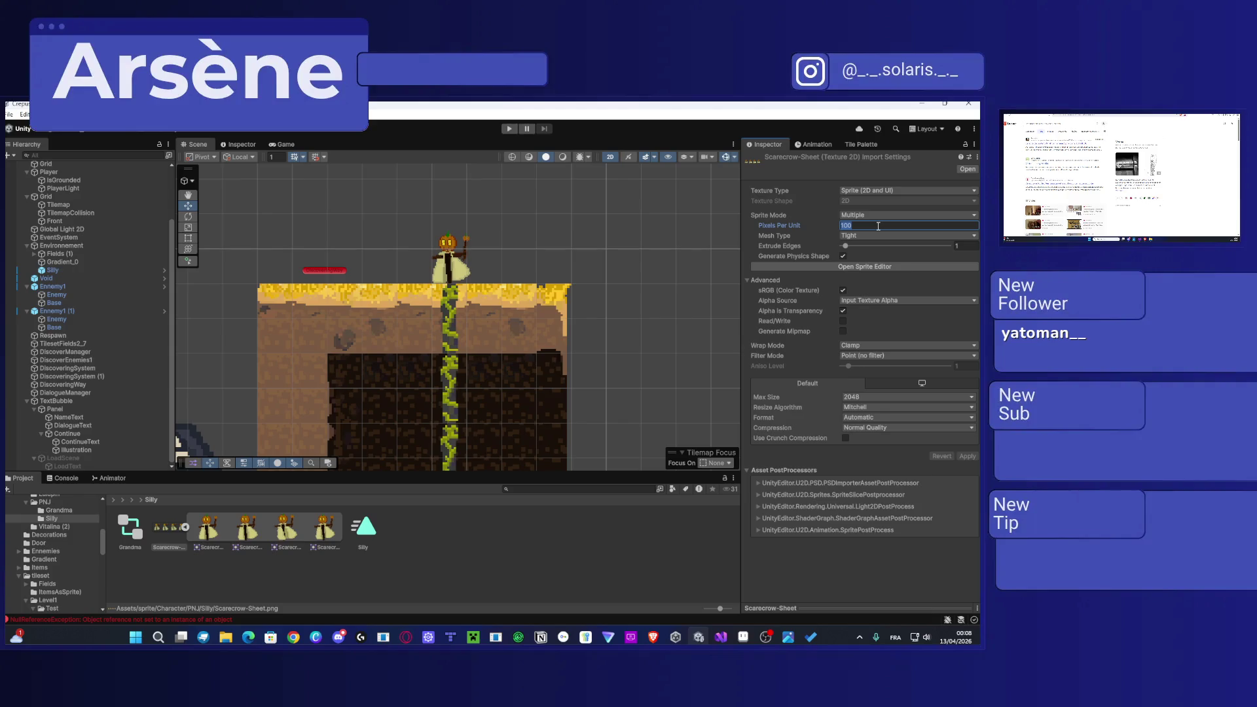
type("47")
left_click(967, 457)
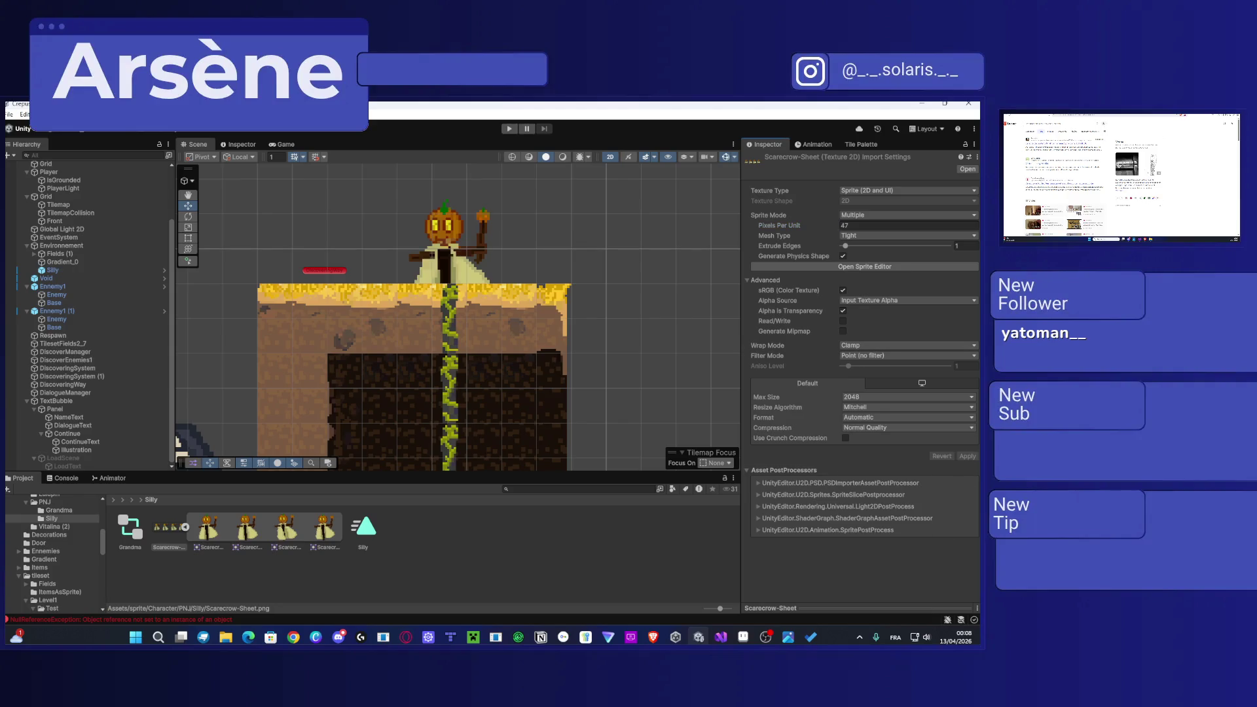
Step: Shrink Silly with the Scale tool to about 1.58
left_click(451, 239)
key("r")
left_click_drag(451, 257, 439, 280)
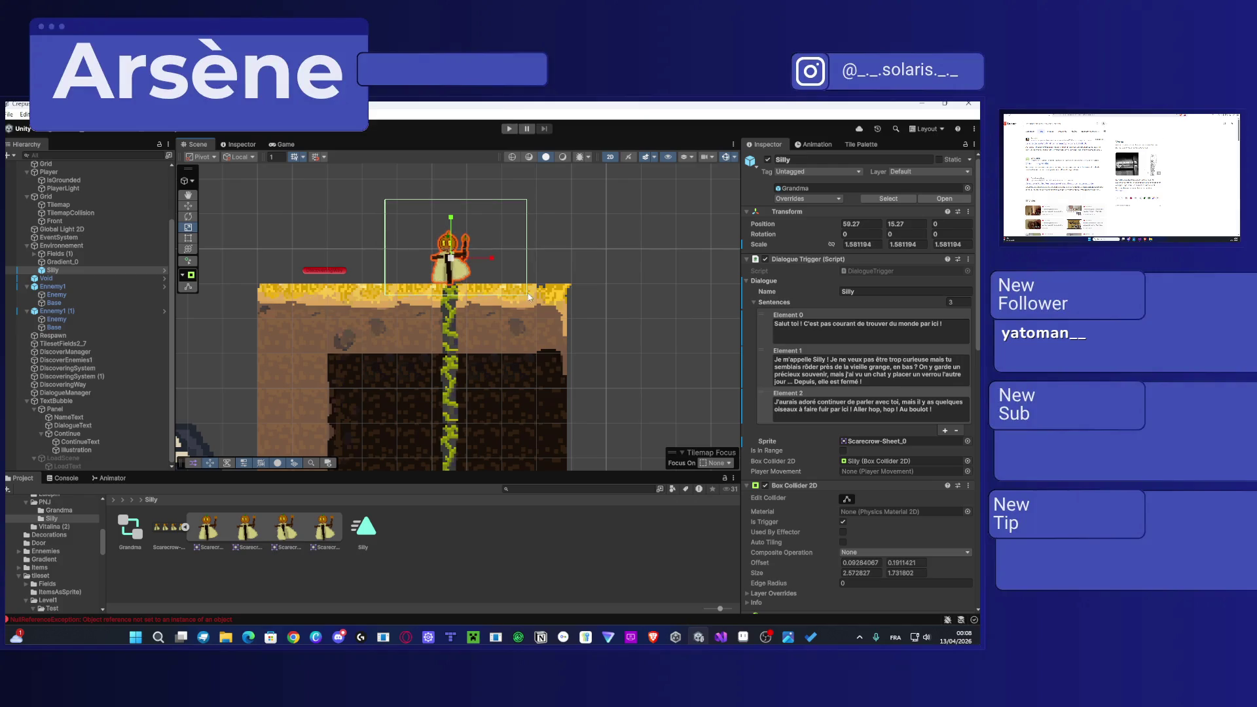
left_click(600, 264)
scroll(423, 243, "down", 5)
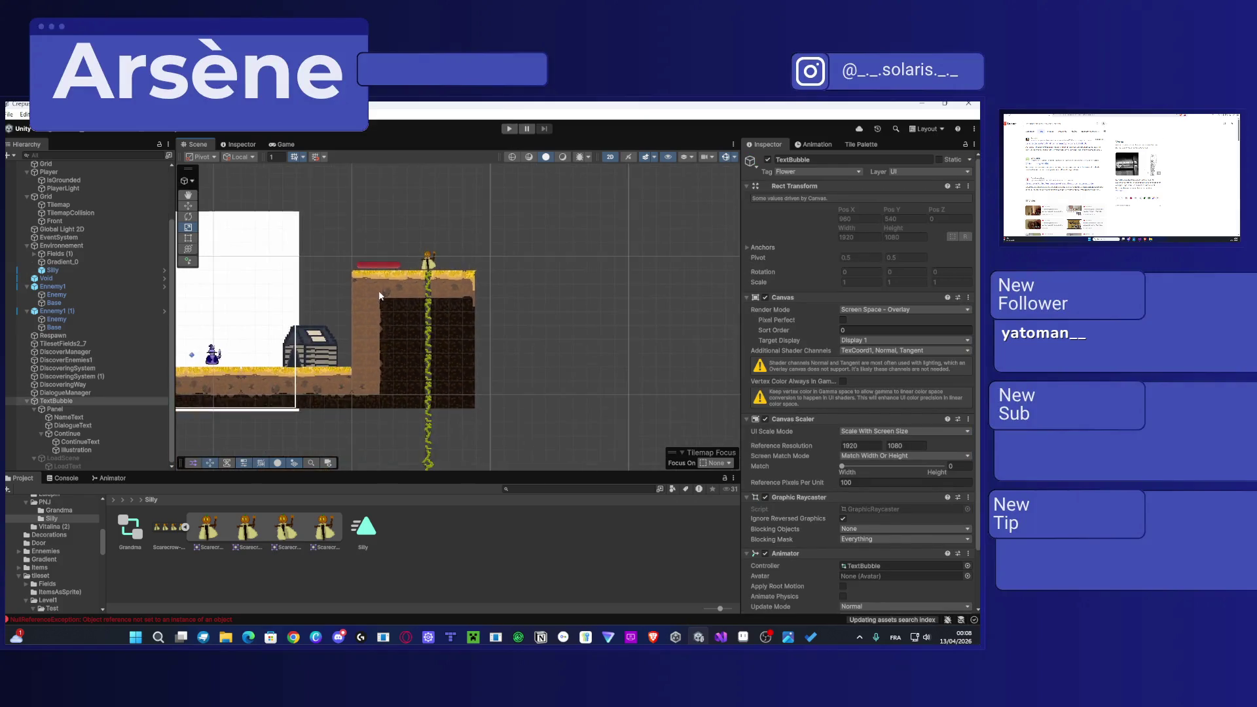
Step: Play the level and move the player past the cliff to the scarecrow
left_click_drag(423, 244, 553, 262)
left_click(511, 130)
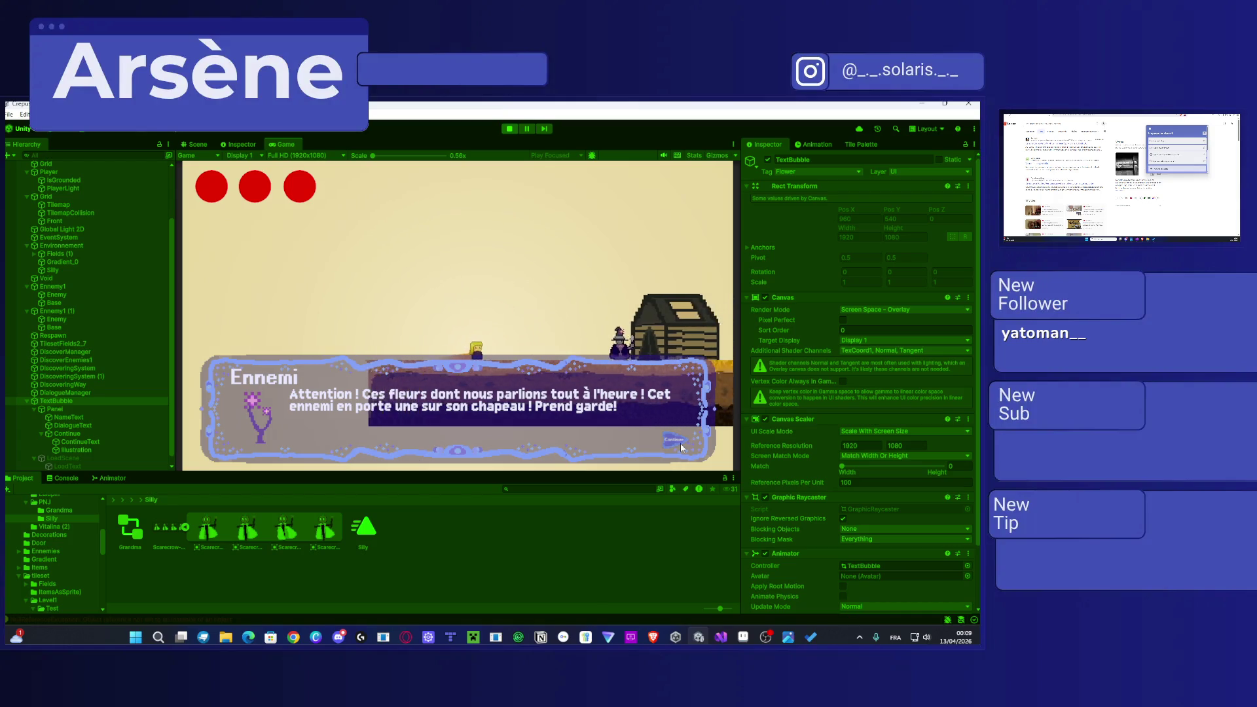
key("space")
key("d")
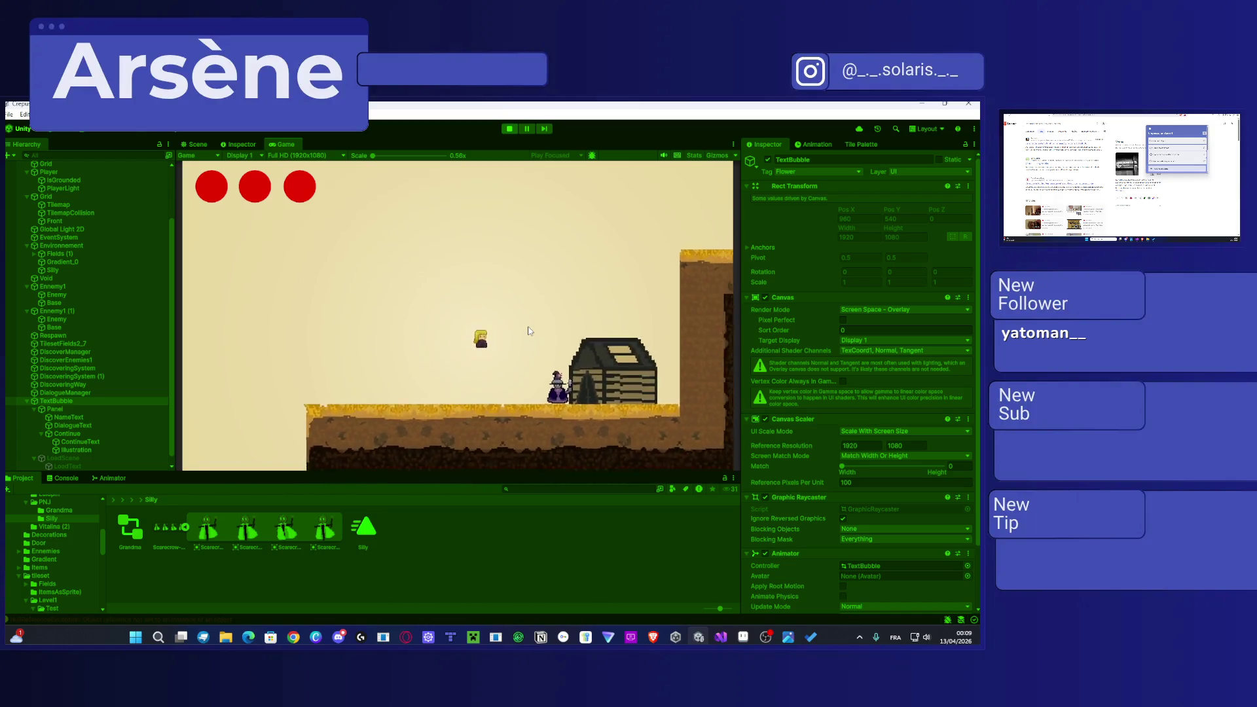
key("space")
key("d")
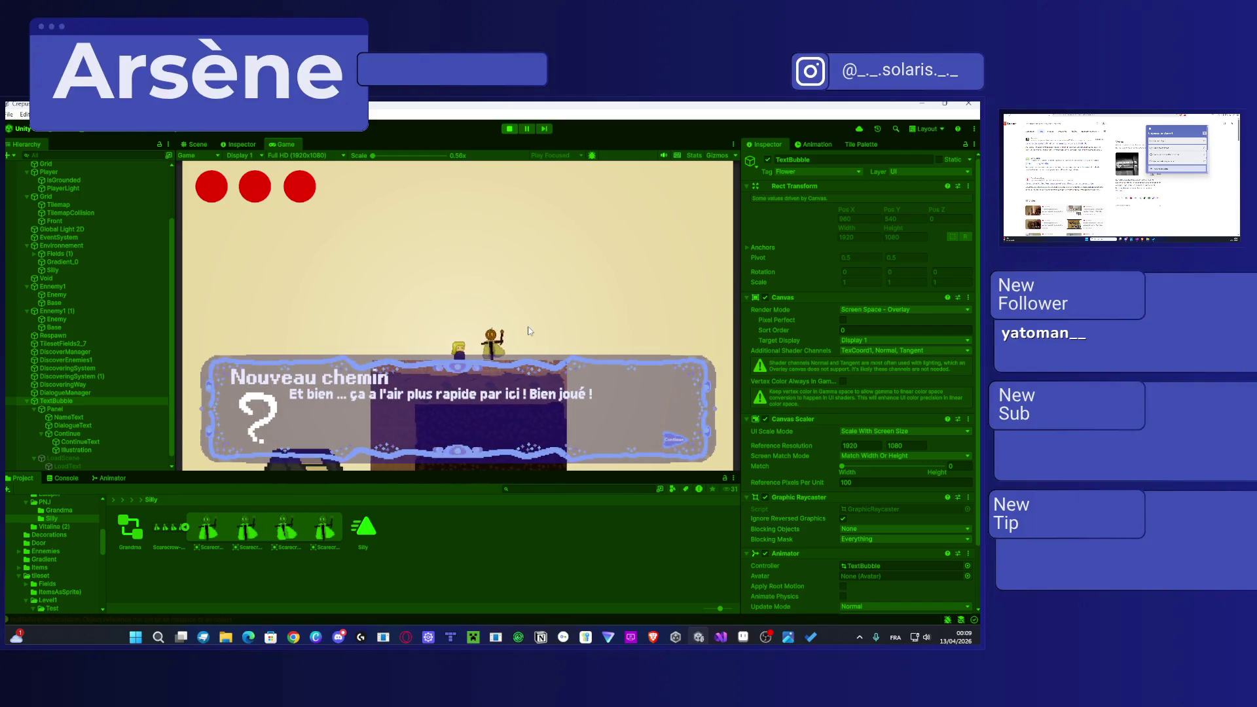
Step: Step through Silly's three dialogue lines until the dialogue closes
left_click(677, 440)
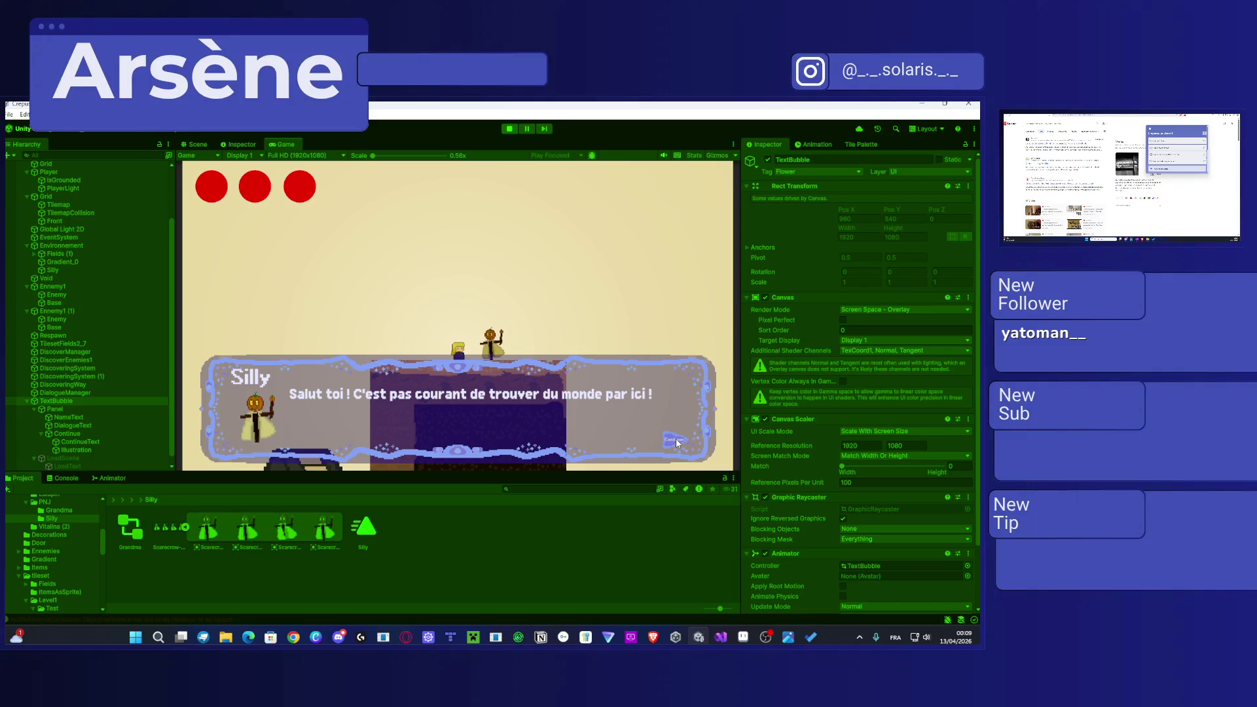
left_click(677, 440)
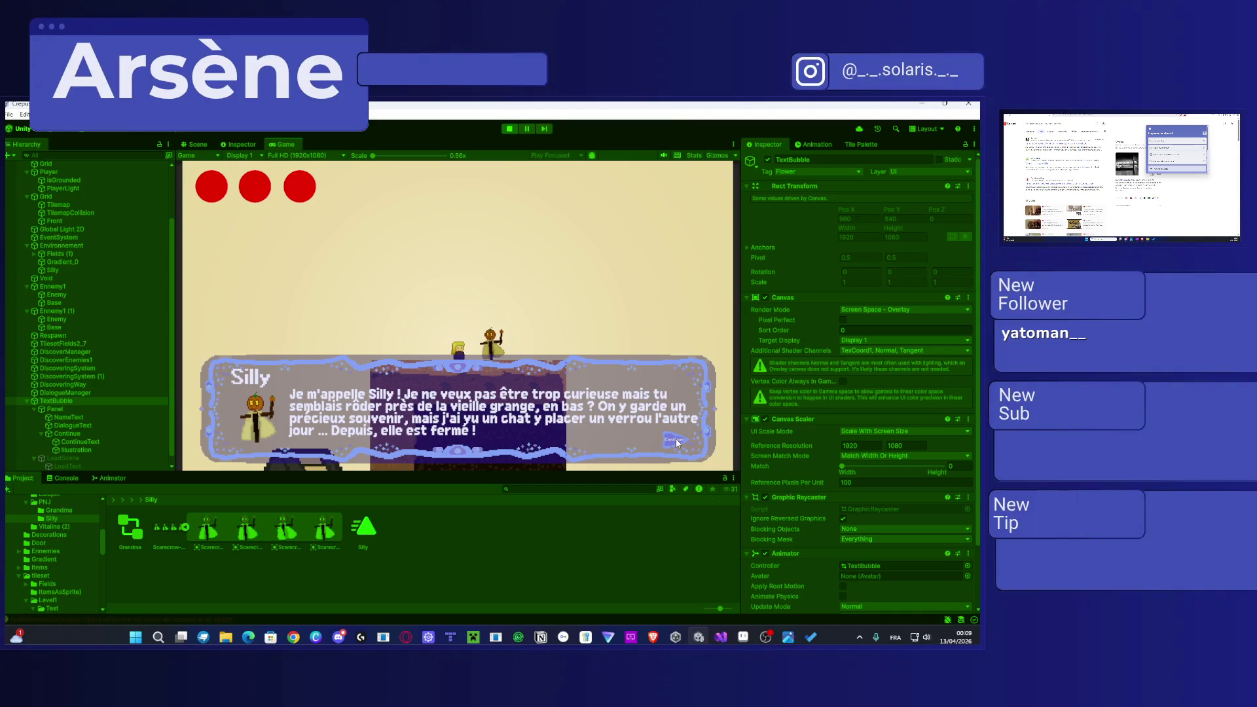
left_click(678, 443)
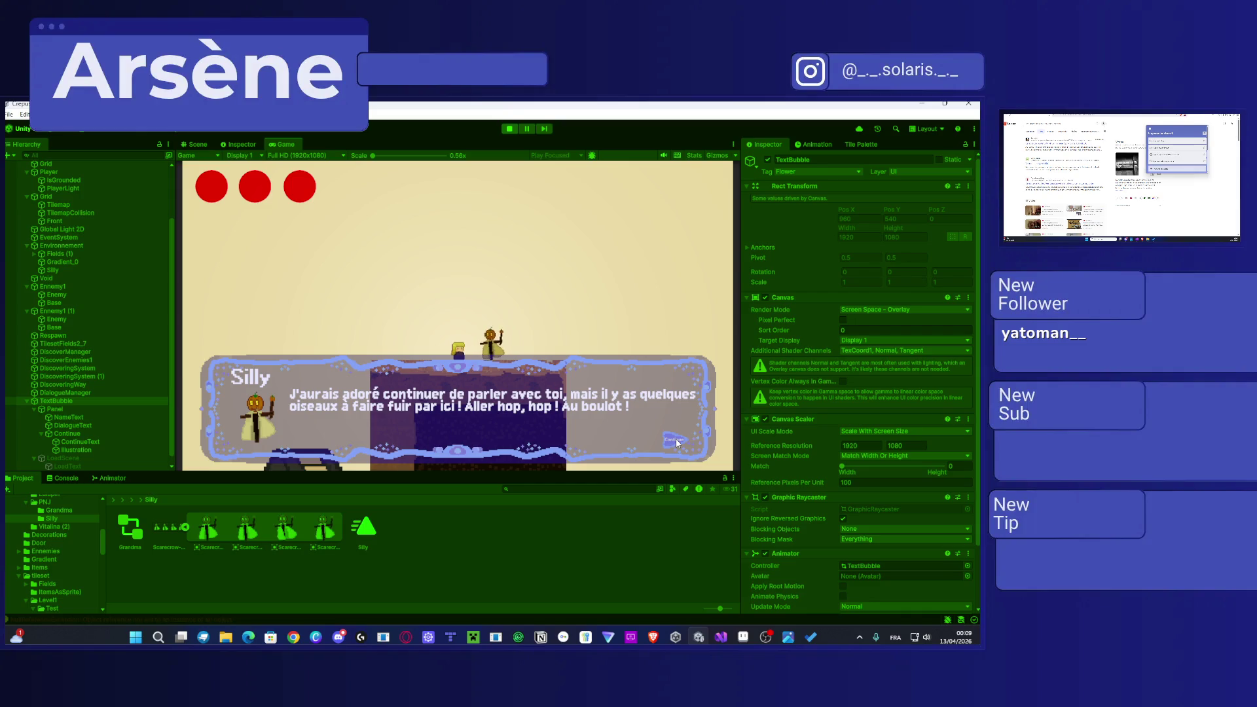
left_click(677, 443)
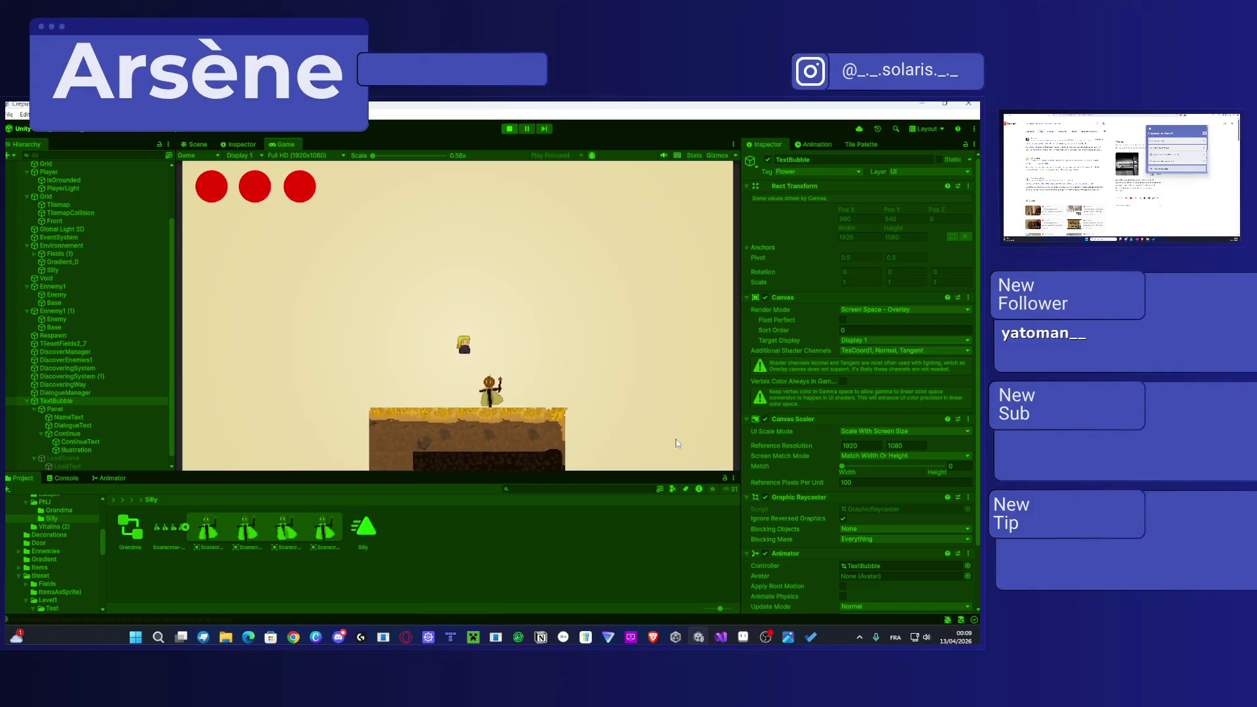
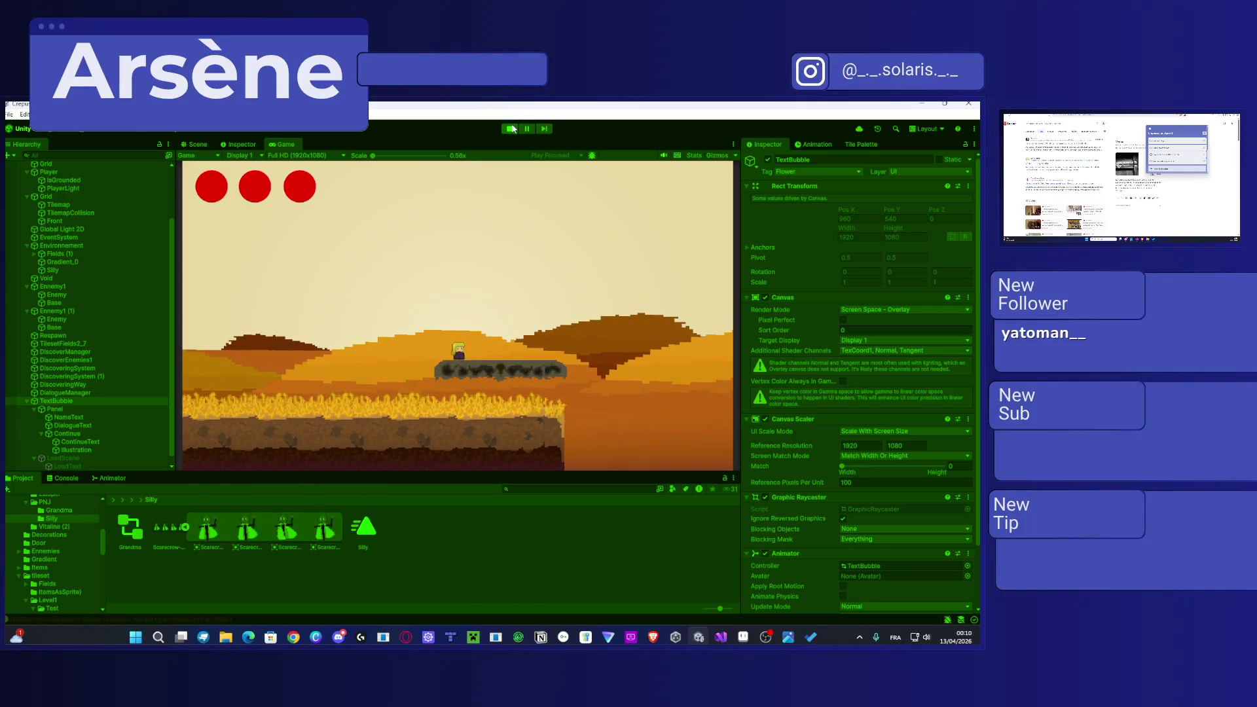
Step: Stop the playtest and lower the orange Square (1) band's top edge, Scale Y 0.56 to 0.46
left_click(512, 129)
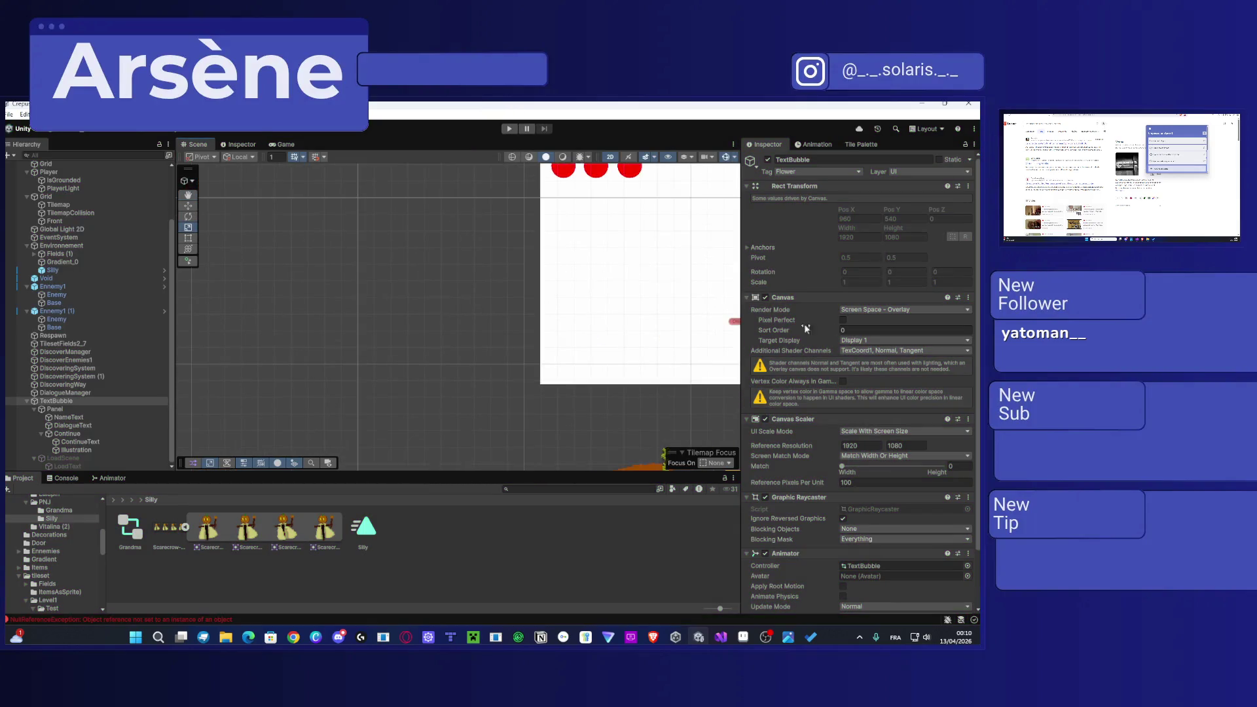
mouse_move(275, 331)
left_mouse_down()
mouse_move(411, 265)
mouse_move(498, 263)
mouse_move(282, 279)
left_mouse_up()
left_click(481, 265)
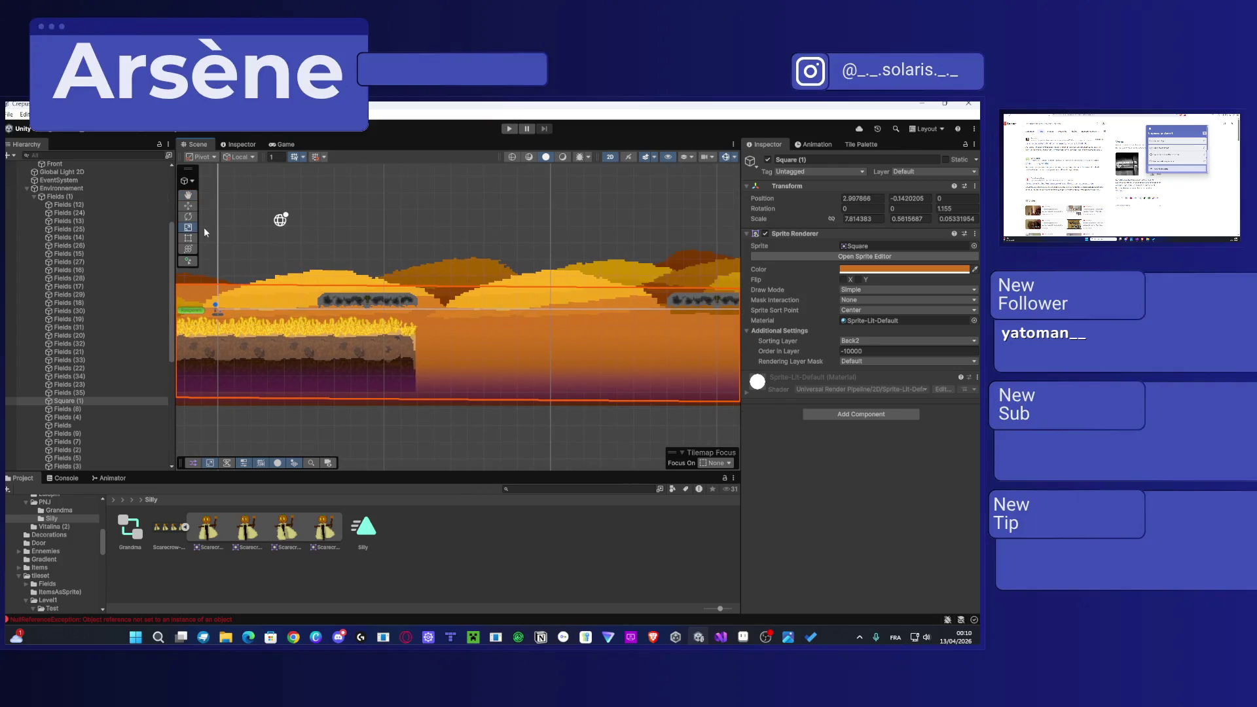
mouse_move(193, 240)
left_mouse_down()
mouse_move(415, 314)
mouse_move(499, 317)
mouse_move(406, 322)
mouse_move(569, 286)
mouse_move(396, 283)
mouse_move(397, 308)
left_mouse_up()
mouse_move(733, 314)
left_mouse_down()
mouse_move(489, 321)
mouse_move(500, 325)
mouse_move(316, 314)
mouse_move(350, 298)
left_mouse_up()
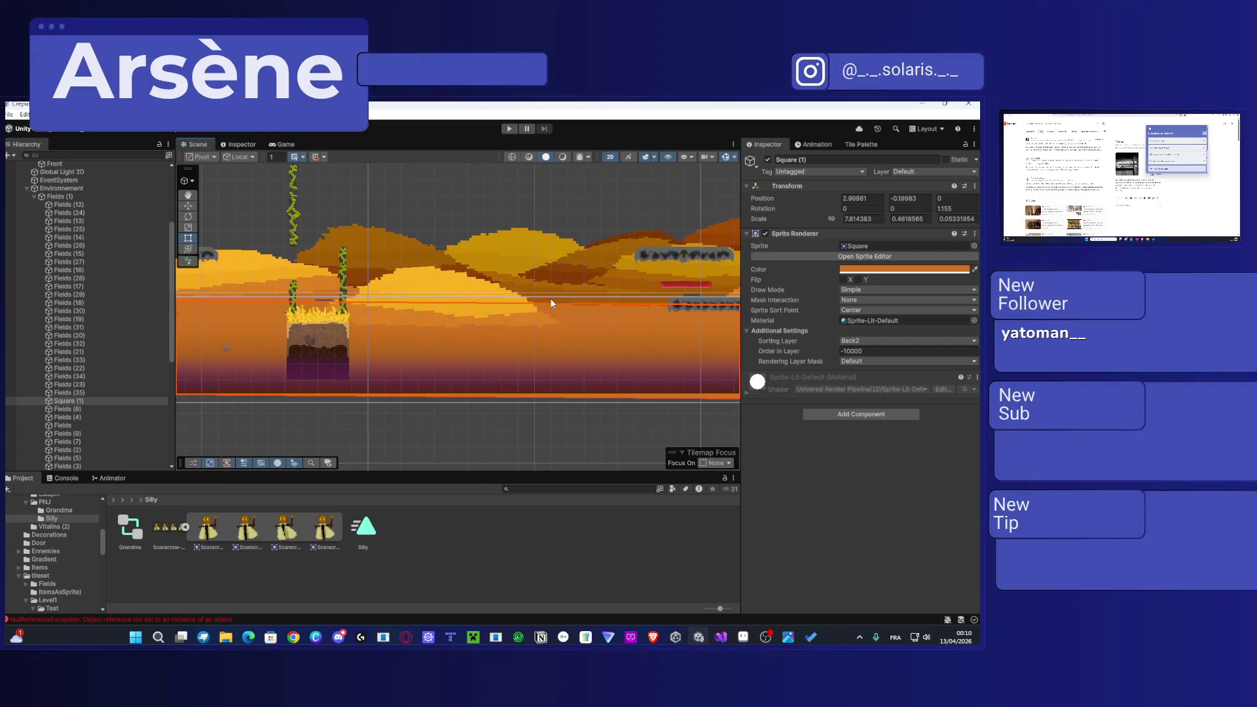
Step: Pan left past the stone platform and select the Fields (30) hill sprite
left_click_drag(595, 304, 266, 311)
left_click_drag(524, 321, 426, 302)
left_click_drag(701, 302, 425, 306)
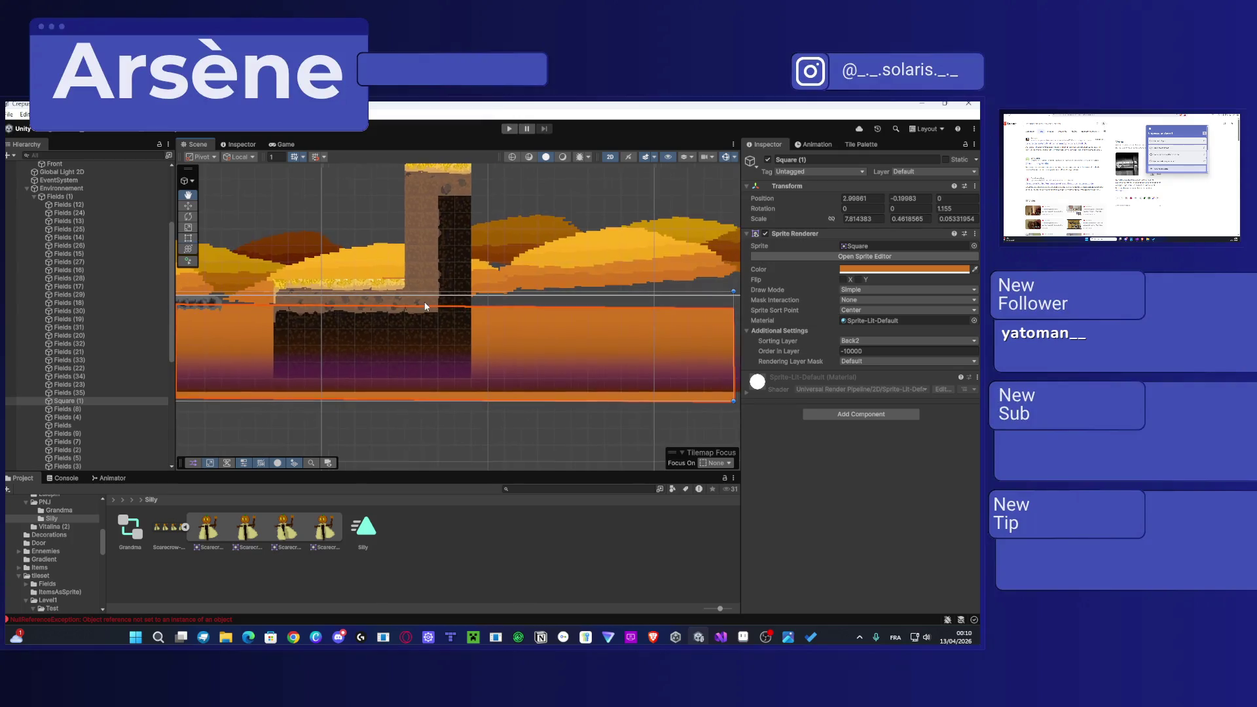
left_click(493, 235)
left_click(493, 234)
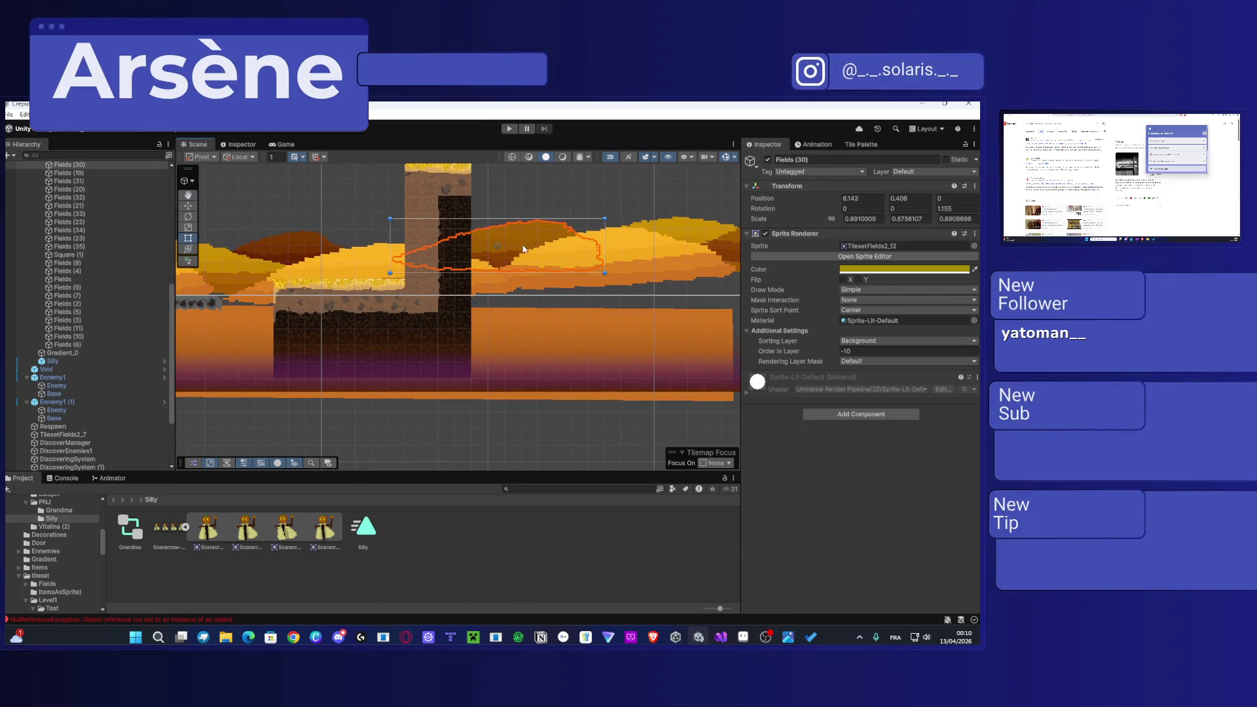
scroll(517, 249, "down", 2)
scroll(487, 314, "down", 3)
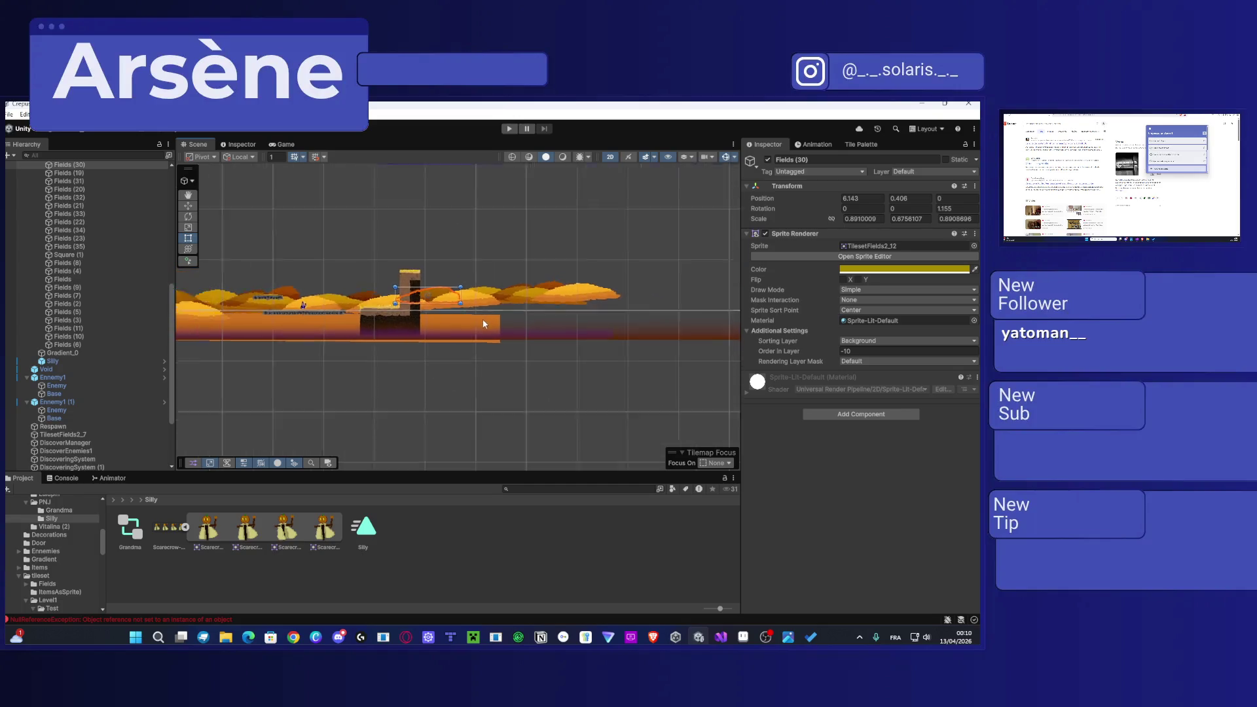
scroll(483, 323, "down", 3)
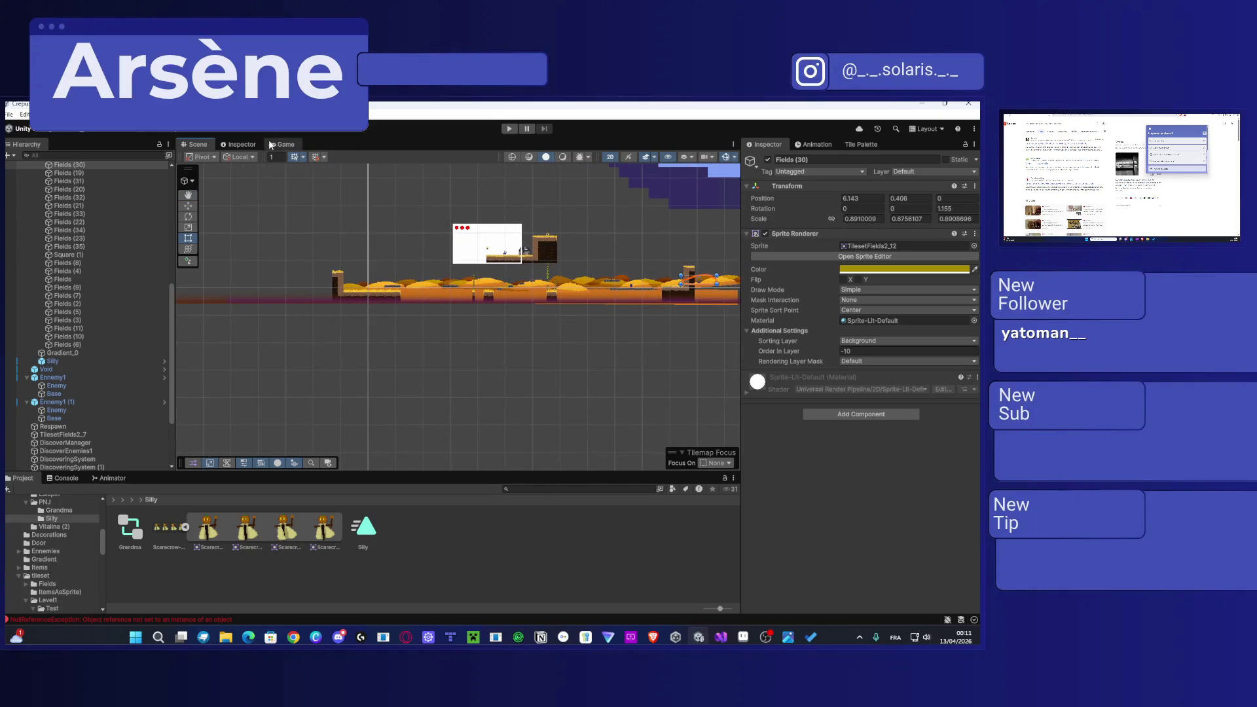
left_click(282, 144)
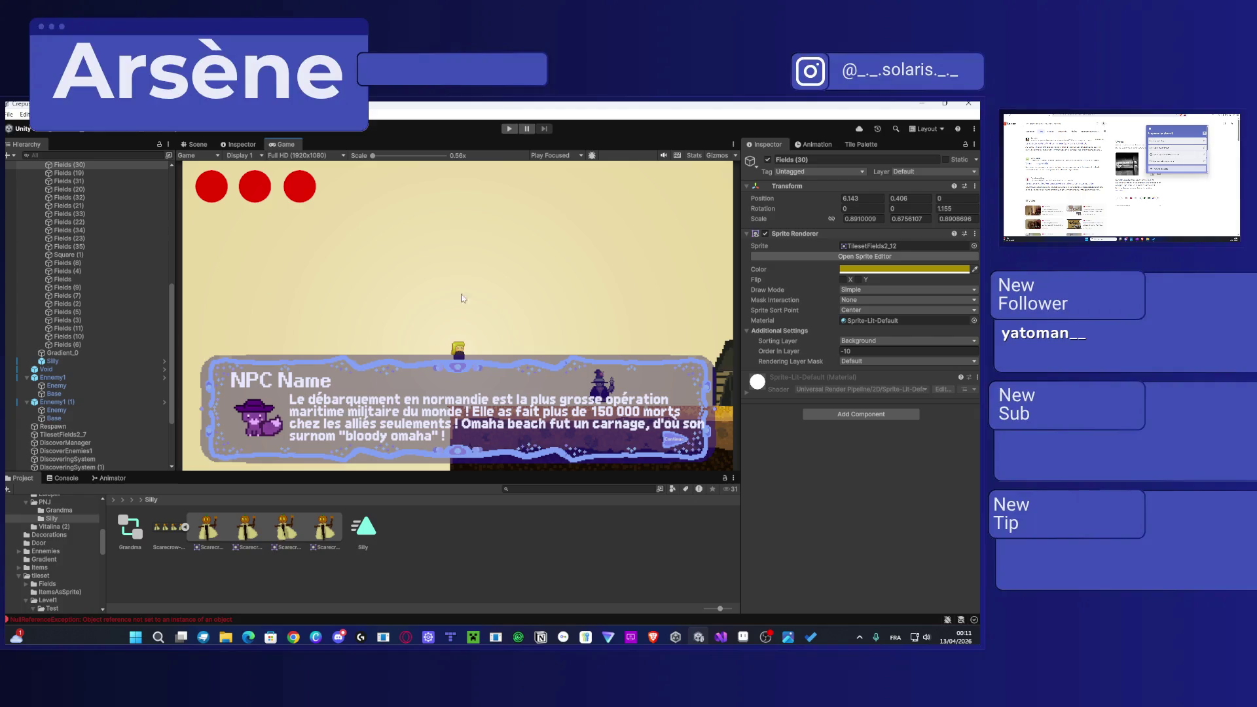
left_click(198, 144)
scroll(463, 331, "up", 3)
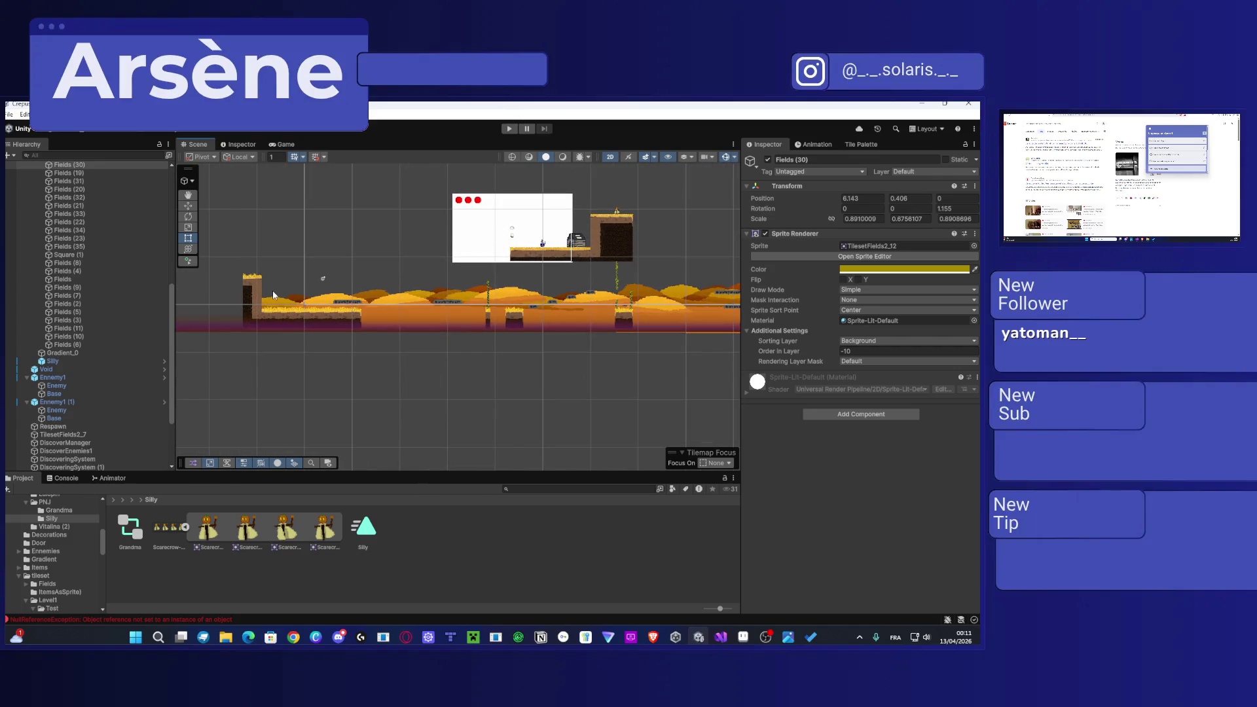
scroll(59, 540, "up", 4)
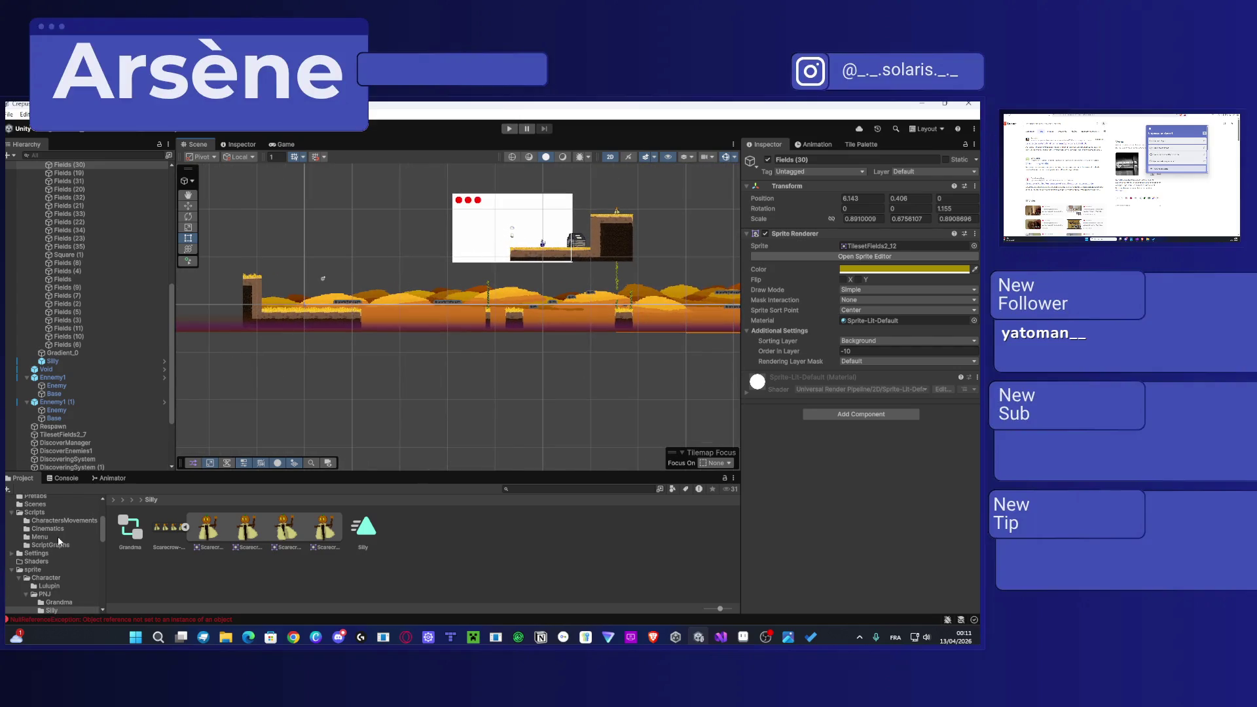
Step: Drag the Lulupin prefab from Assets/Prefabs into the Level1 Hierarchy
left_click(63, 585)
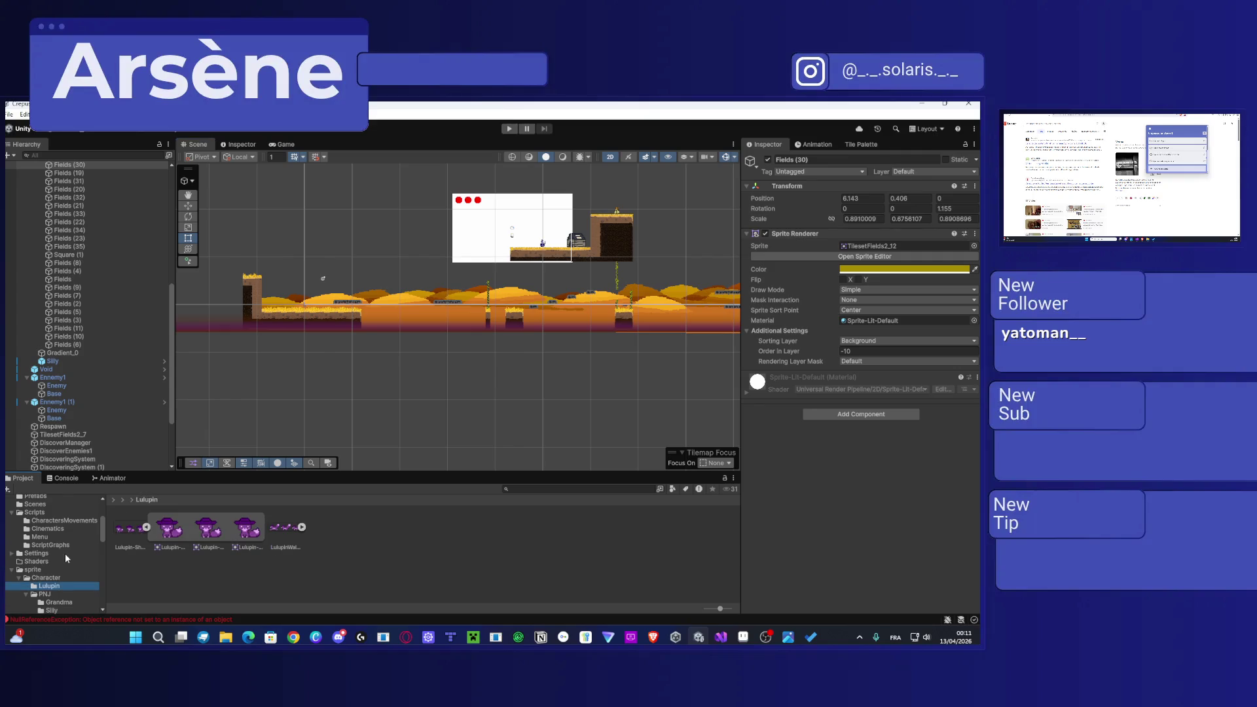
scroll(54, 524, "up", 1)
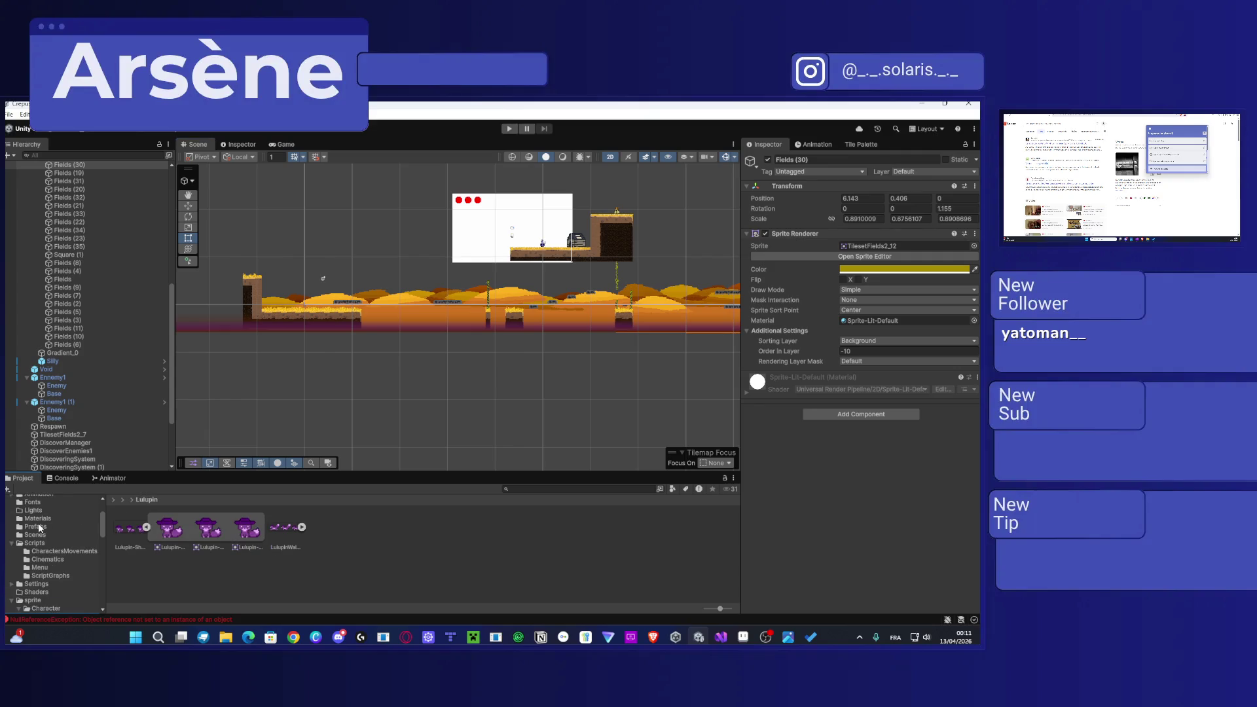
left_click(42, 526)
scroll(163, 389, "down", 4)
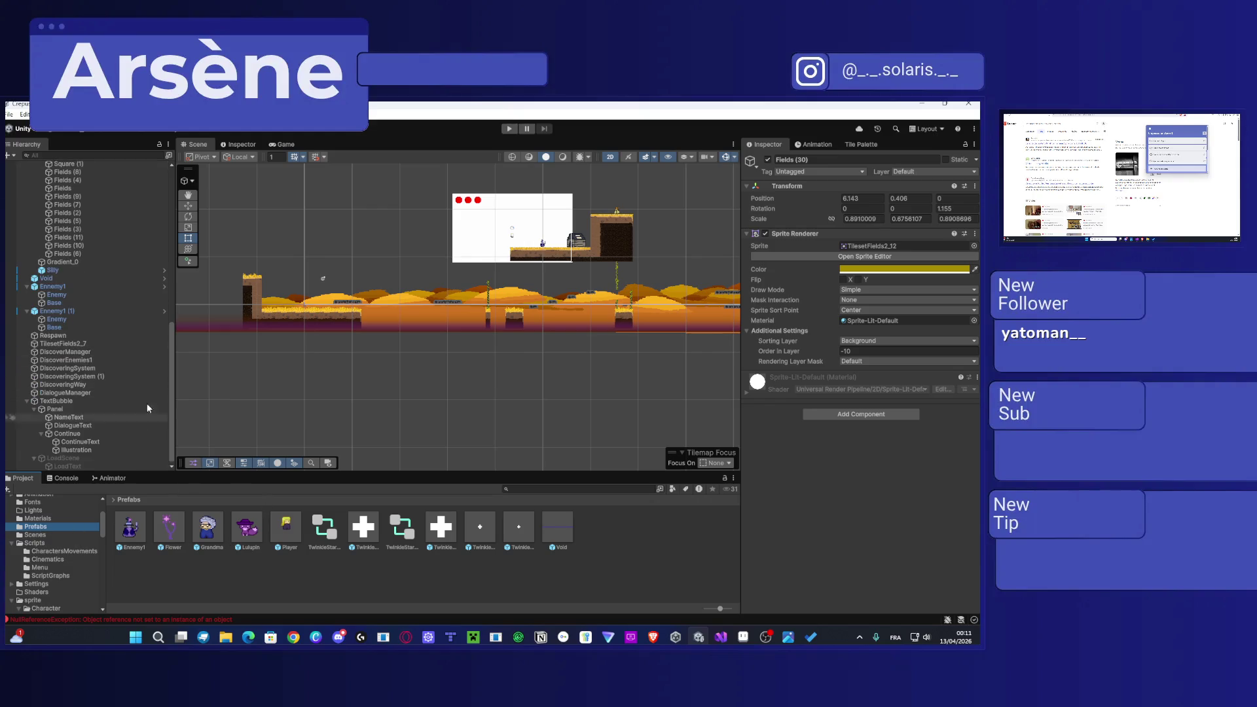
scroll(155, 416, "up", 10)
mouse_move(246, 527)
left_mouse_down()
mouse_move(66, 225)
mouse_move(42, 240)
left_mouse_up()
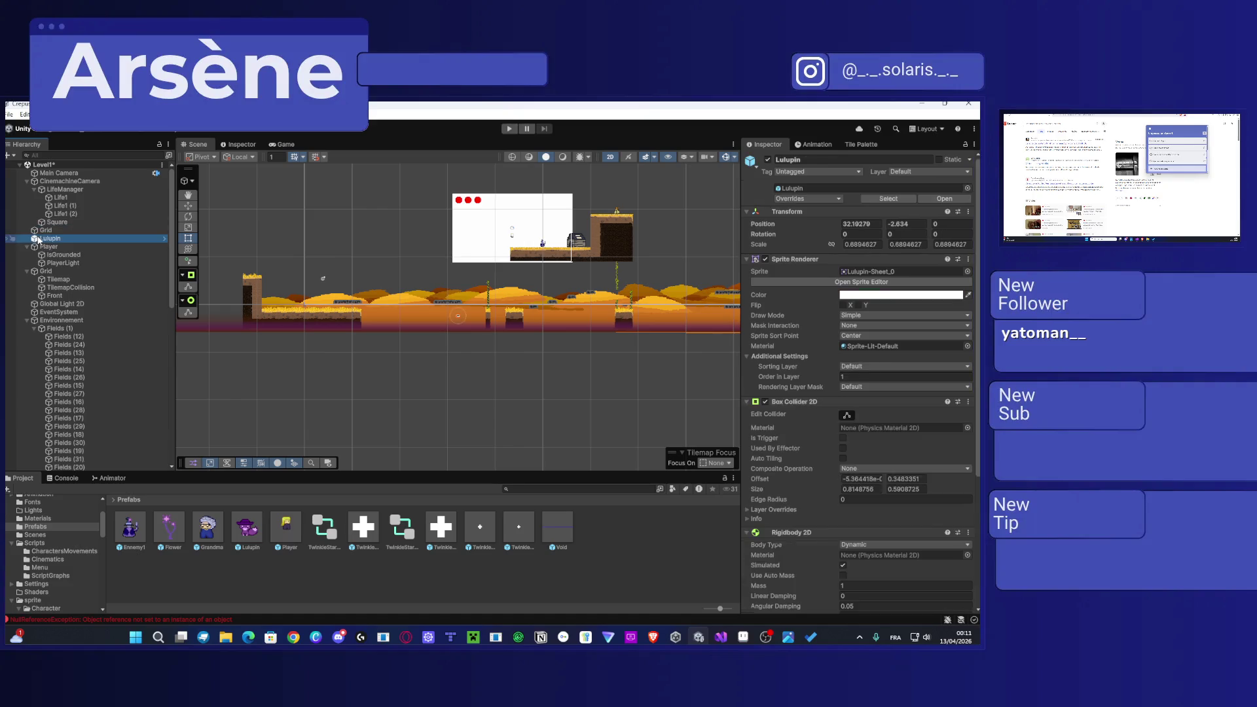
Step: Set Lulupin's Sprite Renderer Sorting Layer to Player
scroll(783, 437, "down", 5)
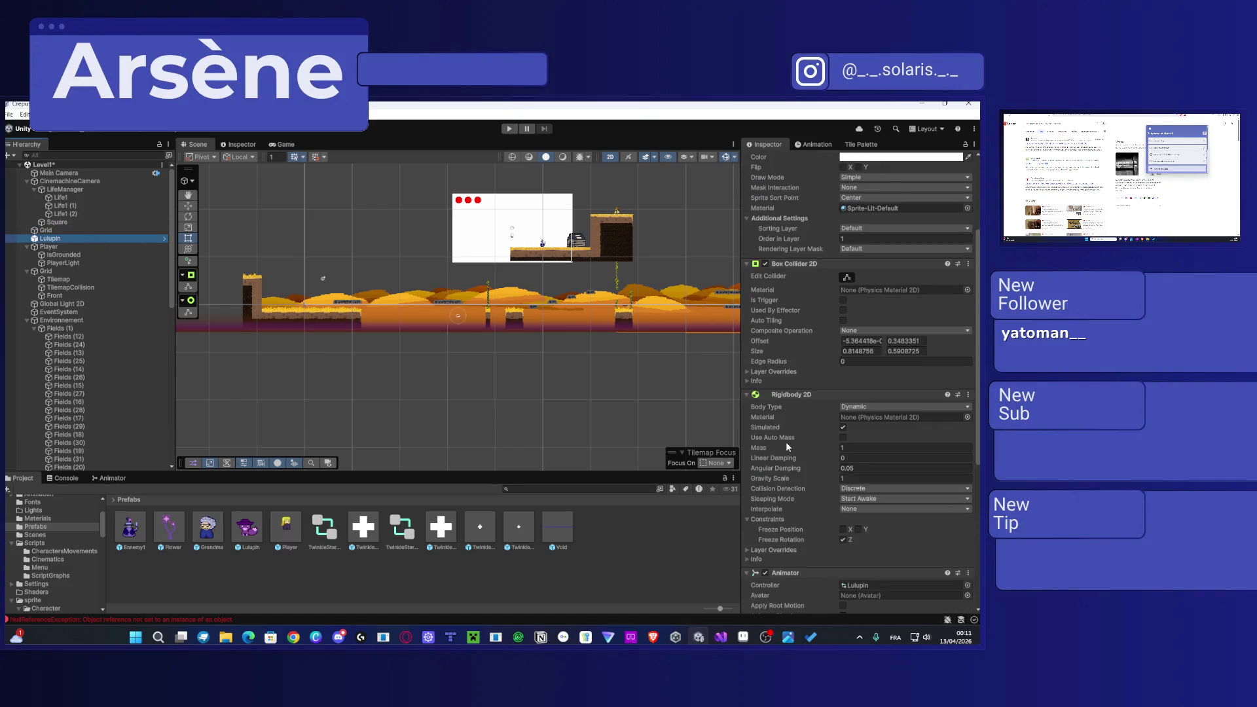
scroll(851, 362, "up", 5)
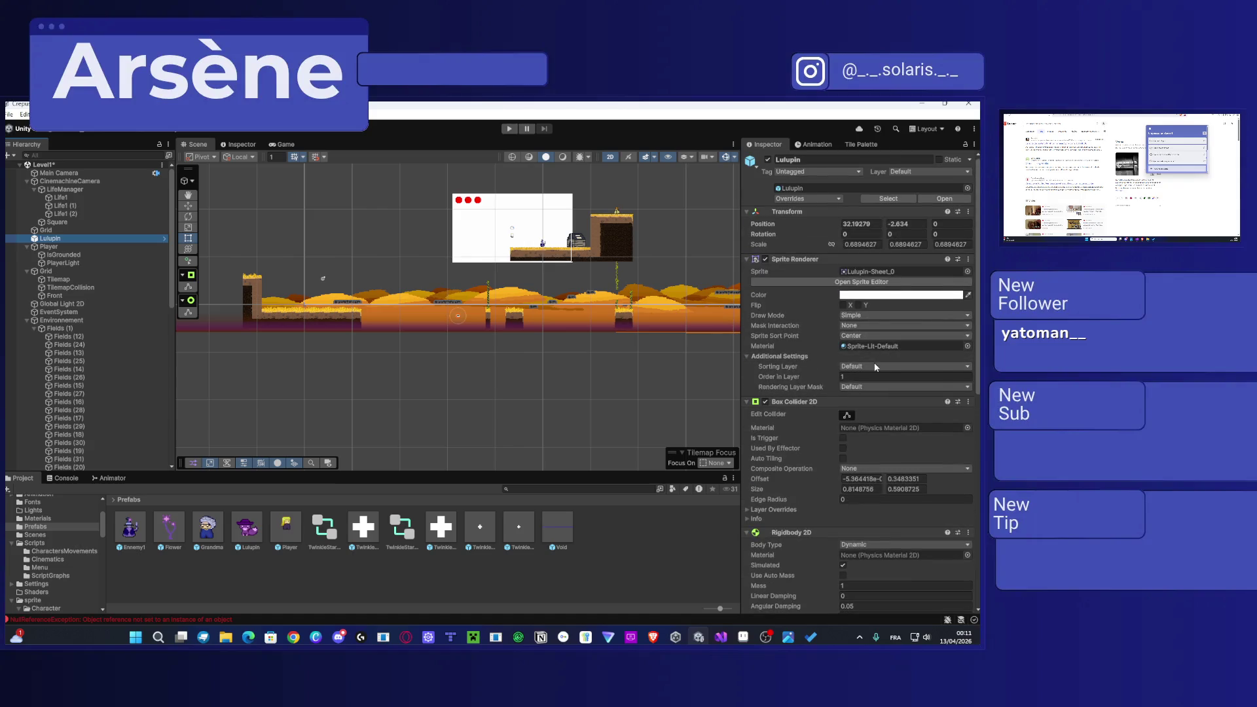
left_click(877, 366)
left_click(883, 424)
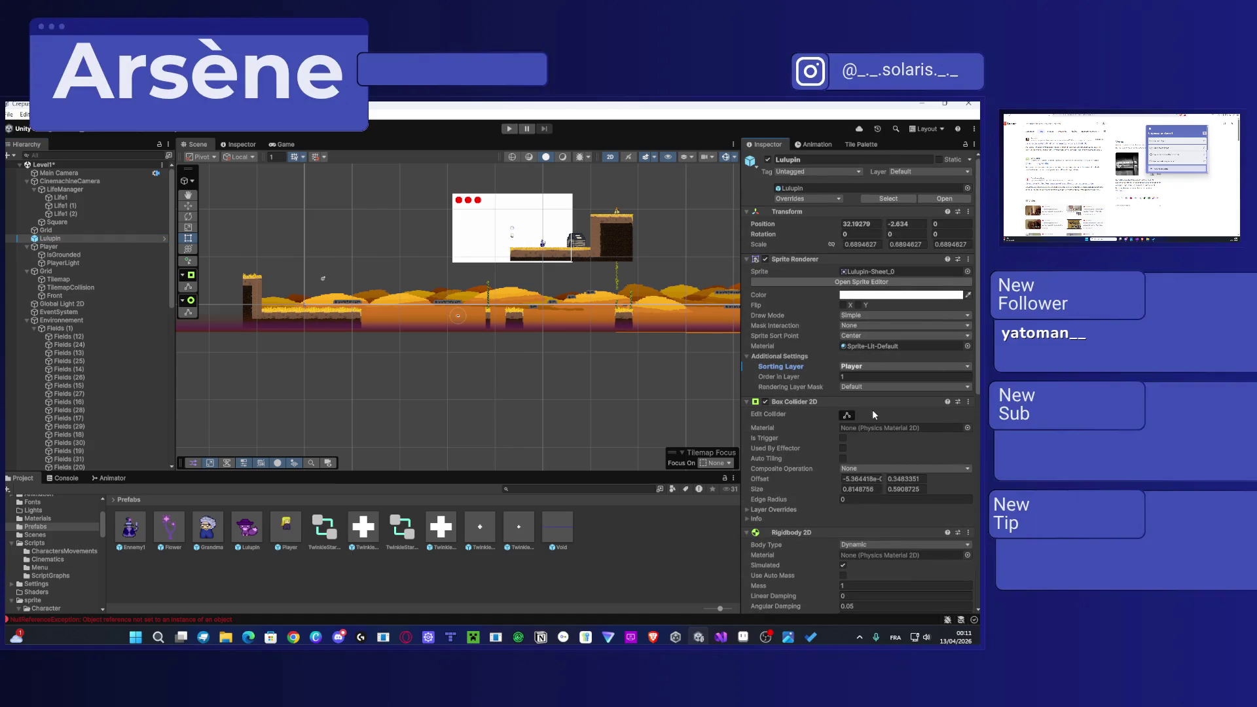
scroll(882, 407, "down", 15)
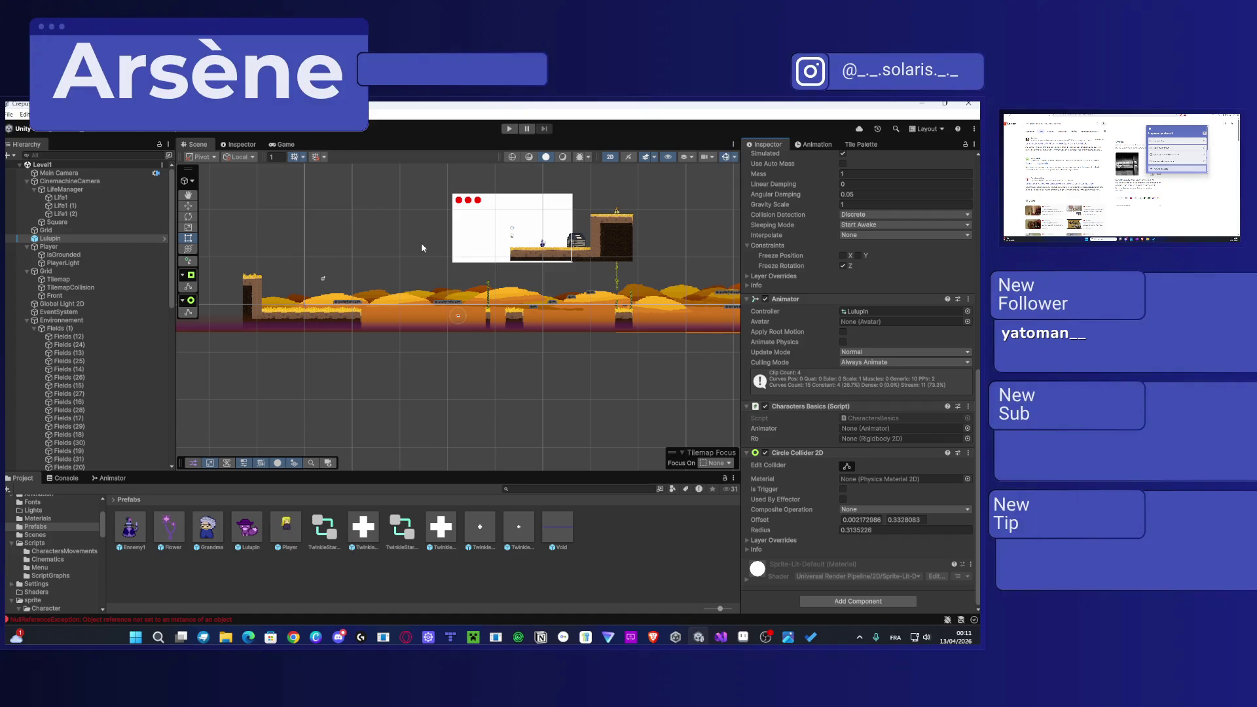
left_click_drag(422, 243, 467, 253)
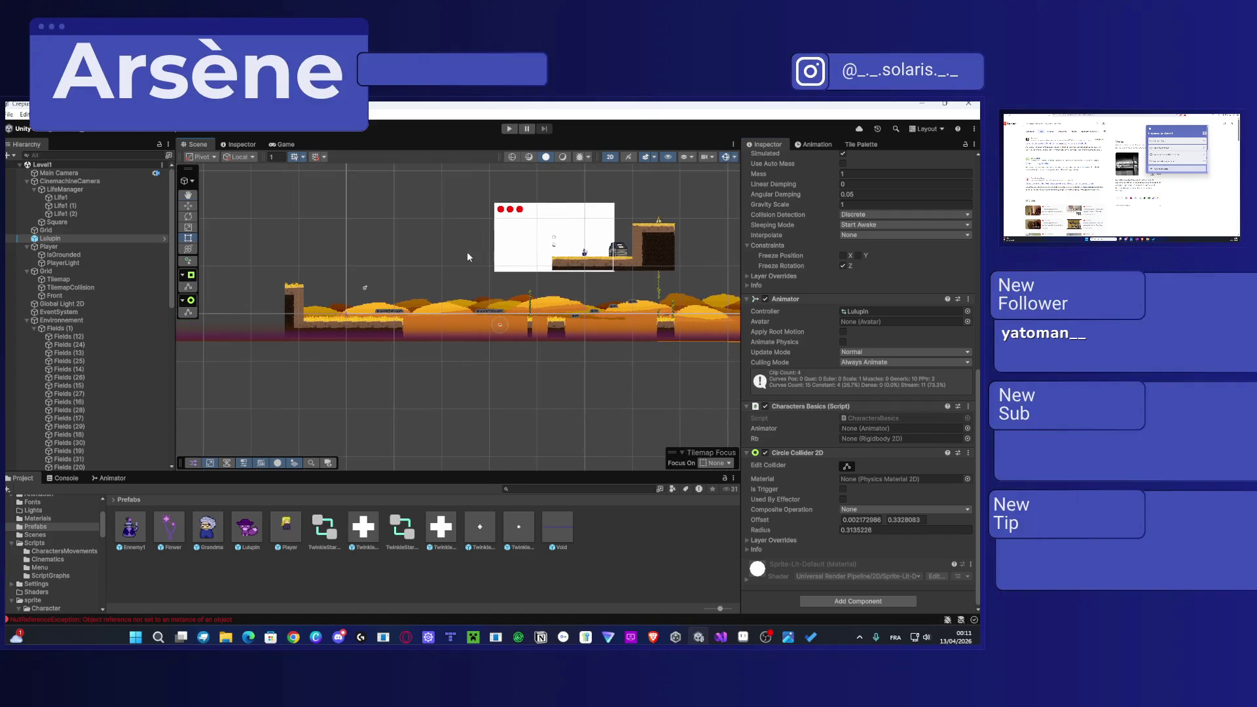
Step: Add a Distance Joint 2D to Lulupin with the Player as Connected Rigid Body
left_click(834, 599)
type("jo")
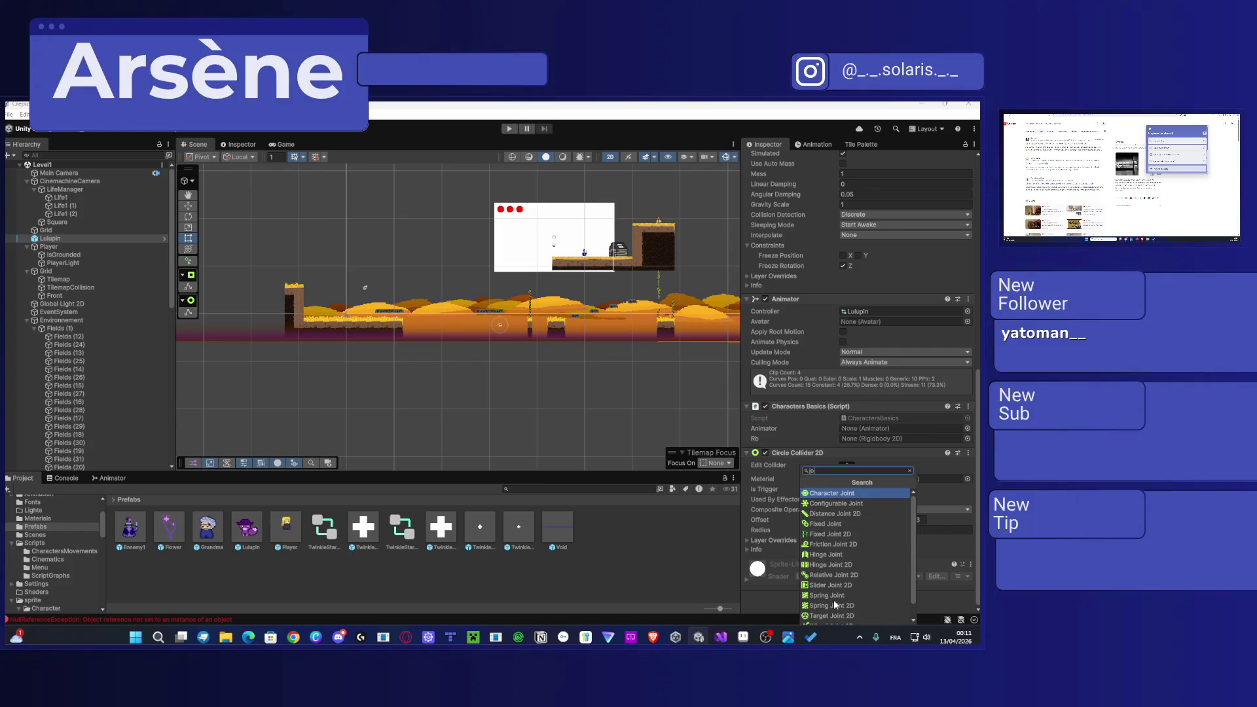
left_click(868, 515)
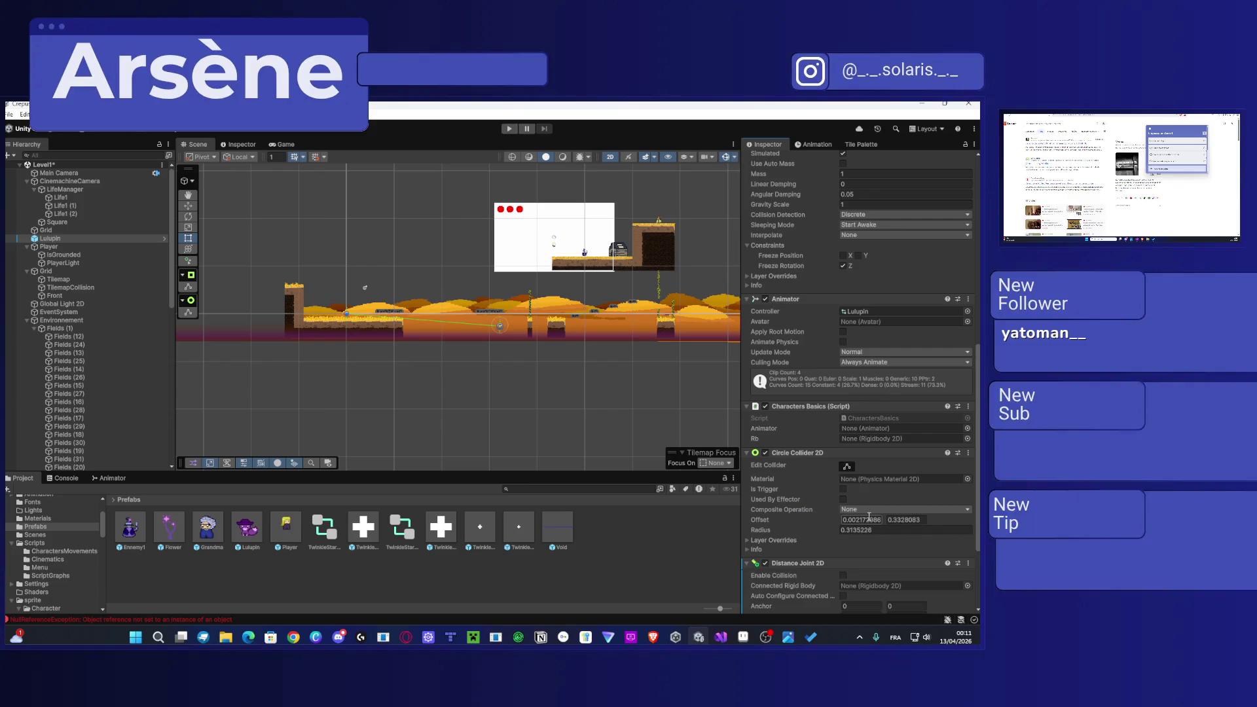
mouse_move(67, 248)
left_mouse_down()
mouse_move(863, 484)
mouse_move(897, 471)
left_mouse_up()
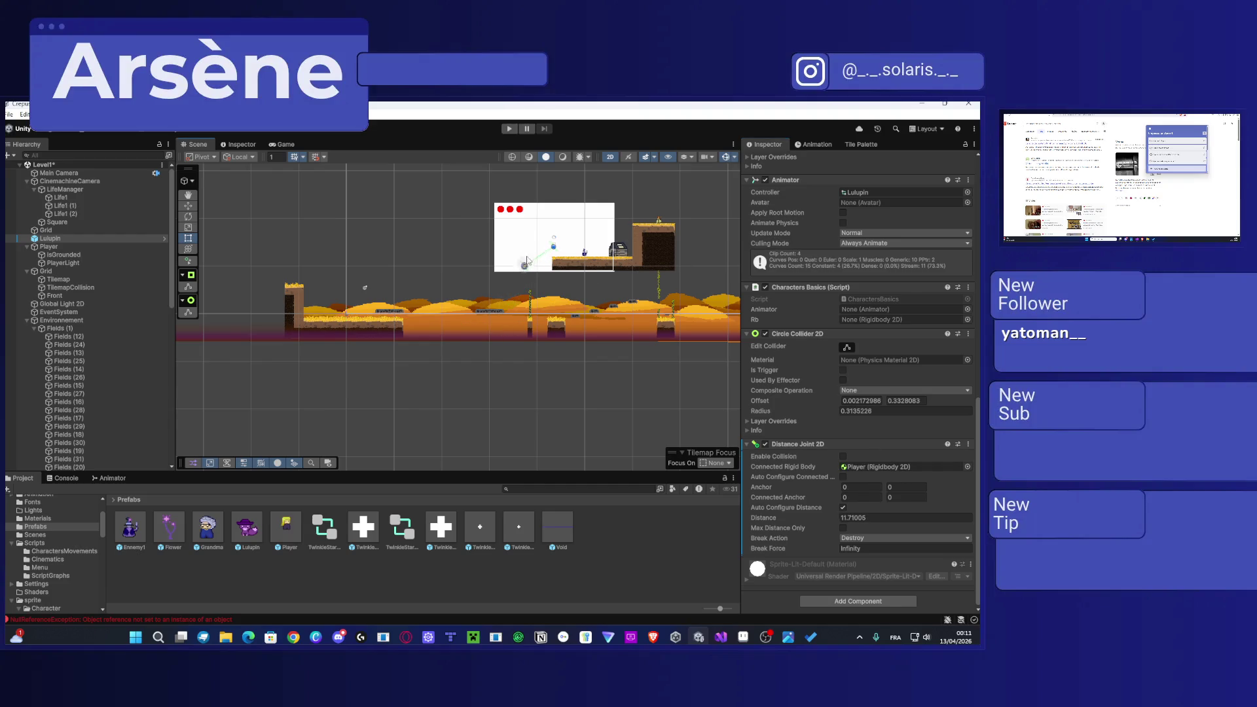
scroll(566, 250, "up", 10)
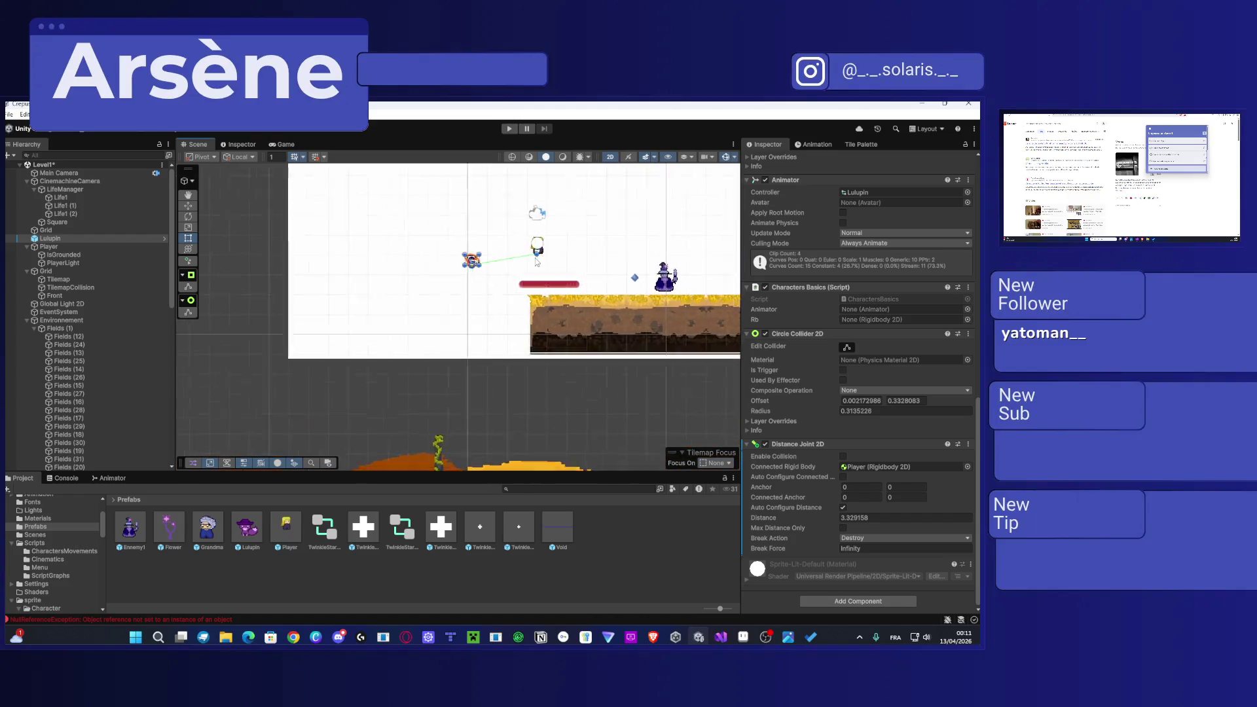
mouse_move(434, 269)
left_mouse_down()
mouse_move(471, 250)
mouse_move(449, 247)
left_mouse_up()
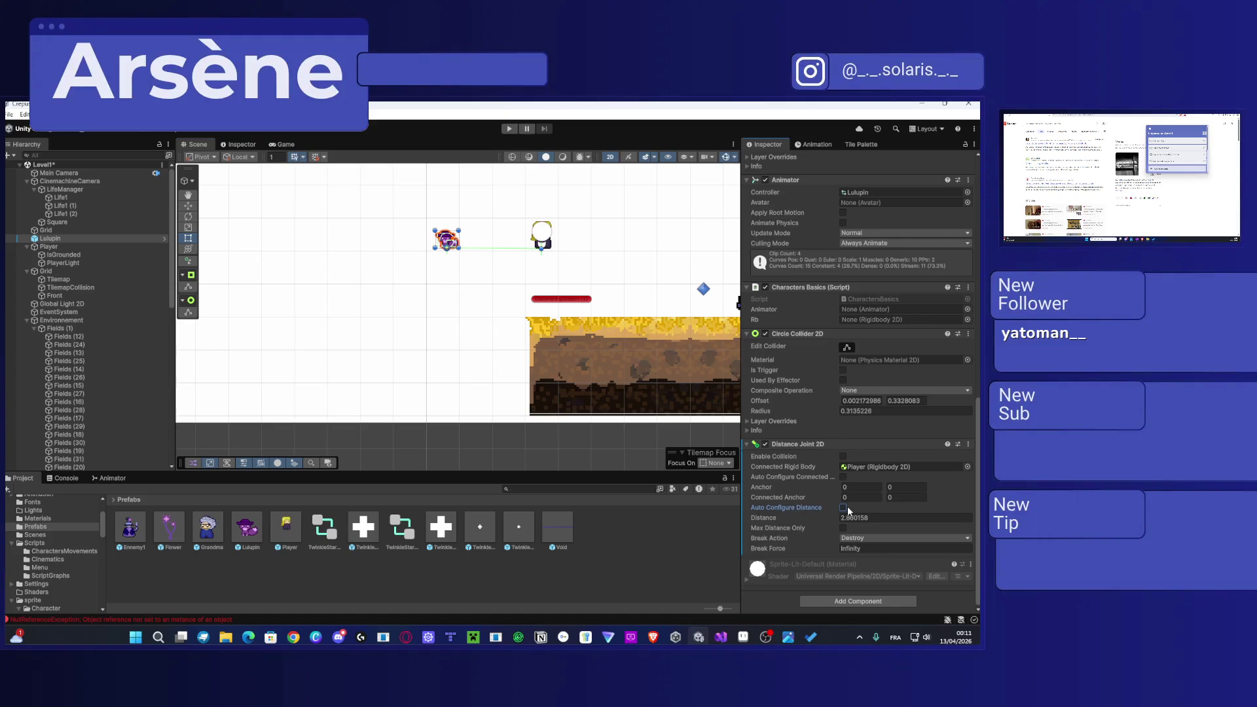
Step: Tick Max Distance Only and raise the joint Distance to 4.8
left_click(843, 527)
mouse_move(447, 249)
left_mouse_down()
mouse_move(451, 270)
mouse_move(469, 245)
mouse_move(574, 276)
mouse_move(498, 221)
mouse_move(482, 190)
mouse_move(414, 215)
mouse_move(406, 249)
mouse_move(477, 233)
mouse_move(407, 220)
mouse_move(400, 256)
mouse_move(450, 250)
mouse_move(406, 242)
left_mouse_up()
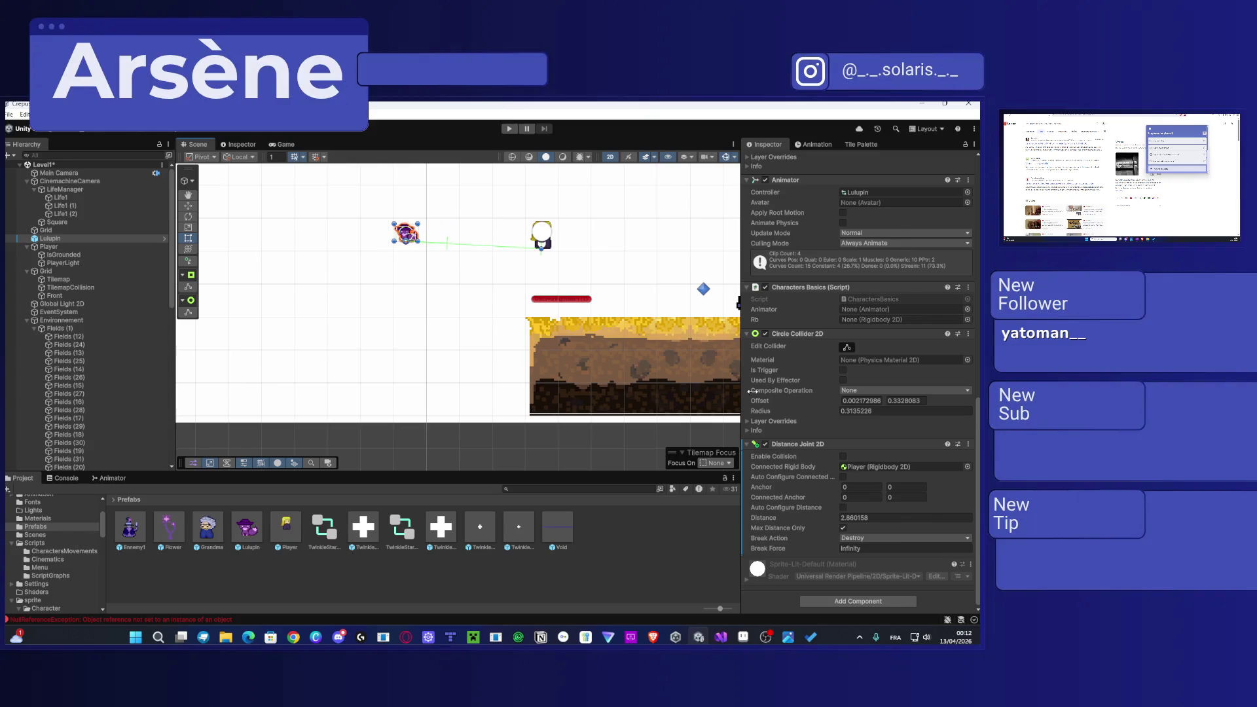
scroll(864, 319, "up", 4)
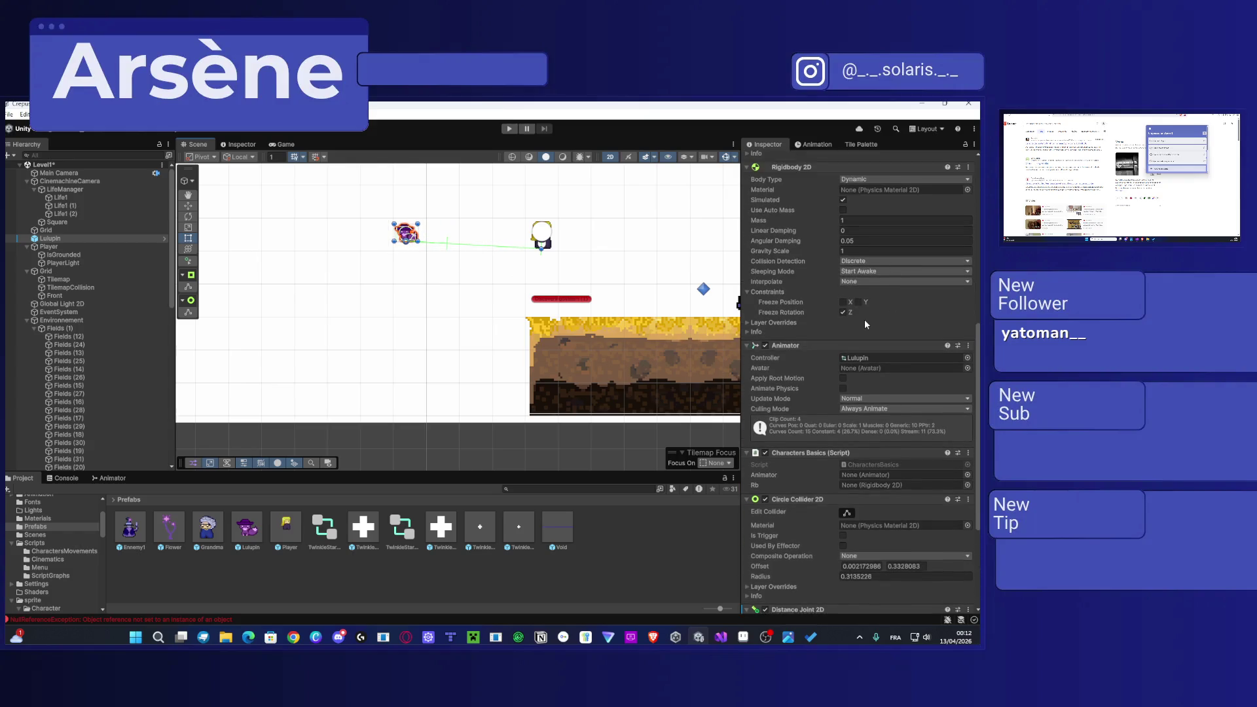
scroll(864, 319, "up", 2)
scroll(894, 317, "down", 5)
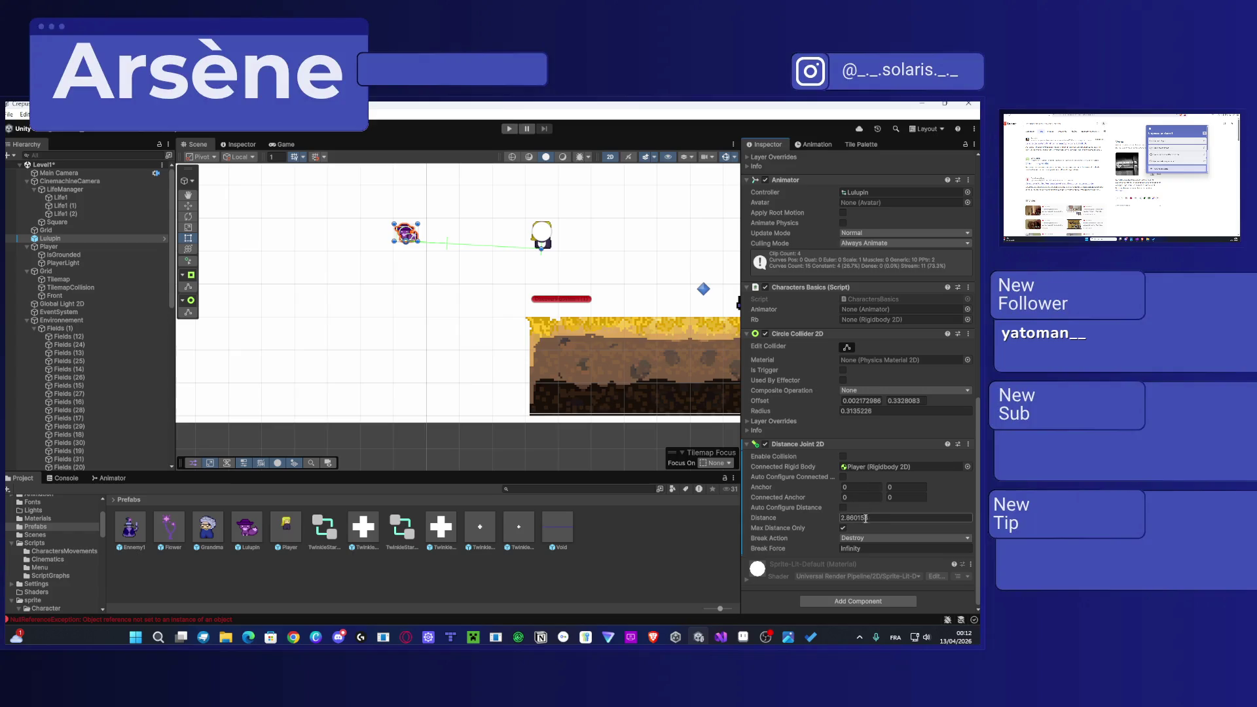
mouse_move(761, 520)
left_click_drag(764, 519, 782, 523)
Step: Try Callback Only as the Break Action, then keep it on Destroy
left_click(864, 541)
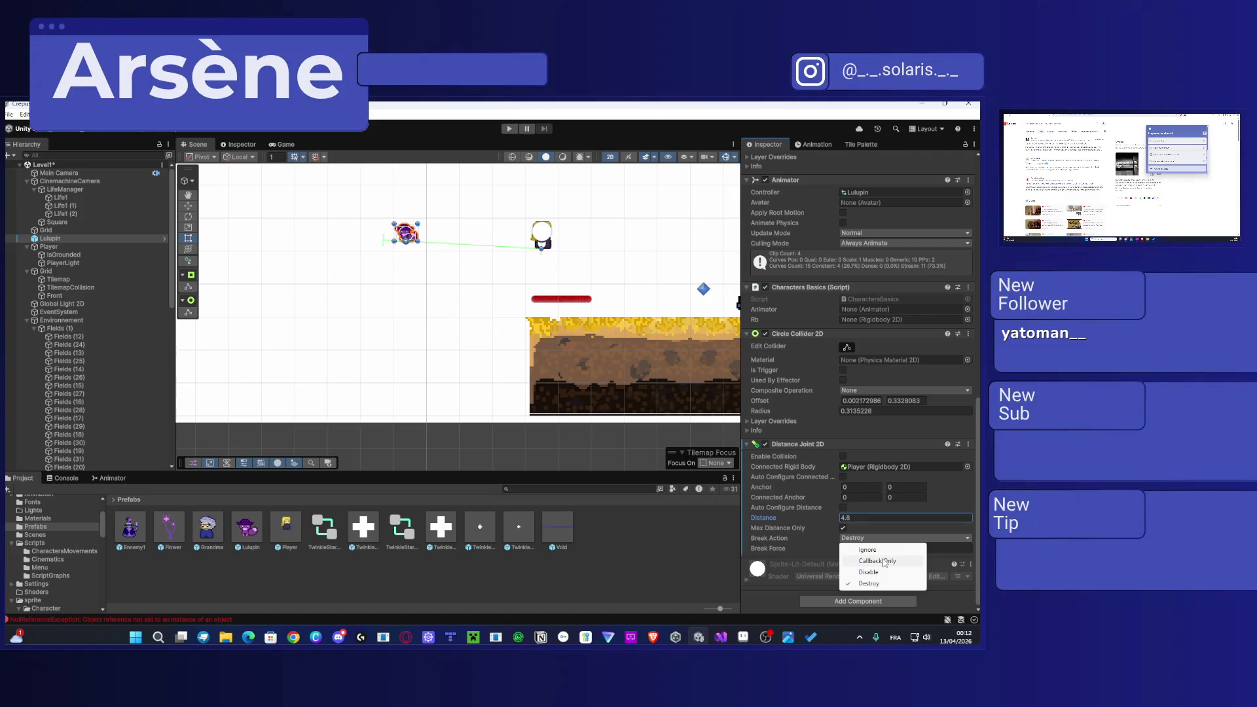
left_click(884, 561)
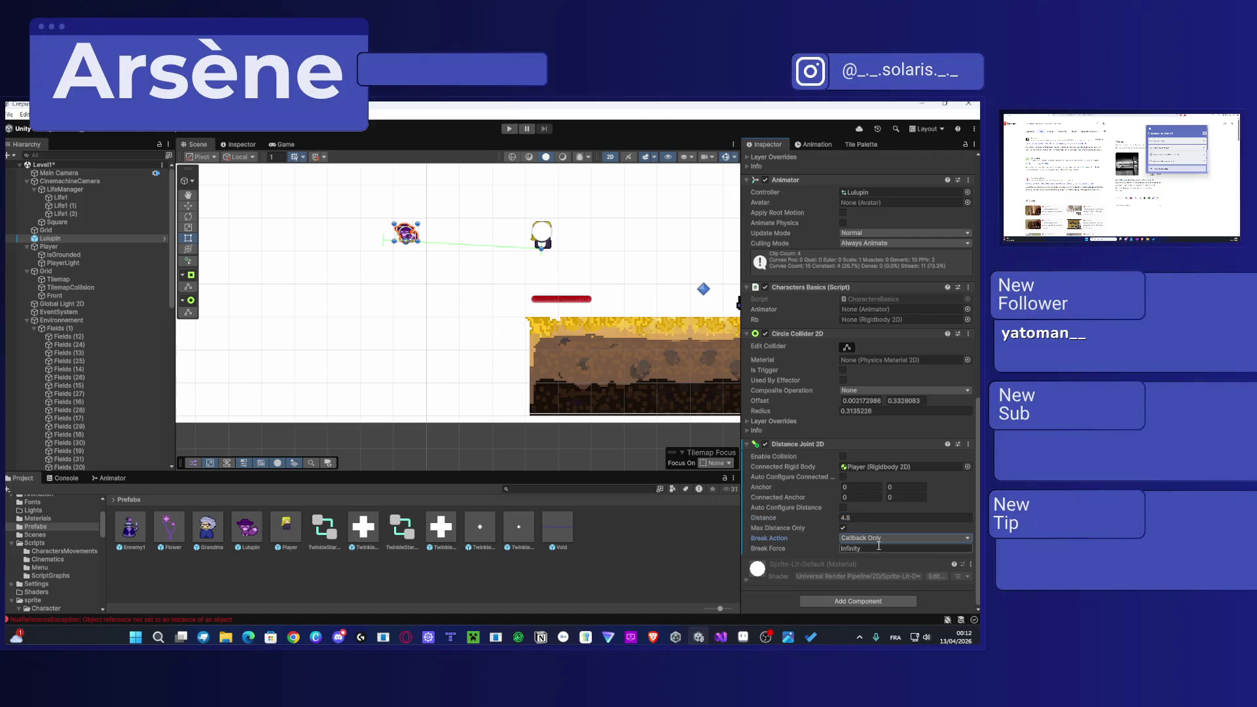
left_click(878, 539)
left_click(883, 582)
left_click(867, 539)
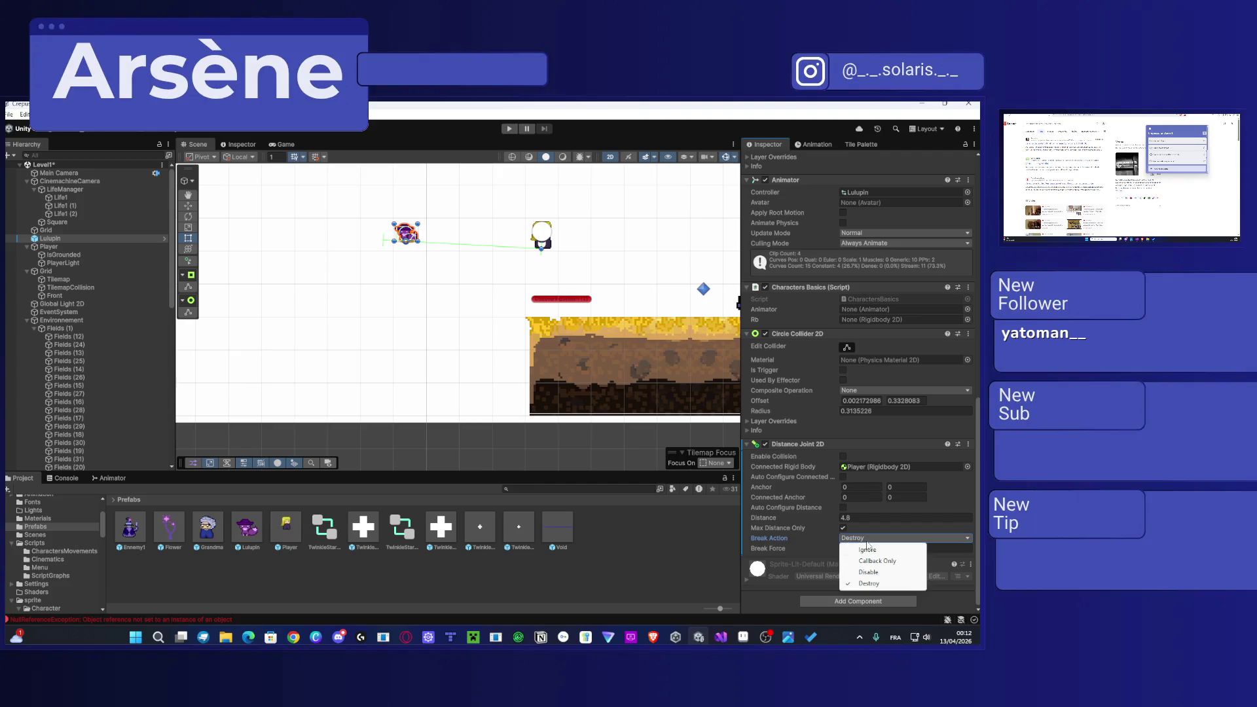
left_click(945, 506)
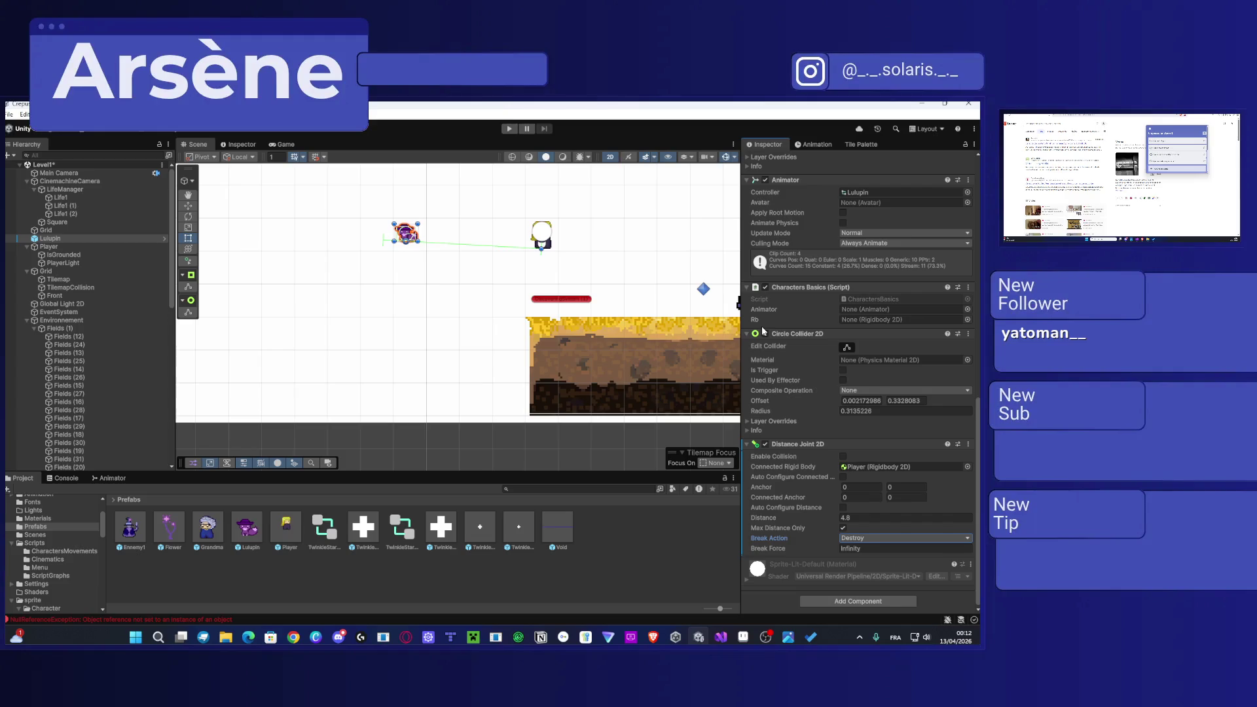
scroll(859, 437, "up", 3)
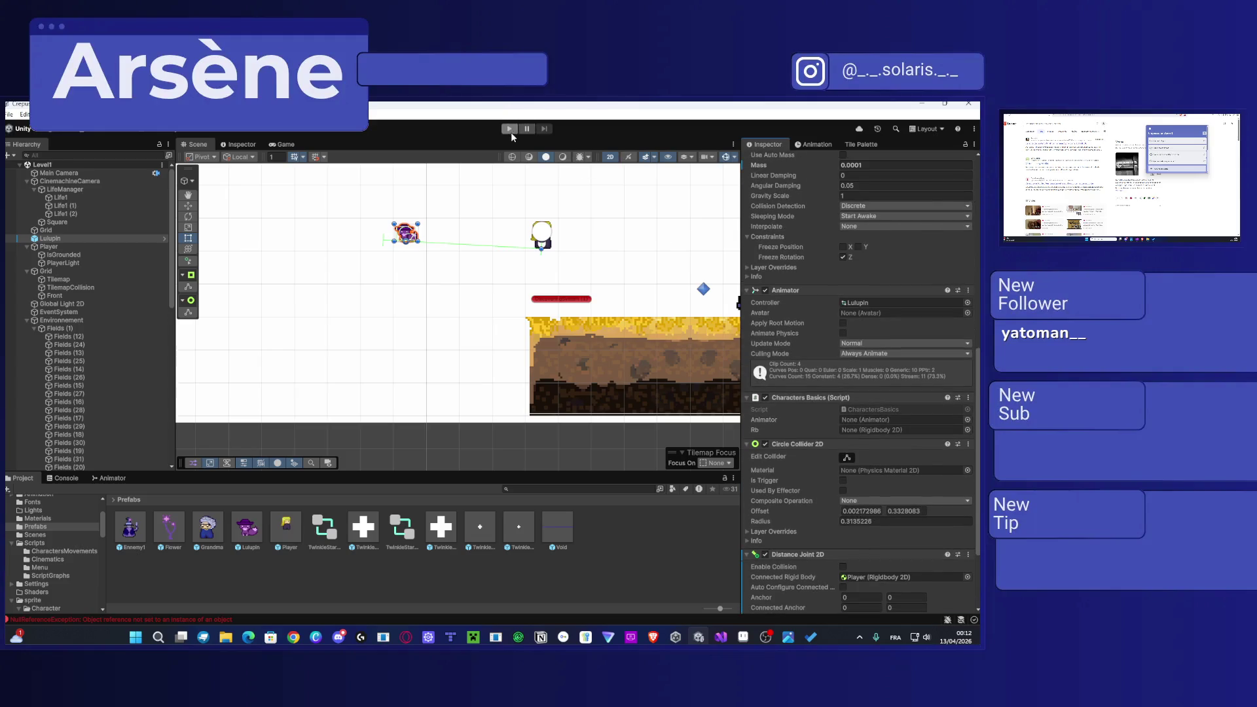
Step: Playtest Level1: dismiss the enemy warning, jump to the cliff top, then stop Play mode
left_click(510, 129)
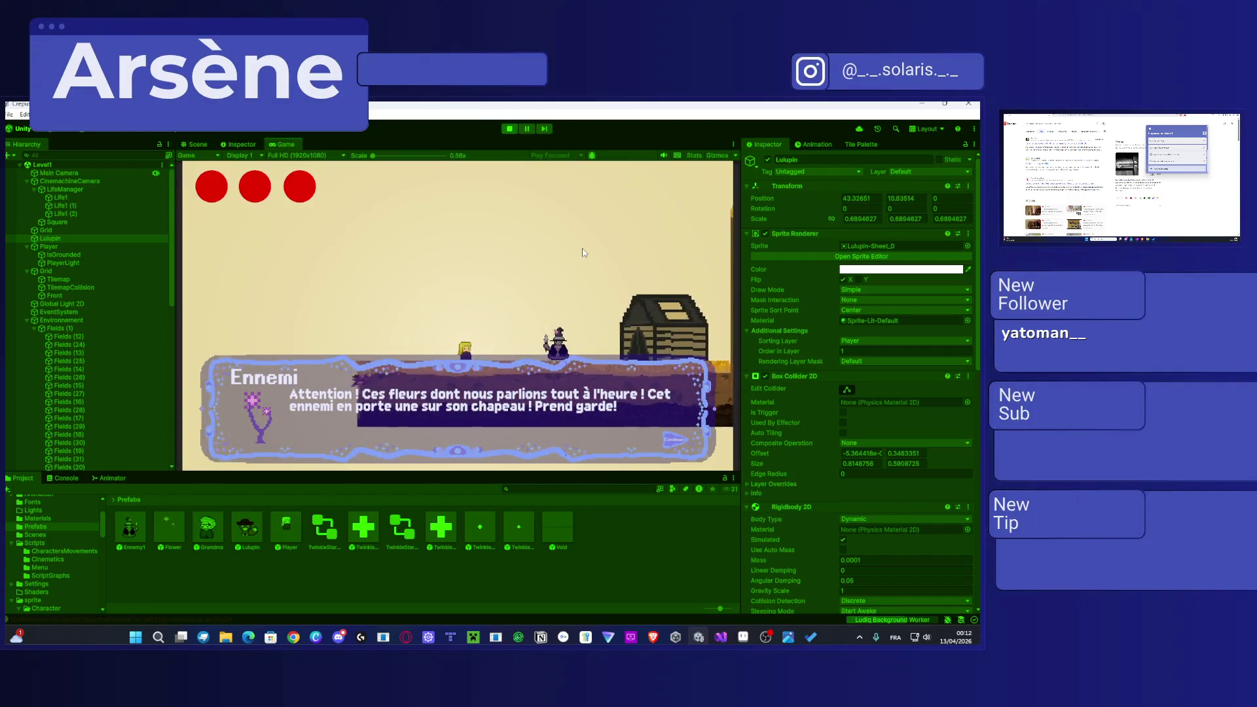
key("space")
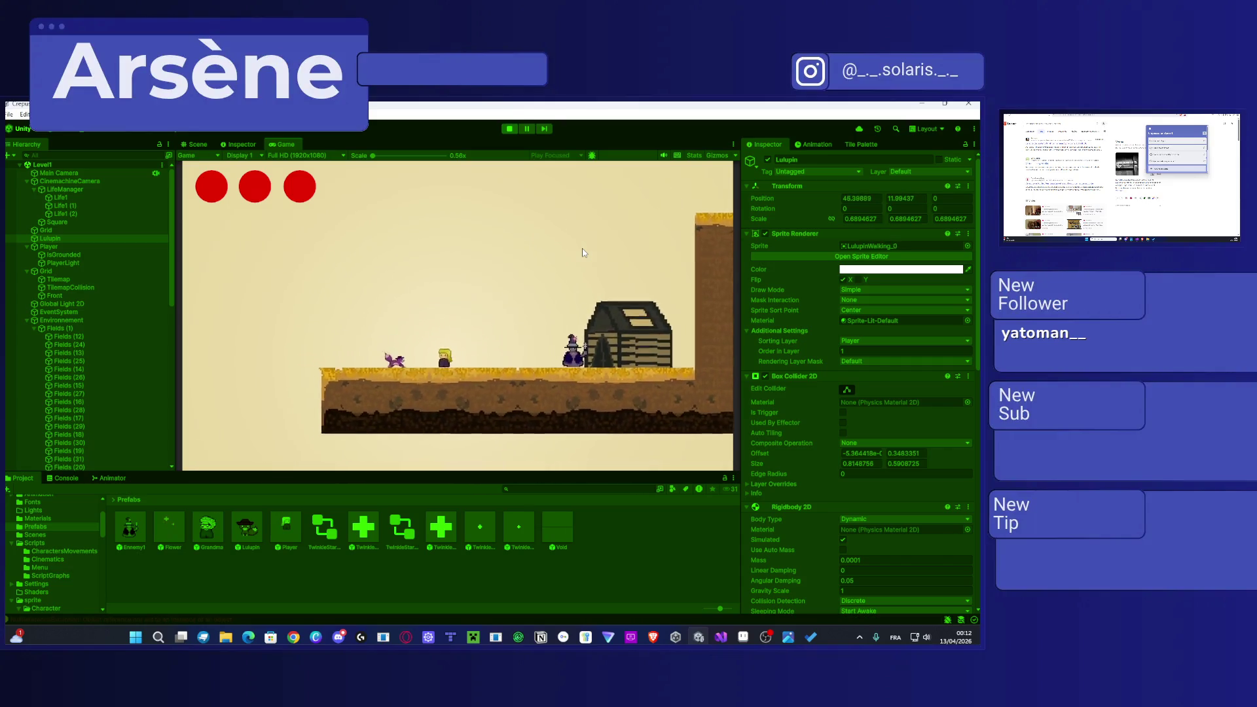
key("space")
key("space")
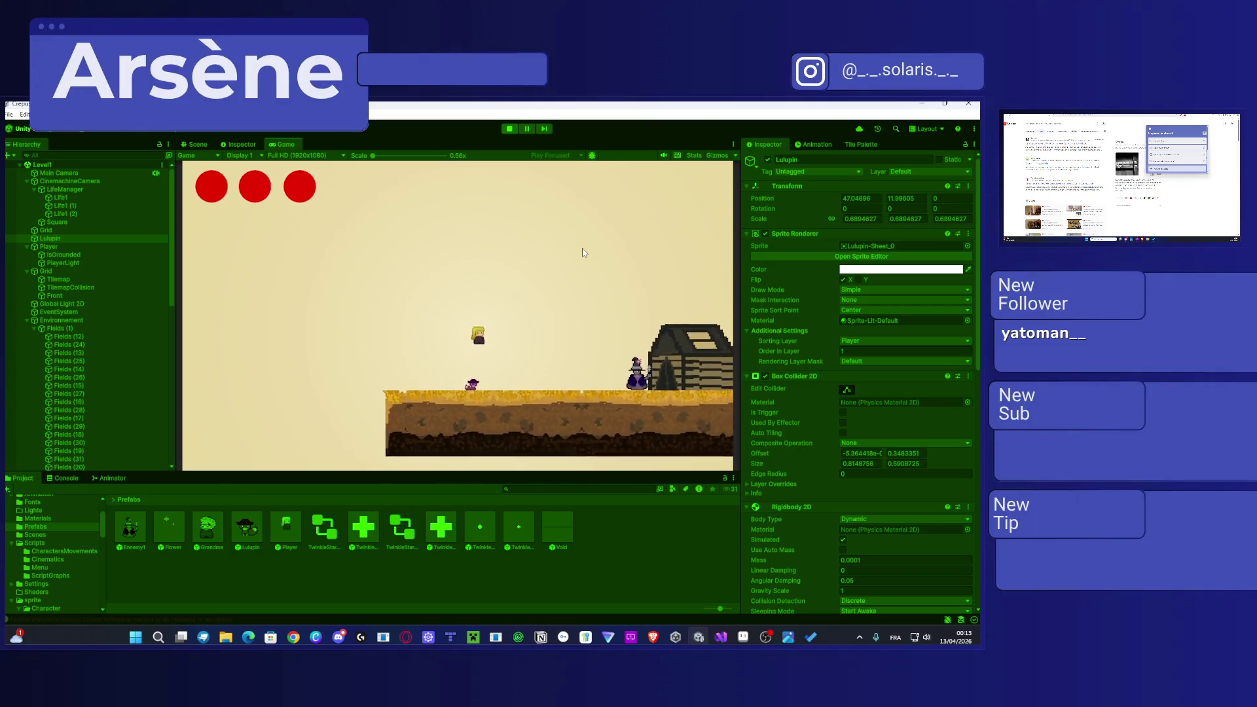
key("Right")
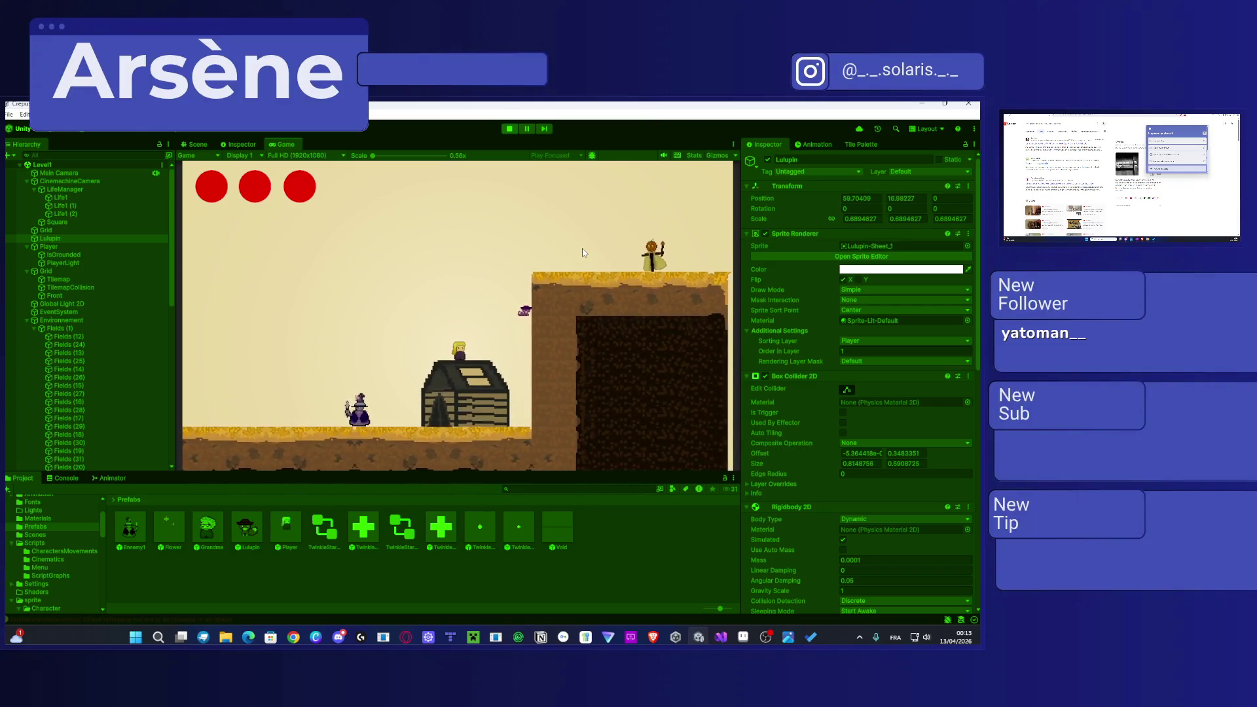
key("Right")
key("space")
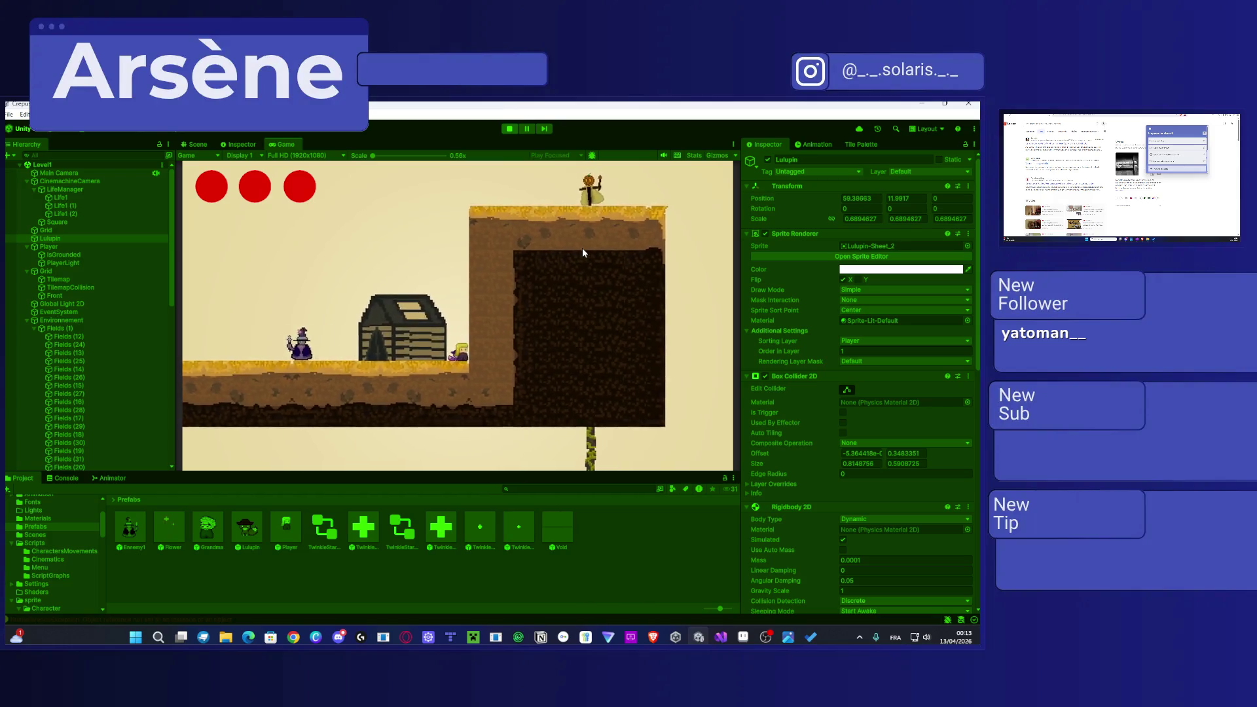
key("space")
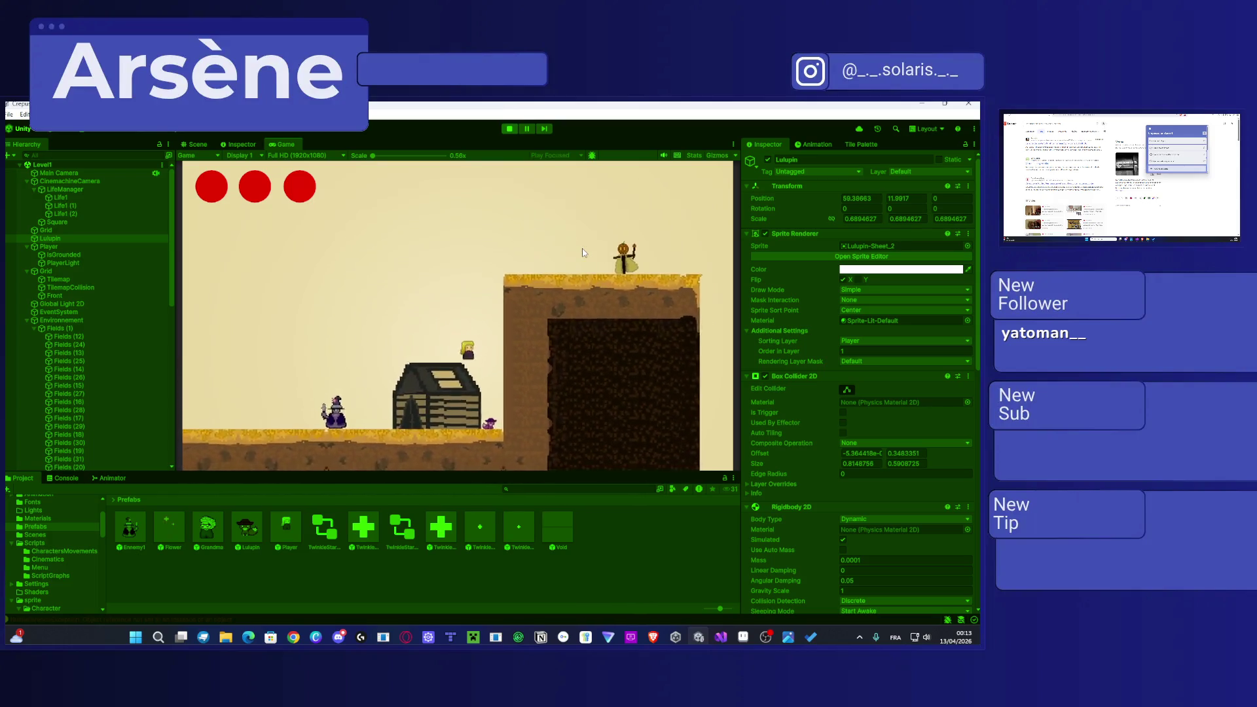
key("shift")
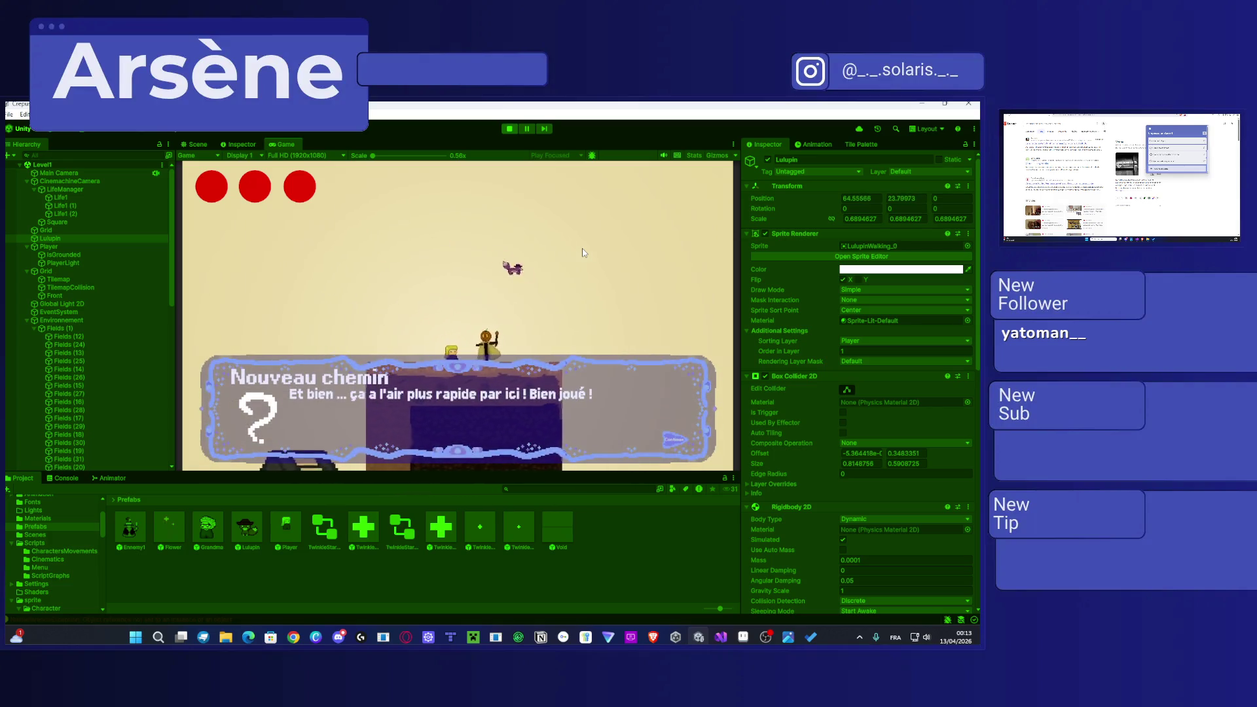
left_click(515, 128)
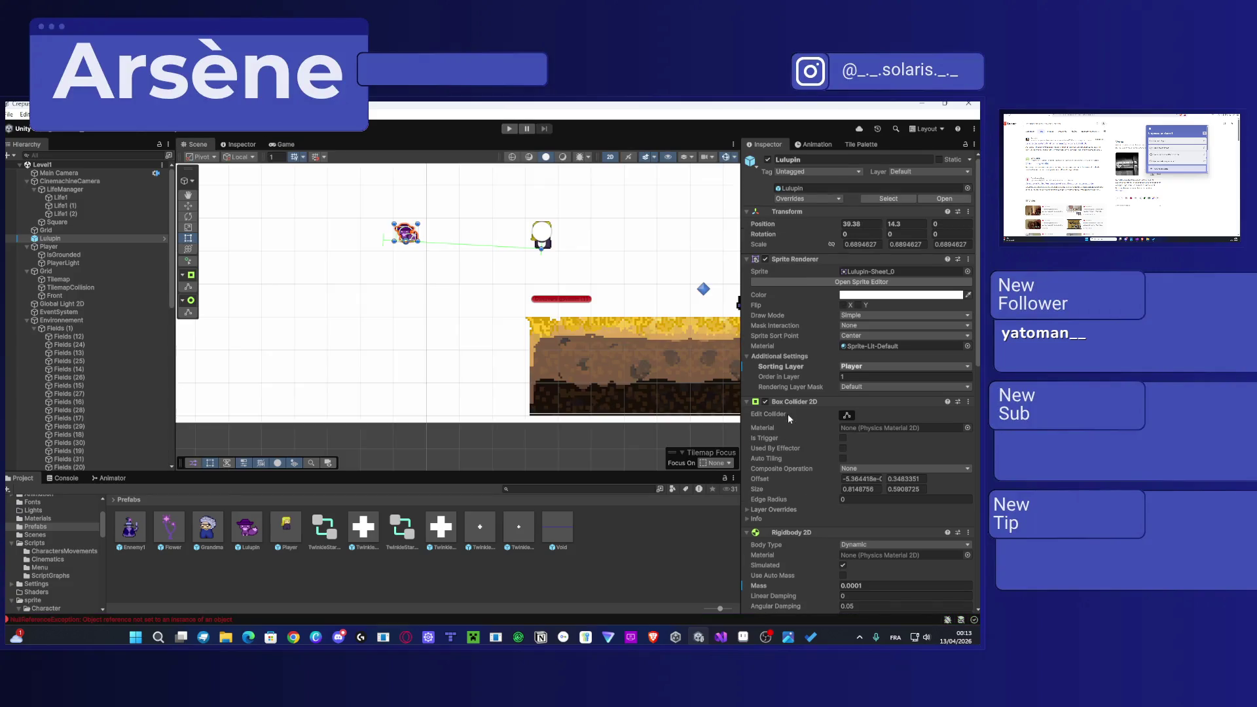
Step: Lengthen the Distance Joint 2D's Distance by scrubbing its label
scroll(875, 472, "down", 10)
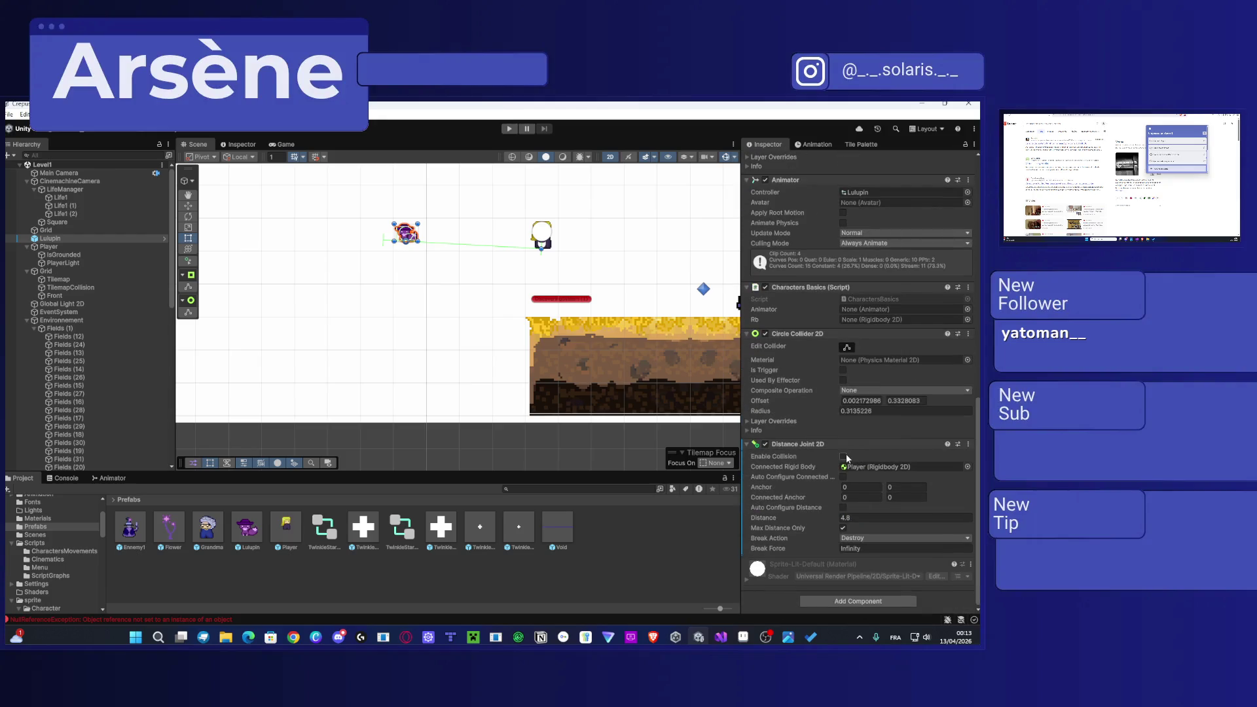
left_click(846, 517)
left_click(793, 517)
left_click(776, 517)
left_click_drag(701, 514, 716, 517)
Step: Save Level1, start a new playtest and dismiss the 'Nouveau chemin' message
key("ctrl+s")
left_click(510, 128)
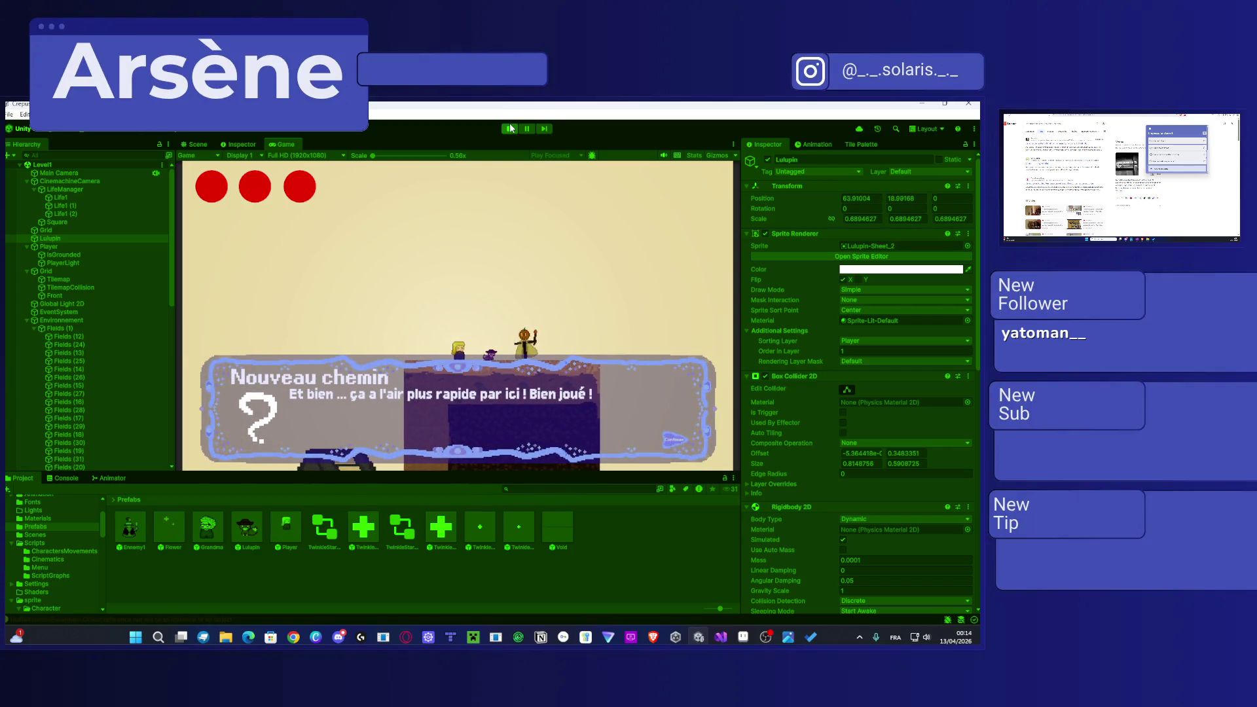
key("space")
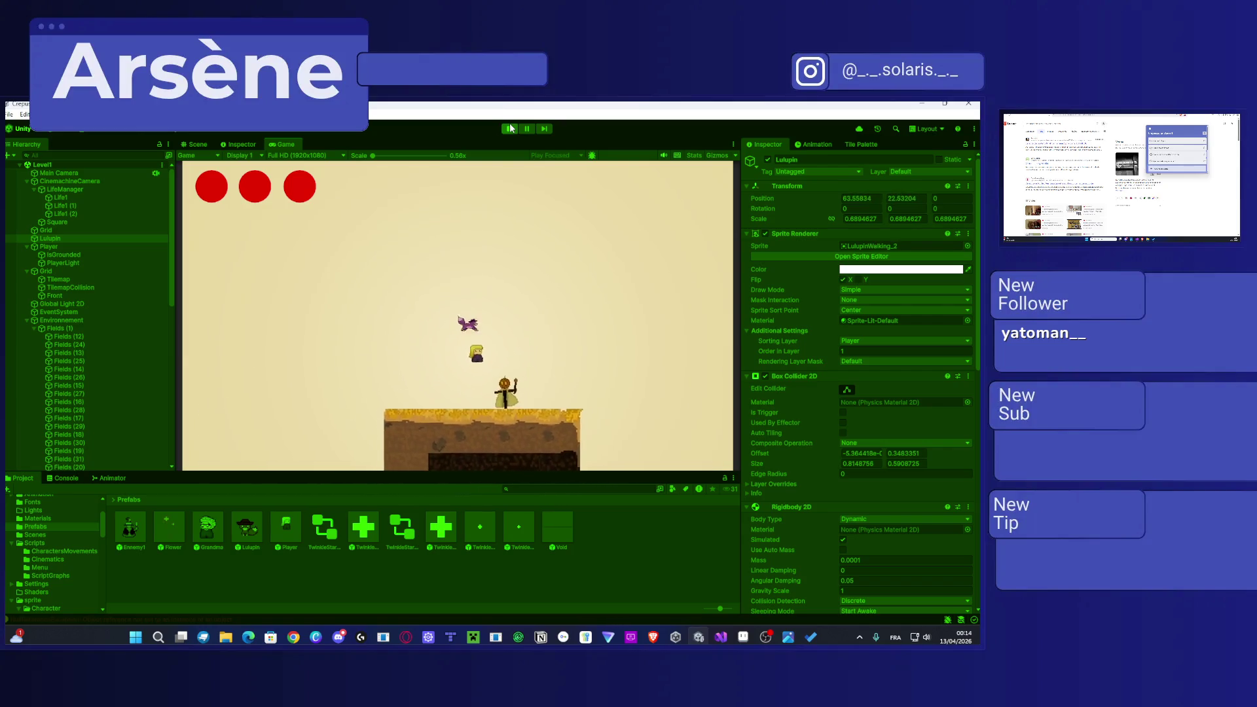
Step: Run the player right off the cliff onto the desert platforms, then exit Play mode
key("Right")
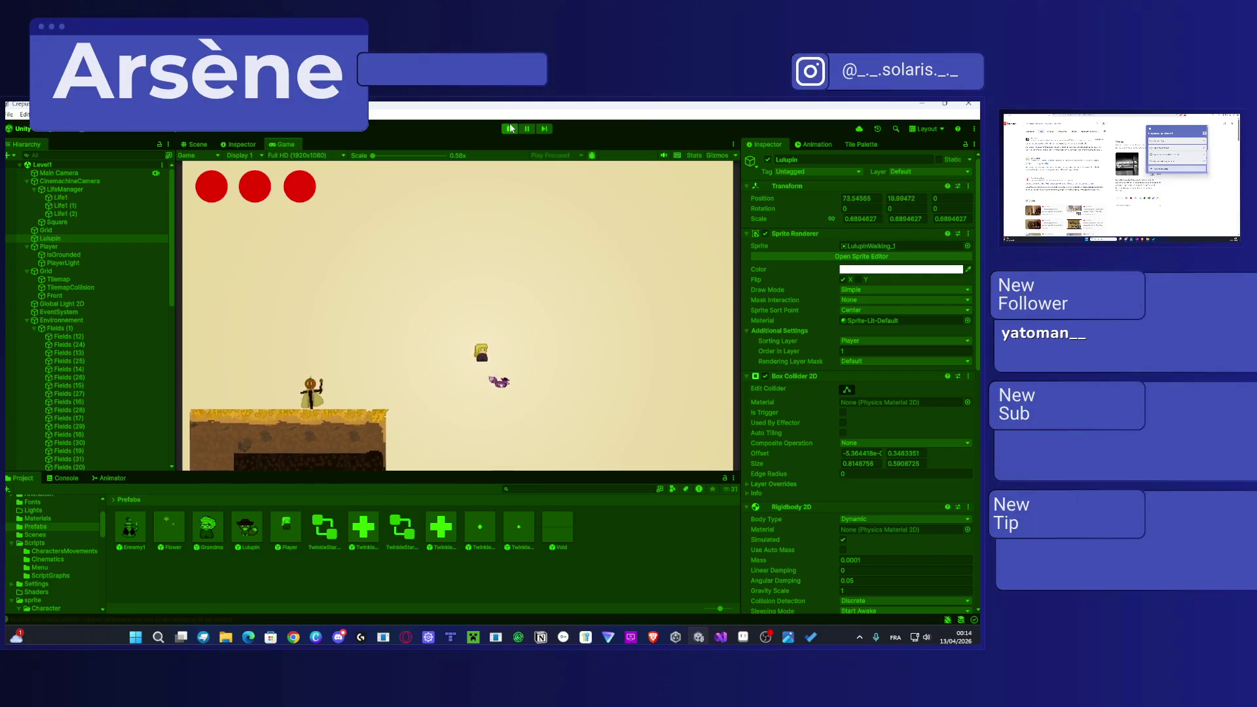
key("Right")
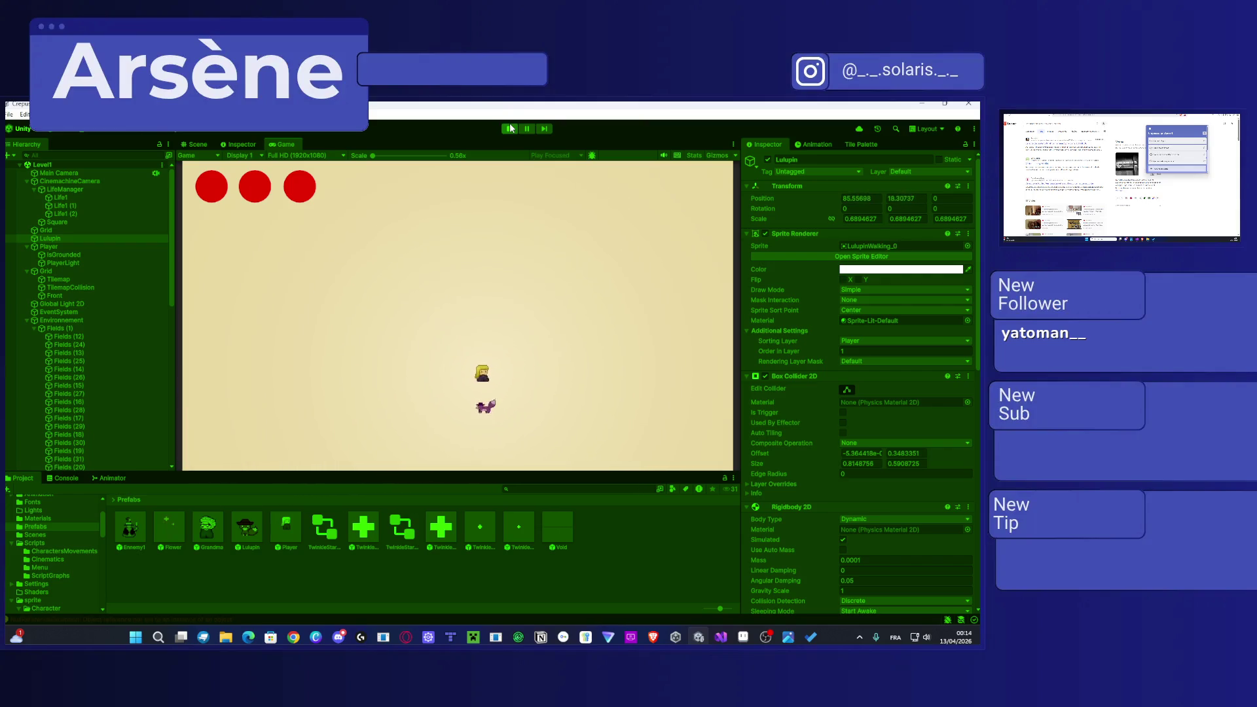
key("Right")
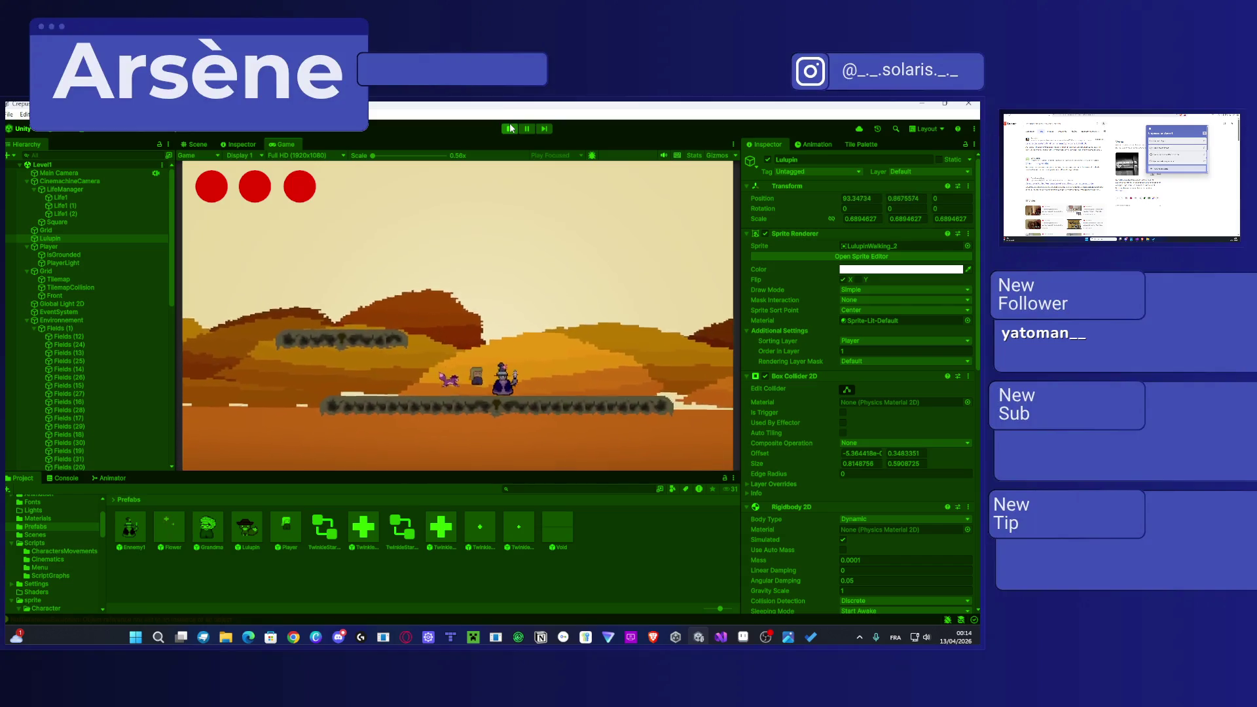
key("Left")
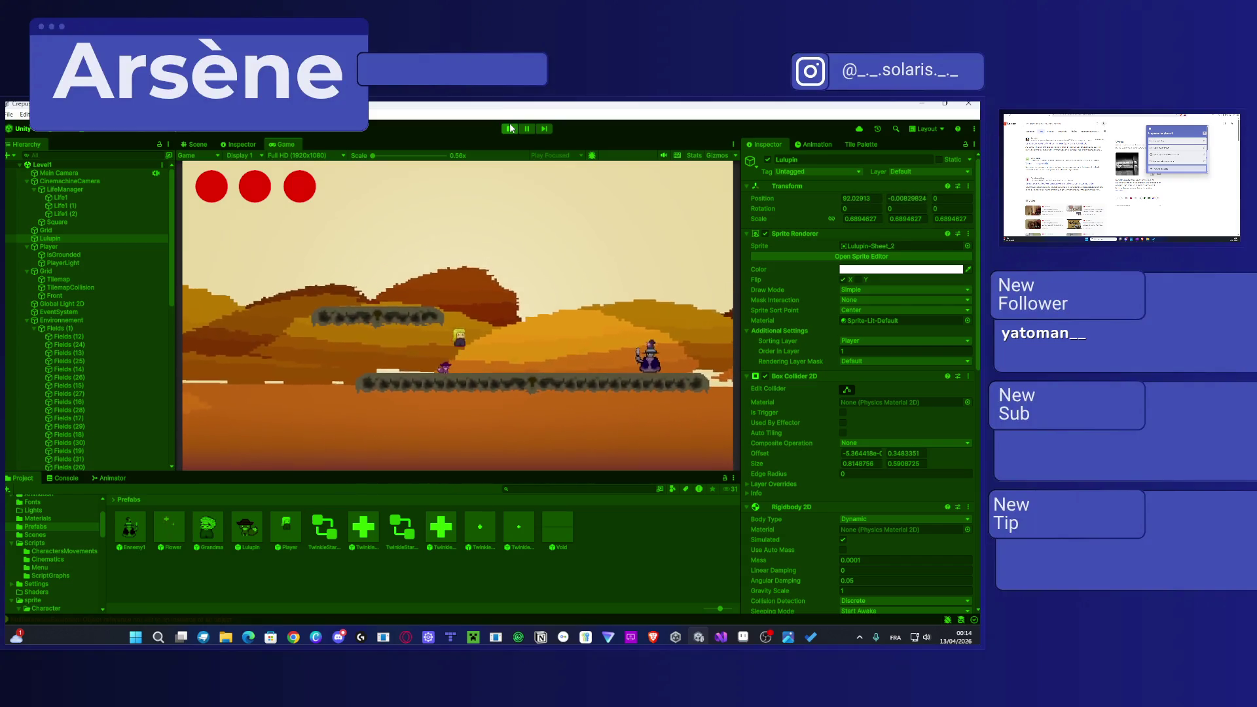
key("Right")
key("space")
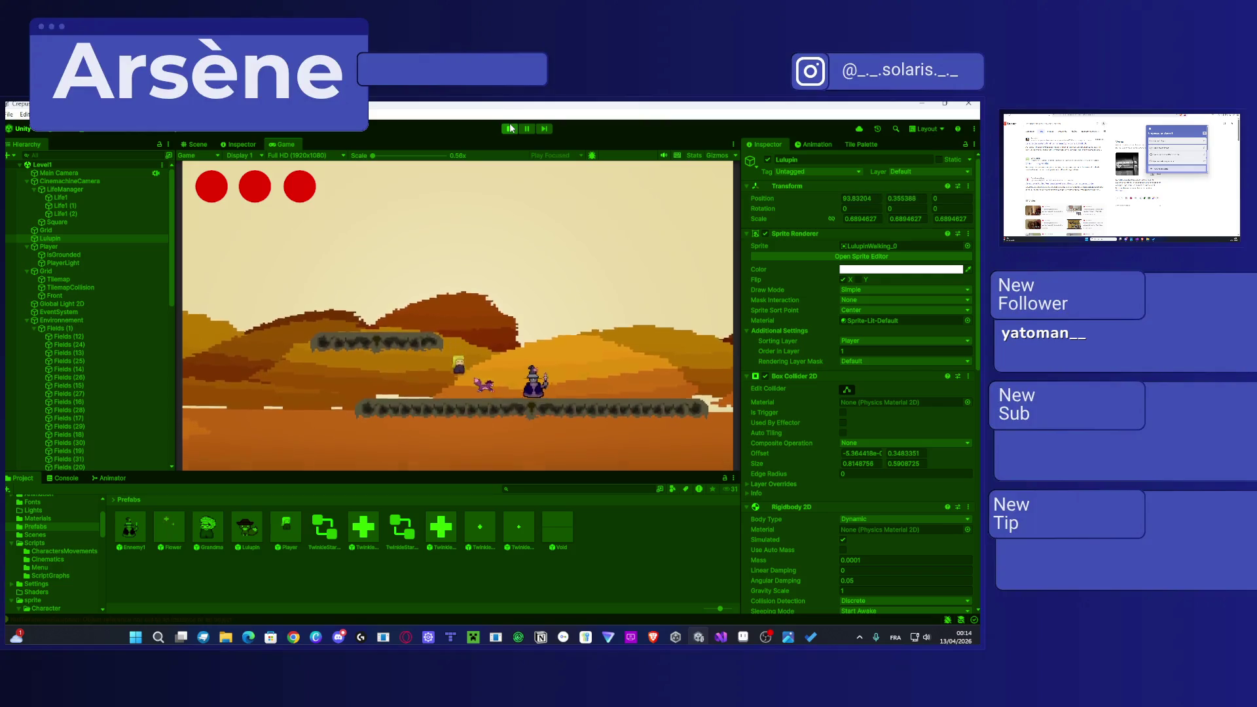
left_click(511, 129)
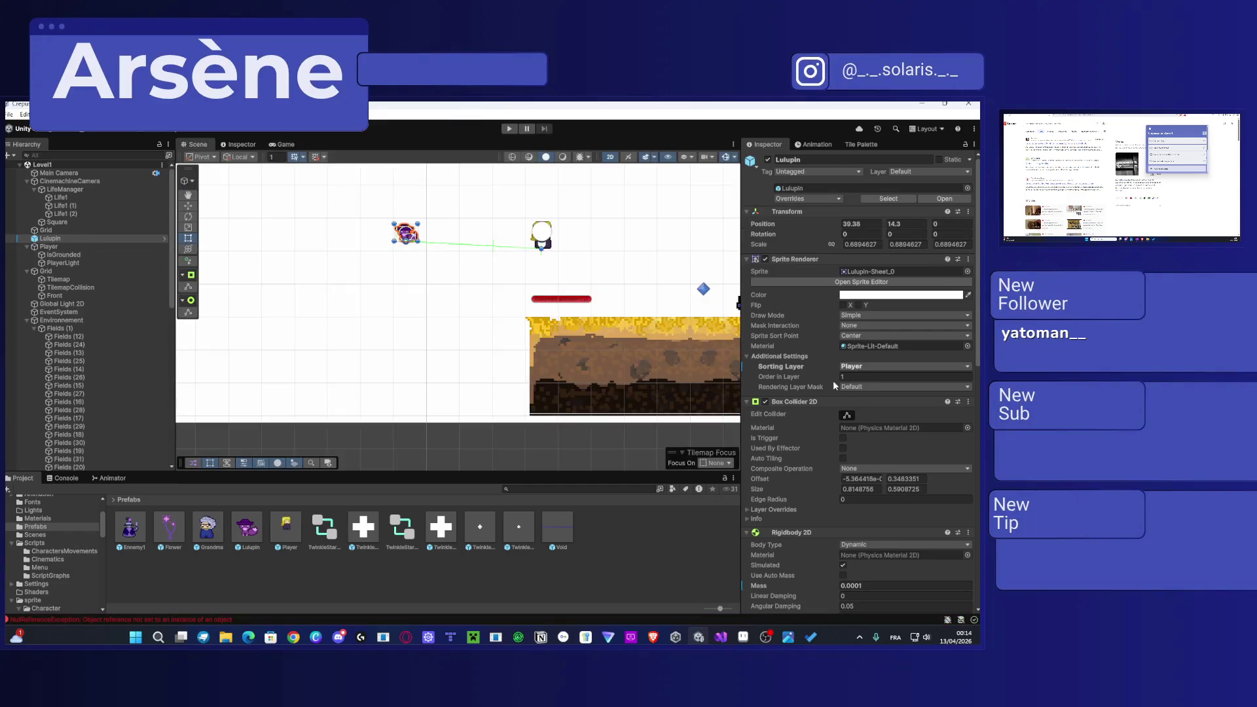
Step: Check Lulupin's Gravity Scale and keep Rigidbody 2D Interpolate at None
scroll(855, 402, "down", 3)
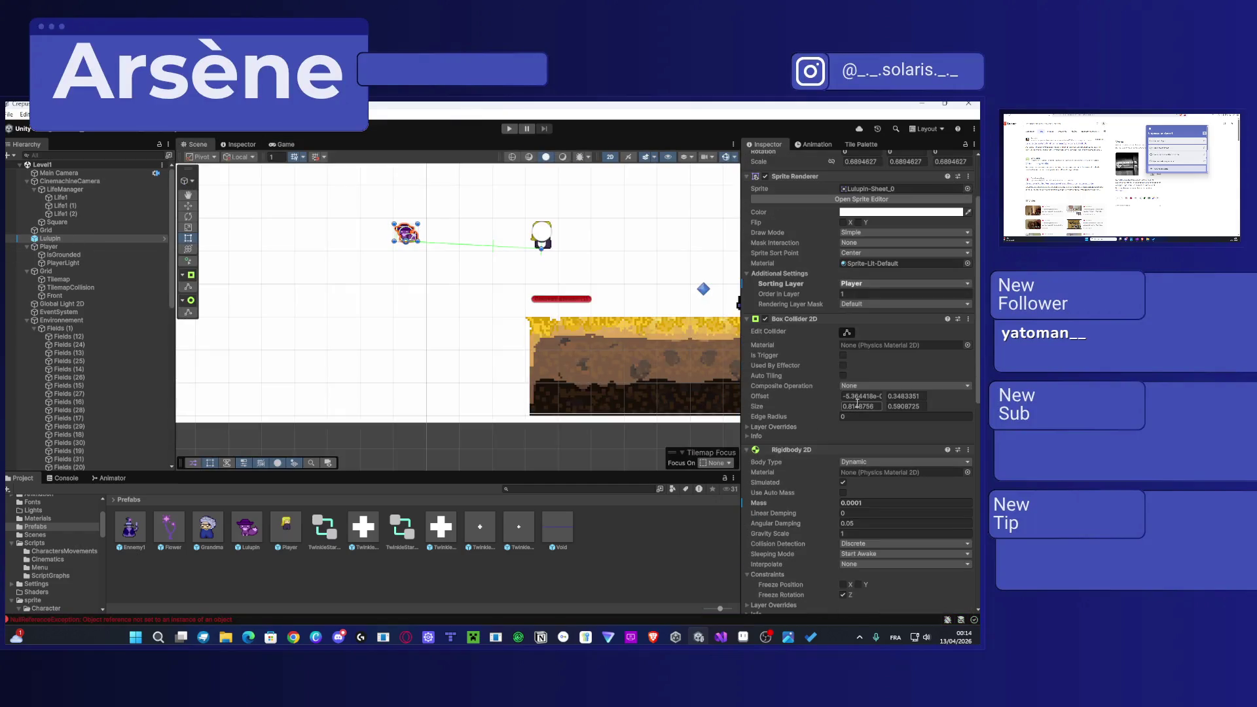
scroll(851, 491, "down", 2)
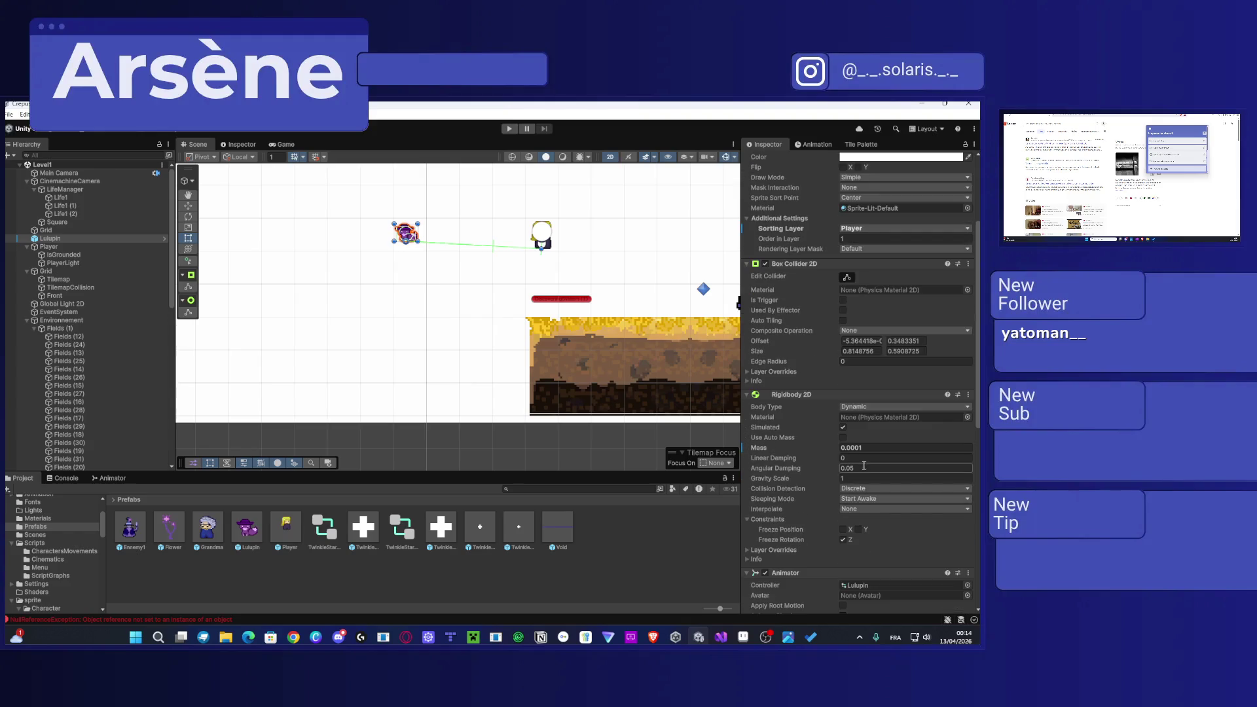
left_click(845, 478)
left_click(844, 478)
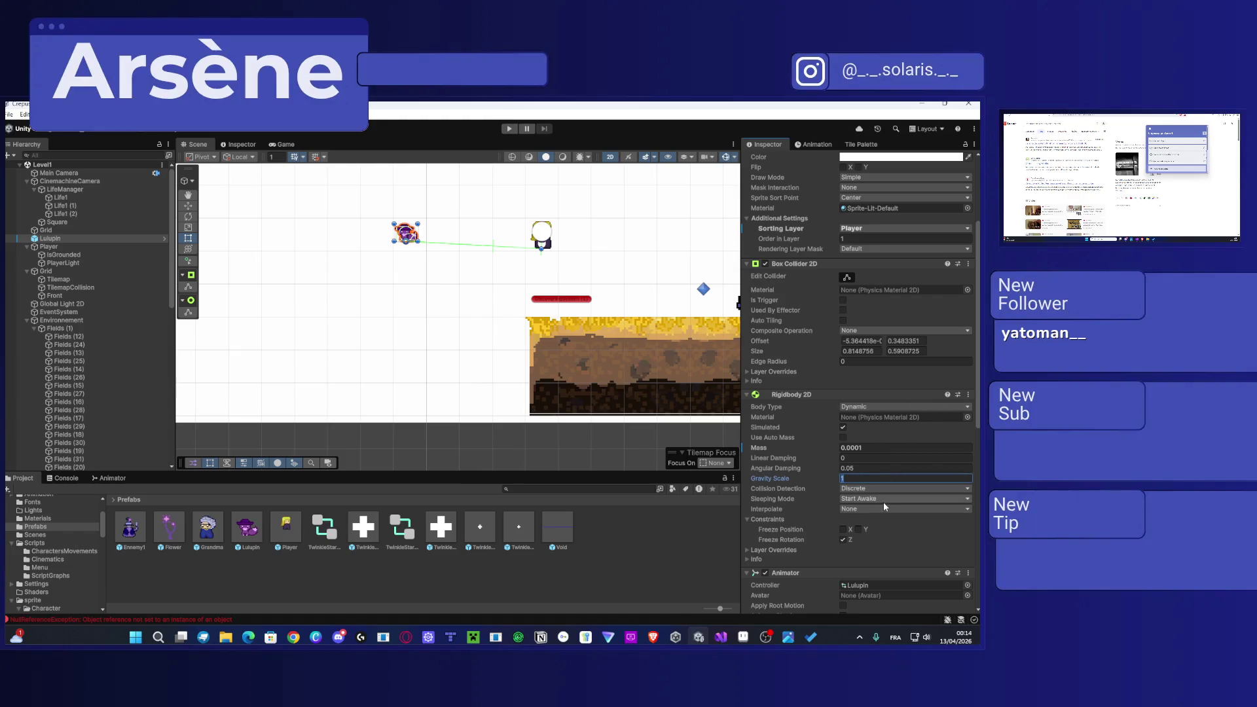
left_click(869, 509)
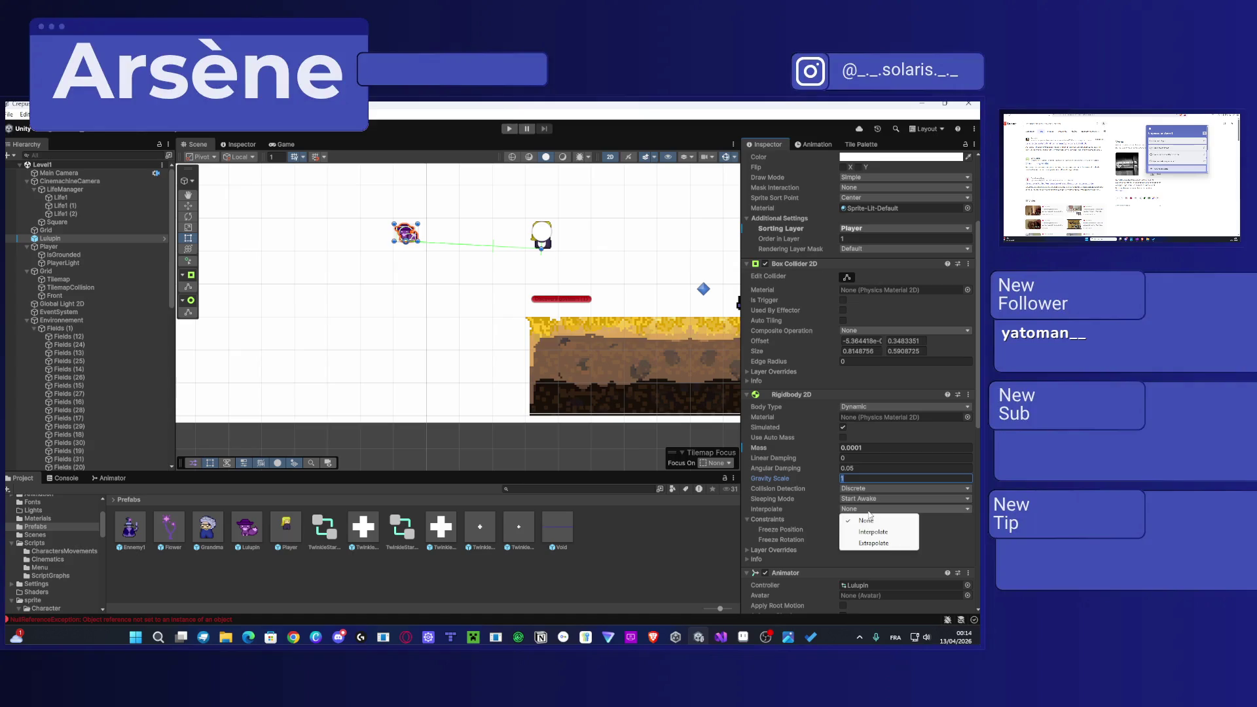
left_click(938, 553)
left_click(822, 557)
scroll(776, 552, "down", 3)
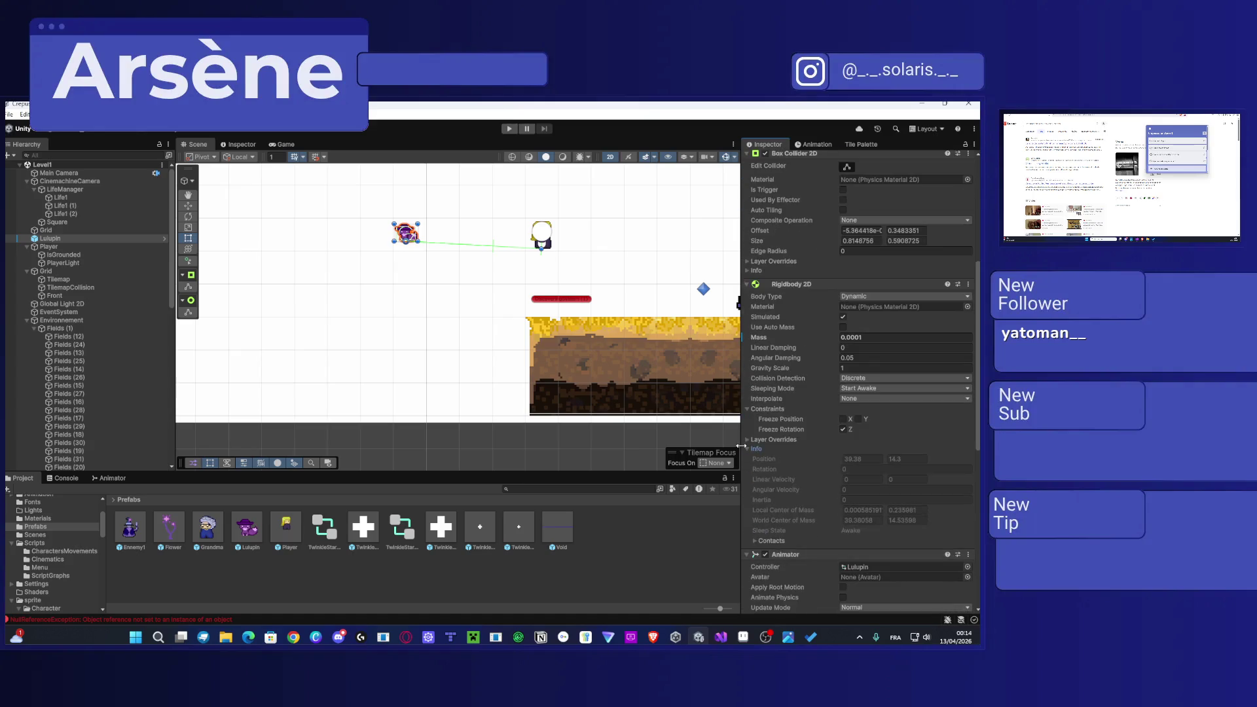
left_click(757, 448)
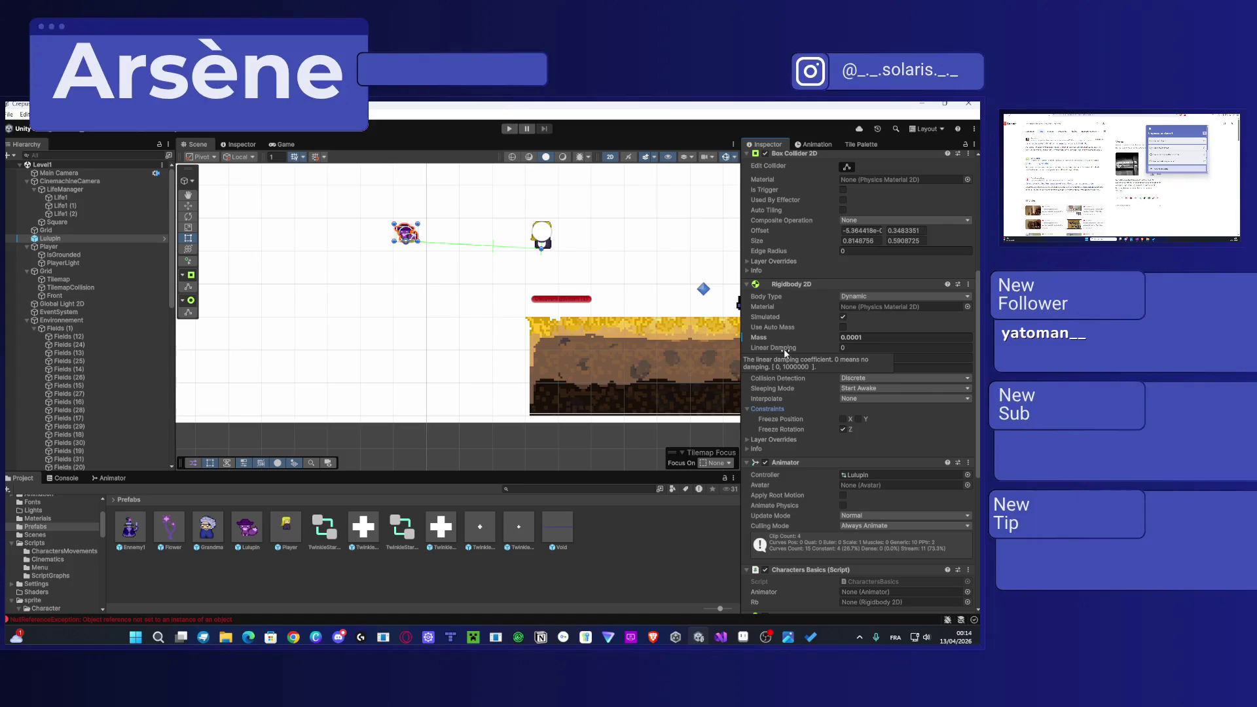
Step: Set Mass to 0.0001 with Use Auto Mass off, and uncheck Simulated
left_click(851, 337)
type("0000")
key("BackSpace")
key("BackSpace")
key("BackSpace")
left_click(843, 327)
left_click(842, 338)
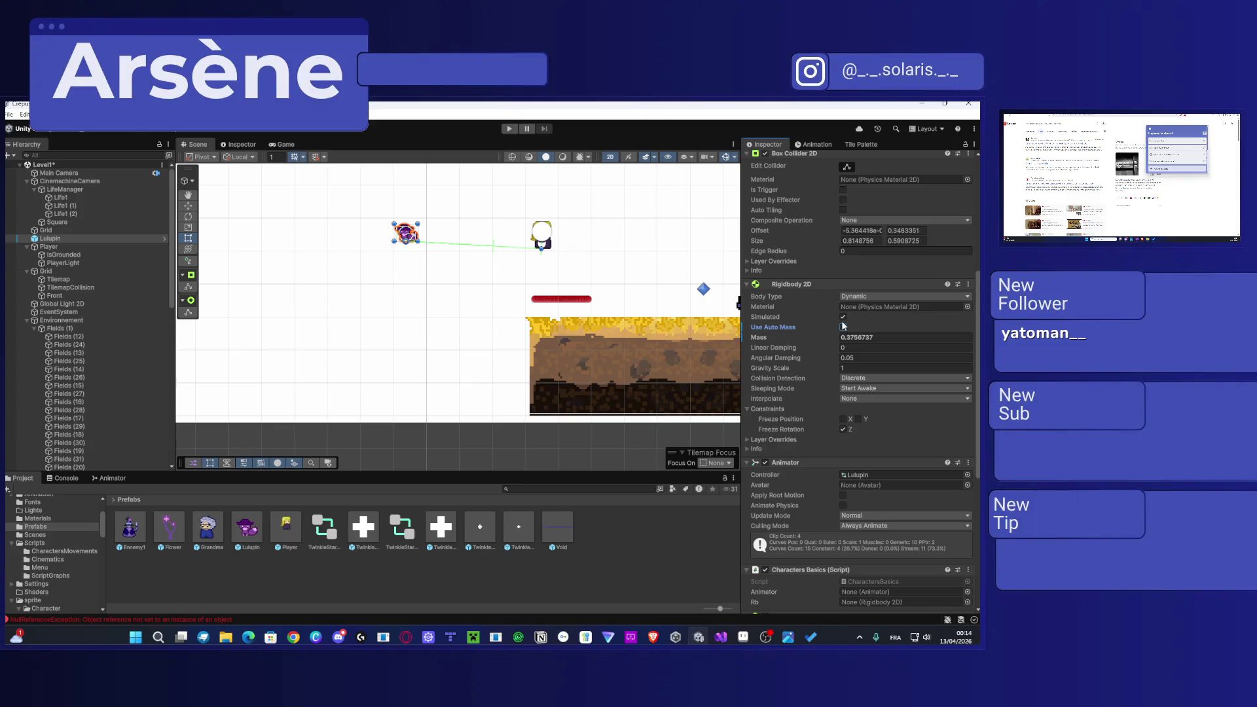
left_click(861, 339)
type("0.0001")
left_click(843, 317)
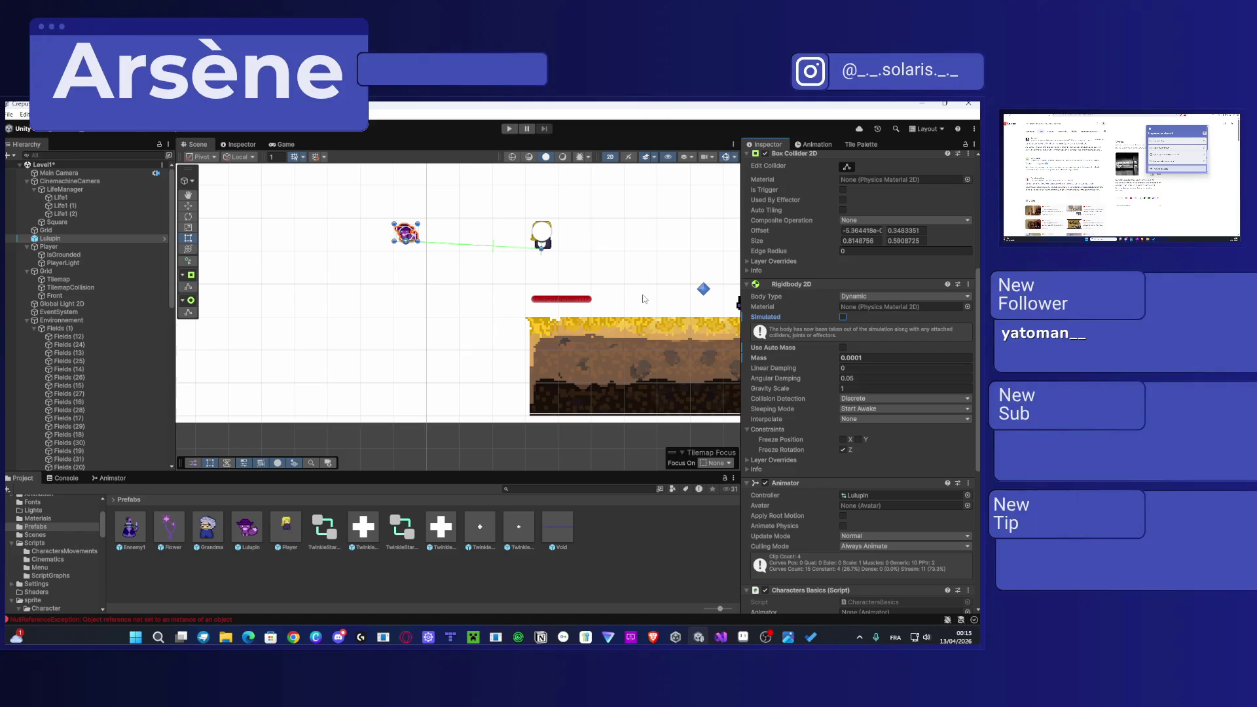
Step: Enter Play mode, bringing up the opening 'Ennemi' warning dialogue
left_click(513, 130)
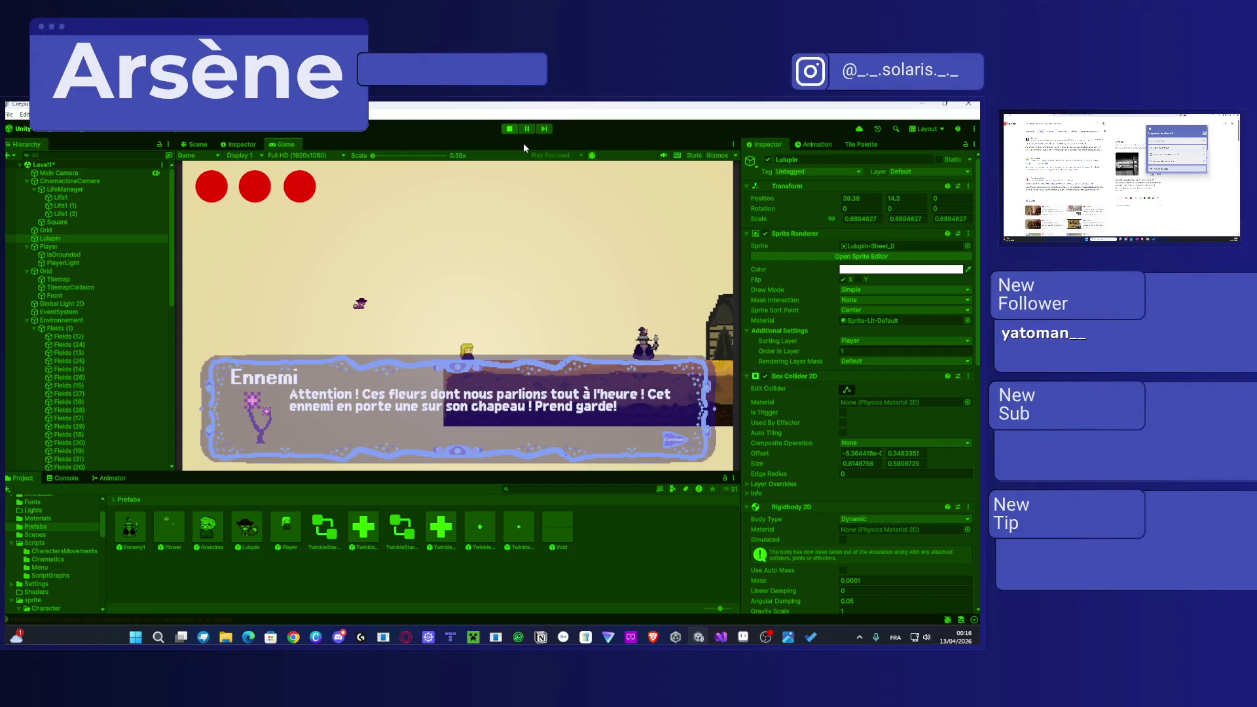
Step: Dismiss the 'Ennemi' warning, jump ahead to the desert platforms, and exit Play mode
key("space")
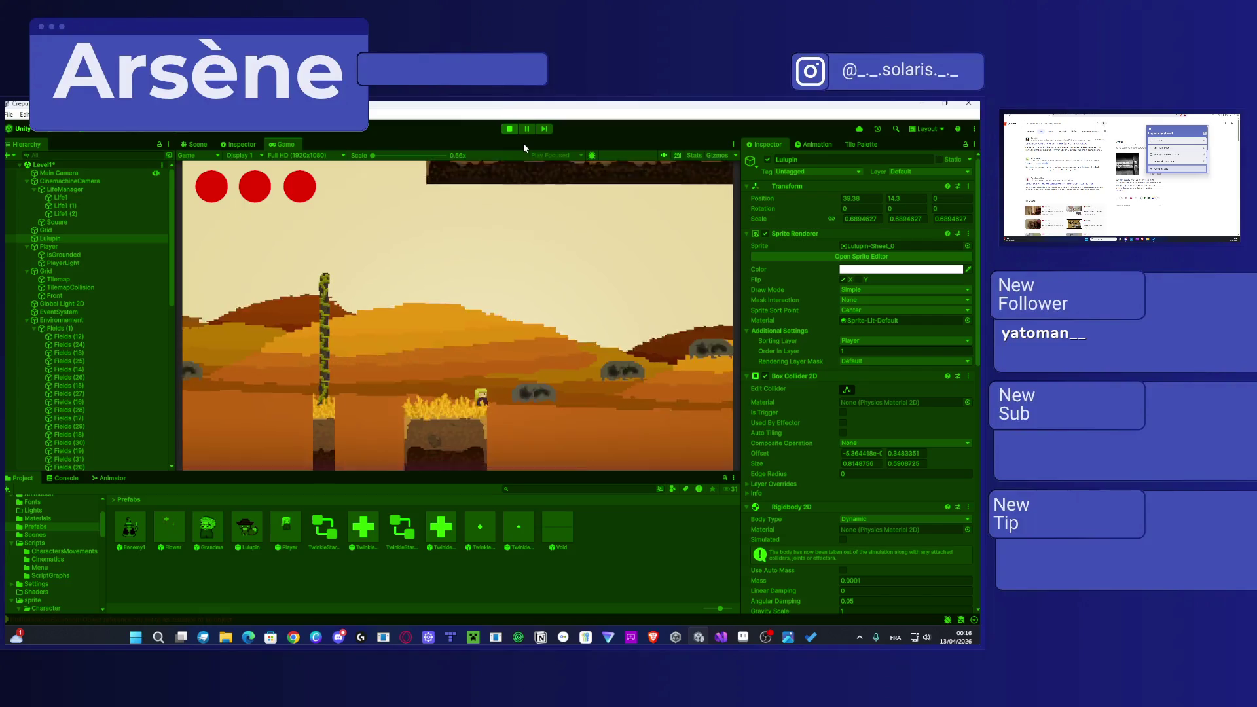
left_click(509, 128)
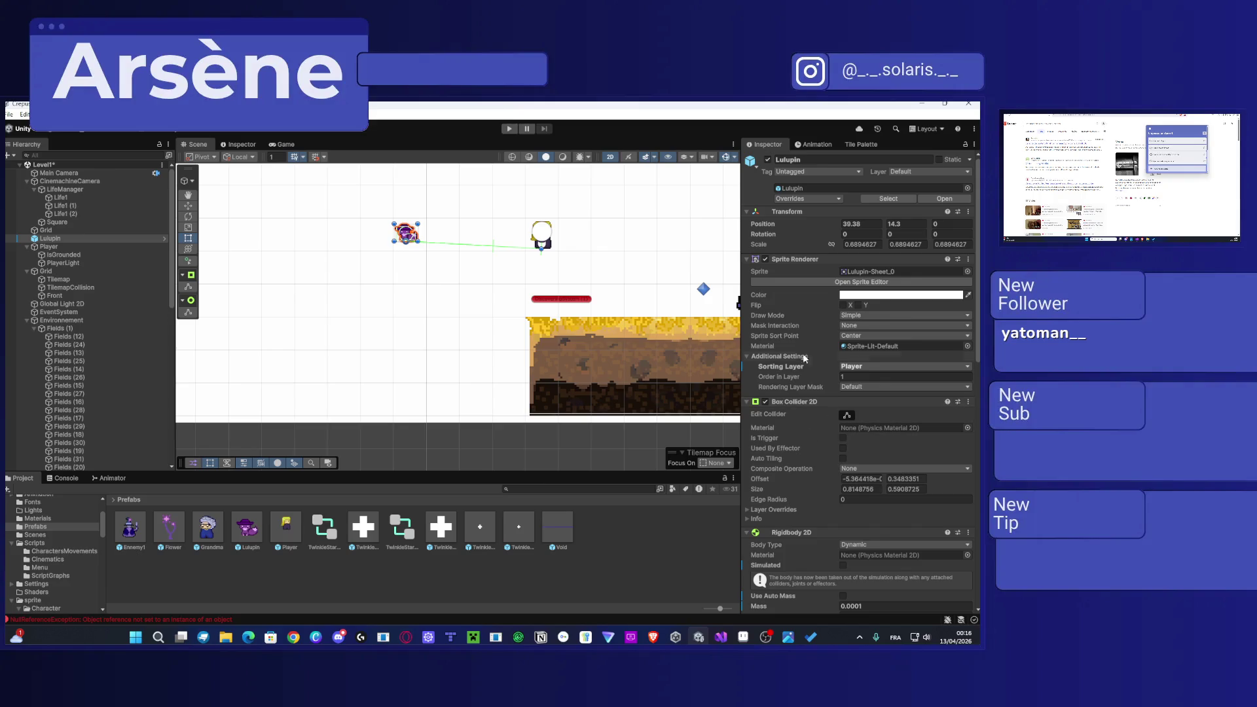
Step: Toggle Use Auto Mass on and off again, and re-enable Simulated on Lulupin's Rigidbody 2D
scroll(814, 438, "down", 3)
left_click(843, 513)
left_click(843, 523)
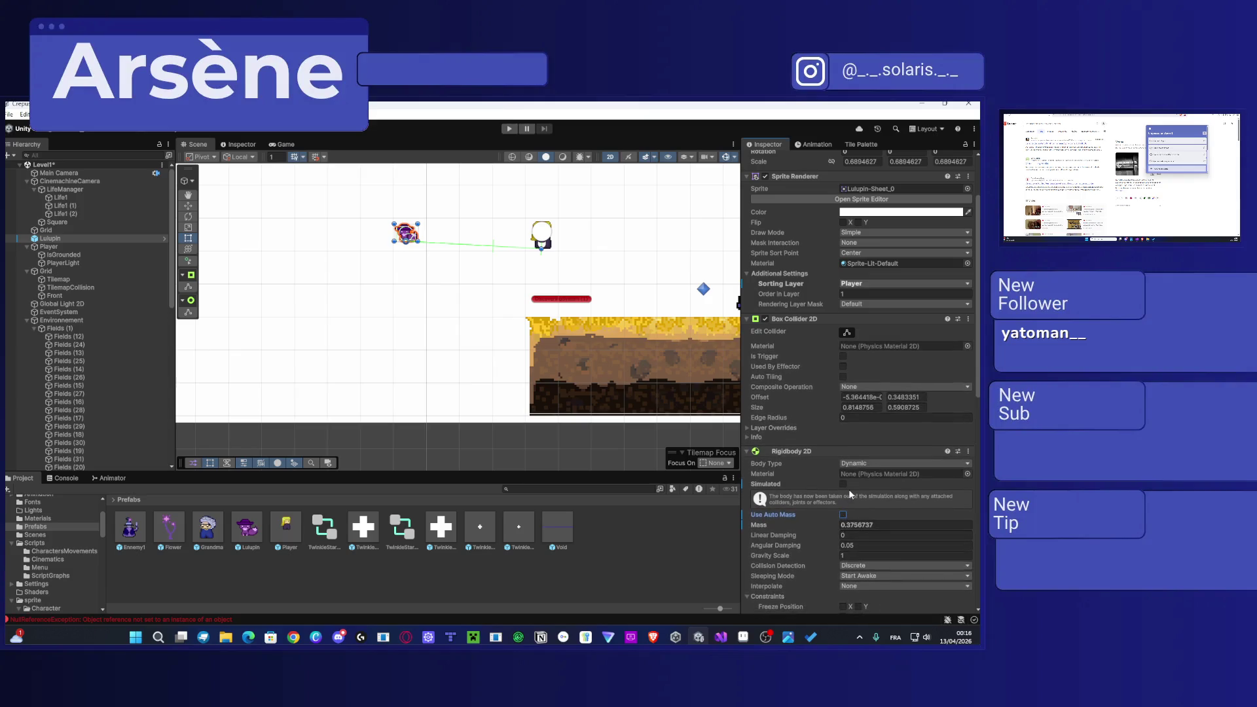
left_click(842, 484)
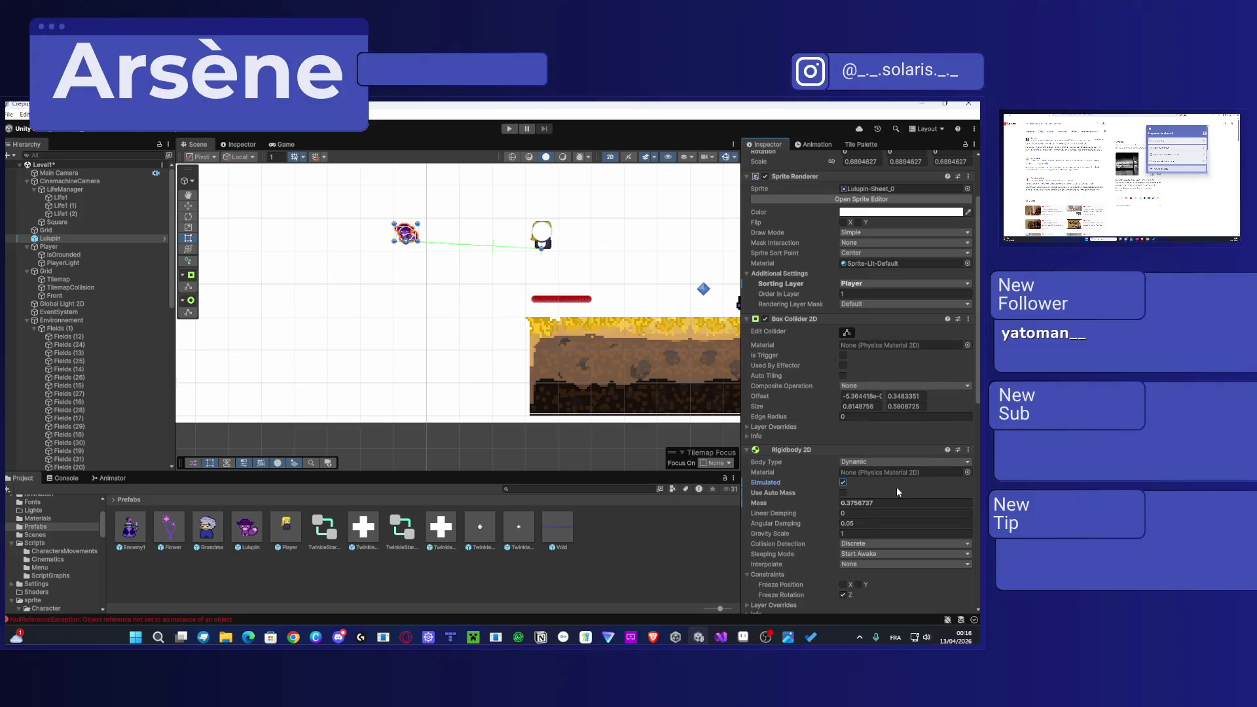
Step: Keep Sleeping Mode at Start Awake and Interpolate at None
scroll(897, 492, "down", 1)
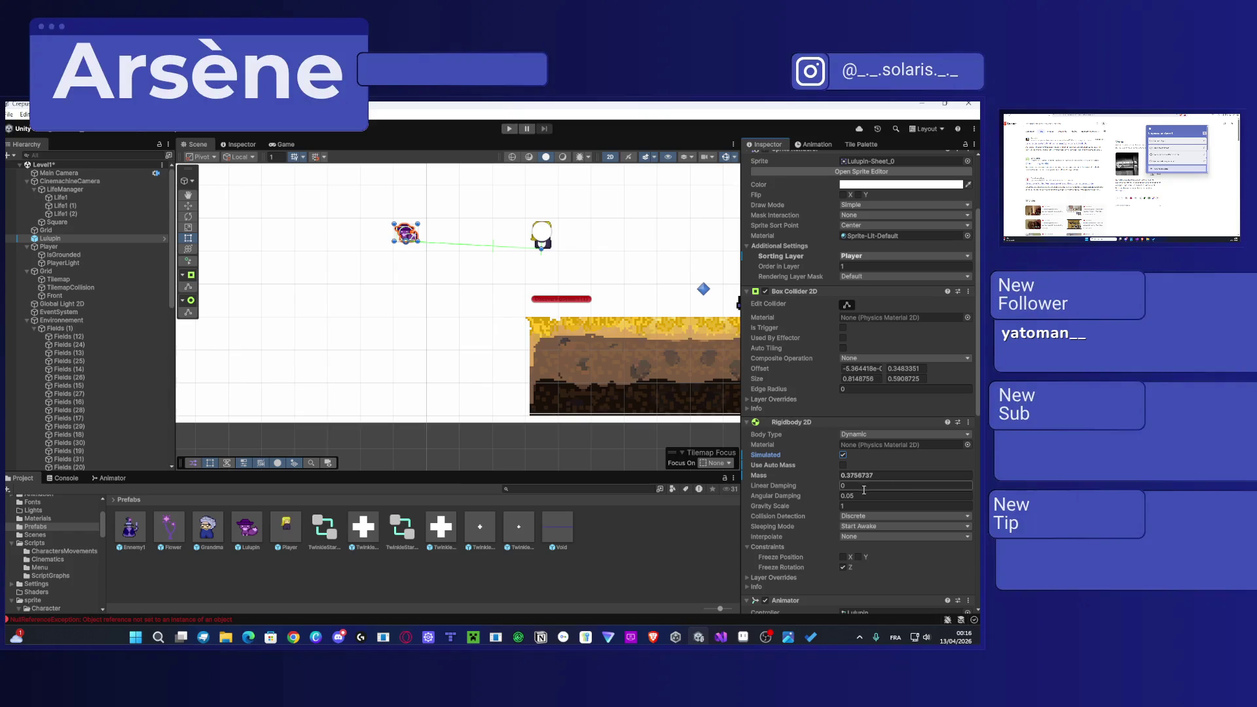
scroll(863, 497, "down", 1)
left_click(875, 499)
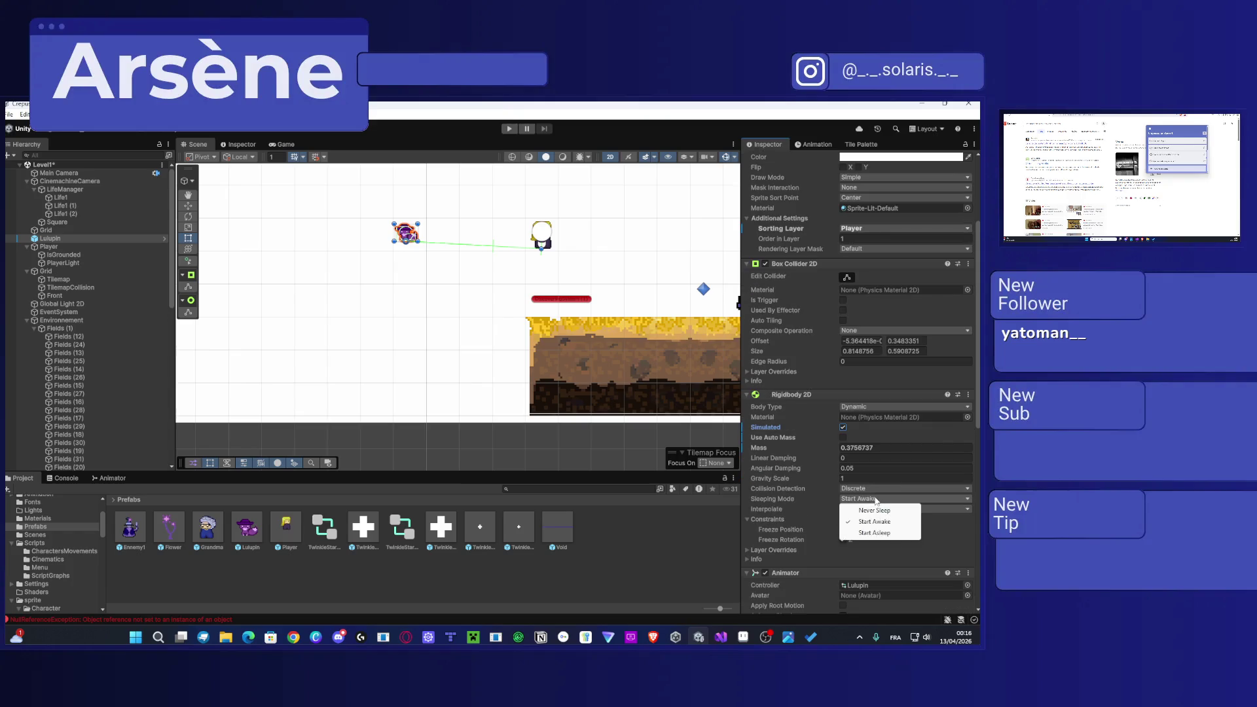
left_click(960, 551)
left_click(892, 509)
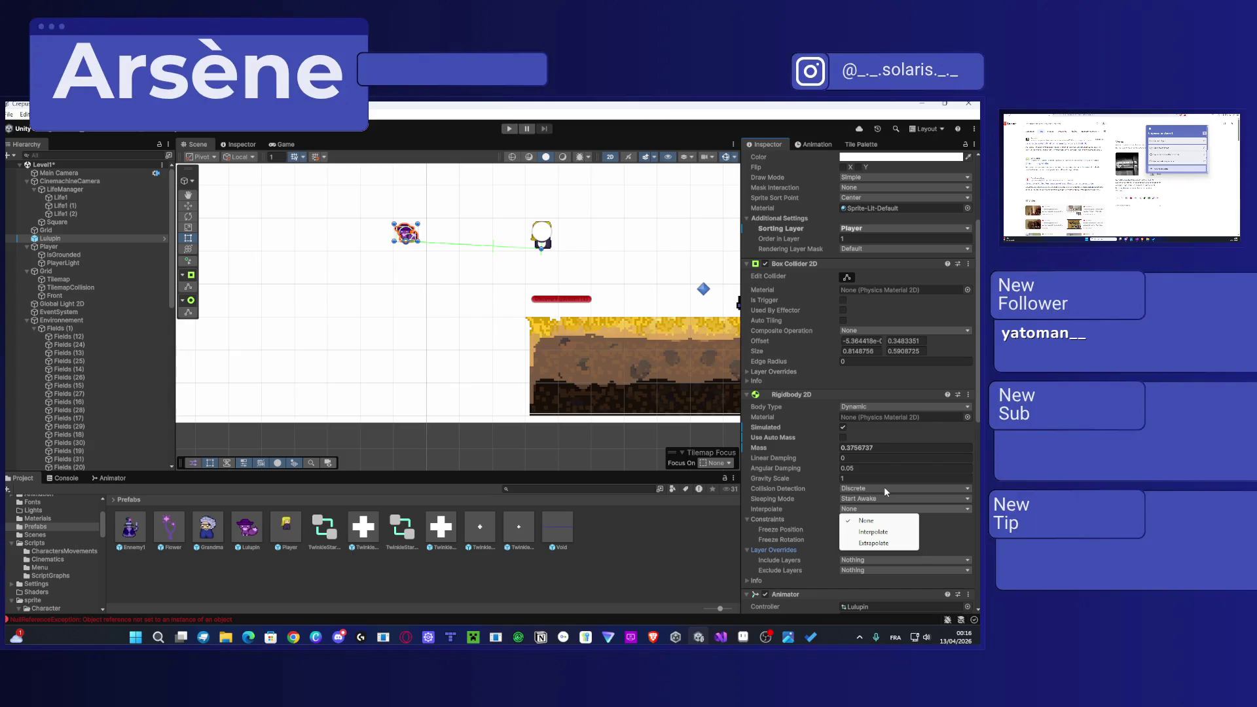
left_click(884, 485)
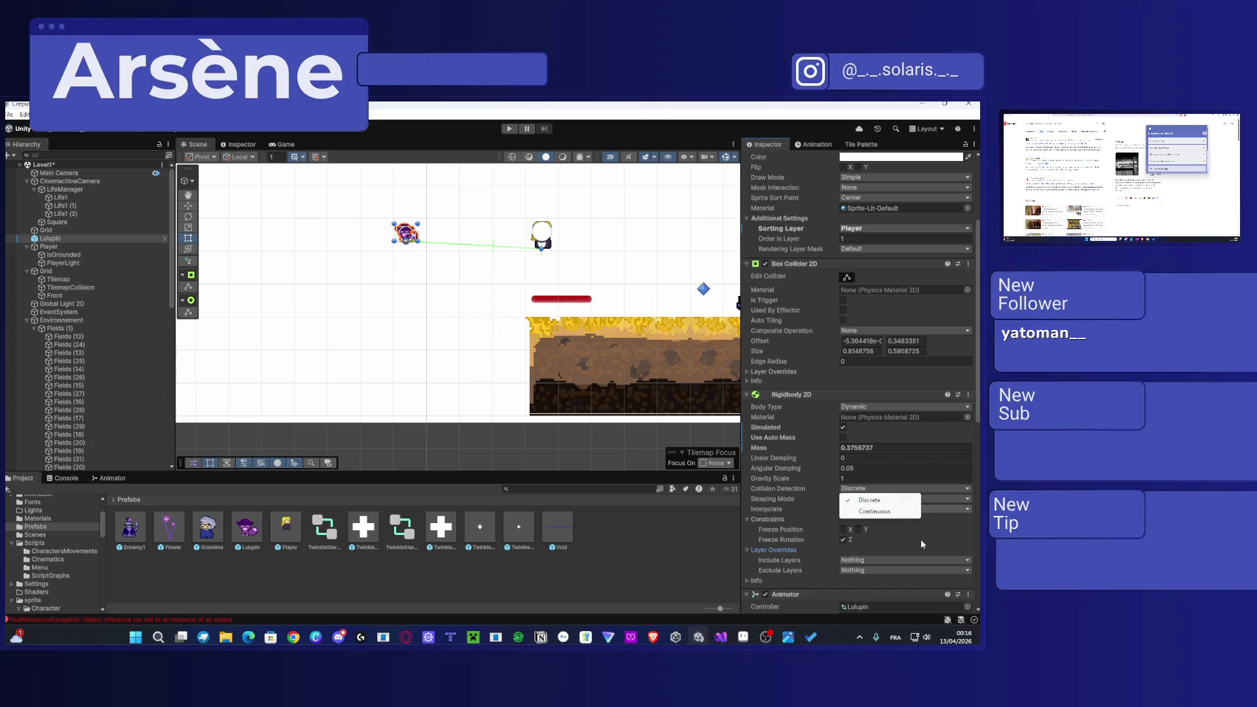
left_click(870, 499)
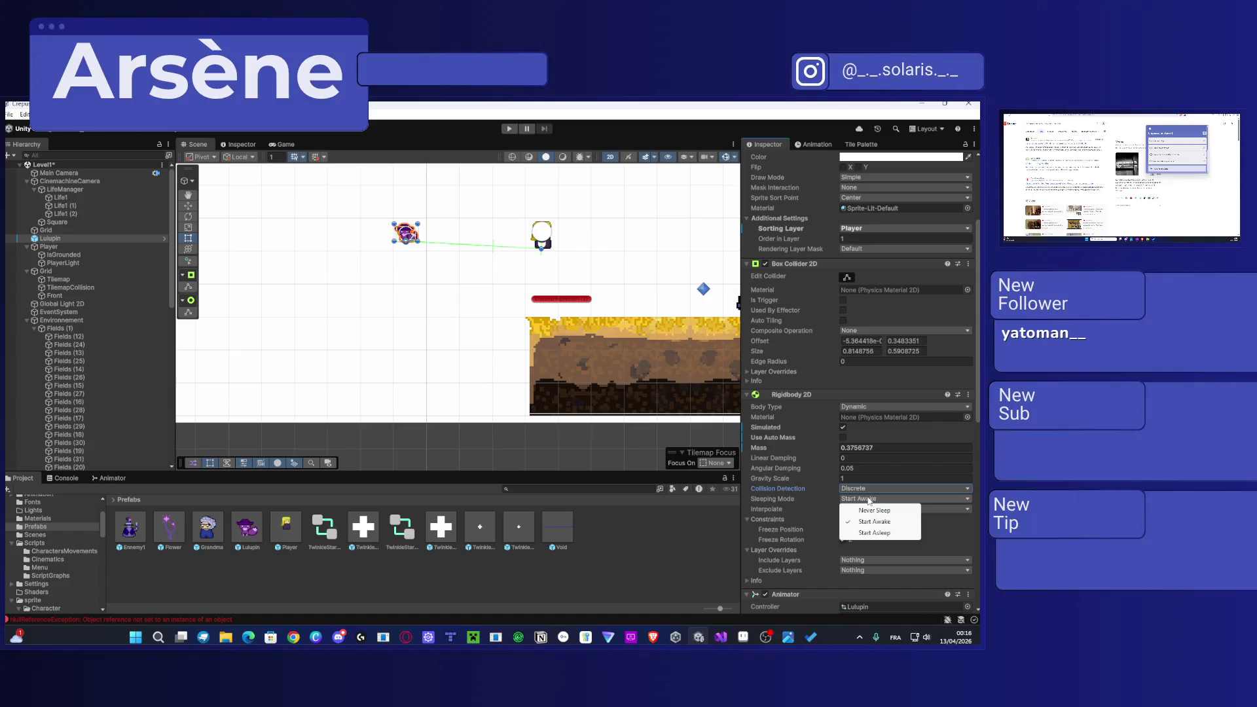
left_click(909, 522)
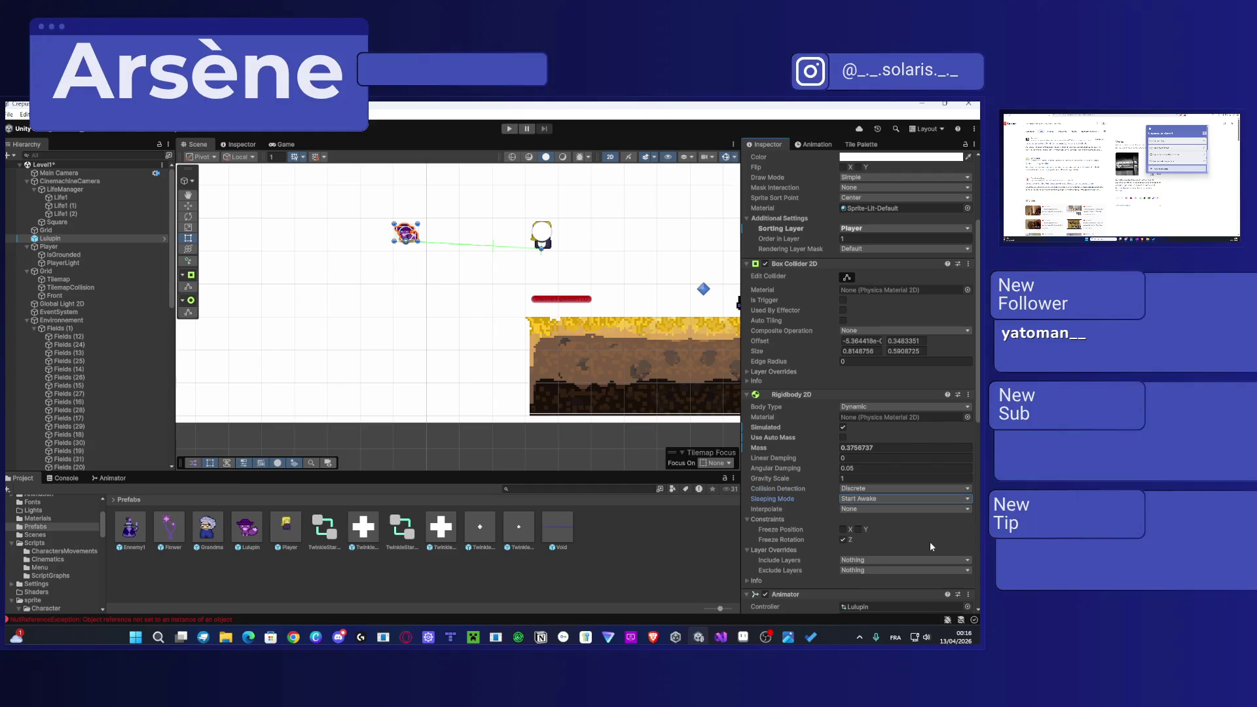
Step: Set Lulupin's Rigidbody 2D Mass to 0.0001
left_click(916, 448)
type("0.0001")
left_click(933, 549)
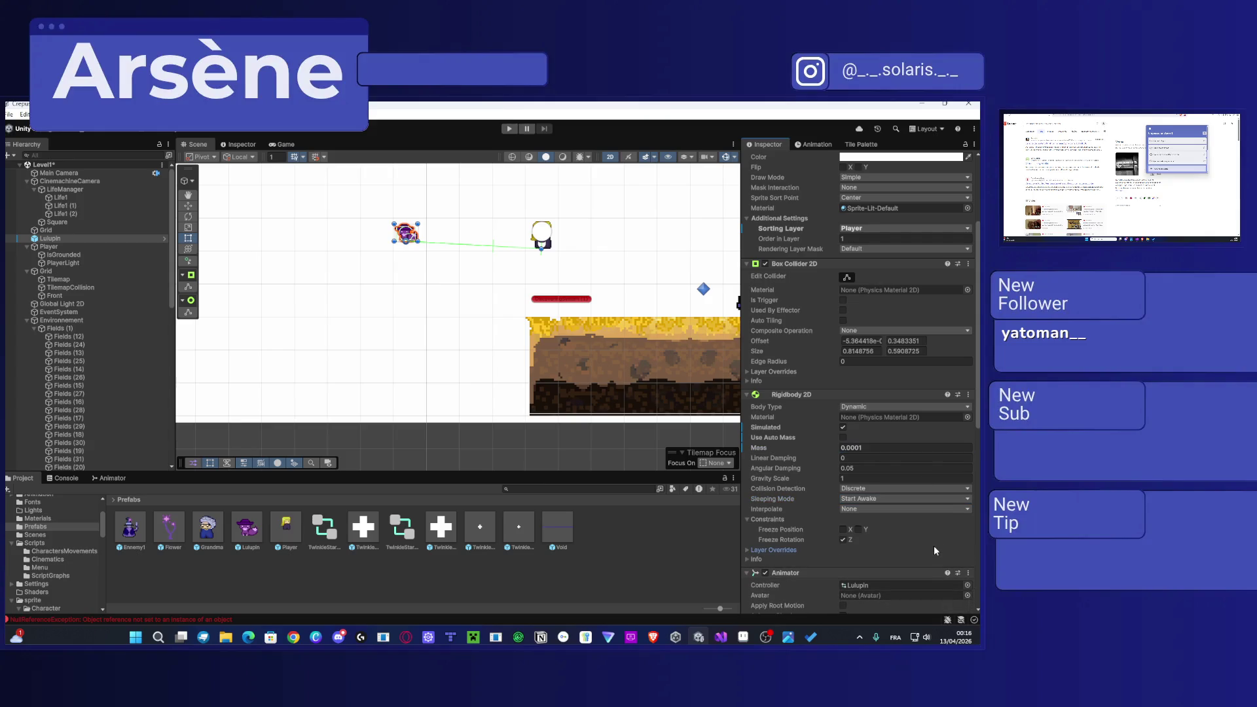
Step: Collapse the Rigidbody 2D Info and Constraints sections, then expand the Box Collider's Layer Overrides
left_click(760, 550)
left_click(760, 549)
left_click(756, 560)
scroll(779, 544, "down", 2)
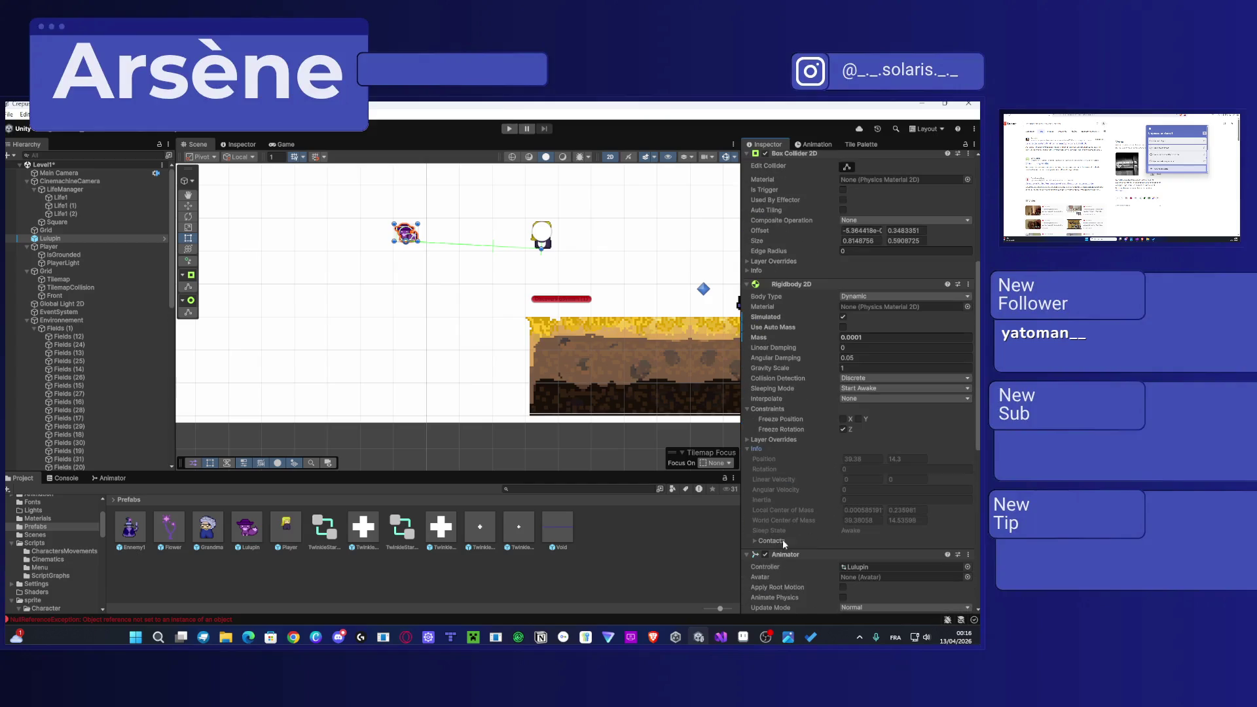
left_click(755, 449)
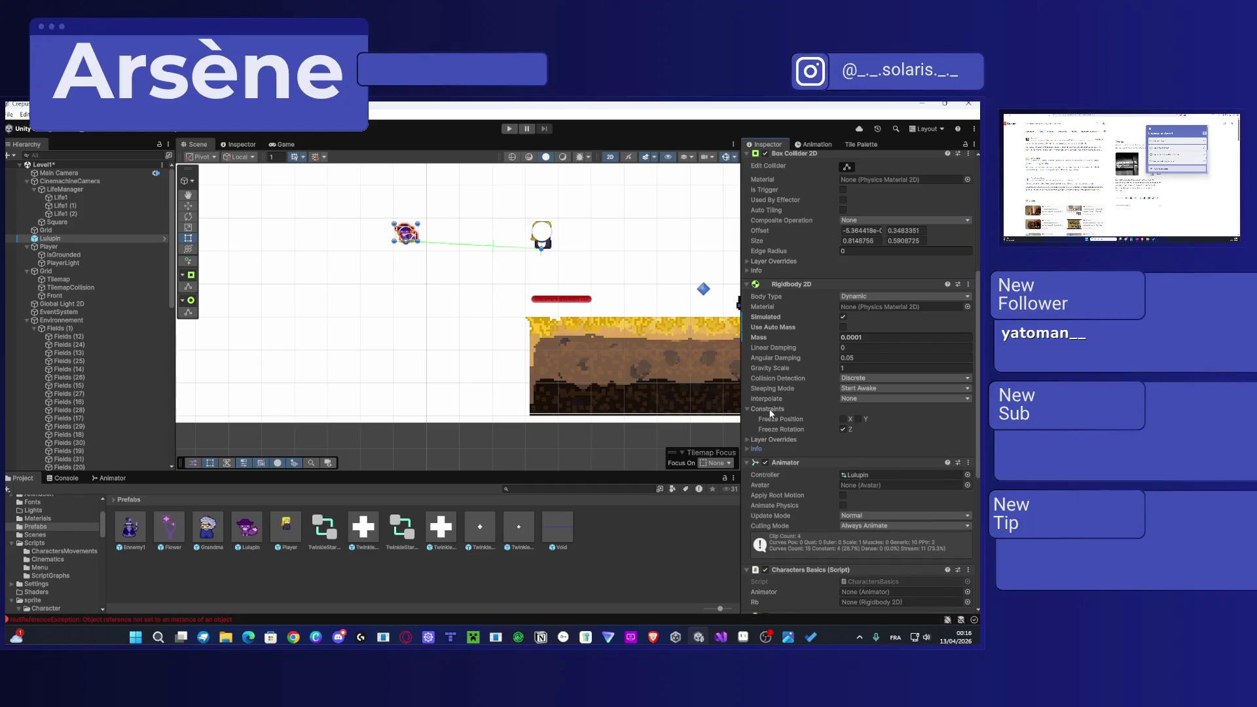
left_click(774, 407)
scroll(785, 351, "up", 2)
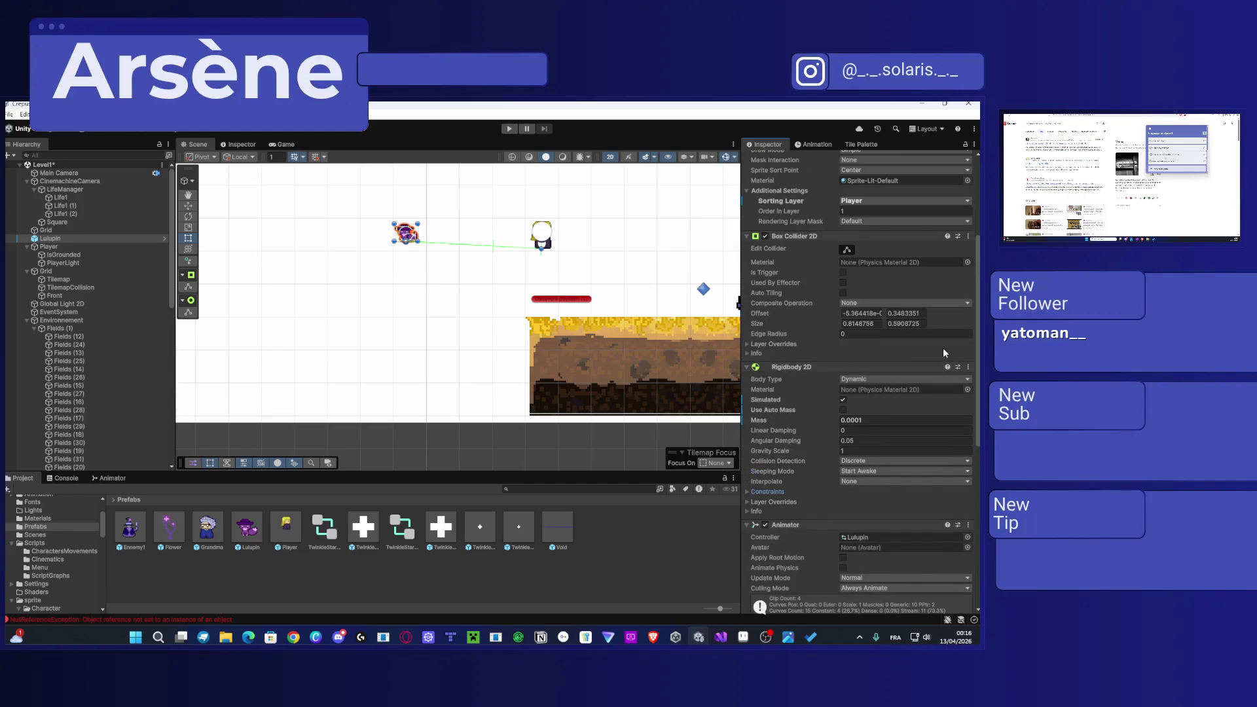
left_click(772, 345)
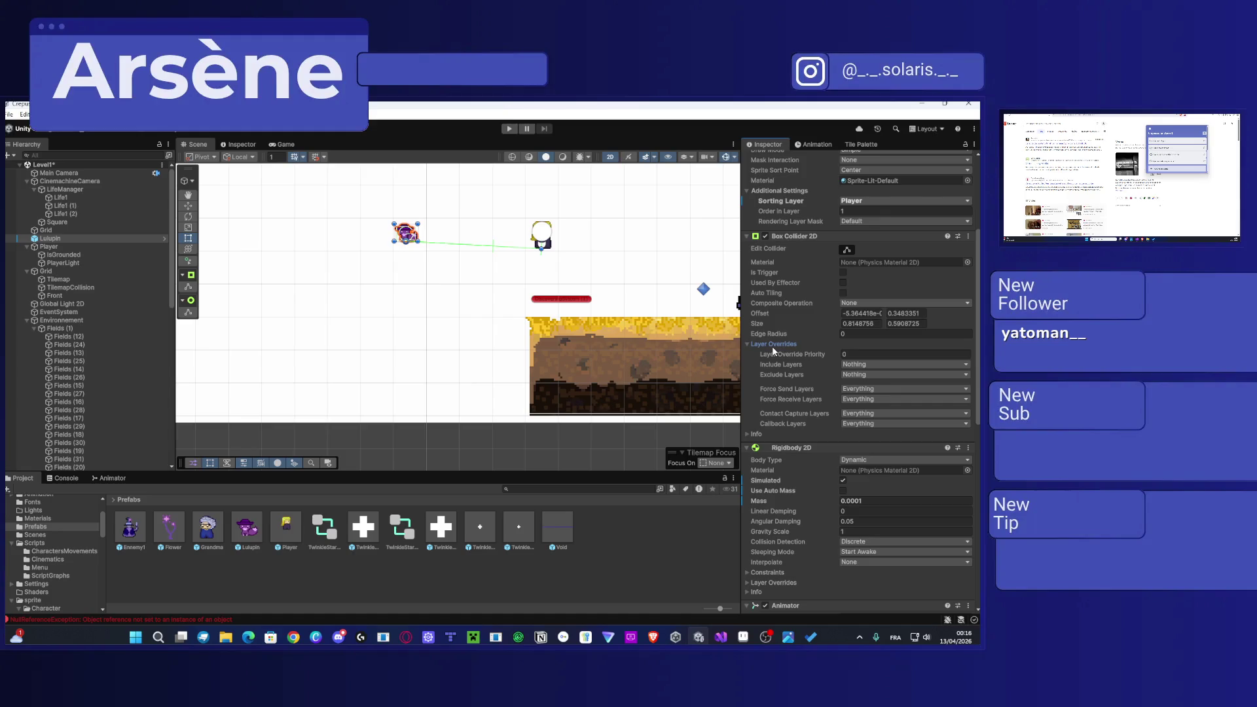
scroll(773, 351, "up", 1)
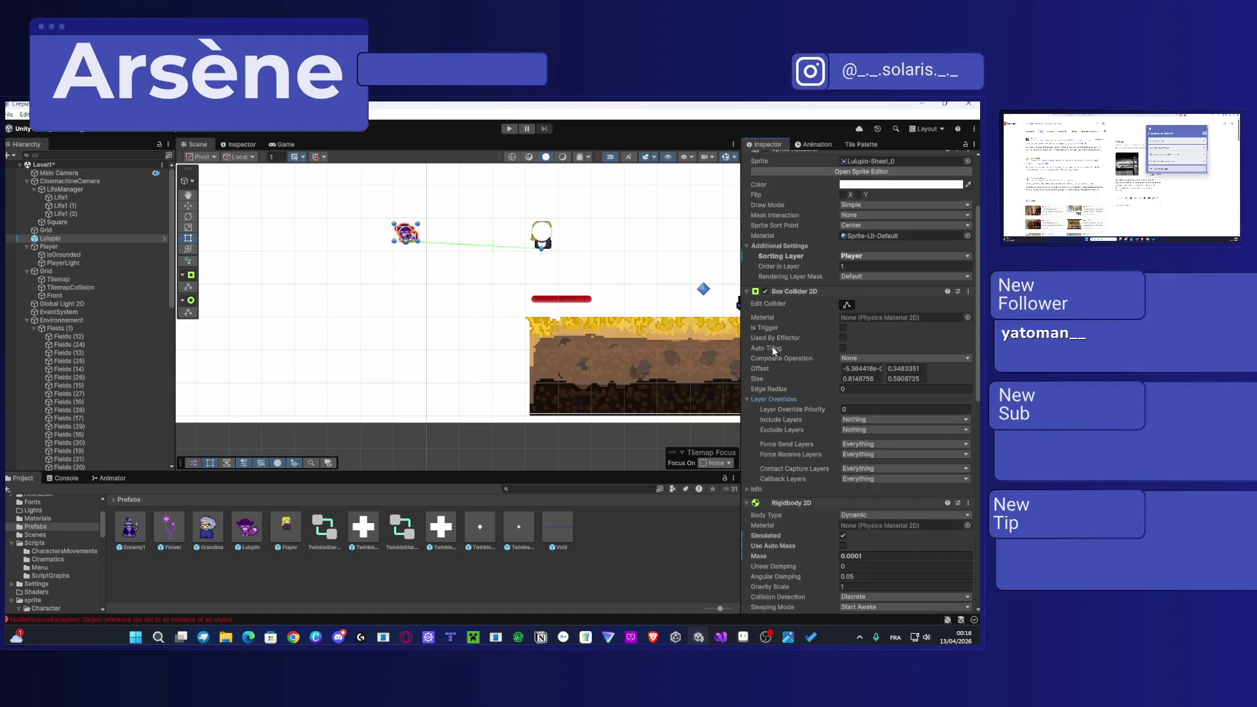
scroll(793, 370, "up", 2)
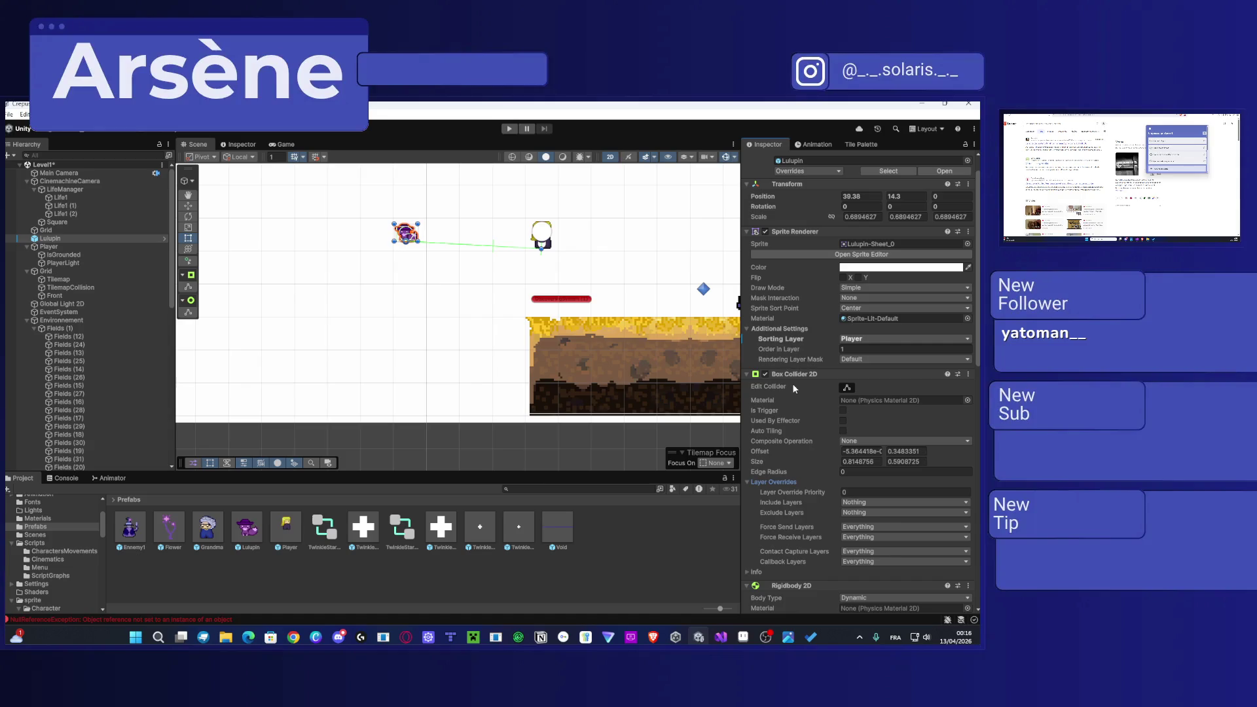
left_click(437, 323)
scroll(439, 324, "down", 6)
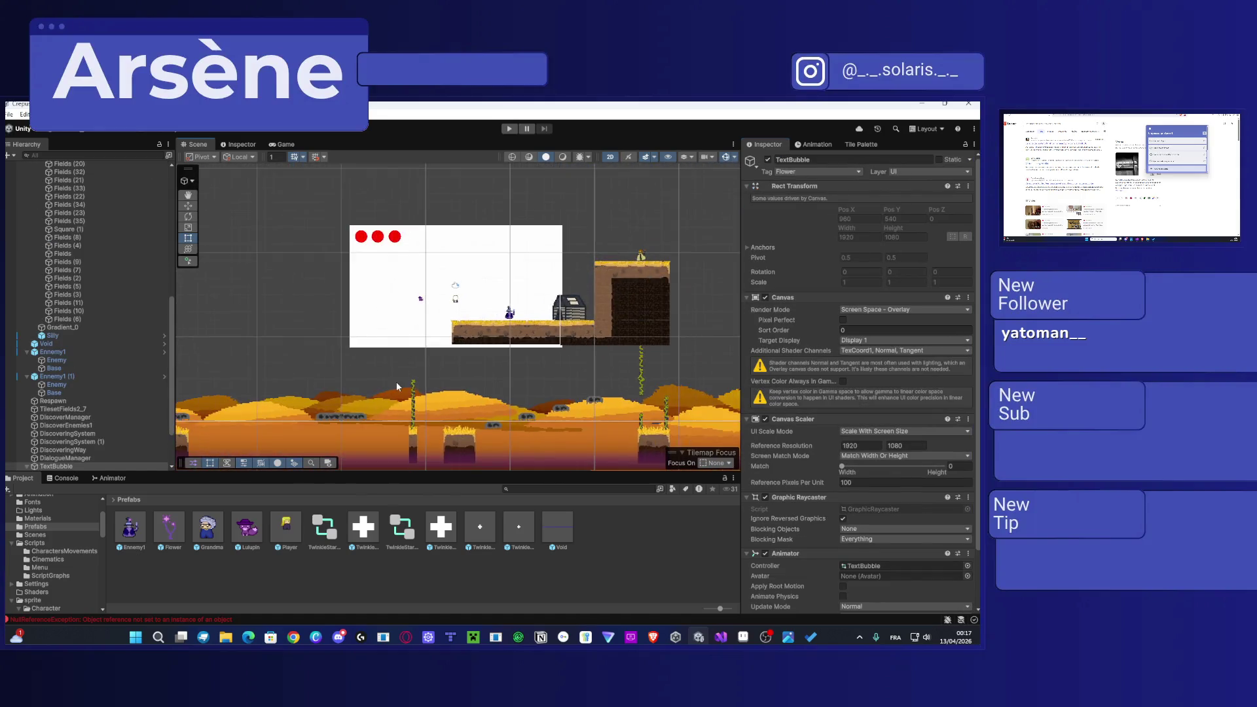
scroll(420, 364, "up", 5)
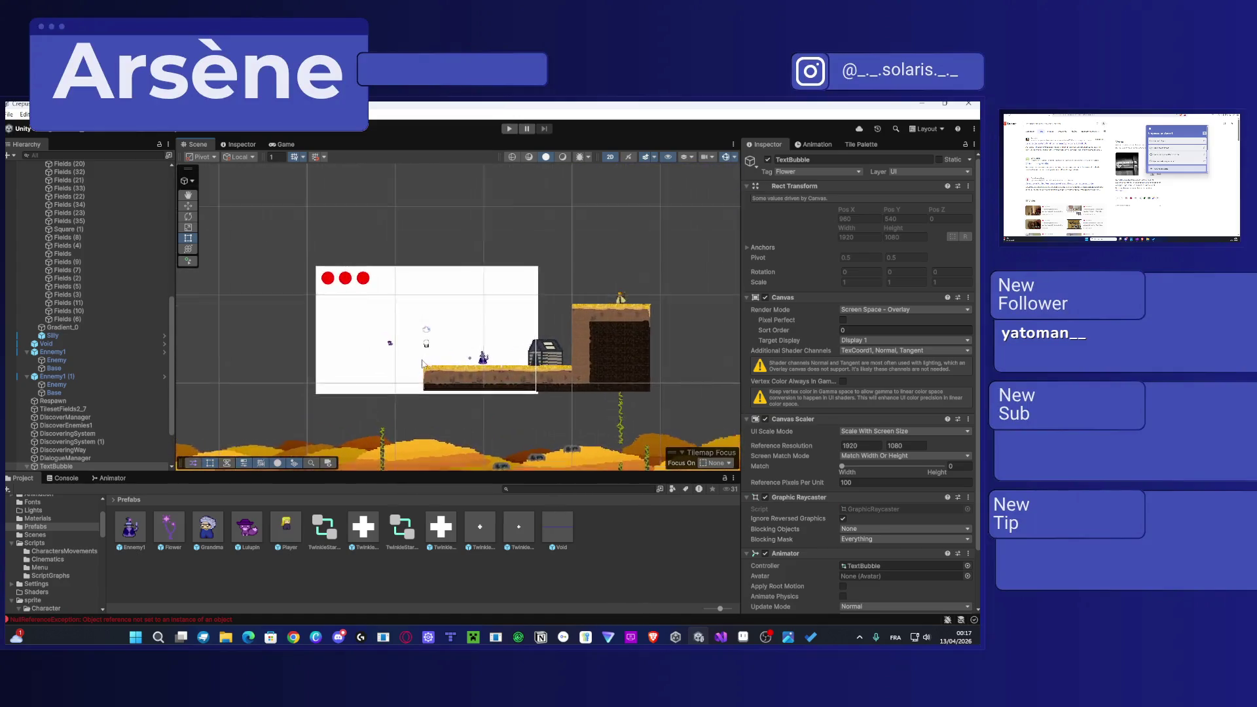
scroll(910, 422, "down", 2)
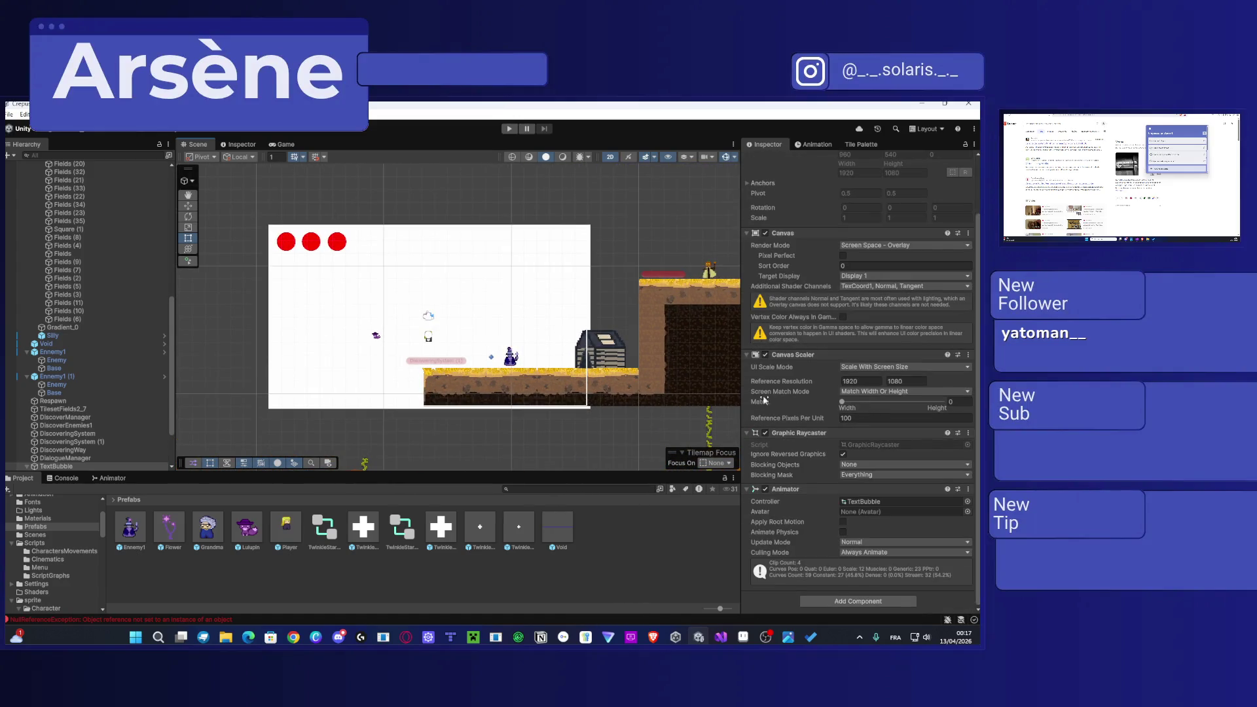
scroll(384, 343, "up", 3)
left_click(372, 332)
left_click(372, 332)
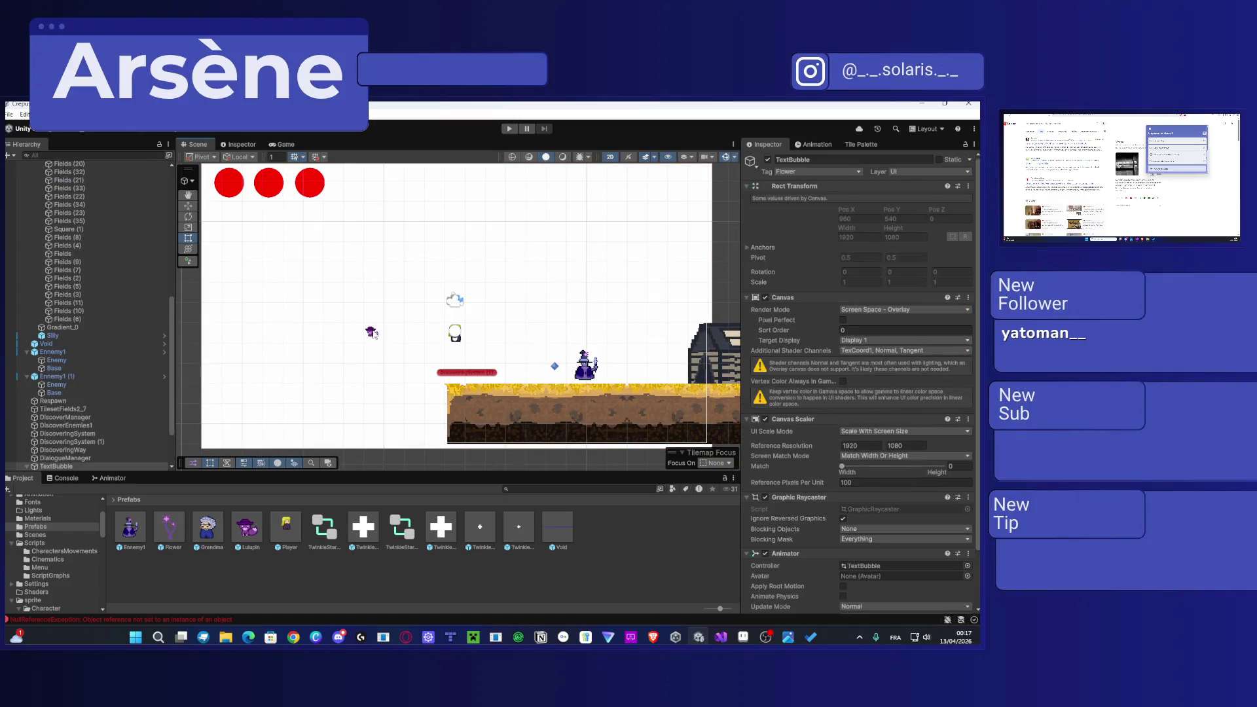
left_click(373, 332)
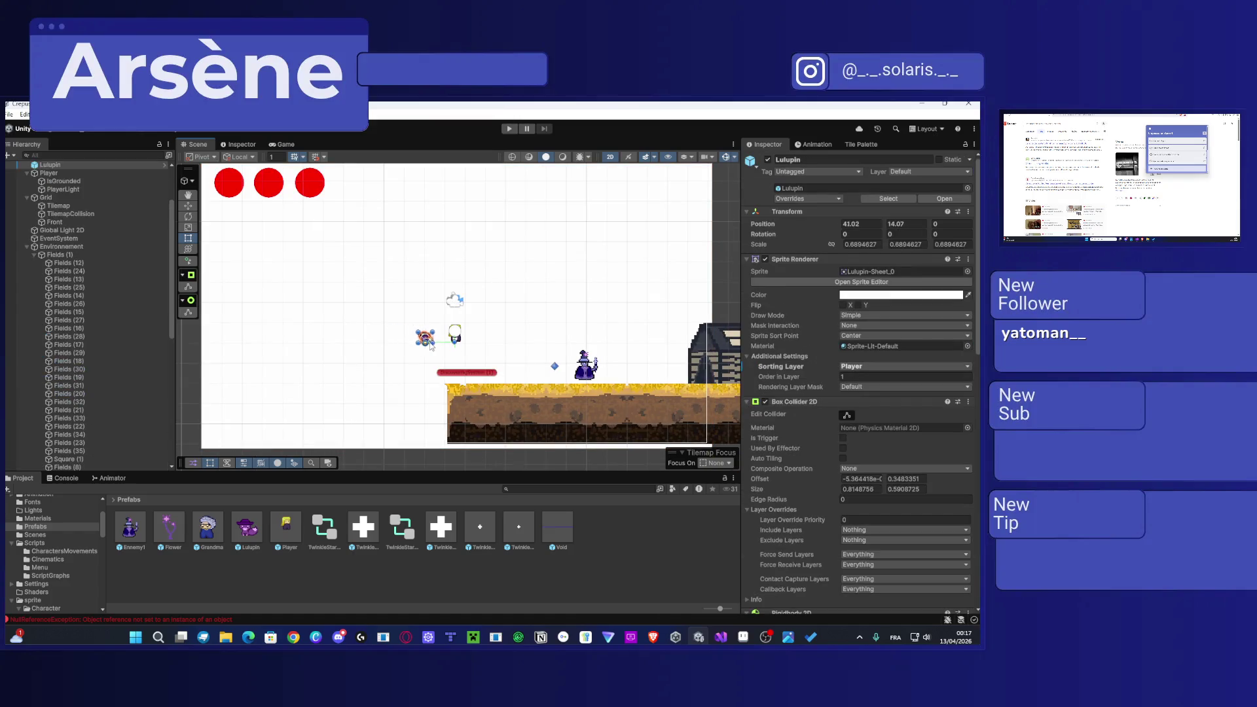
scroll(841, 398, "down", 10)
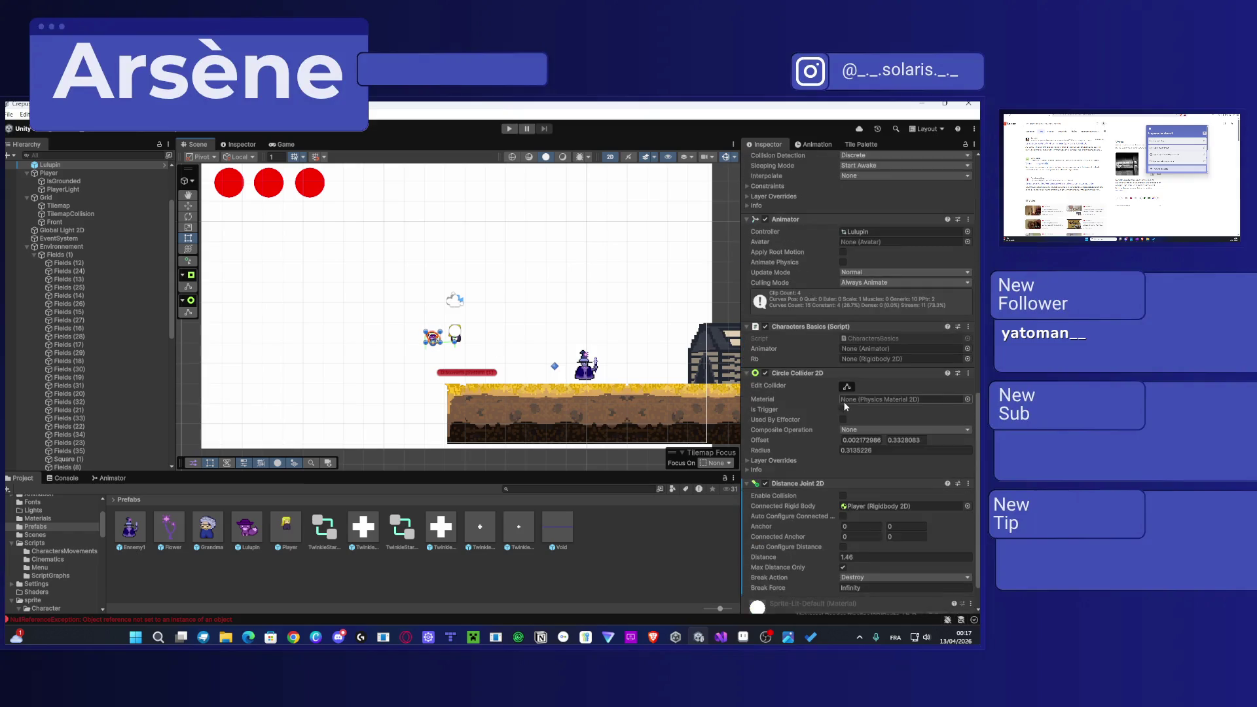
scroll(824, 398, "down", 2)
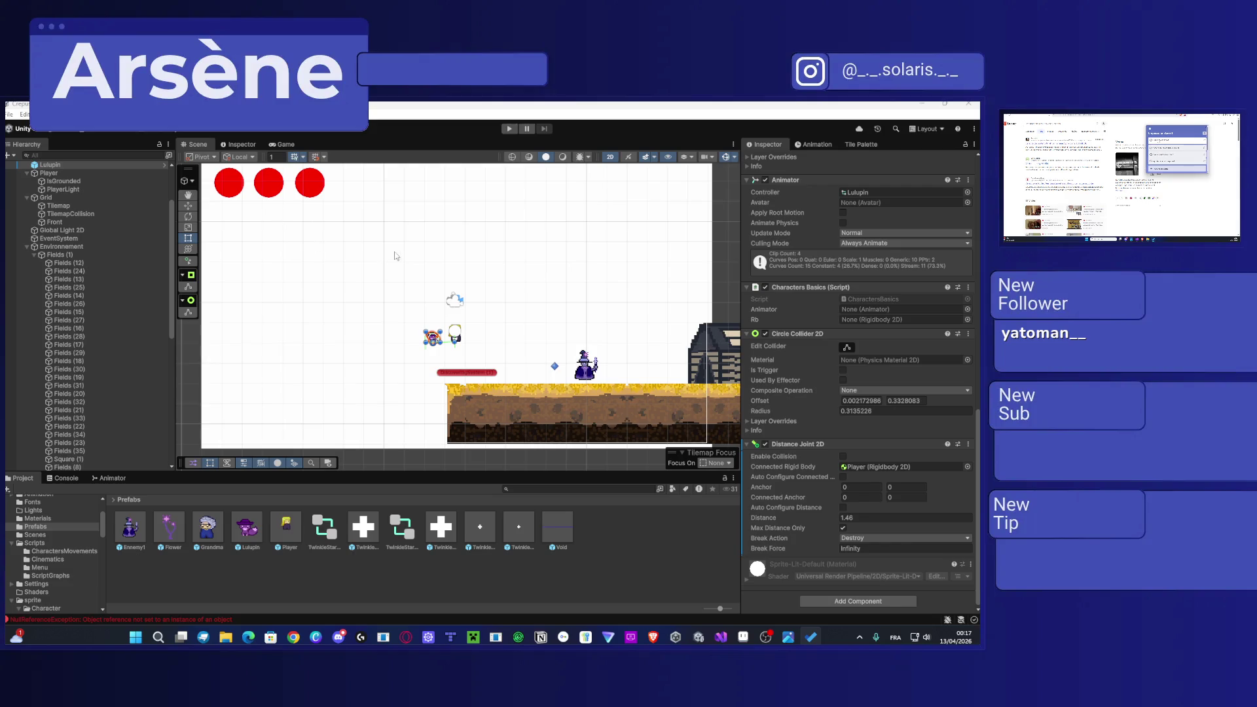
scroll(479, 273, "down", 5)
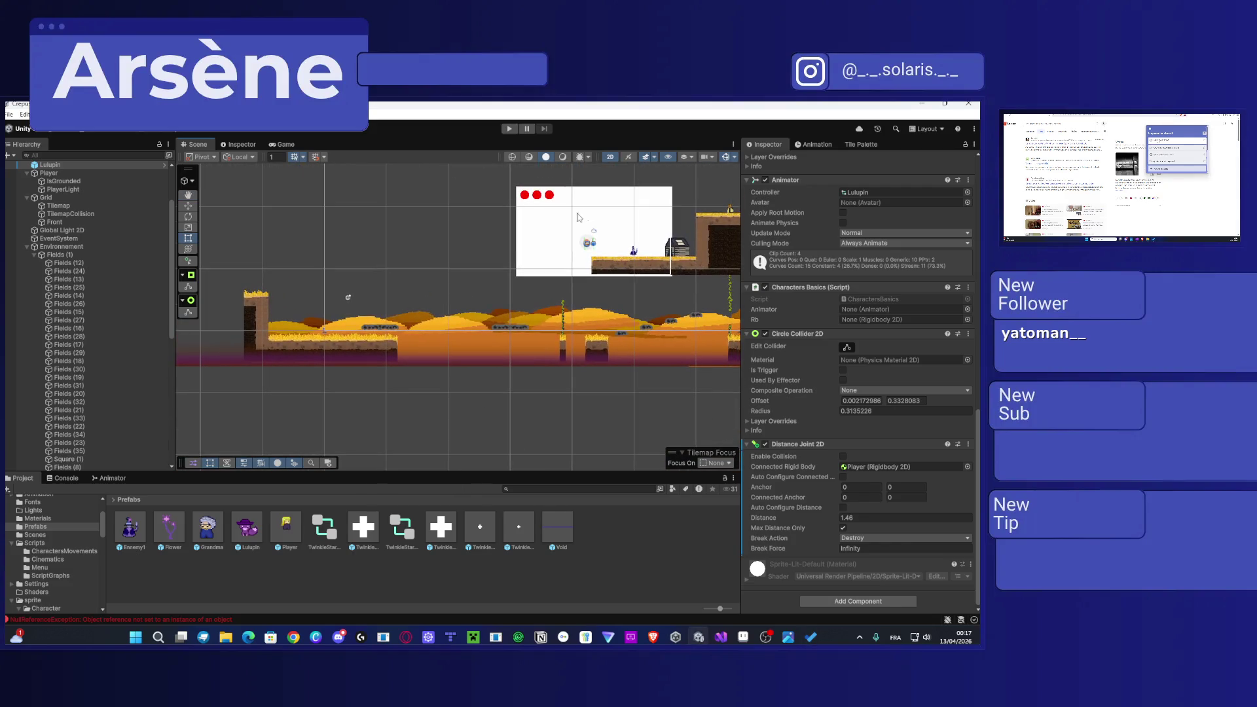
Step: Clear the NullReferenceException by setting LifeManager's Player Health System to Player, then start Play mode
left_click(74, 482)
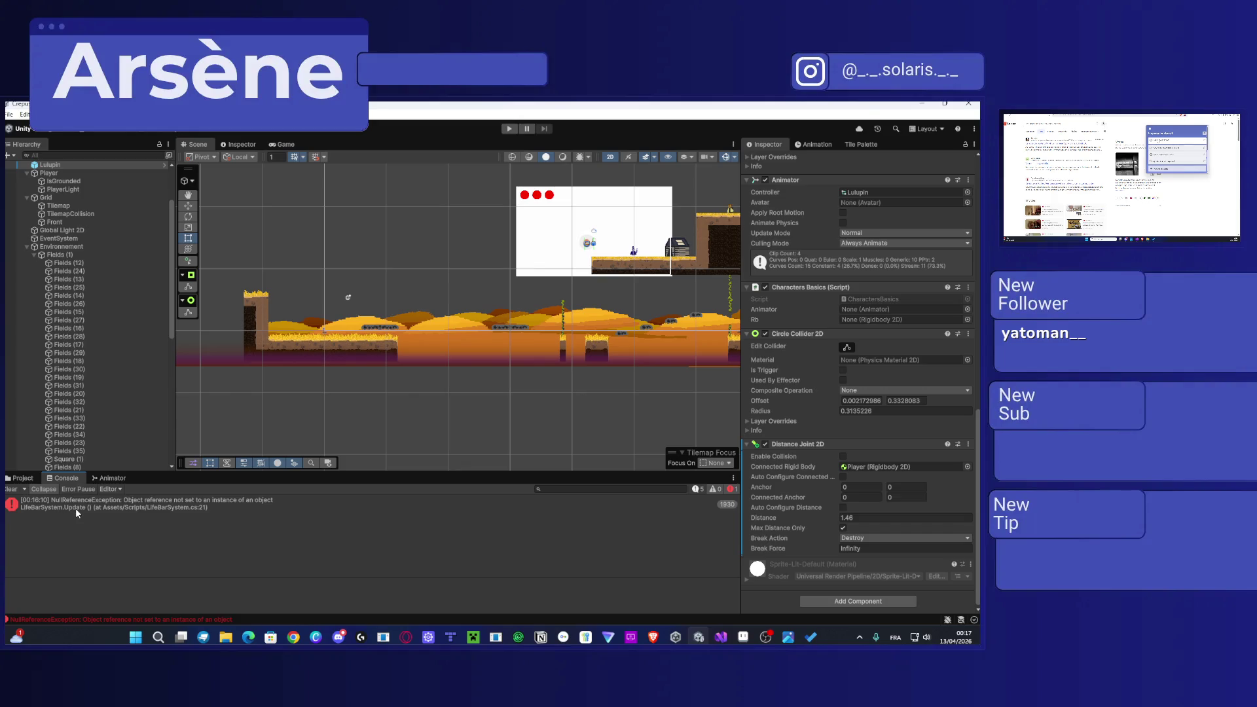
double_click(76, 508)
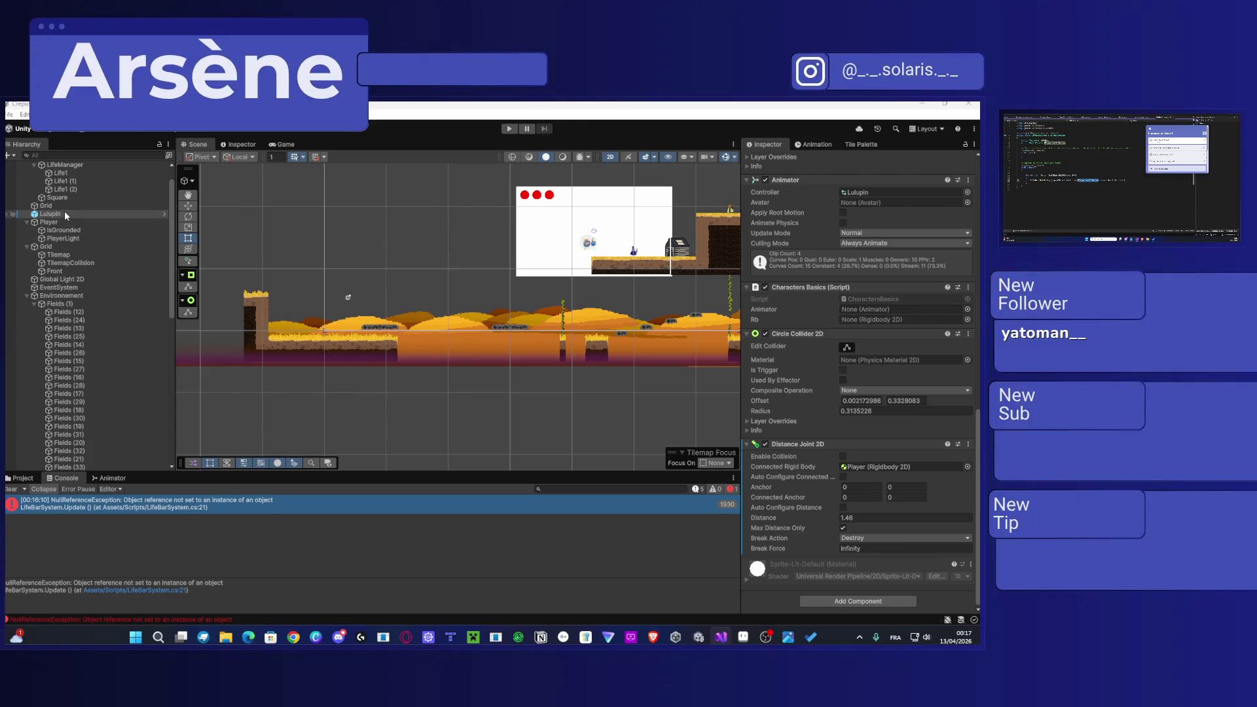
scroll(64, 211, "up", 2)
left_click(78, 189)
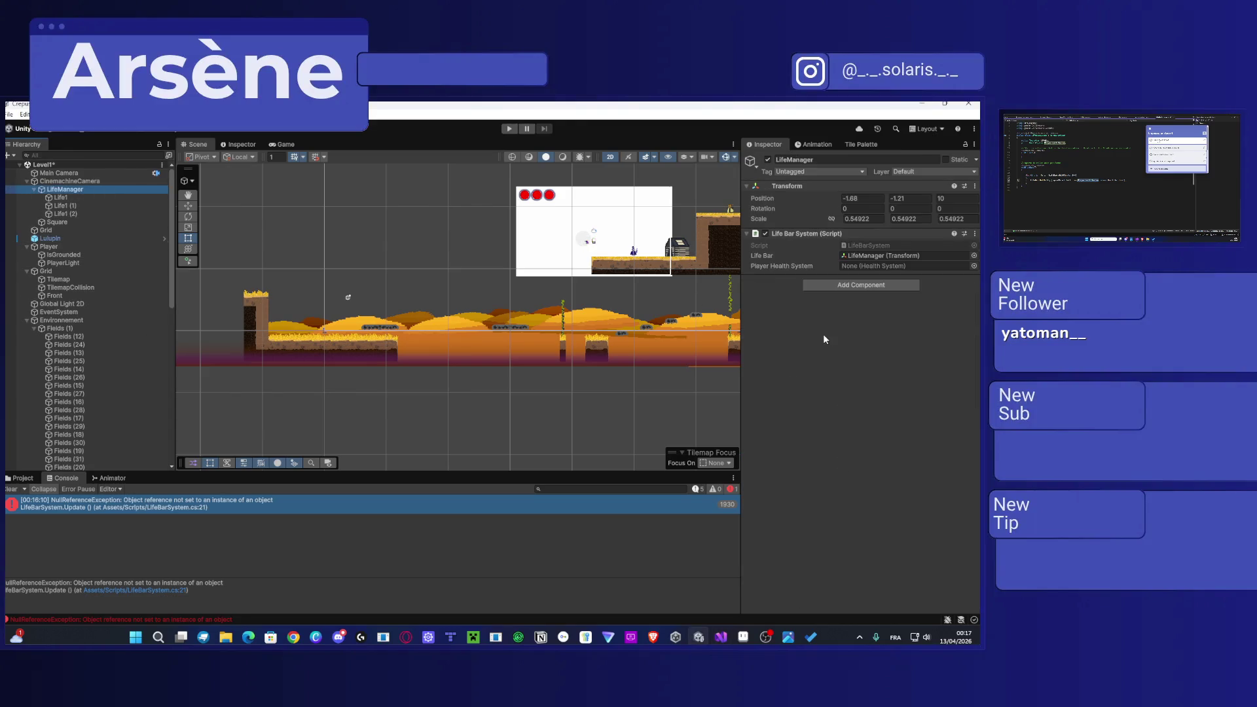
left_click(972, 266)
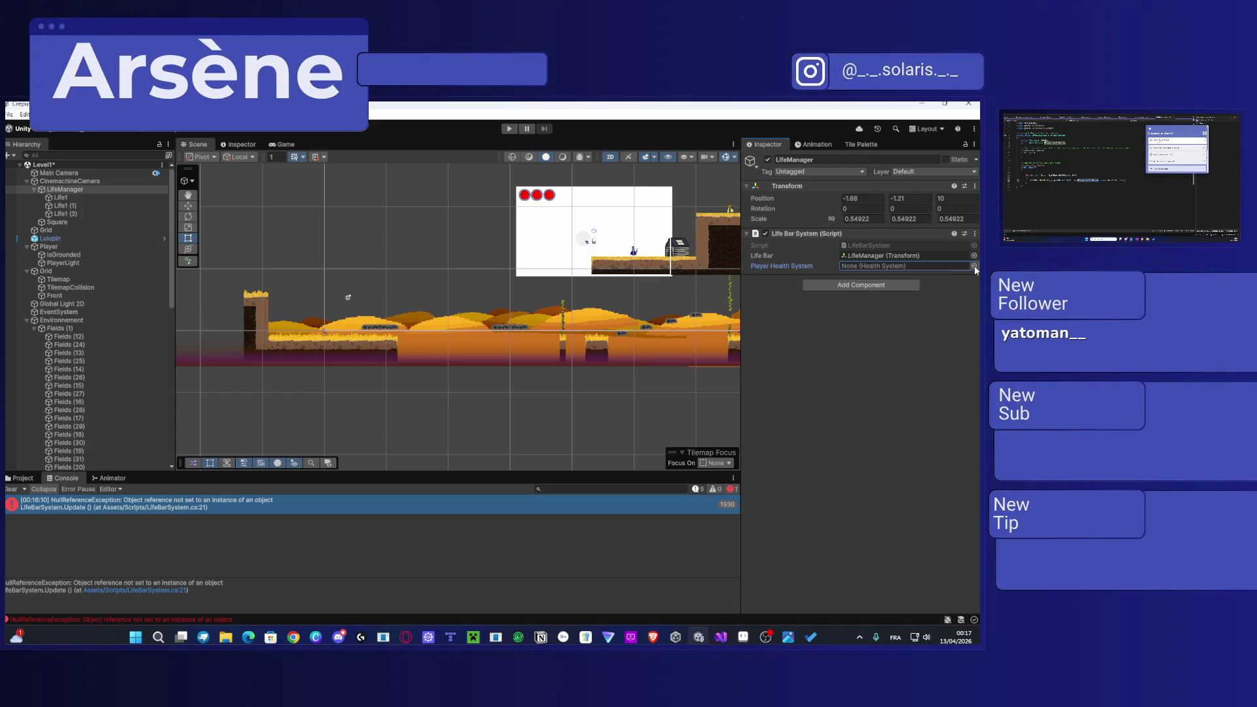
double_click(575, 317)
left_click(510, 129)
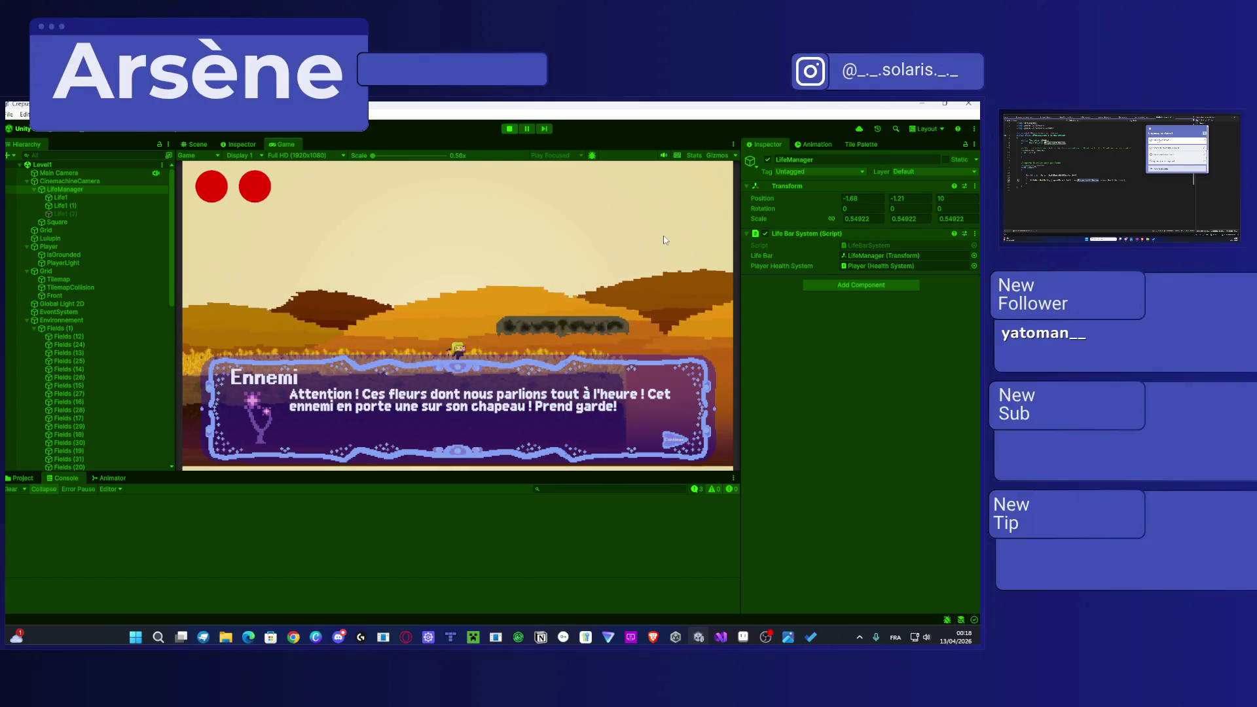
Step: Dismiss the Ennemi warning, run and jump through Level1, then exit Play mode
key("space")
key("Right")
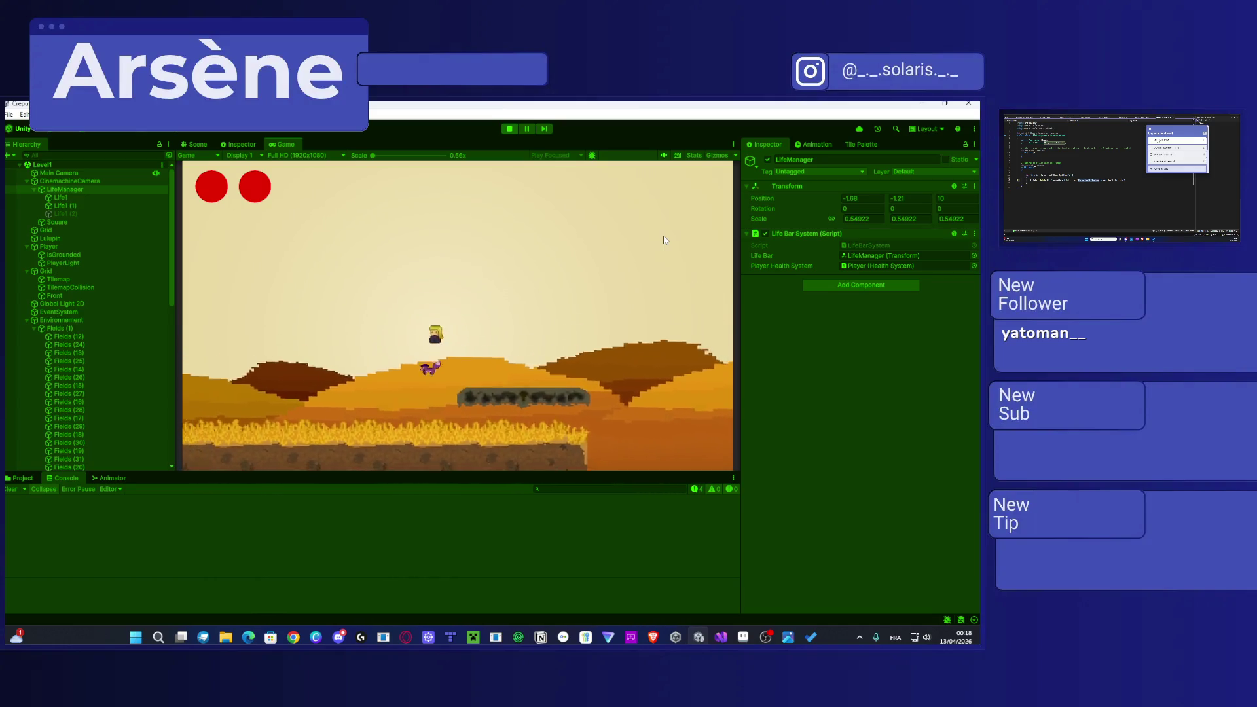
key("Right")
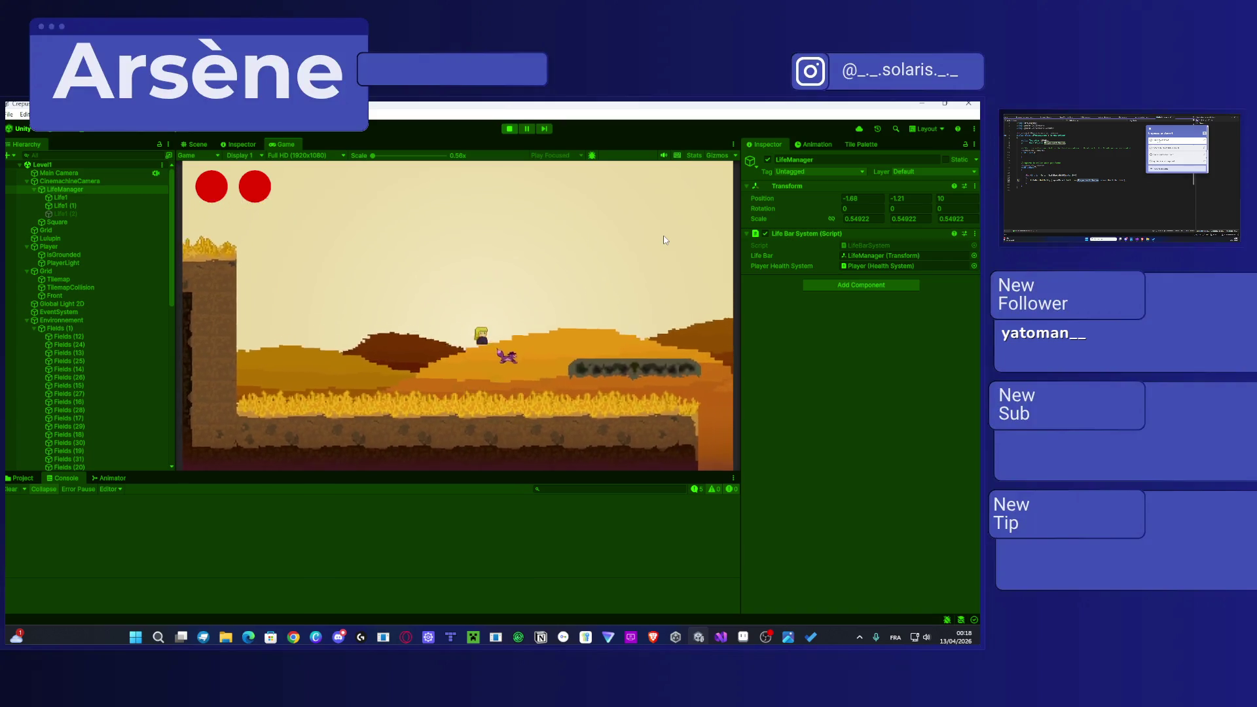
key("space")
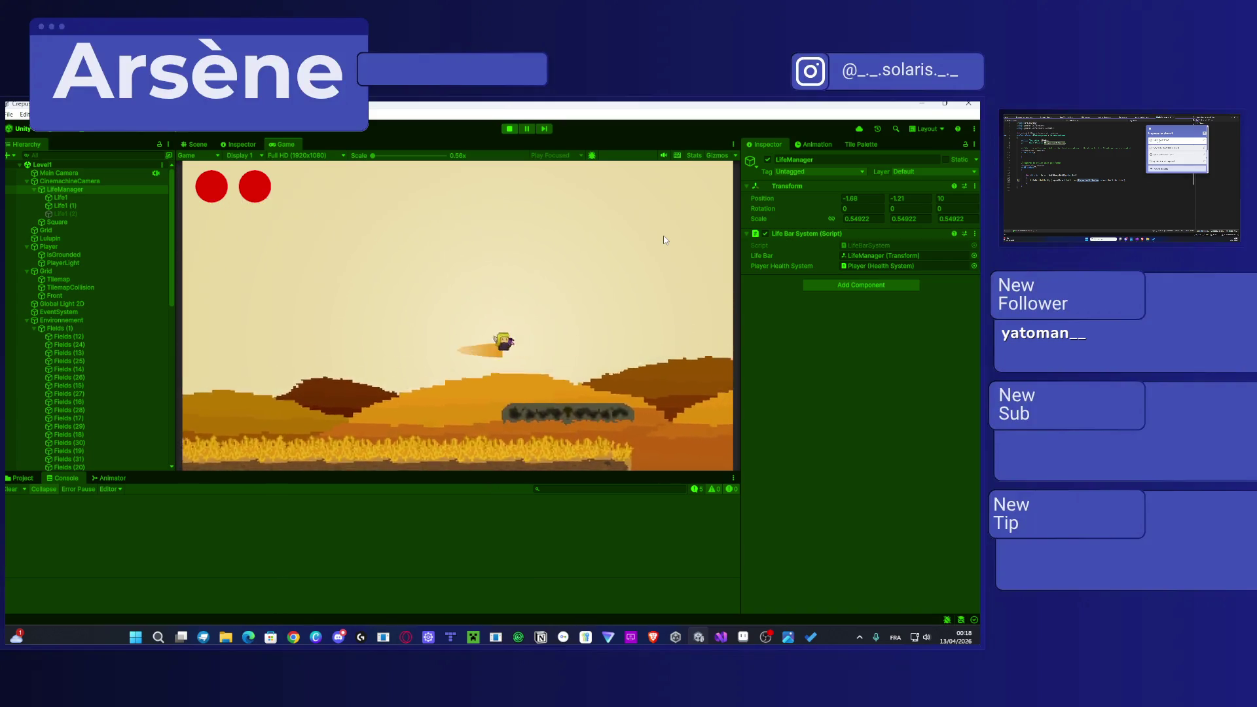
key("Right")
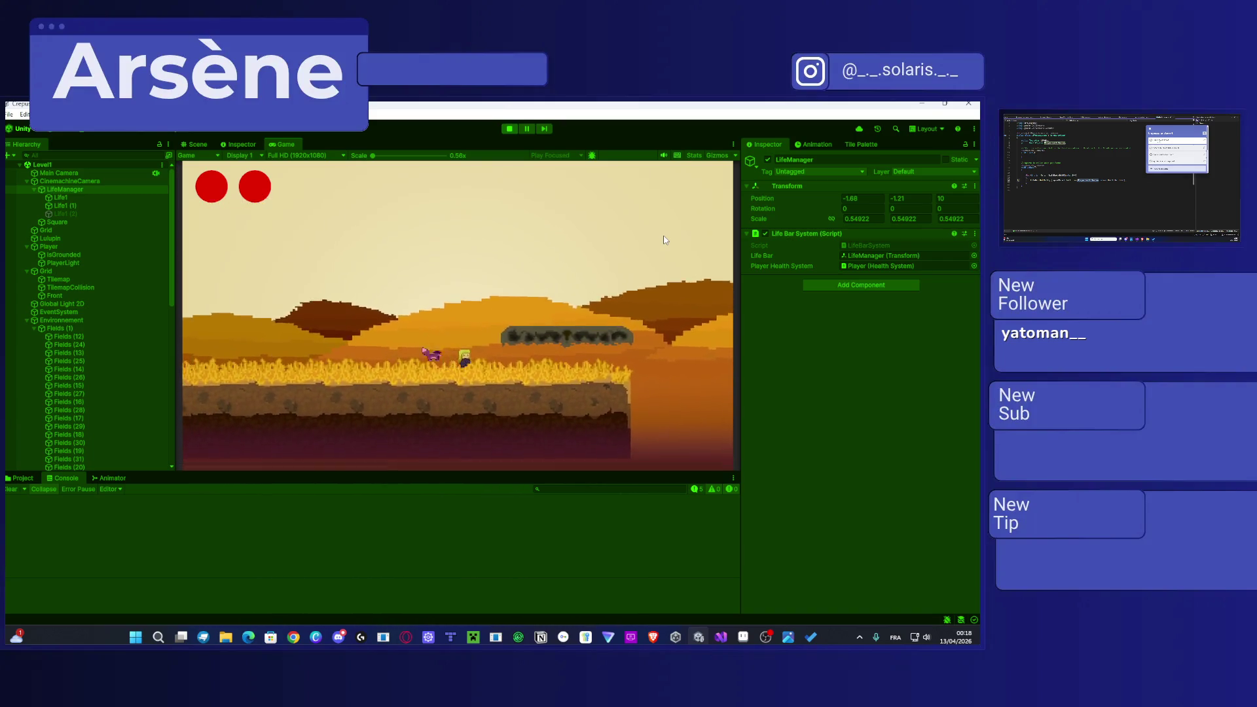
key("Left")
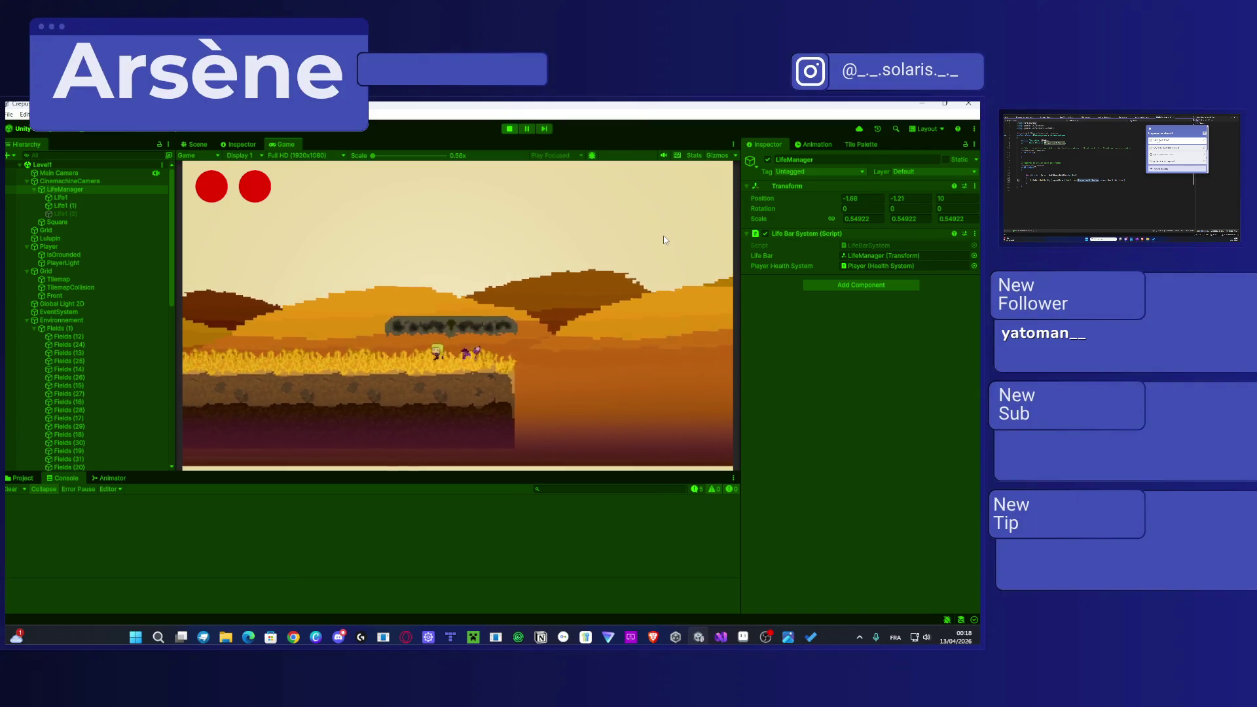
key("space")
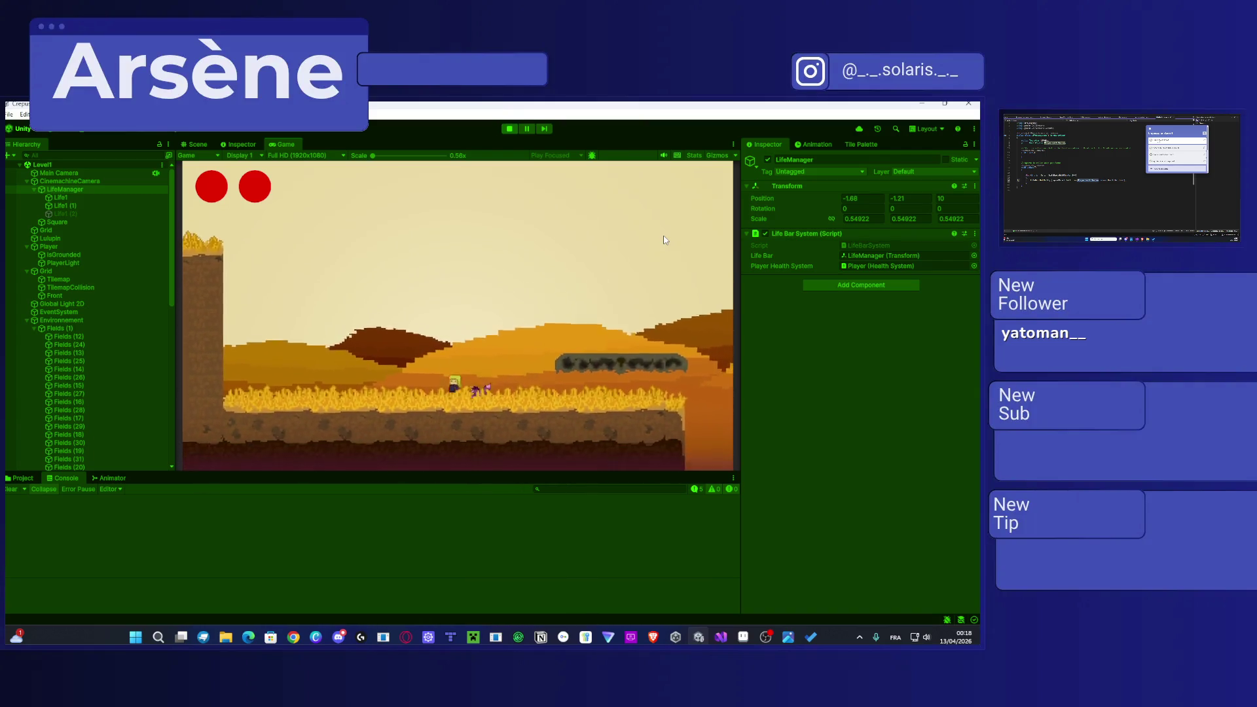
key("Right")
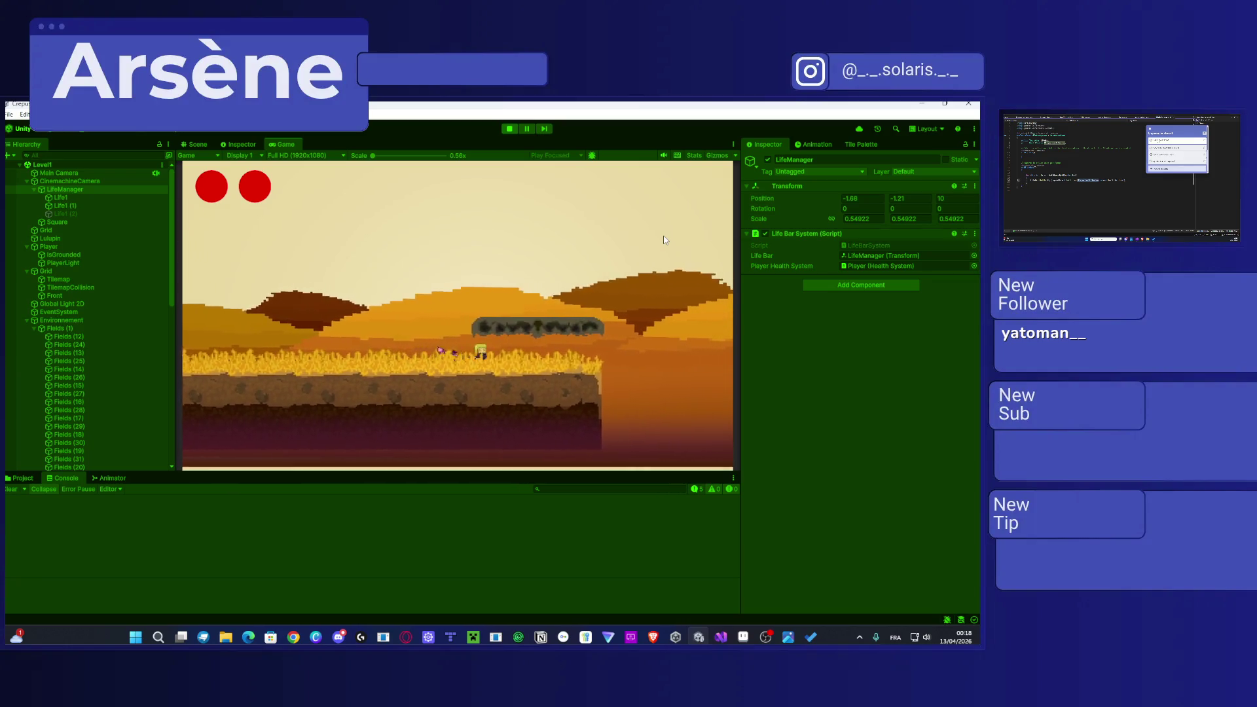
key("Right")
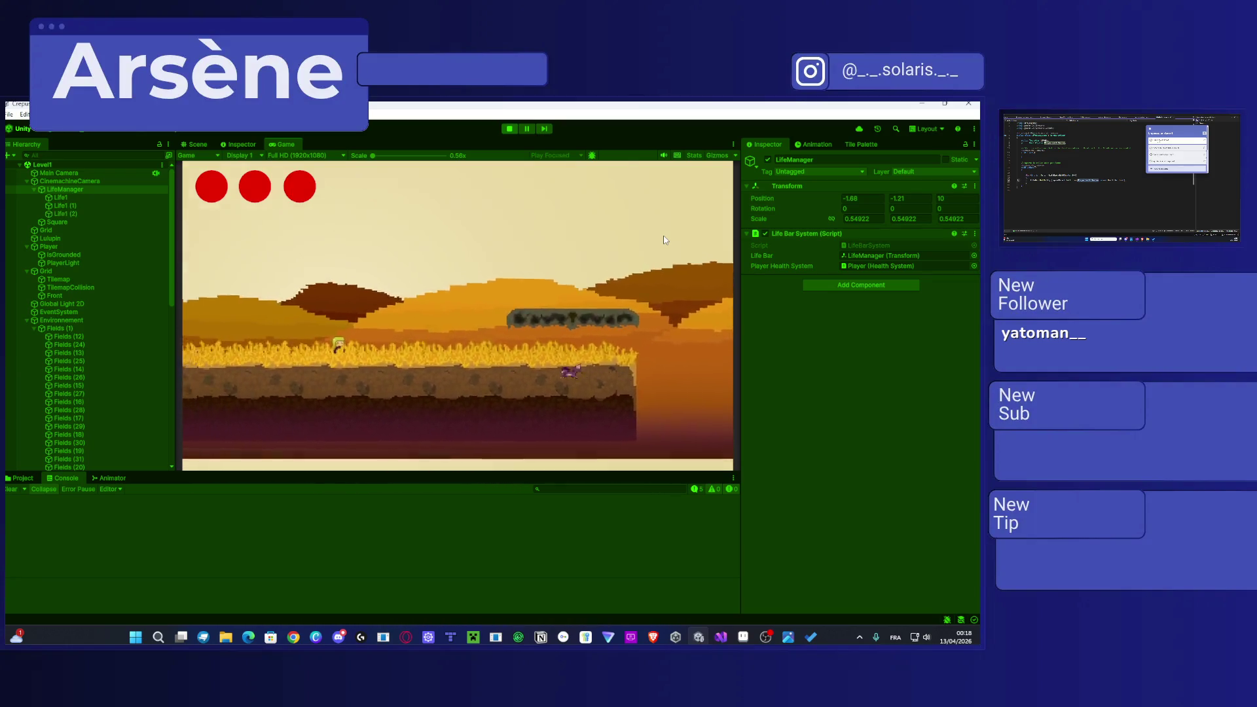
left_click(506, 127)
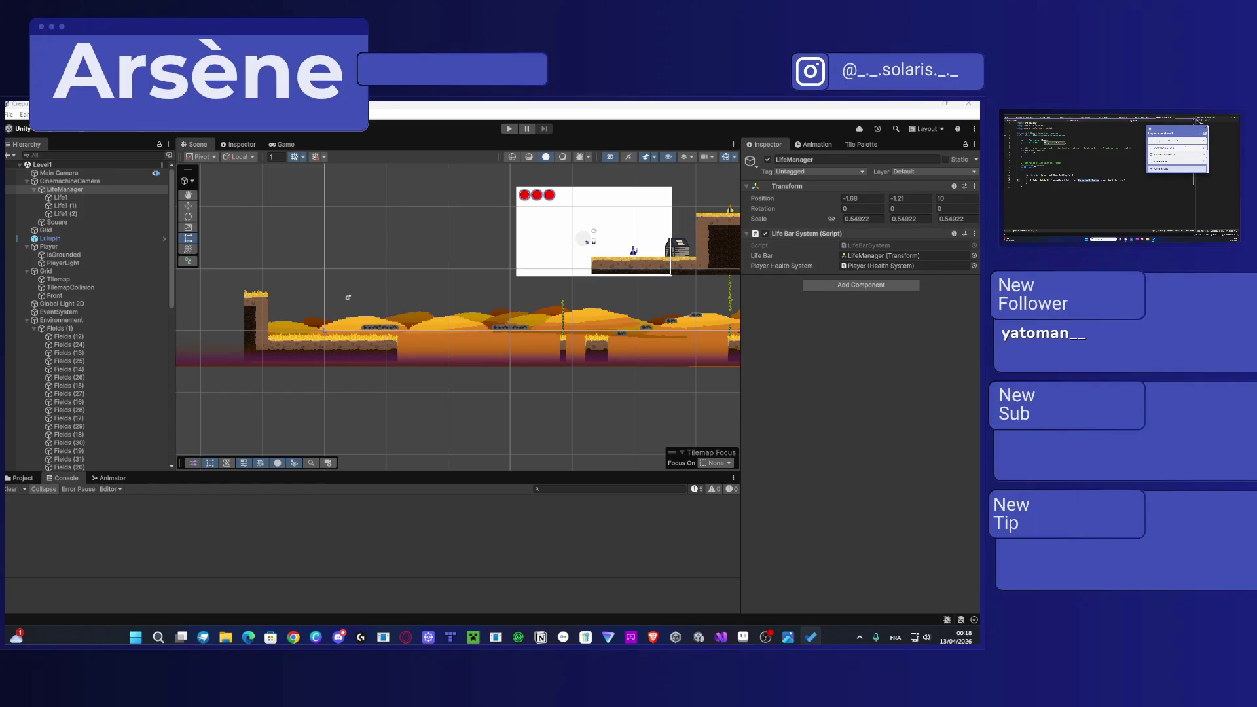
Step: Glance at the Aseprite tileset, minimize it, and show Unity's Project panel at the Prefabs folder
mouse_move(726, 640)
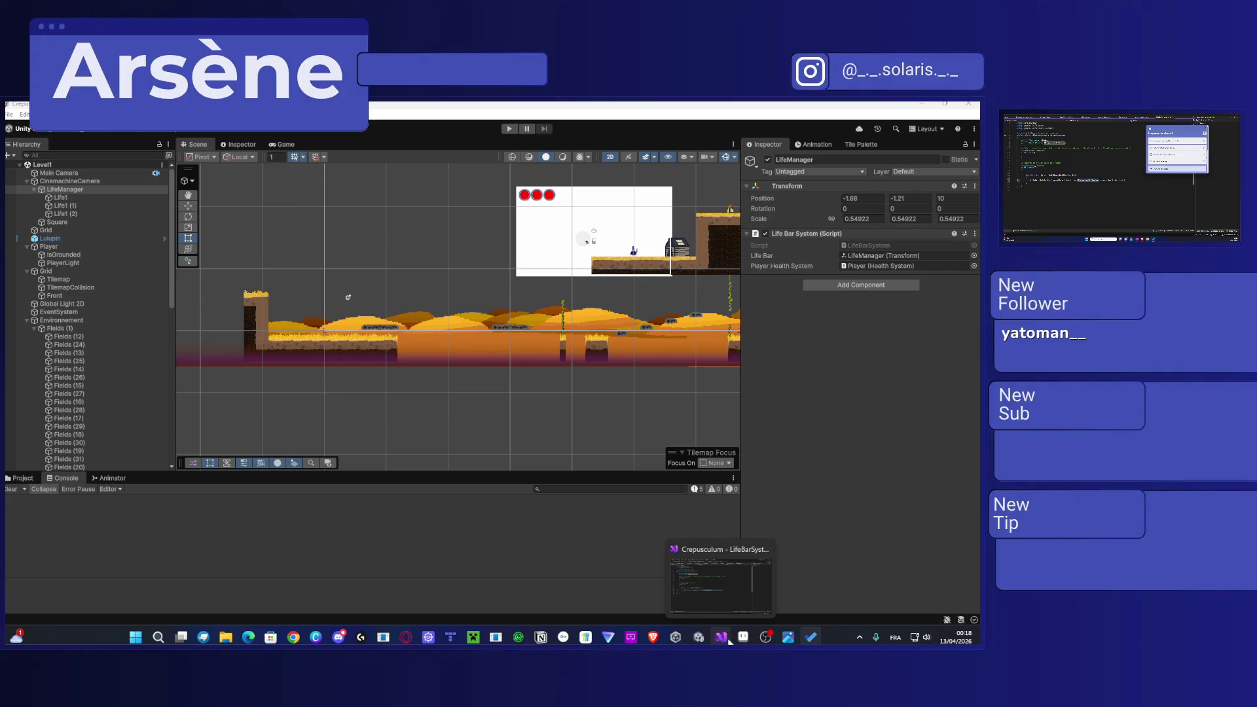
left_click(743, 636)
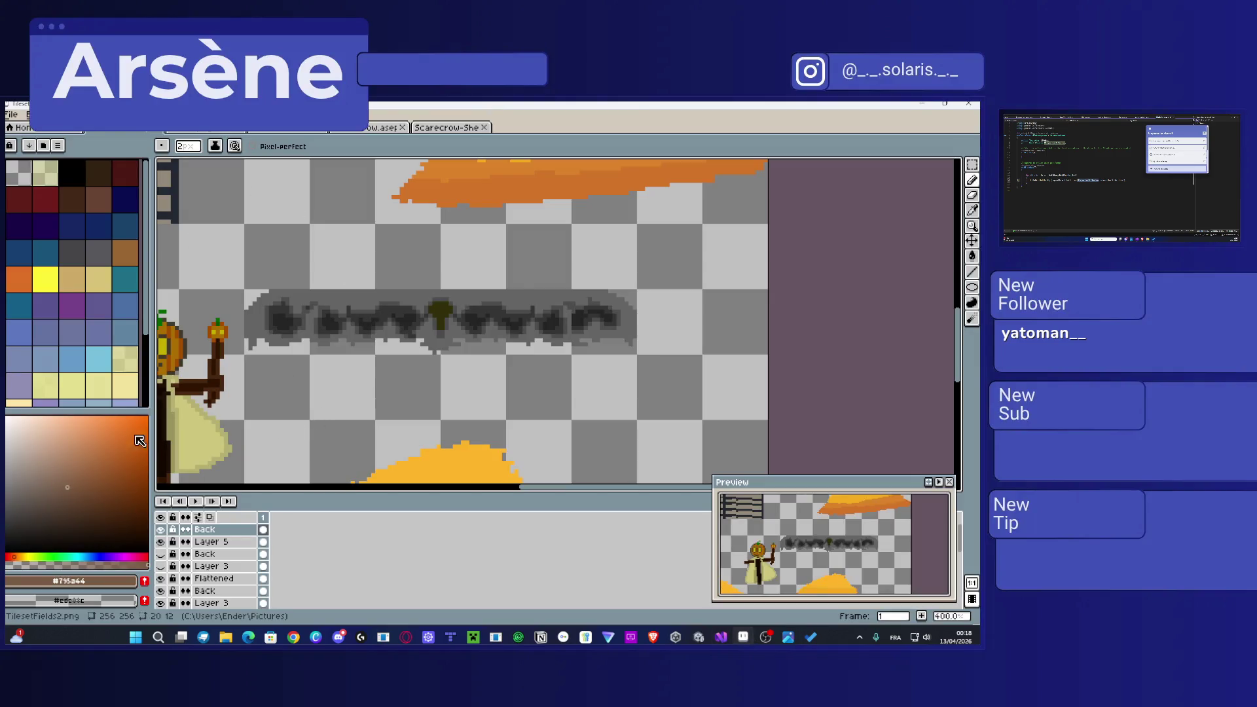
left_click(922, 103)
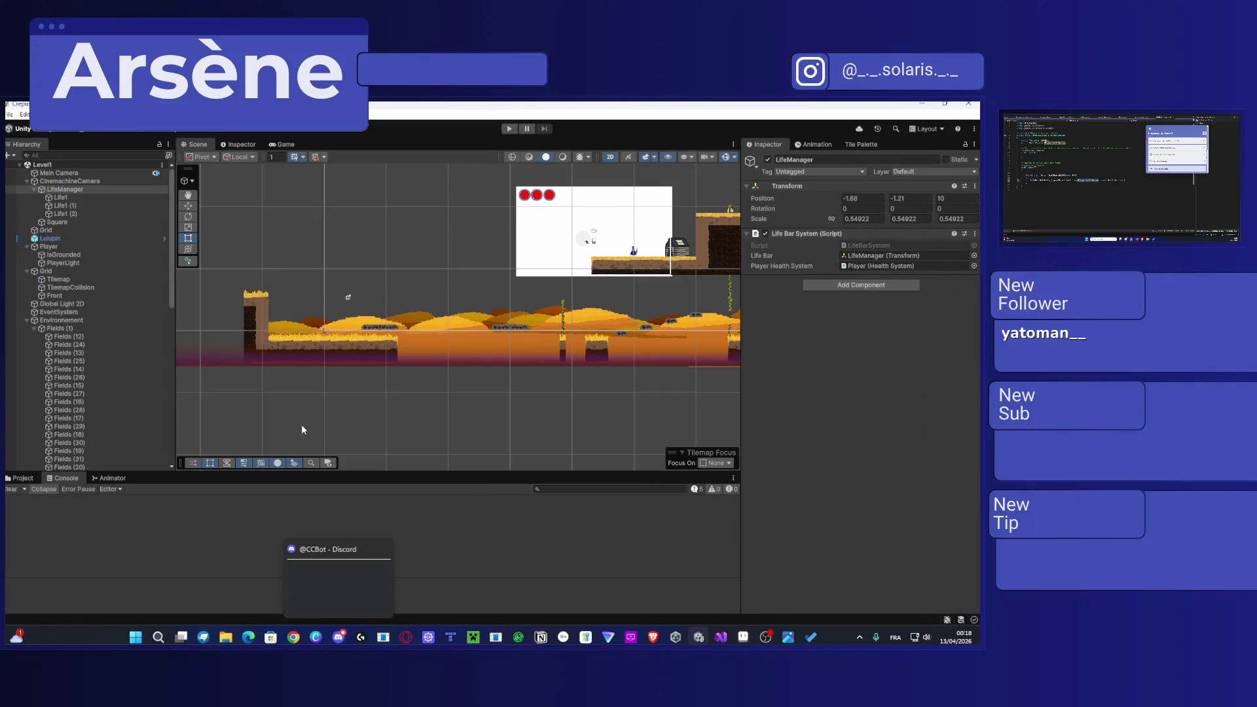
left_click(23, 477)
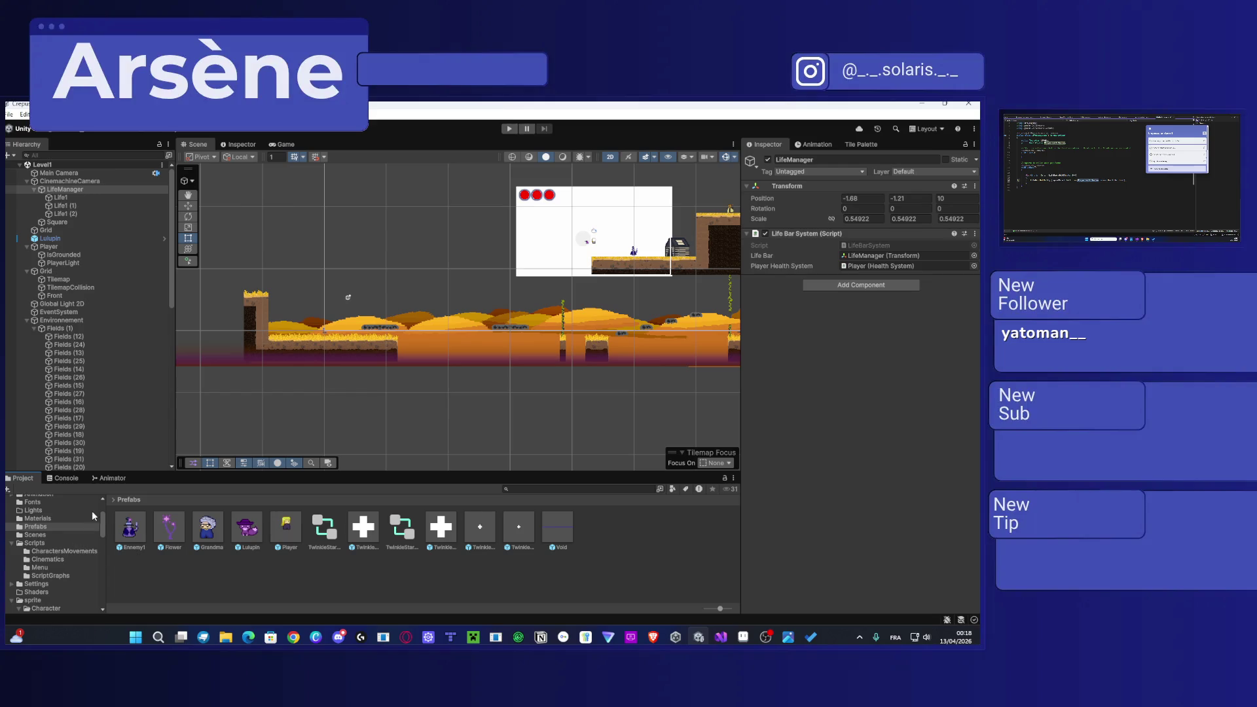
Step: Browse into the sprite > Door folder in the Project panel
scroll(49, 547, "down", 3)
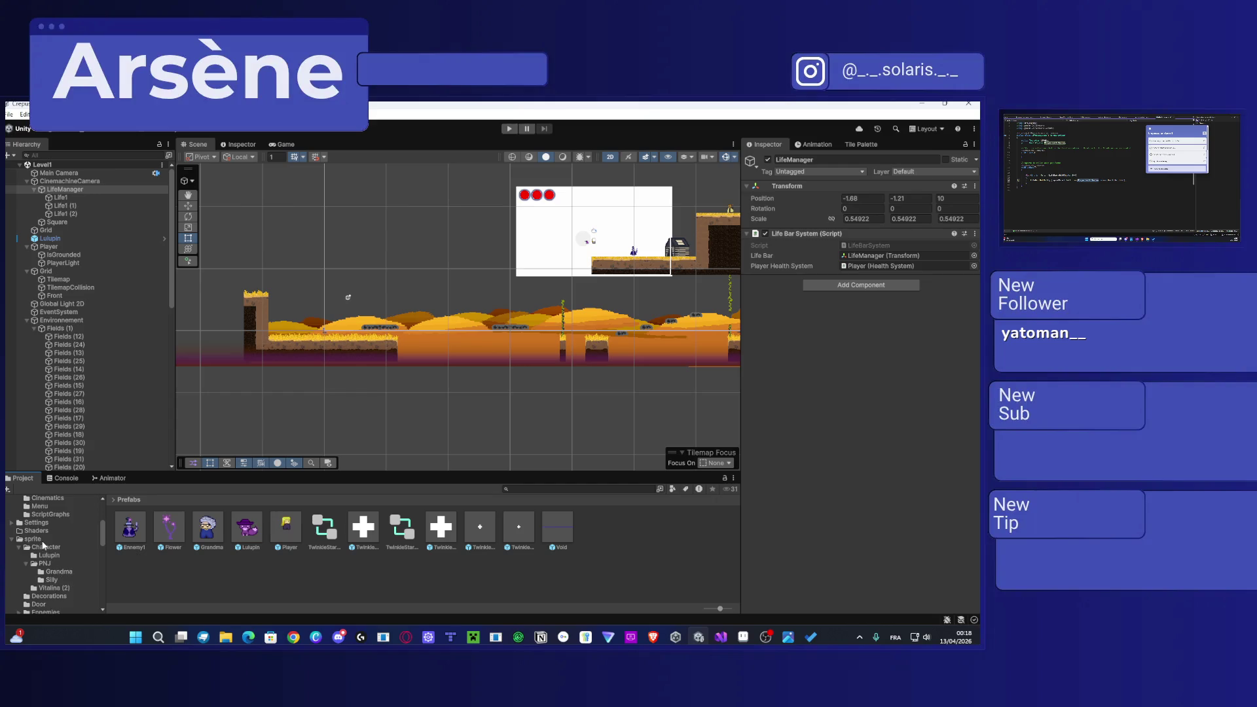
left_click(41, 541)
double_click(207, 535)
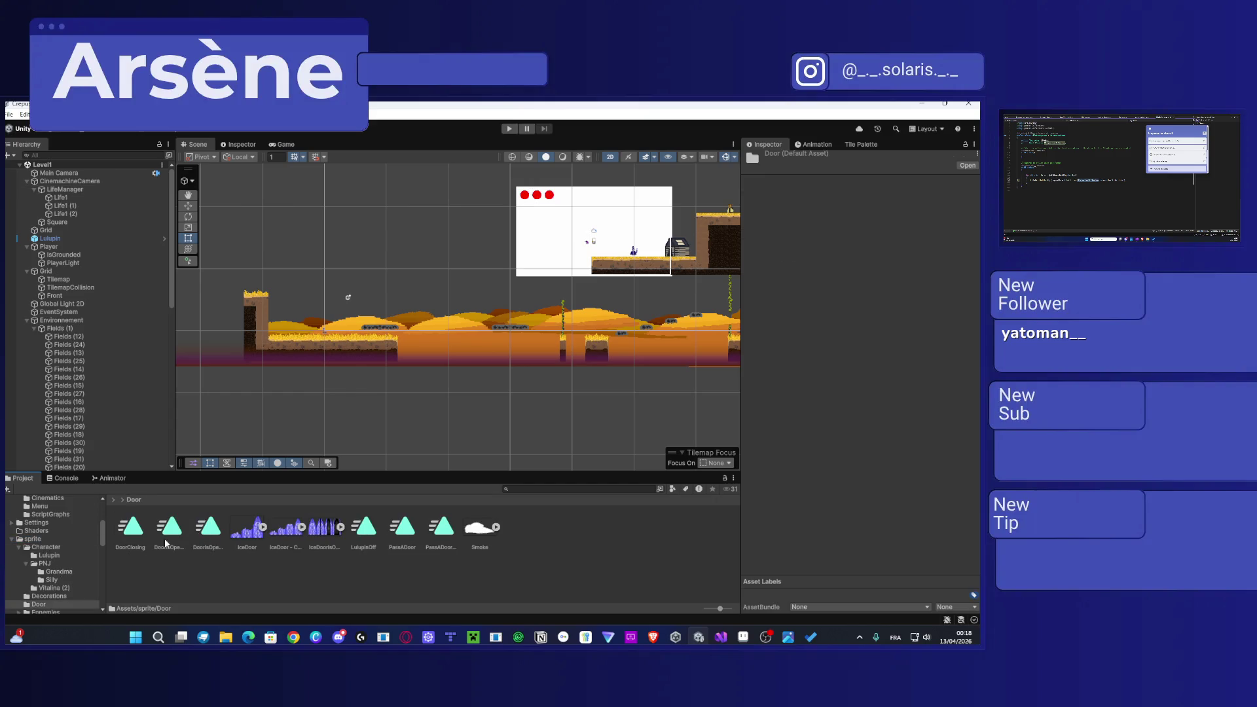
scroll(255, 374, "up", 10)
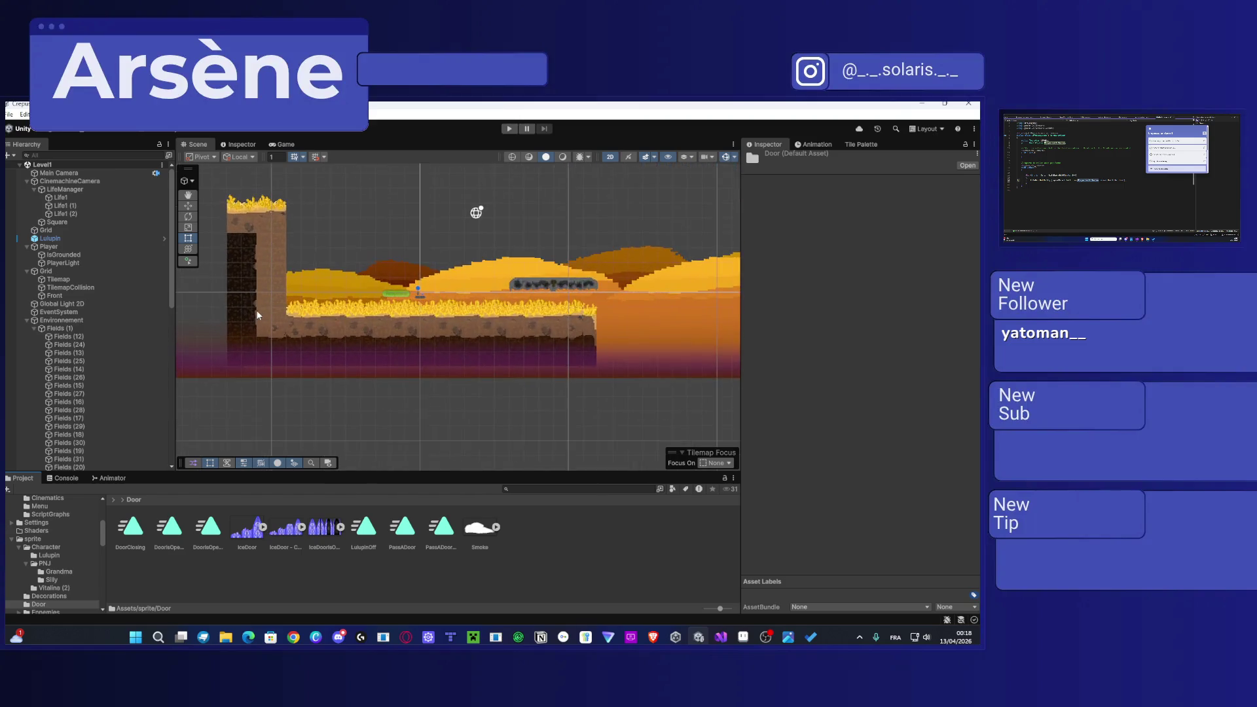
mouse_move(266, 383)
left_mouse_down()
mouse_move(267, 394)
mouse_move(292, 370)
left_mouse_up()
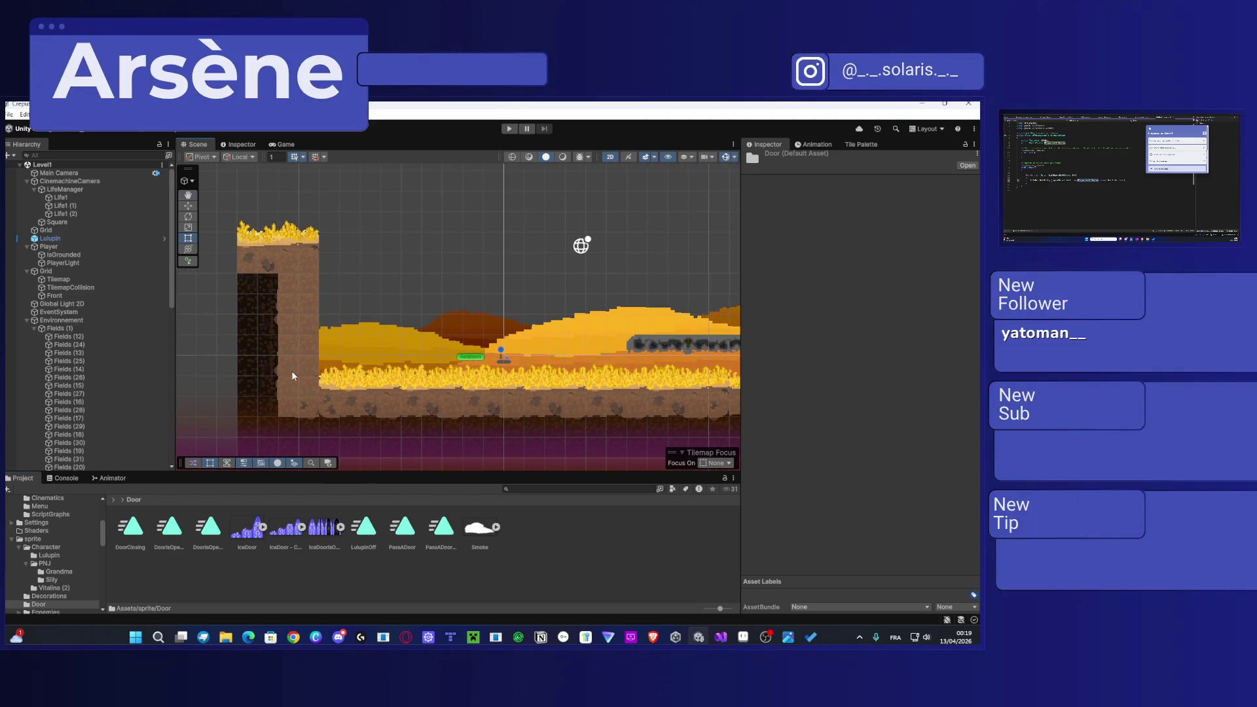
scroll(103, 387, "down", 15)
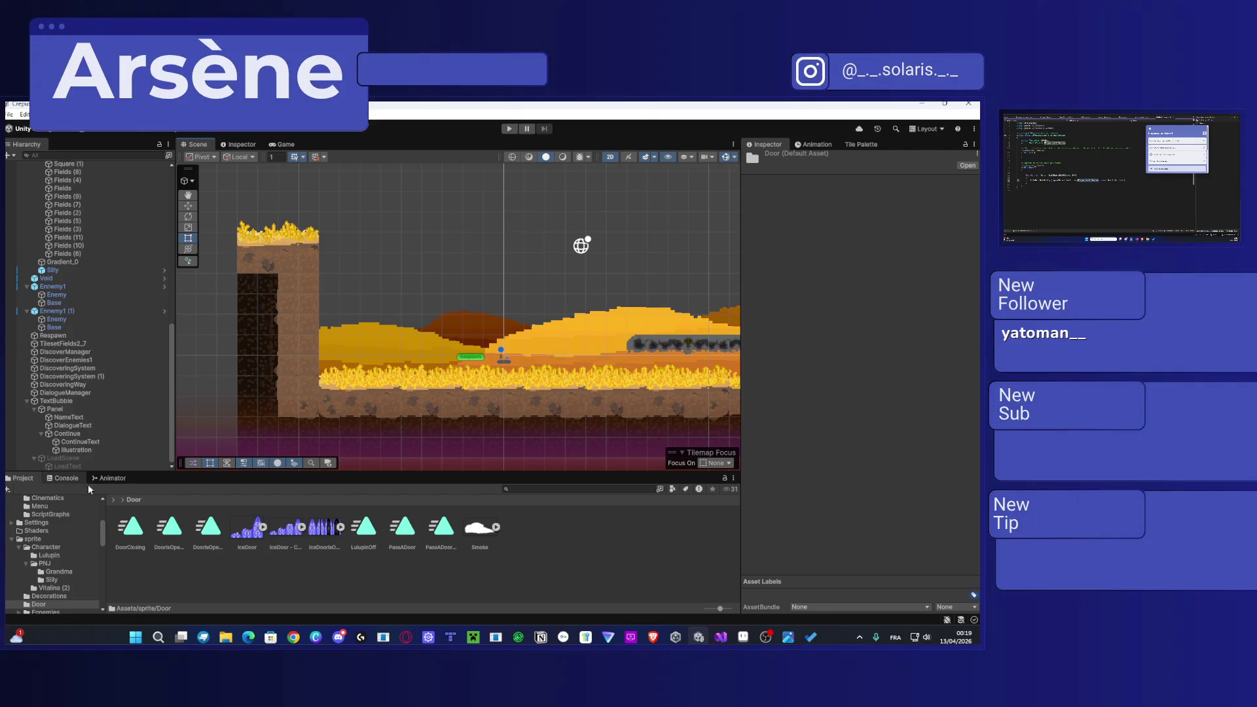
scroll(74, 513, "up", 5)
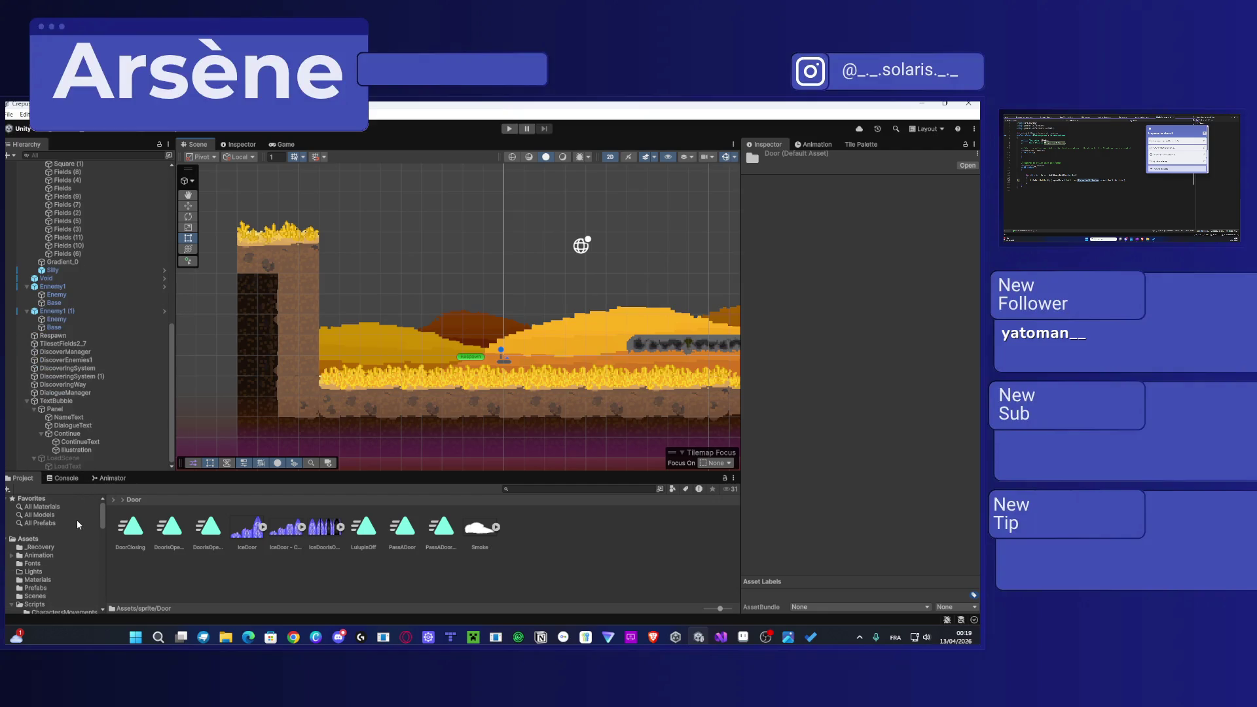
Step: Go back to Assets, open the Scenes folder and select SnowScene
left_click(34, 538)
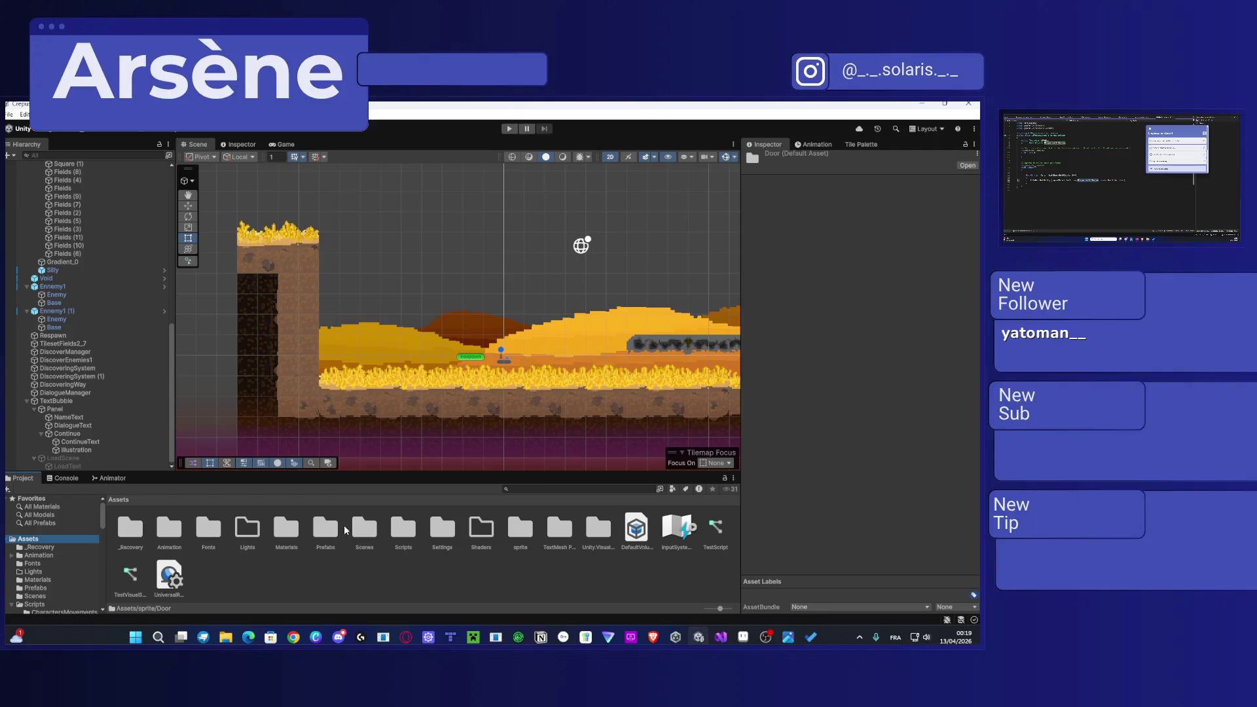
double_click(364, 528)
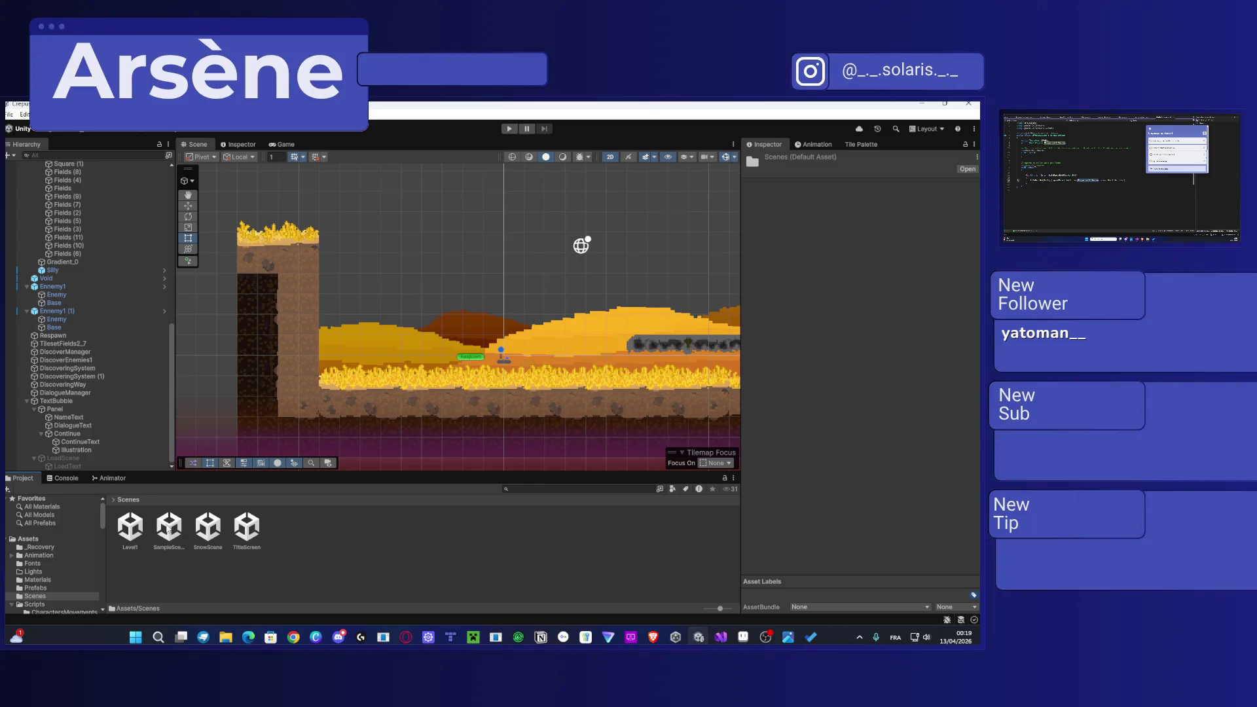
left_click(209, 532)
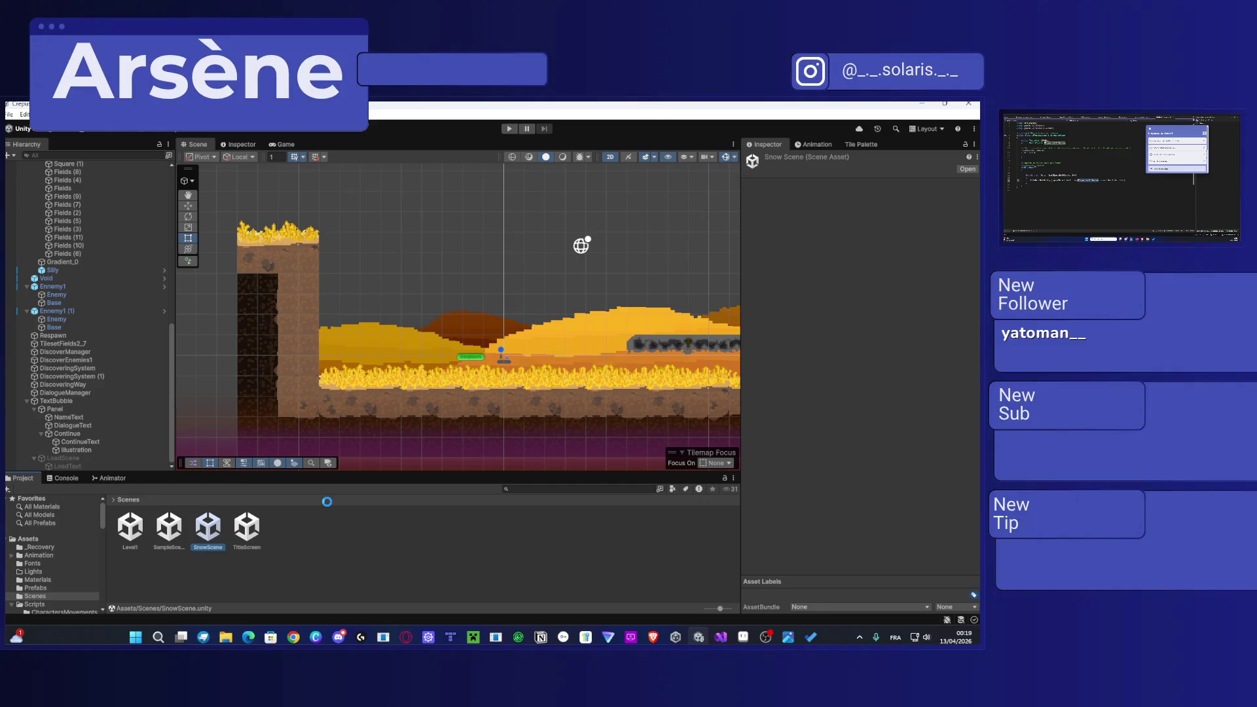
Step: Select the IceDoor in SnowScene and expand its smoke and light children
left_click_drag(514, 300, 200, 293)
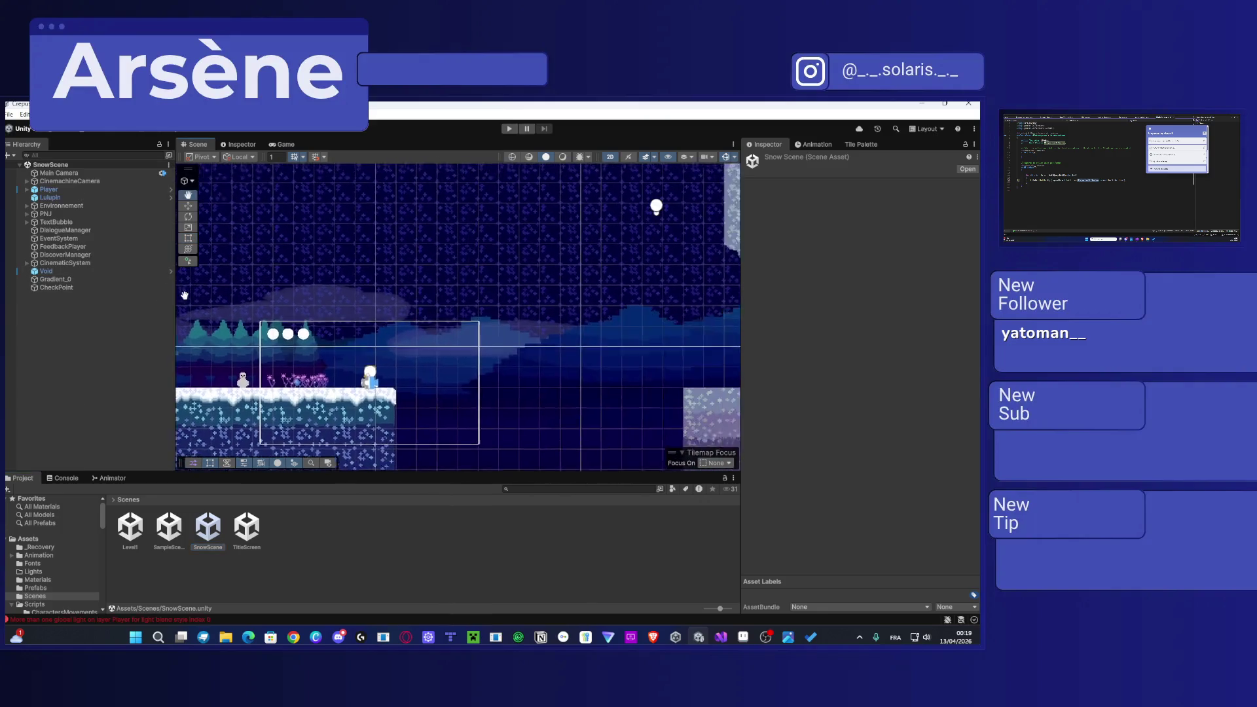
mouse_move(550, 334)
left_mouse_down()
mouse_move(336, 324)
mouse_move(285, 305)
mouse_move(439, 320)
left_mouse_up()
left_click(438, 321)
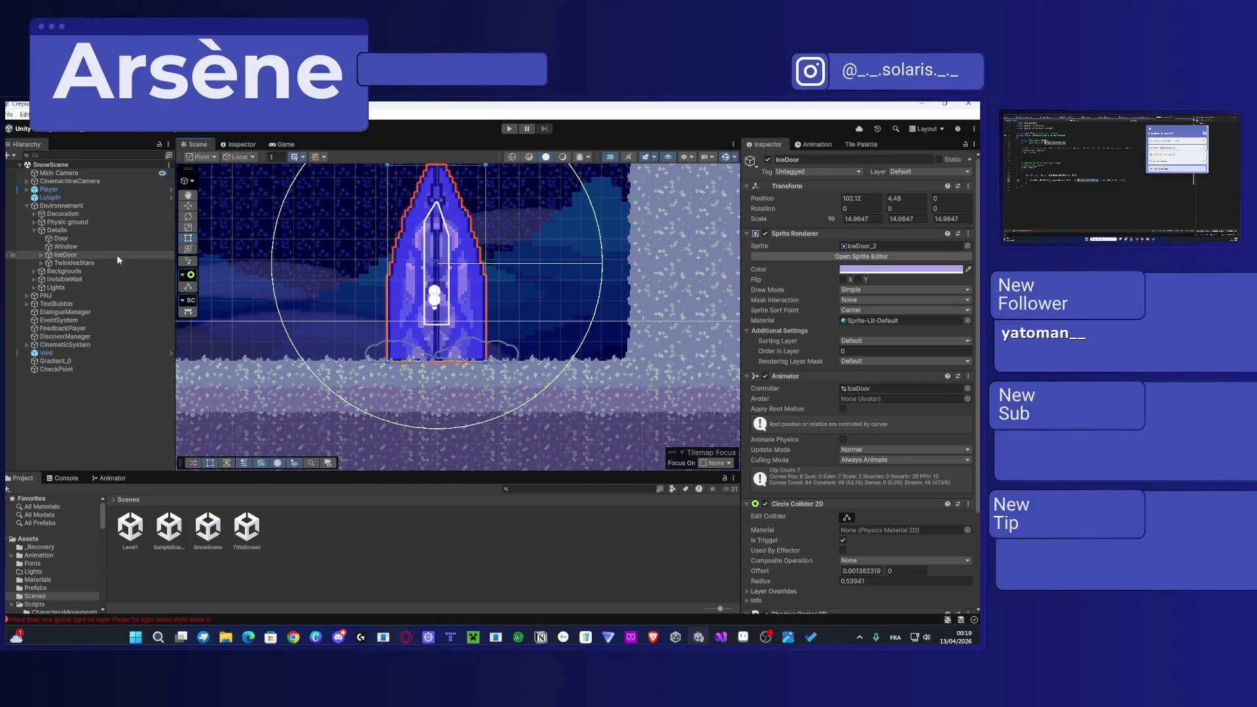
left_click(41, 255)
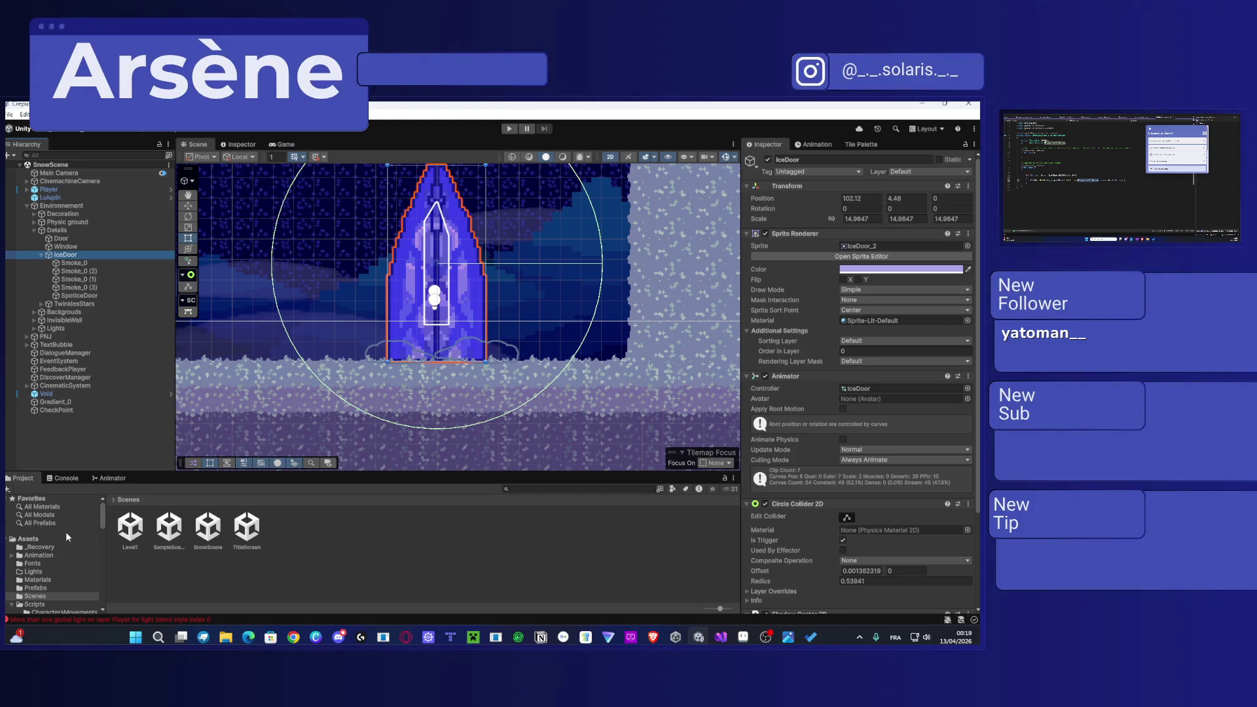
scroll(66, 534, "down", 3)
scroll(59, 540, "up", 3)
Step: Drag IceDoor into Assets/Prefabs to create a prefab
left_click(36, 588)
mouse_move(77, 254)
left_mouse_down()
mouse_move(66, 587)
mouse_move(393, 543)
mouse_move(623, 541)
left_mouse_up()
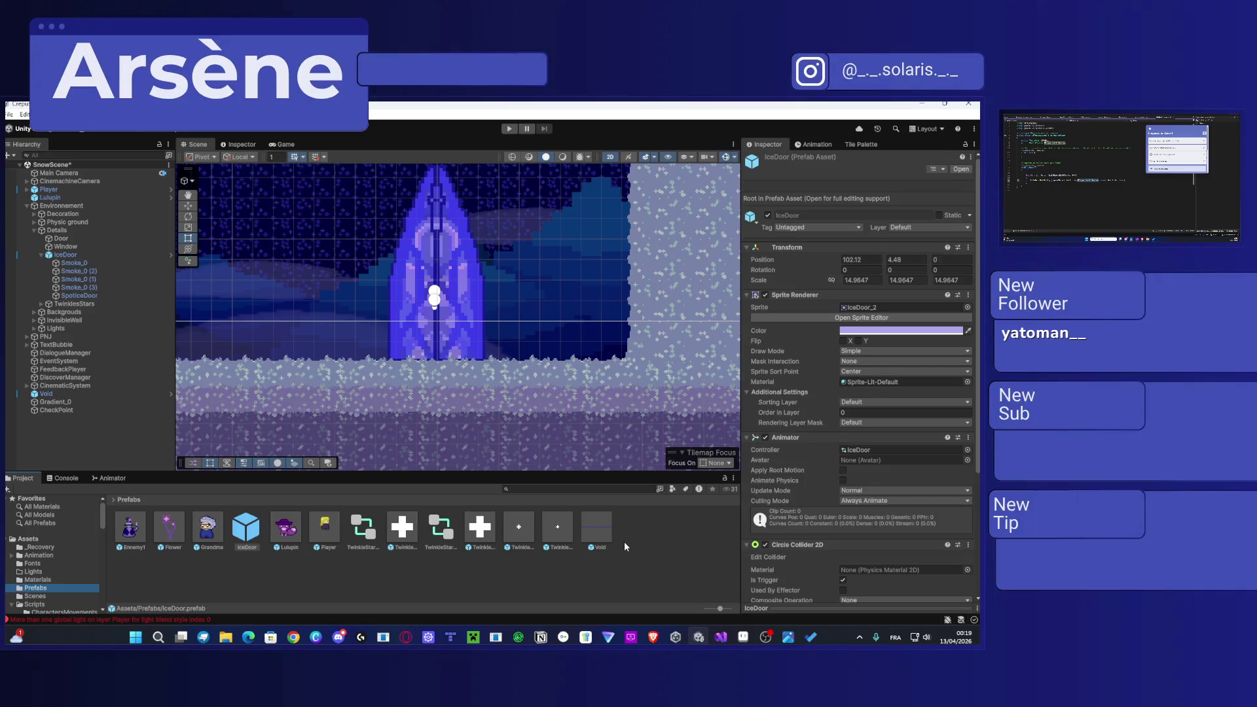
left_click(818, 217)
Step: Rename the IceDoor prefab to Door
left_click(245, 548)
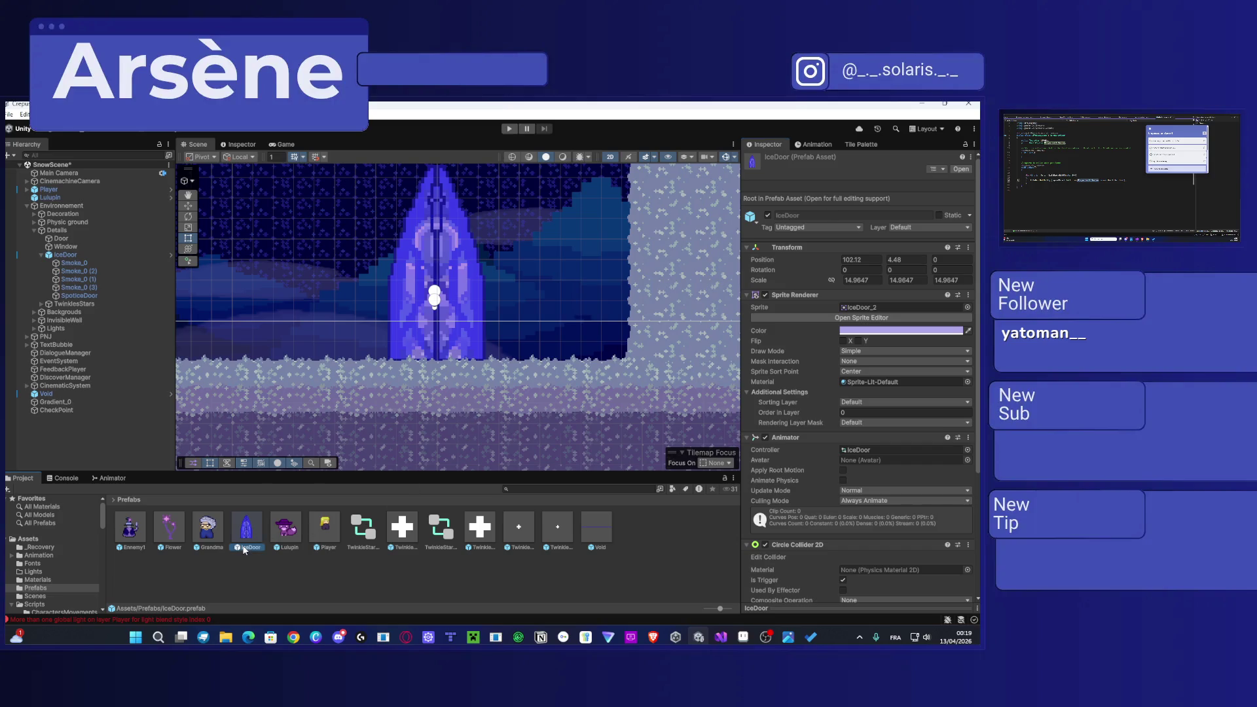
left_click(244, 547)
type("Door")
key("Return")
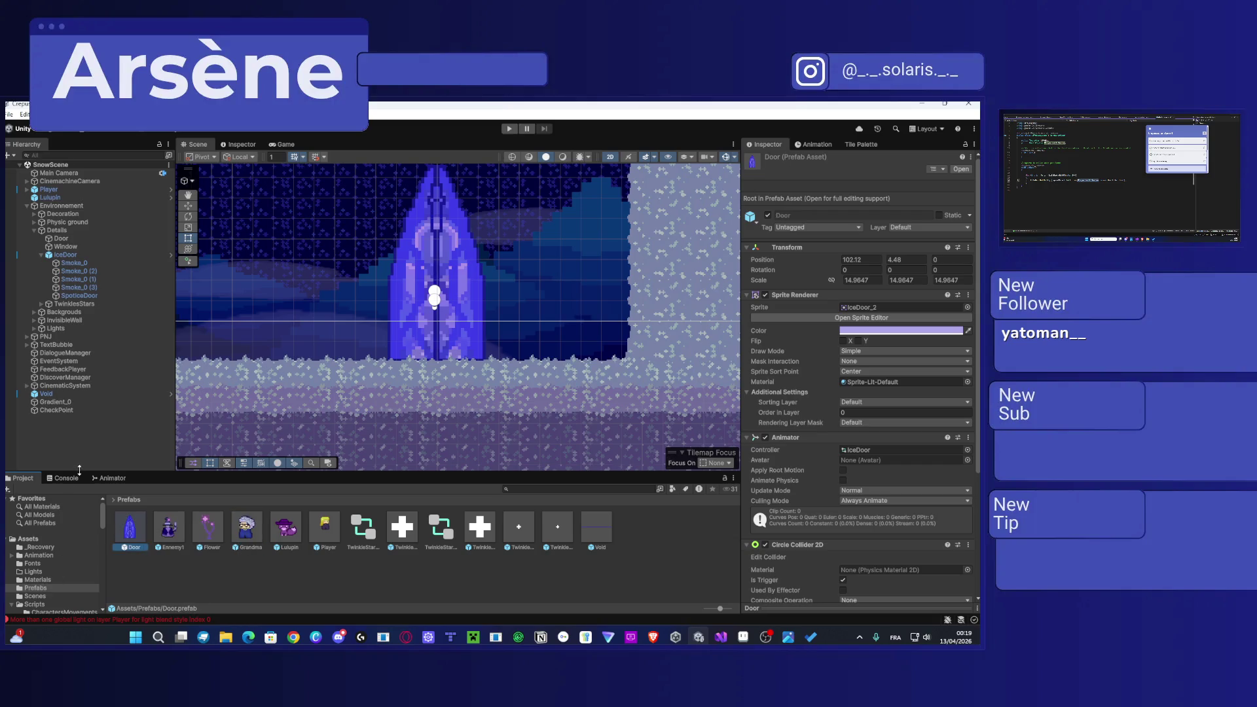
scroll(458, 314, "down", 3)
left_click_drag(360, 314, 654, 317)
scroll(524, 316, "up", 3)
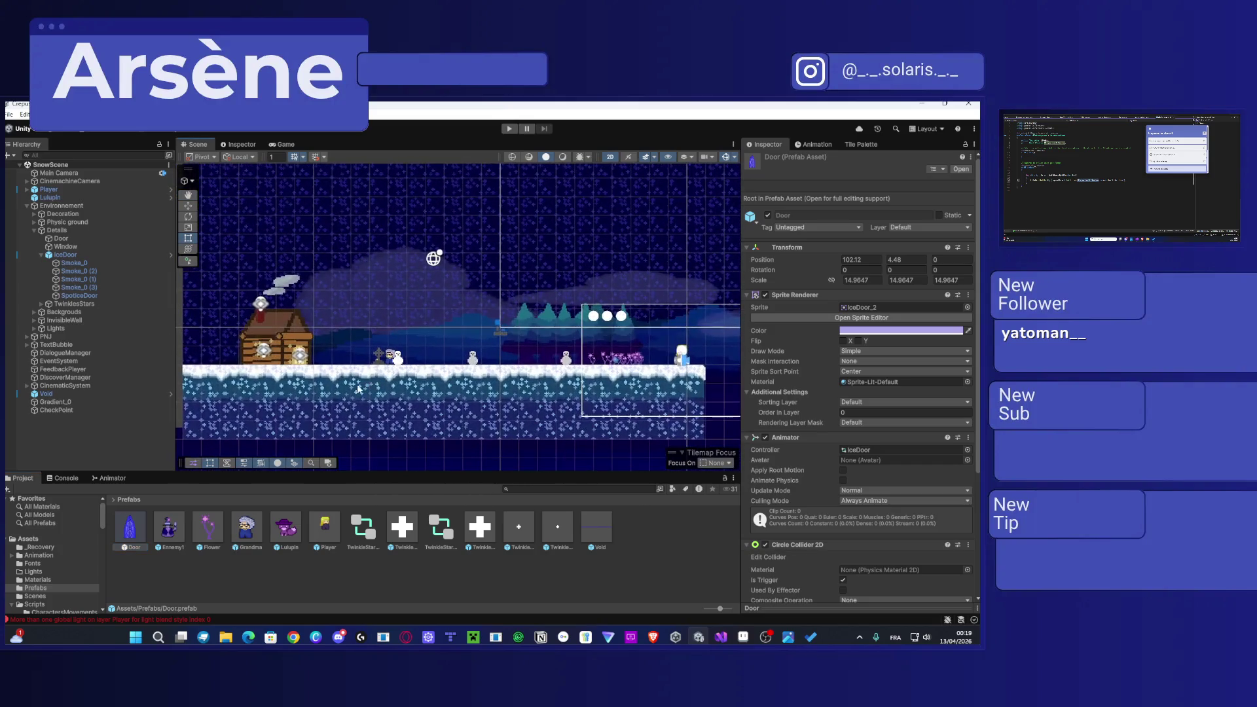
Step: Open Level1 from Assets > Scenes, then browse to the Prefabs folder
left_click(38, 540)
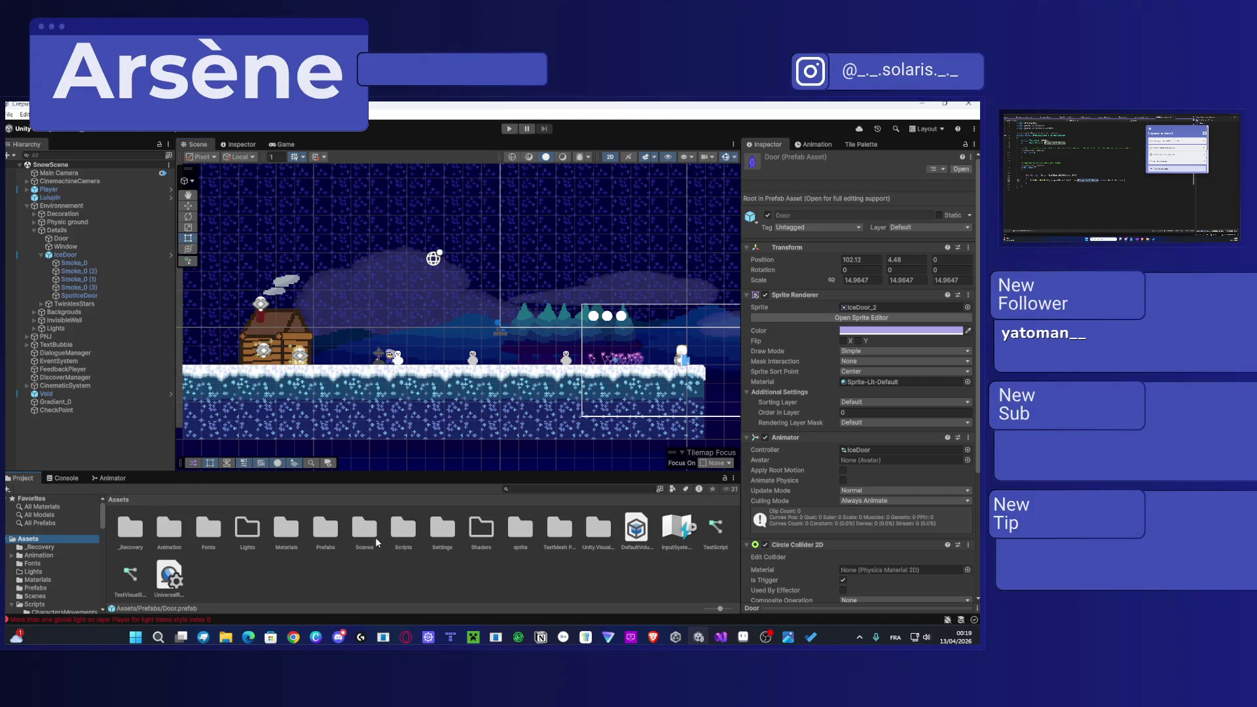
double_click(370, 533)
left_click(131, 527)
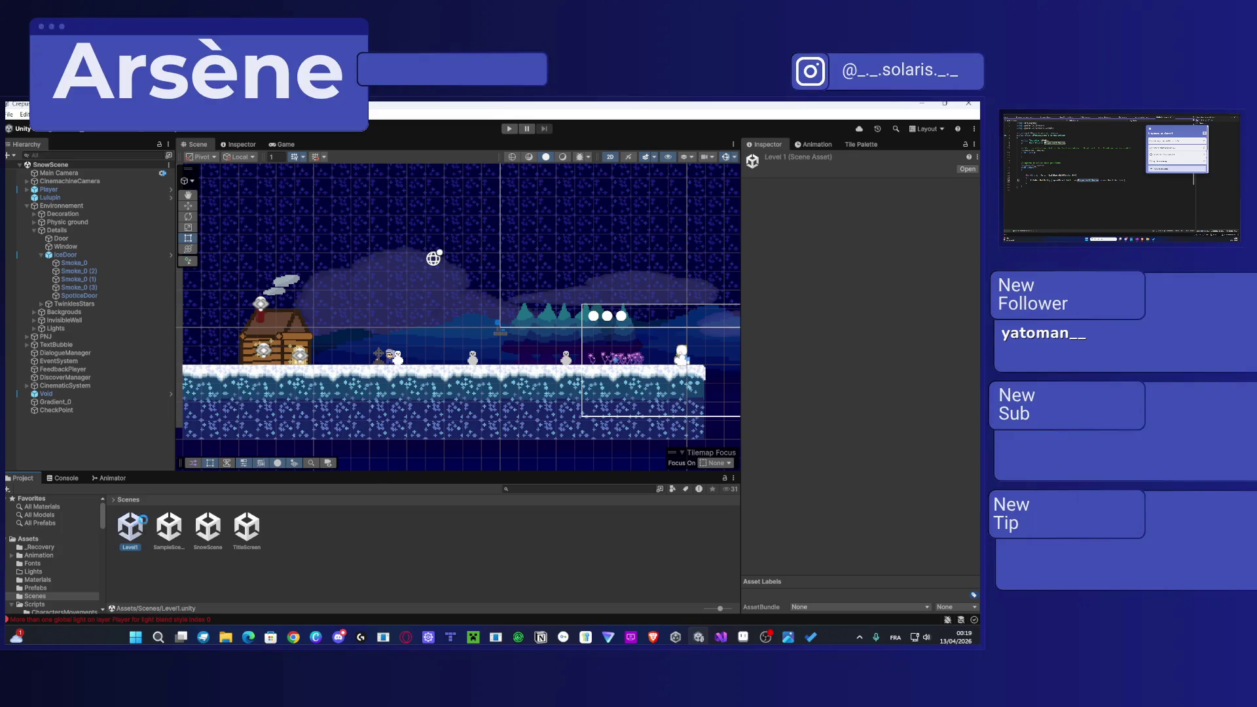
double_click(130, 527)
scroll(465, 359, "up", 3)
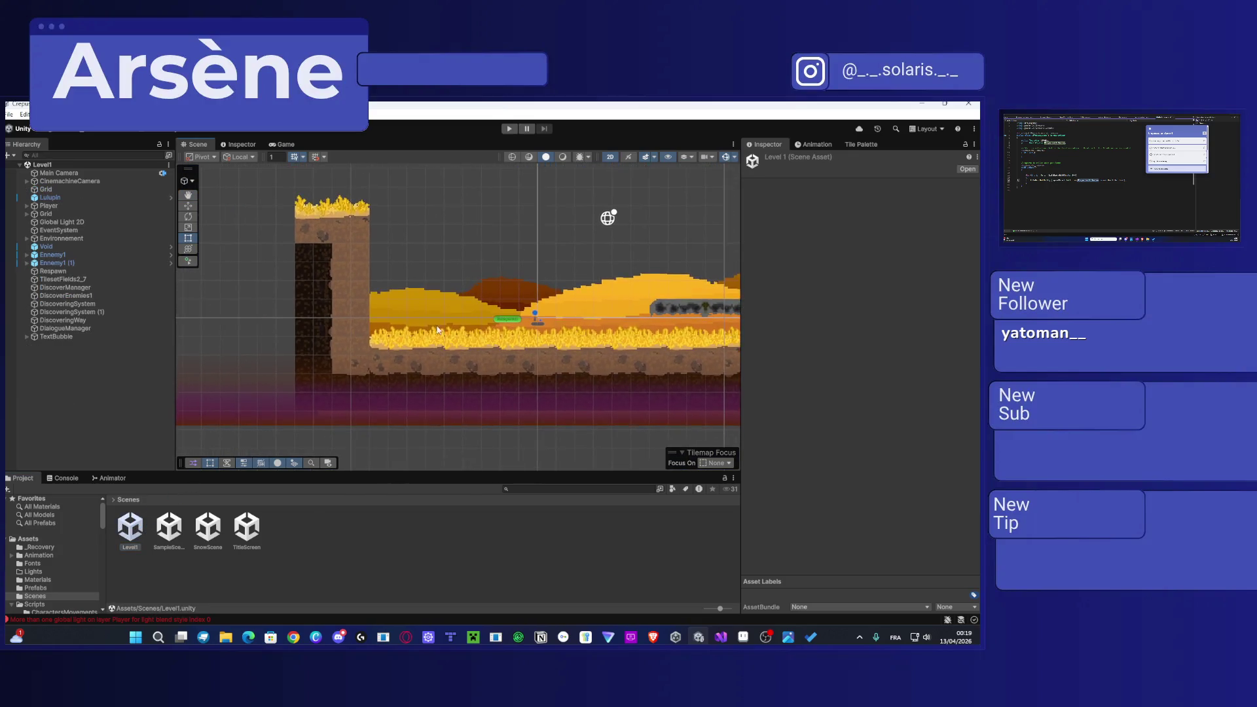
left_click(23, 597)
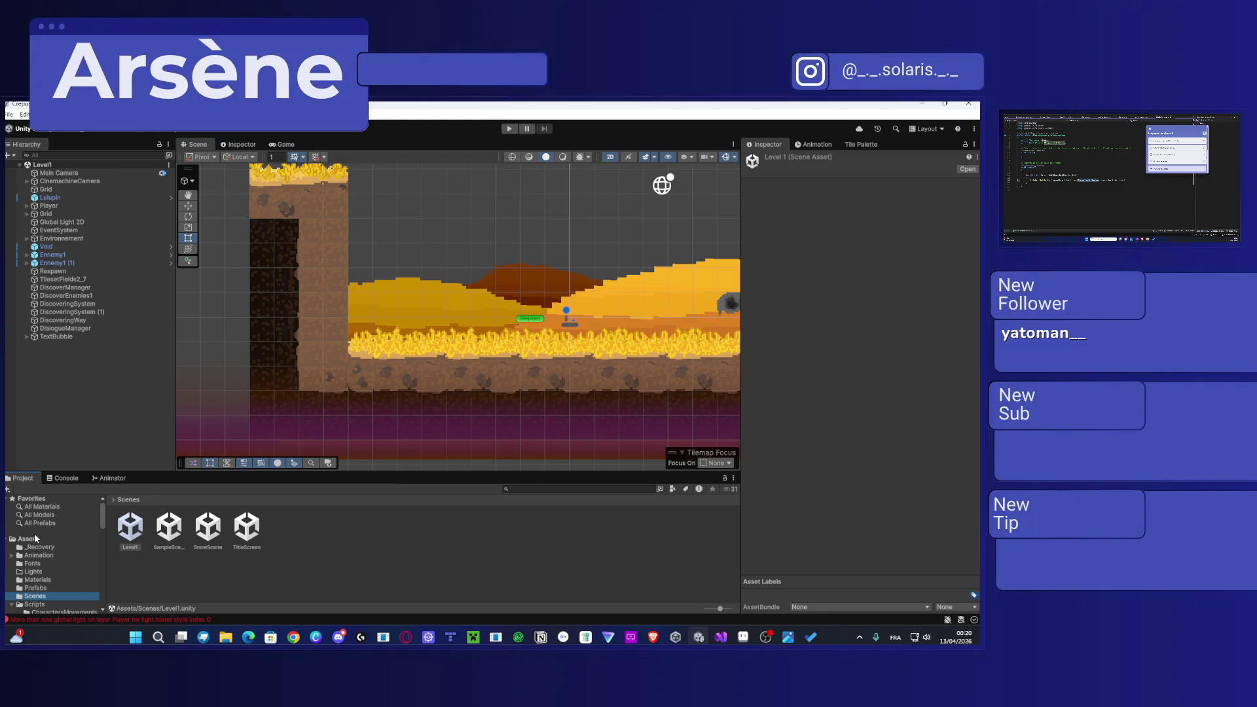
scroll(53, 586, "down", 2)
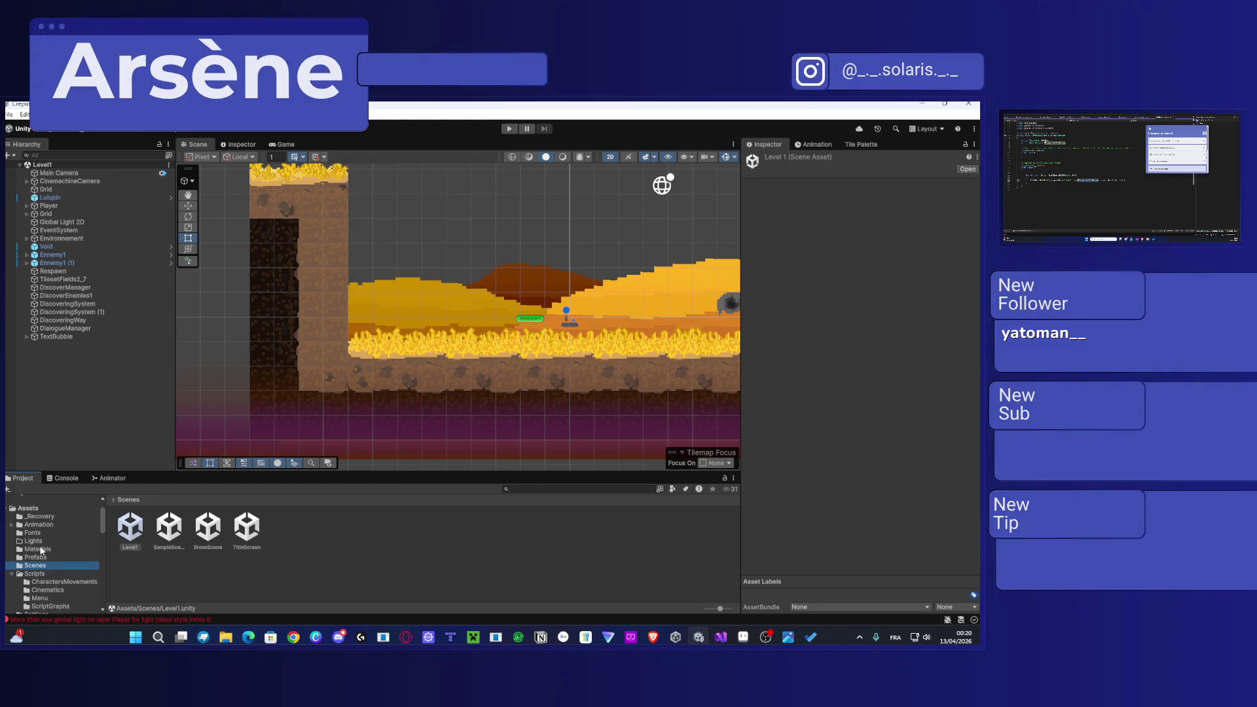
left_click(36, 557)
Step: Drag the Door prefab into Level1 near the cliff
mouse_move(312, 409)
left_mouse_down()
mouse_move(313, 443)
mouse_move(290, 468)
left_mouse_up()
mouse_move(131, 526)
left_mouse_down()
mouse_move(465, 276)
mouse_move(321, 283)
mouse_move(369, 292)
left_mouse_up()
key("w")
scroll(370, 293, "up", 3)
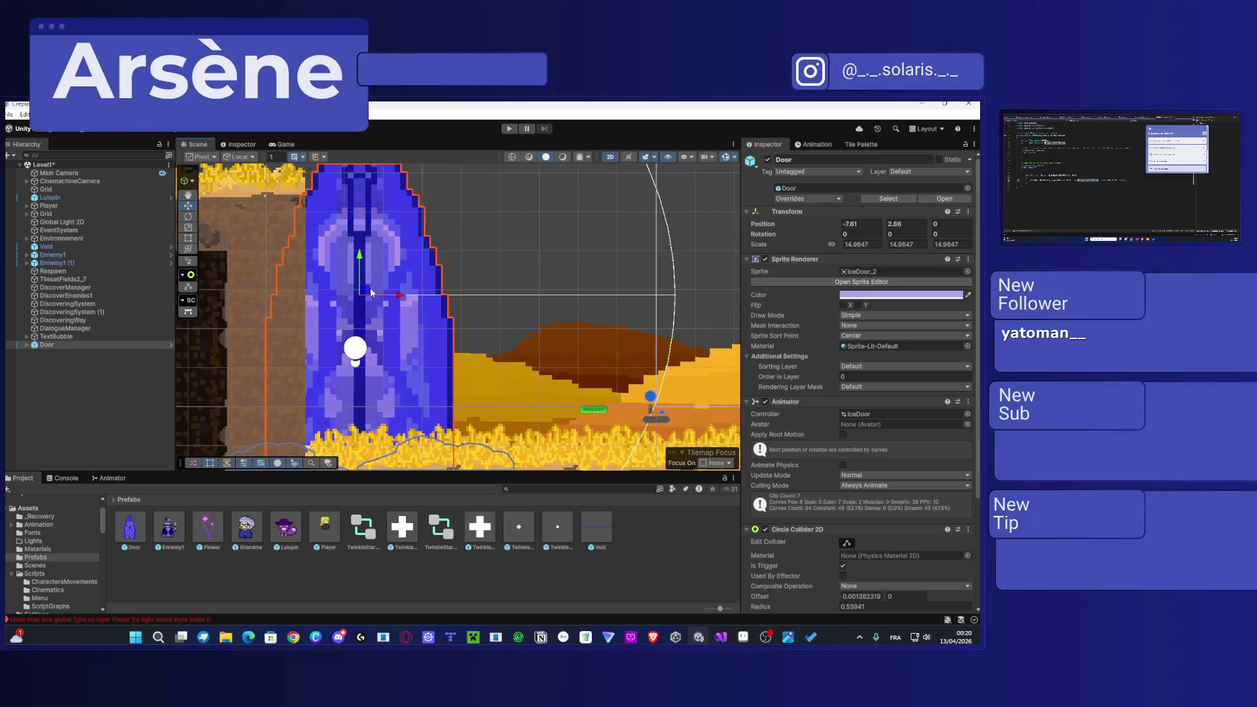
scroll(371, 292, "down", 2)
Step: Scale the Door to about 10.2, move it against the cliff, and set Order in Layer 1
key("r")
mouse_move(368, 296)
left_mouse_down()
mouse_move(347, 299)
mouse_move(366, 295)
left_mouse_up()
key("s")
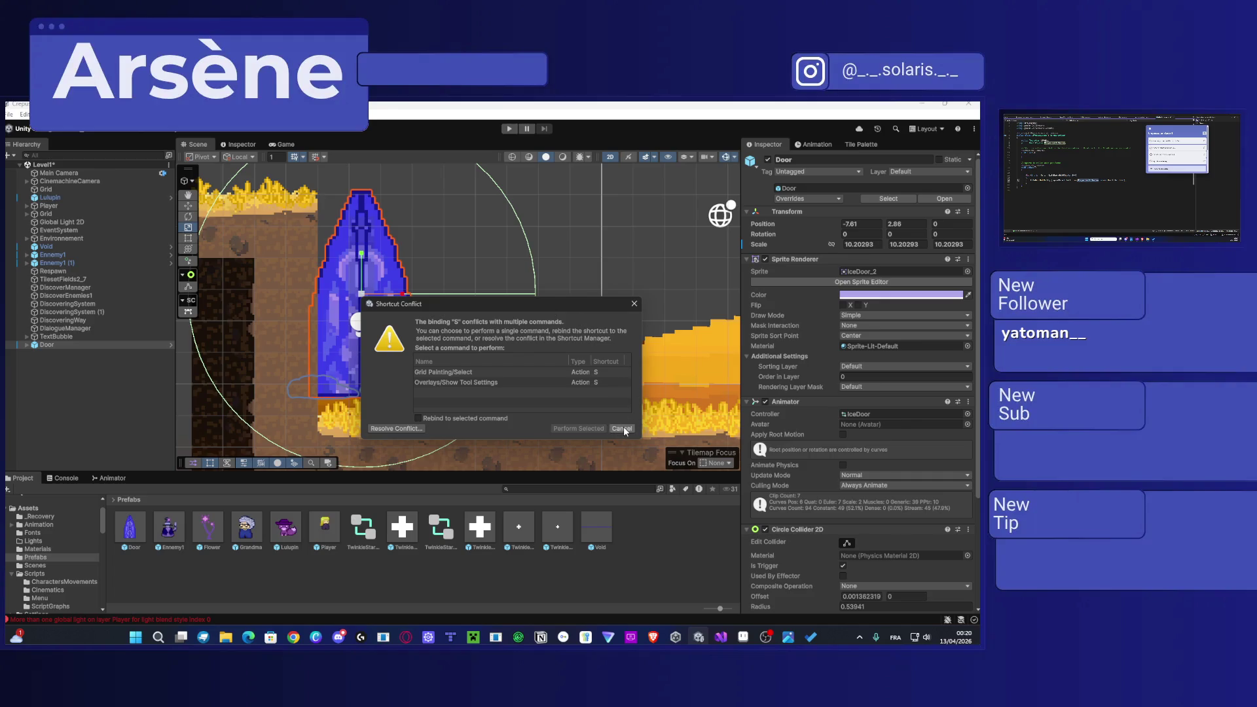
left_click(632, 304)
key("w")
left_click_drag(368, 297, 312, 340)
left_click(869, 377)
type("1")
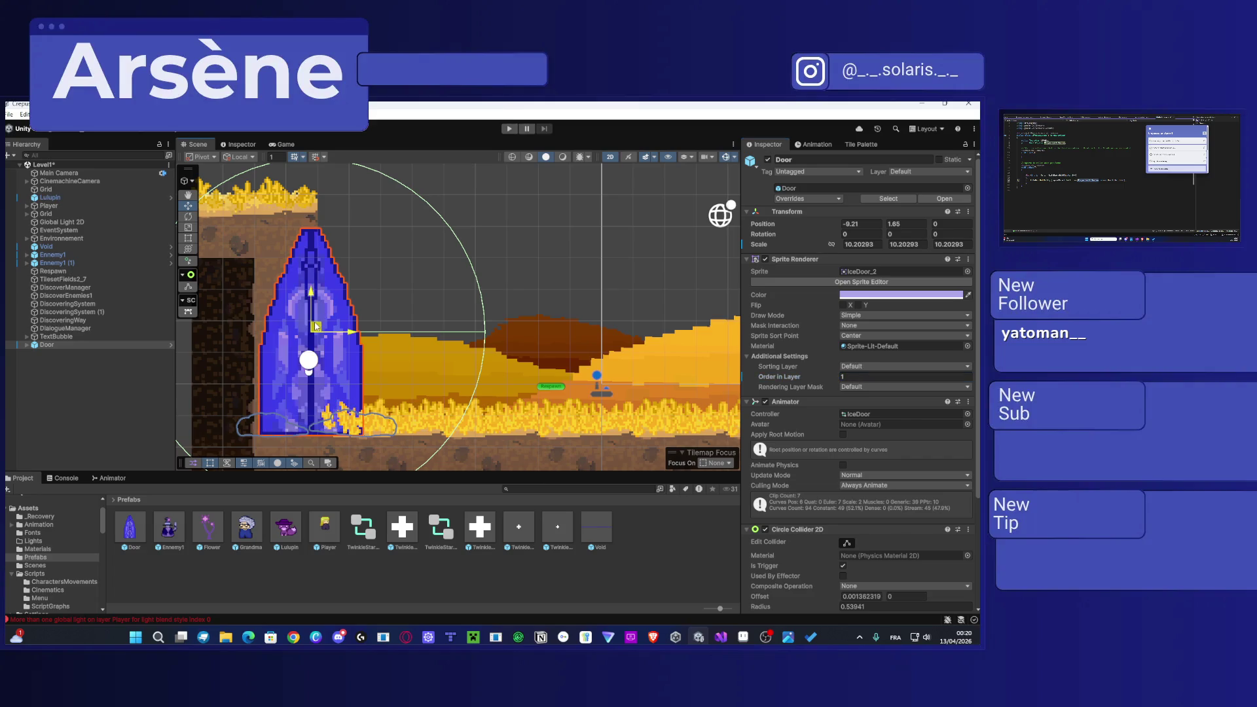
Step: Nudge the Door left and try a yellow-green, then olive Sprite Renderer tint
left_click_drag(312, 320, 308, 321)
left_click(854, 298)
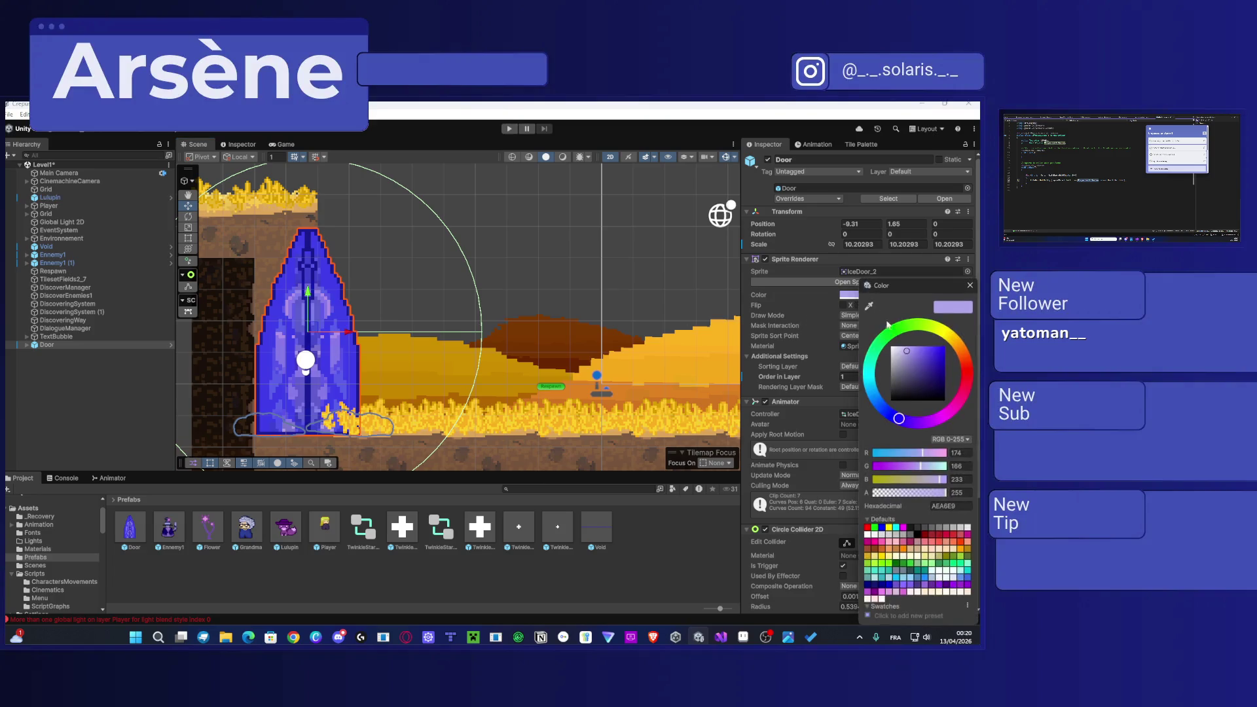
left_click(940, 329)
mouse_move(943, 358)
left_mouse_down()
mouse_move(927, 360)
mouse_move(945, 347)
left_mouse_up()
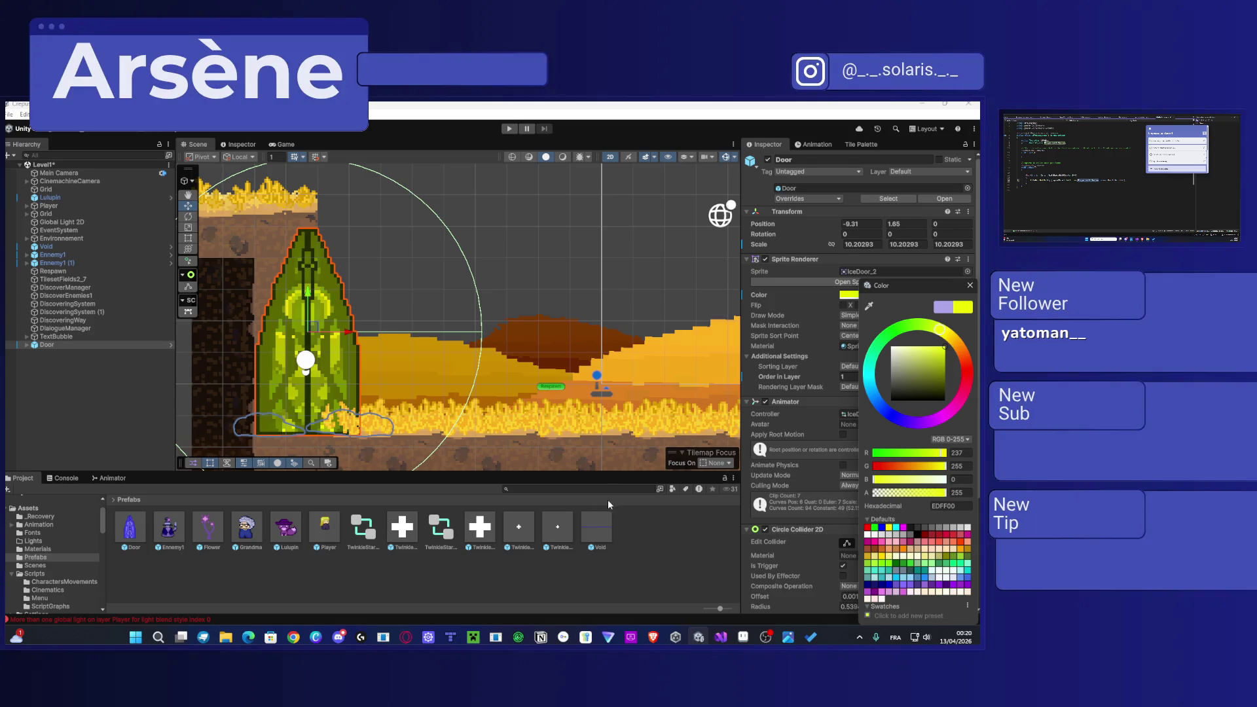
left_click(557, 593)
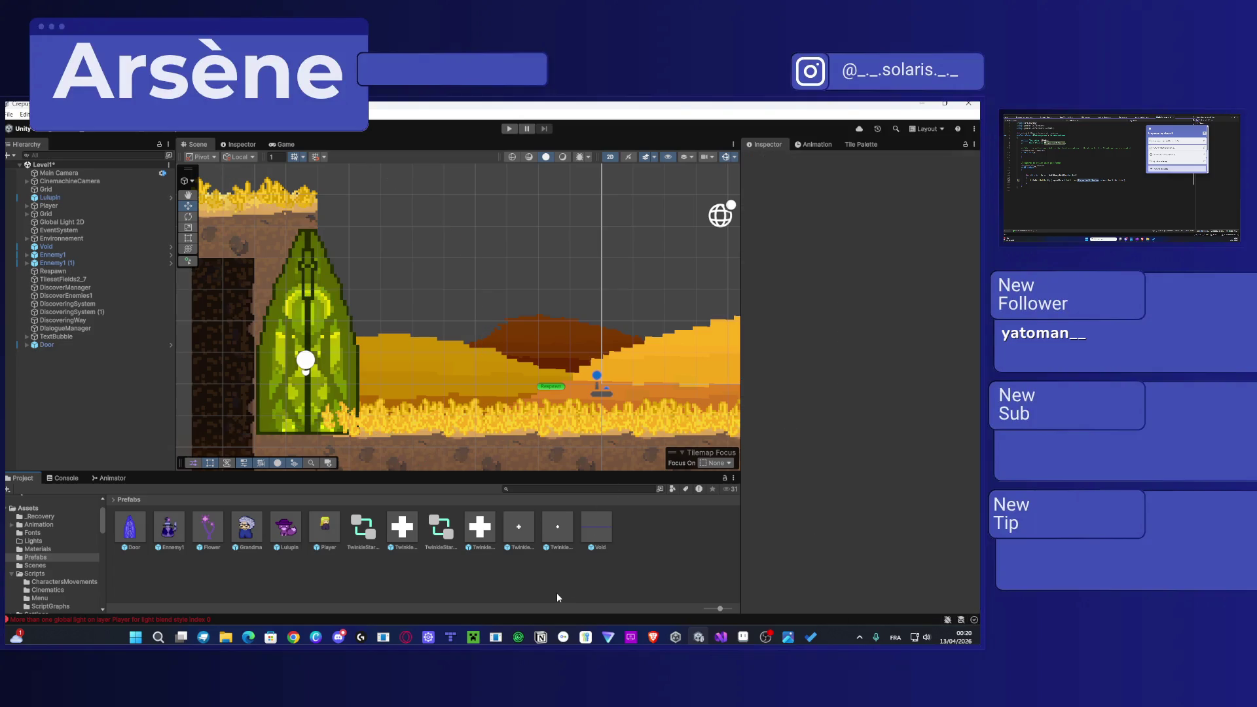
Step: Reselect the Door and shift its tint toward orange-yellow (FFE900)
left_click(336, 359)
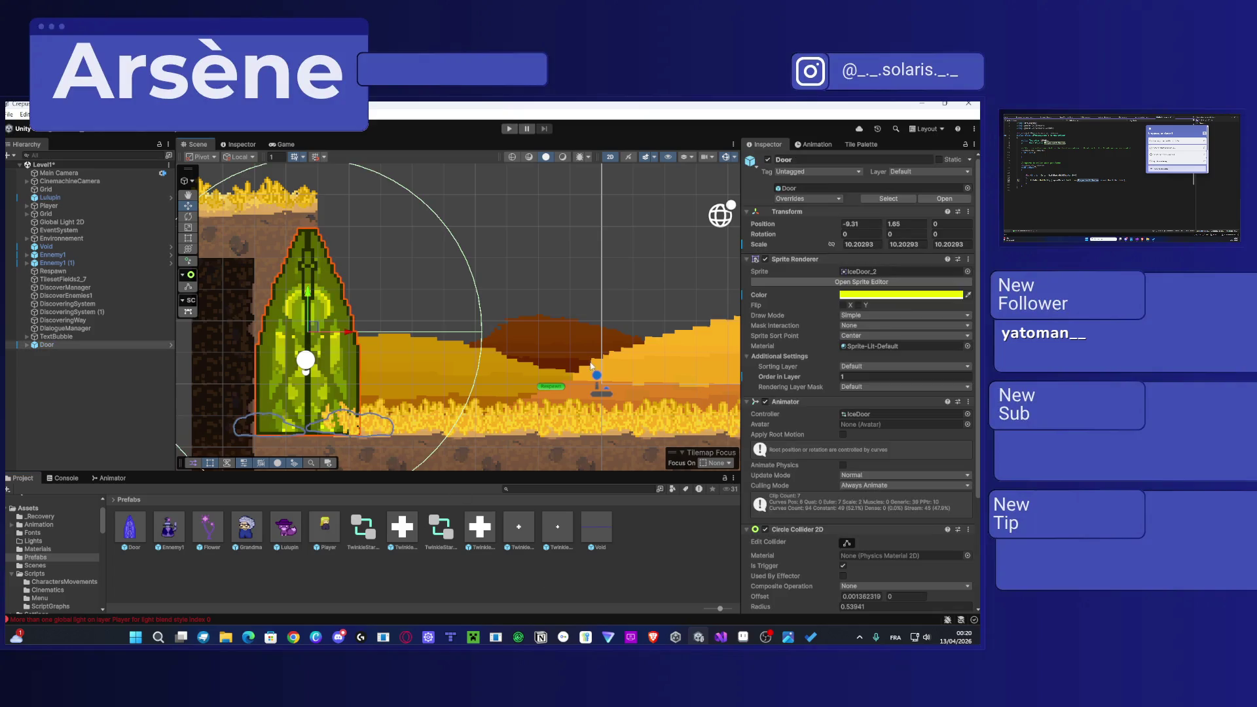
left_click(850, 294)
left_click_drag(946, 336, 954, 338)
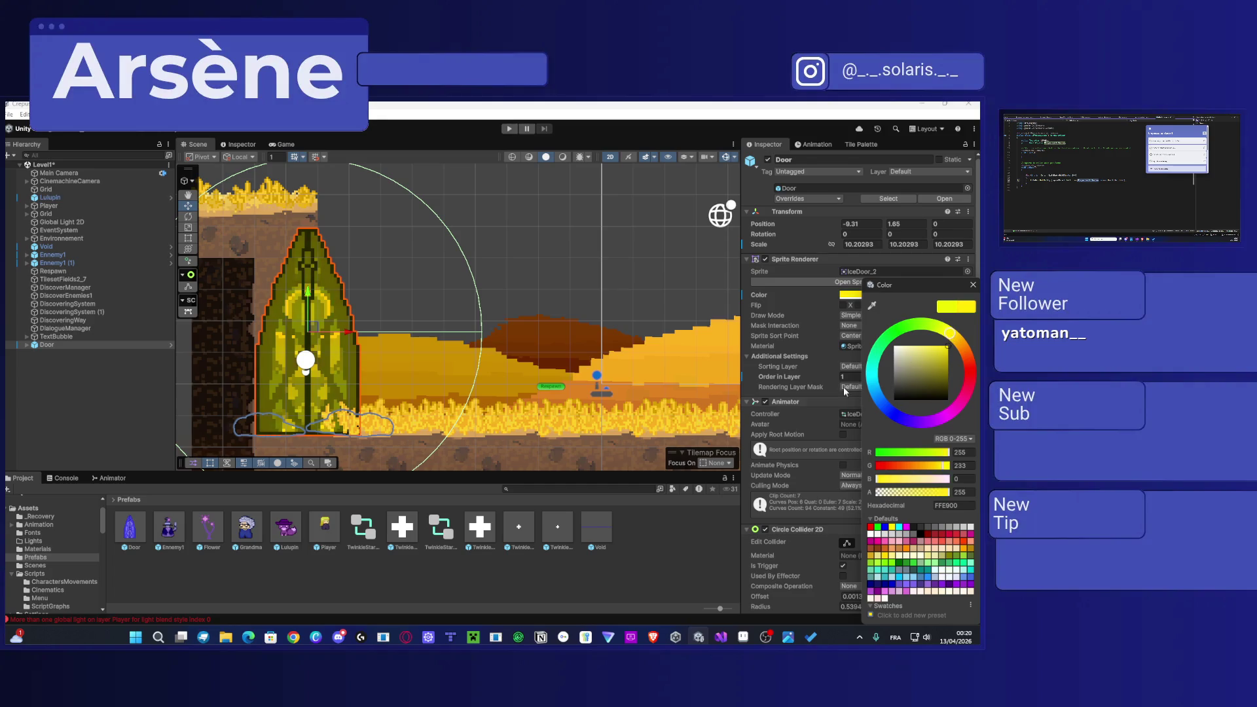
left_click(662, 553)
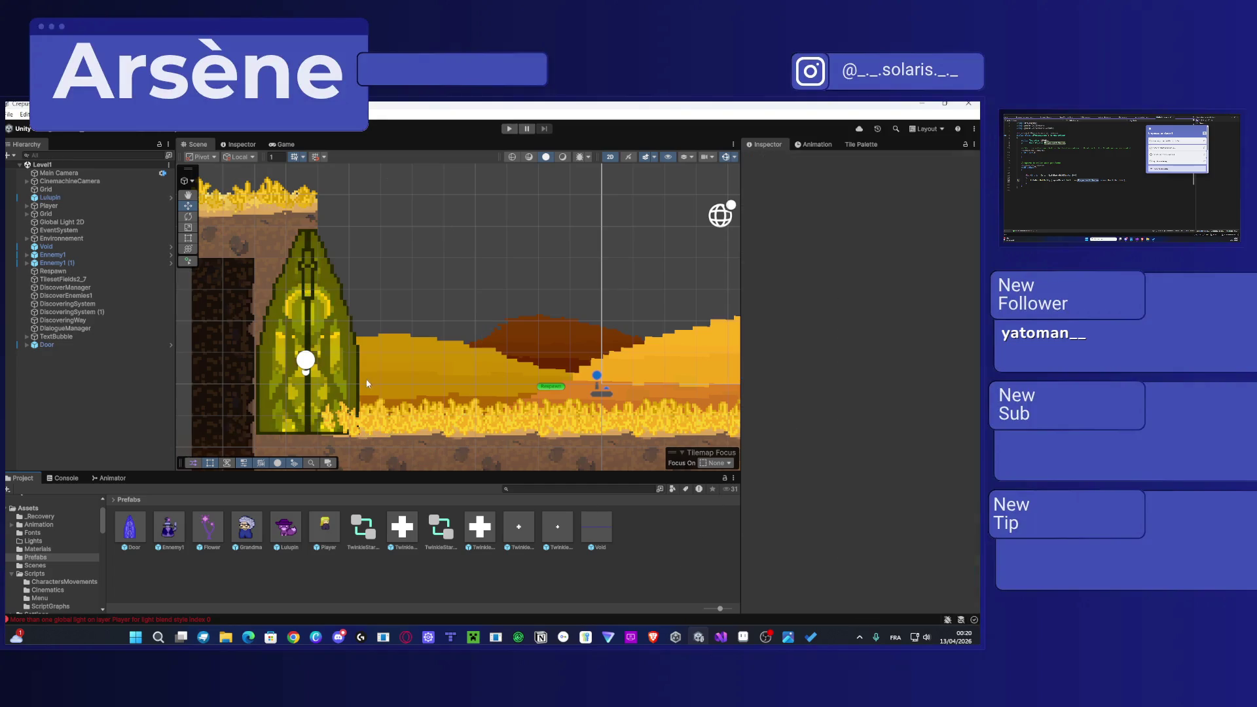
left_click(329, 345)
Step: Move the Door right from X -9.31 to -7.01, then pan the Scene view left
left_click_drag(329, 345, 398, 322)
left_click(580, 369)
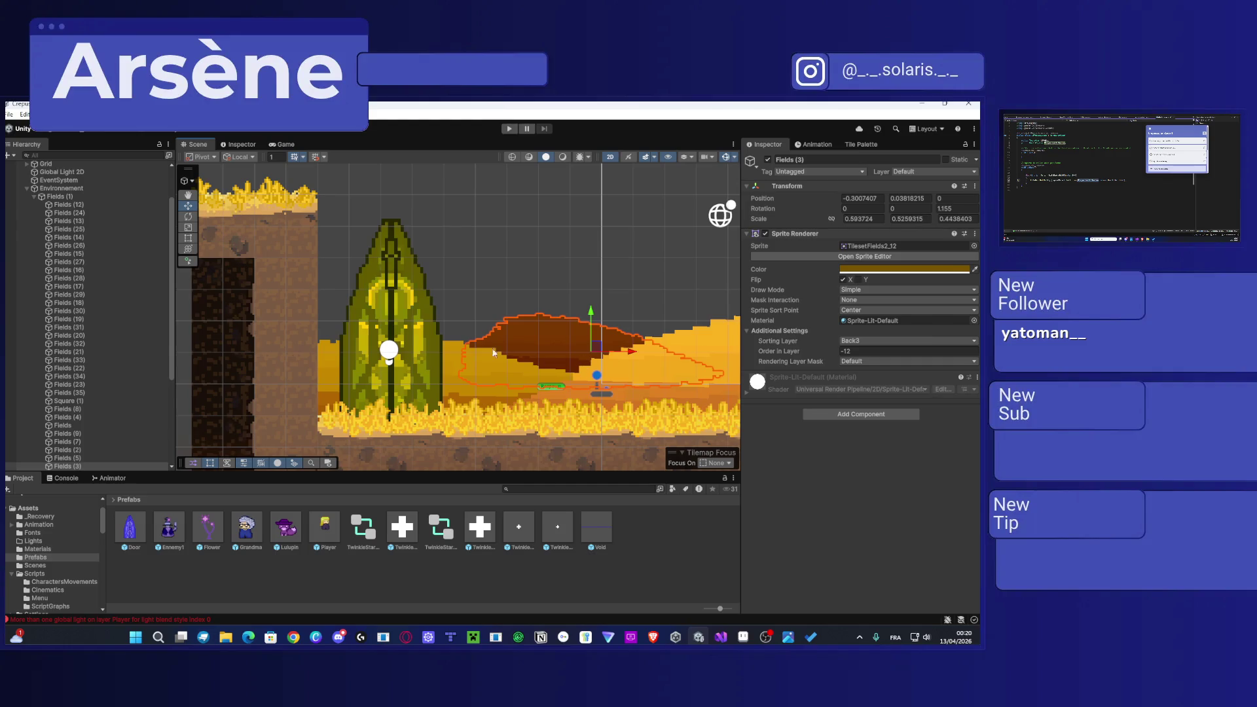
left_click(379, 316)
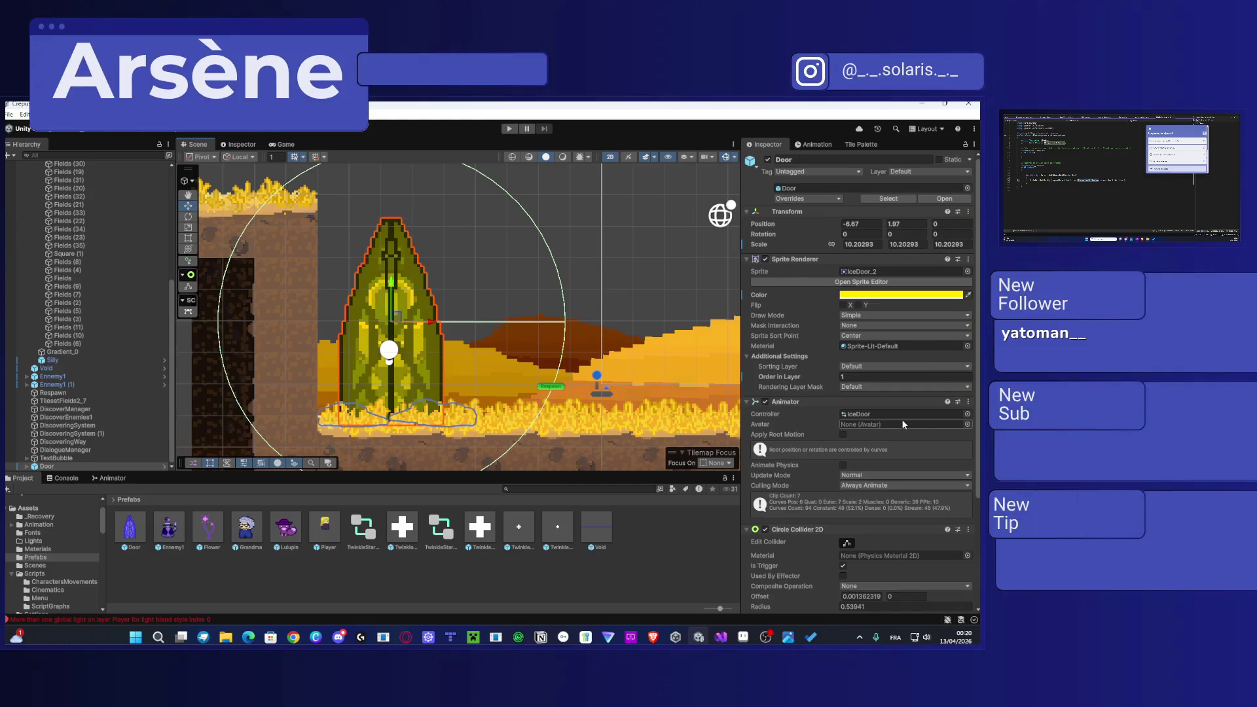
scroll(901, 419, "down", 3)
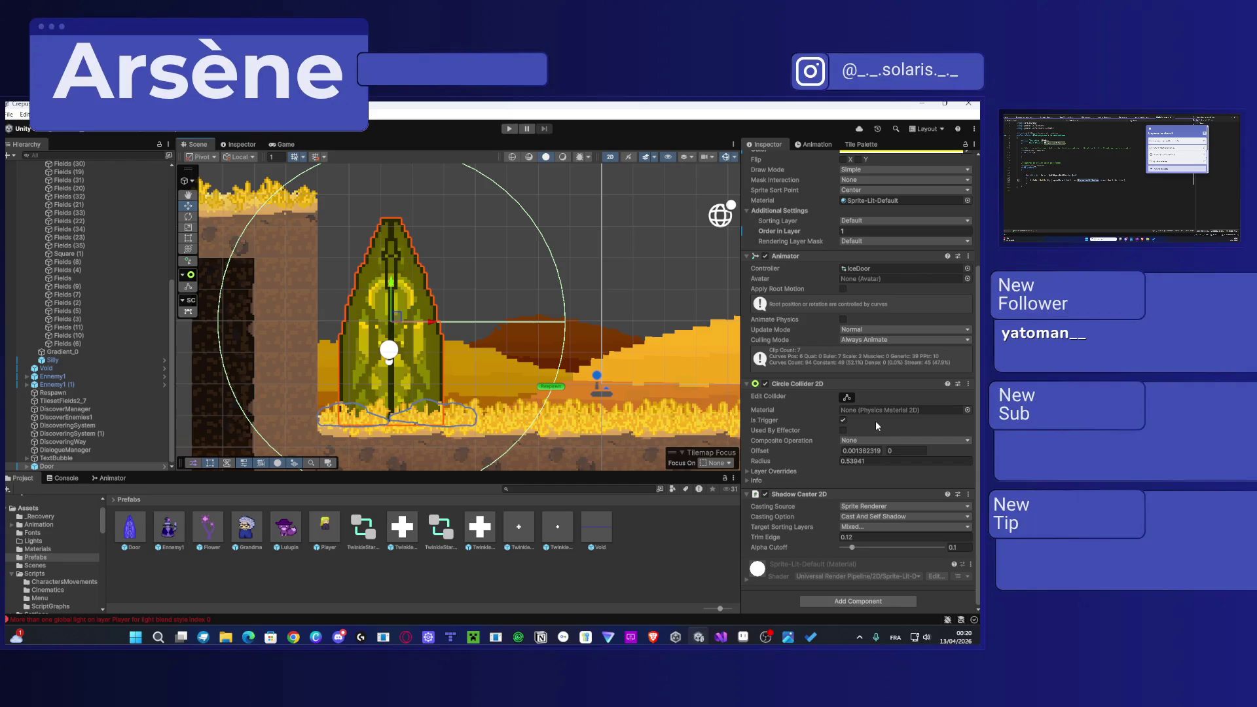
scroll(619, 375, "down", 3)
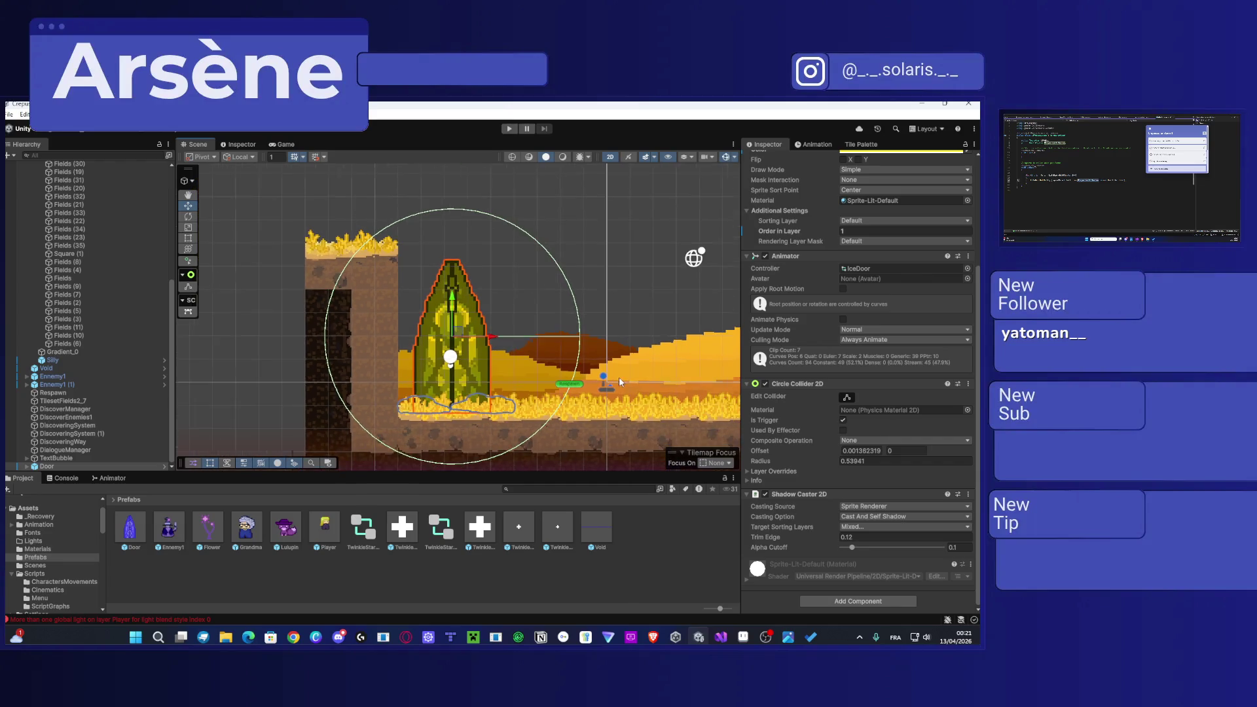
mouse_move(663, 351)
left_mouse_down()
mouse_move(393, 350)
mouse_move(615, 366)
mouse_move(528, 369)
mouse_move(459, 298)
mouse_move(453, 336)
mouse_move(609, 361)
mouse_move(598, 369)
left_mouse_up()
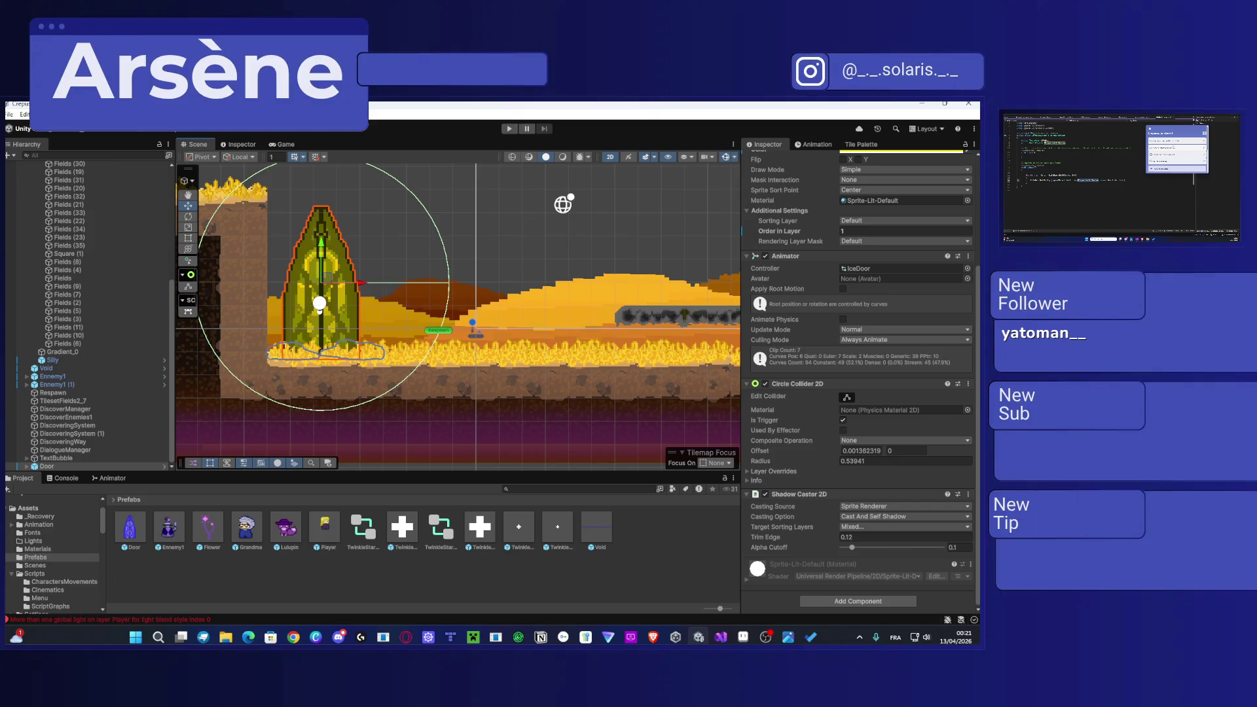
Step: Select CE_ChangeScene in Assets/Scripts/Cinematics and save the edited script so Unity recompiles
scroll(74, 526, "up", 3)
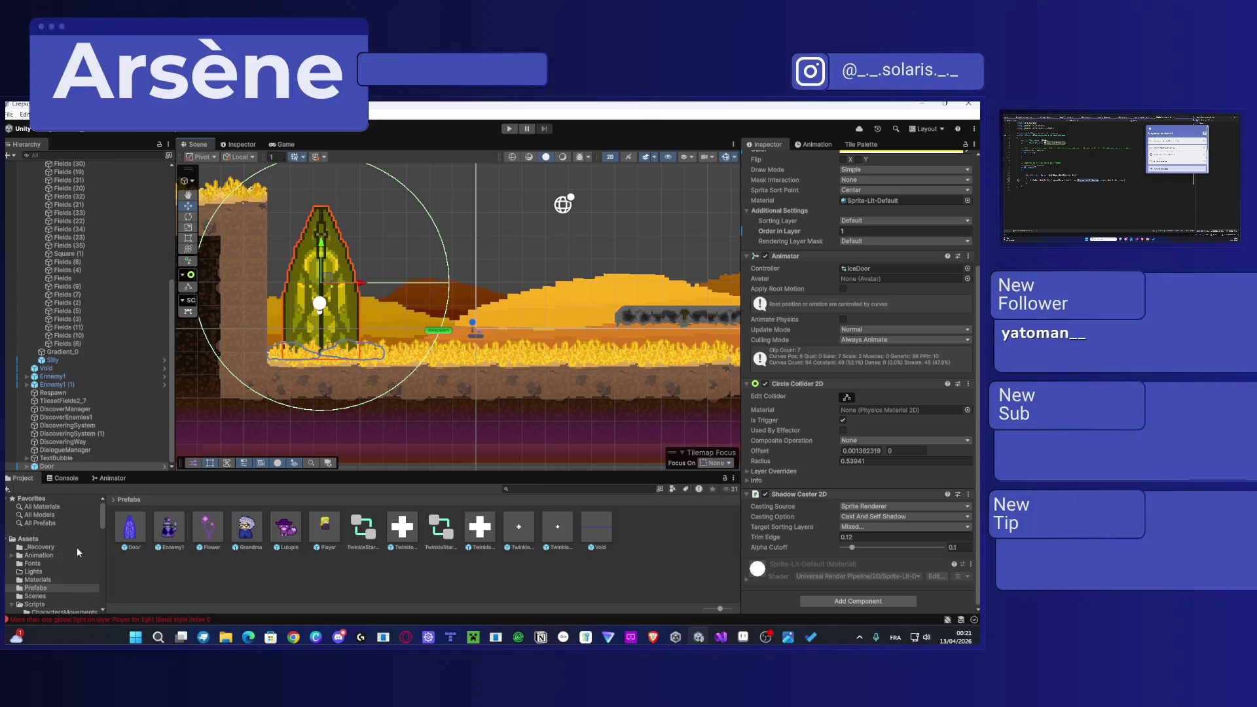
scroll(58, 584, "down", 2)
left_click(36, 542)
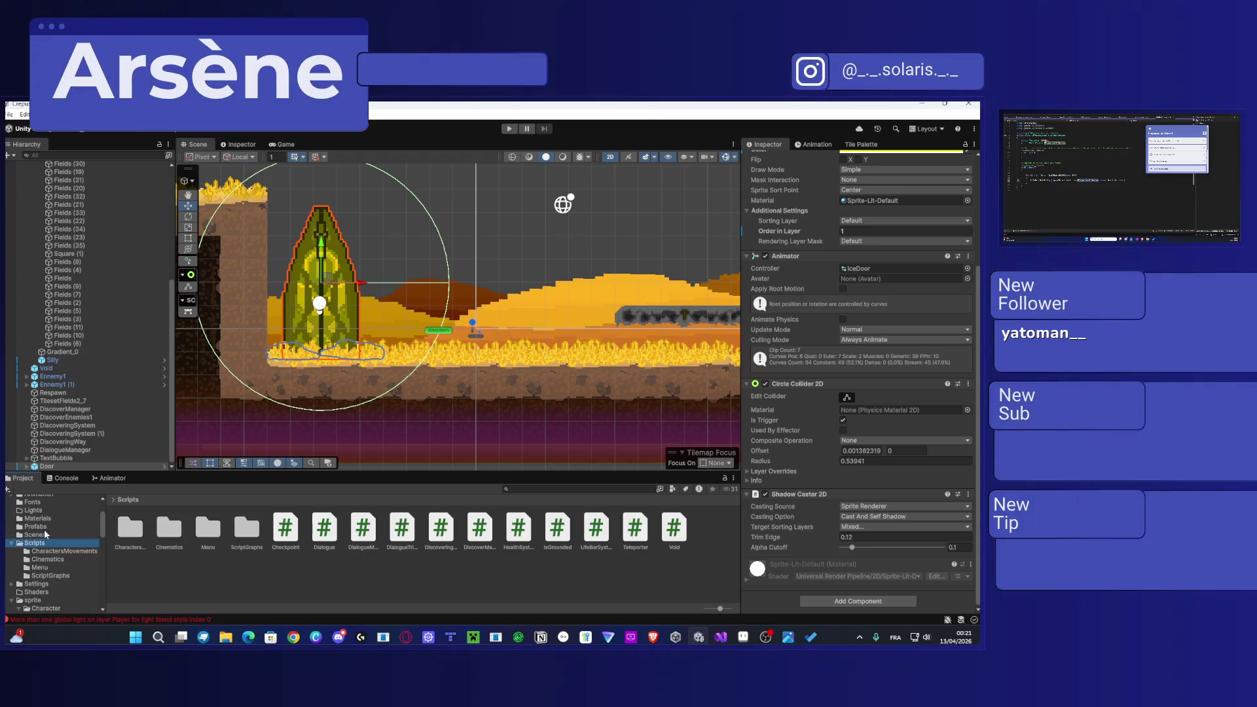
double_click(170, 523)
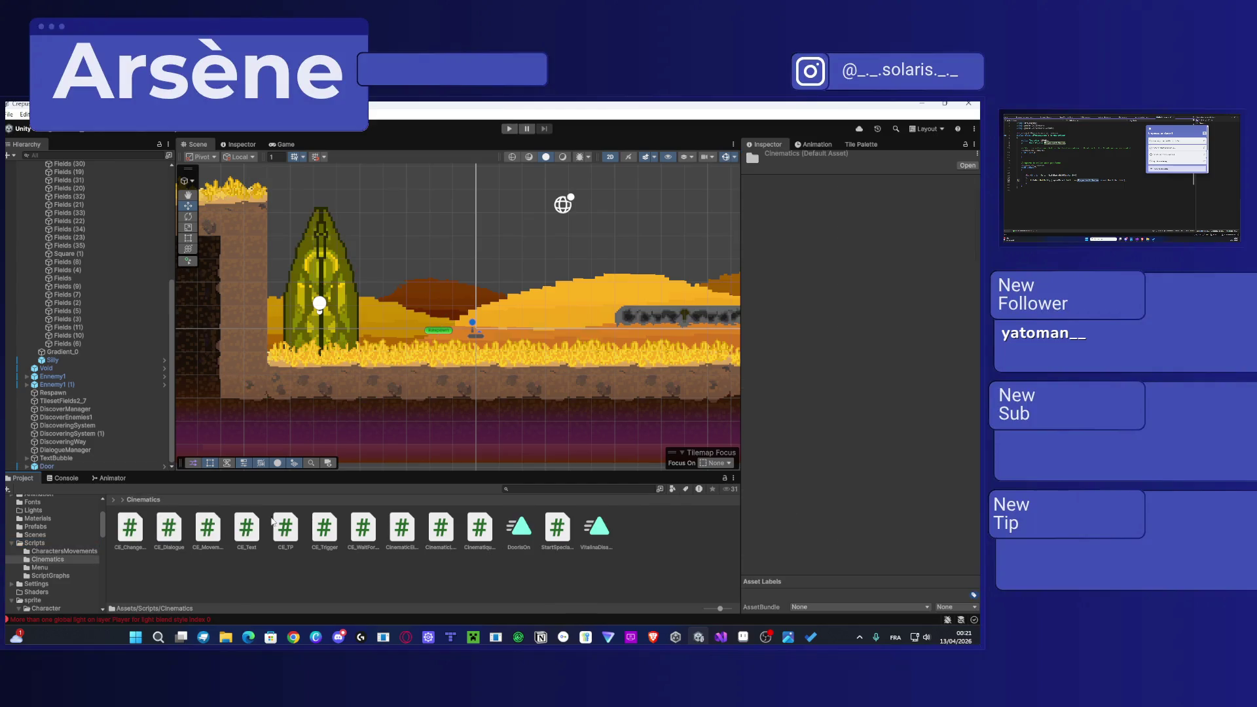
left_click(131, 530)
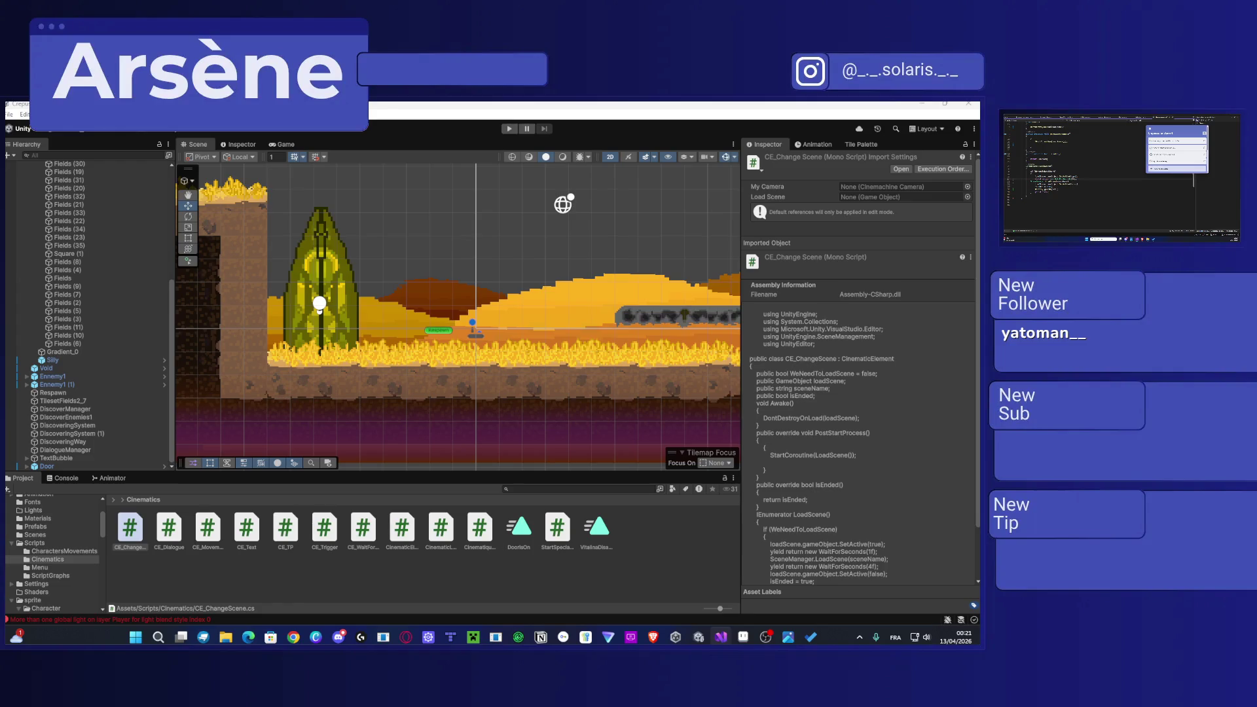
key("ctrl+s")
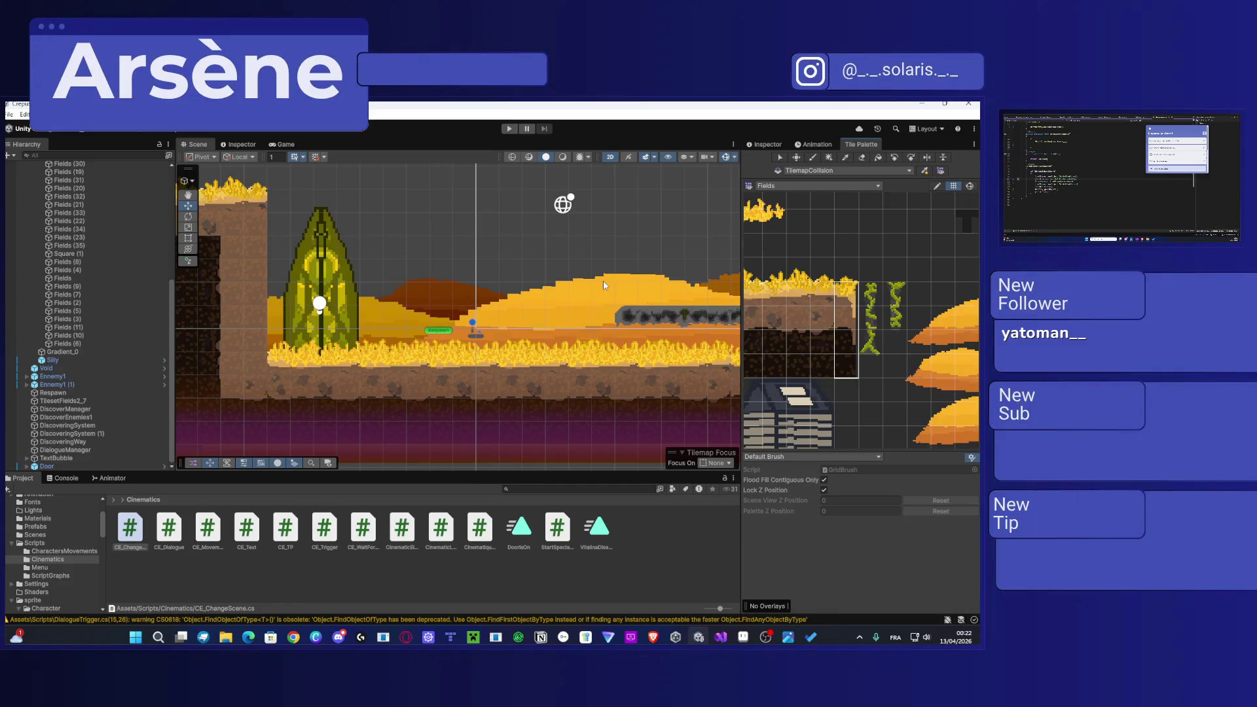
Step: Preview the Door's CreateDoor, DoorsIsOpened and DoorClosing clips in the Animation window
left_click(826, 144)
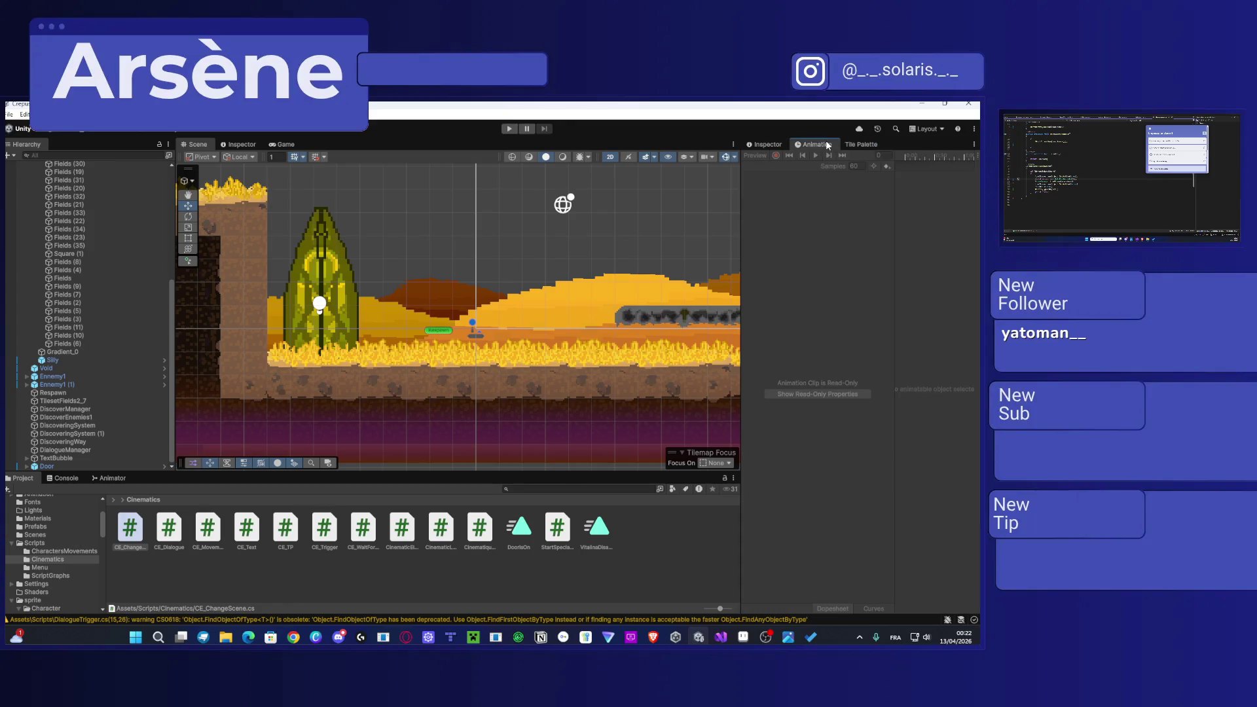
left_click(300, 267)
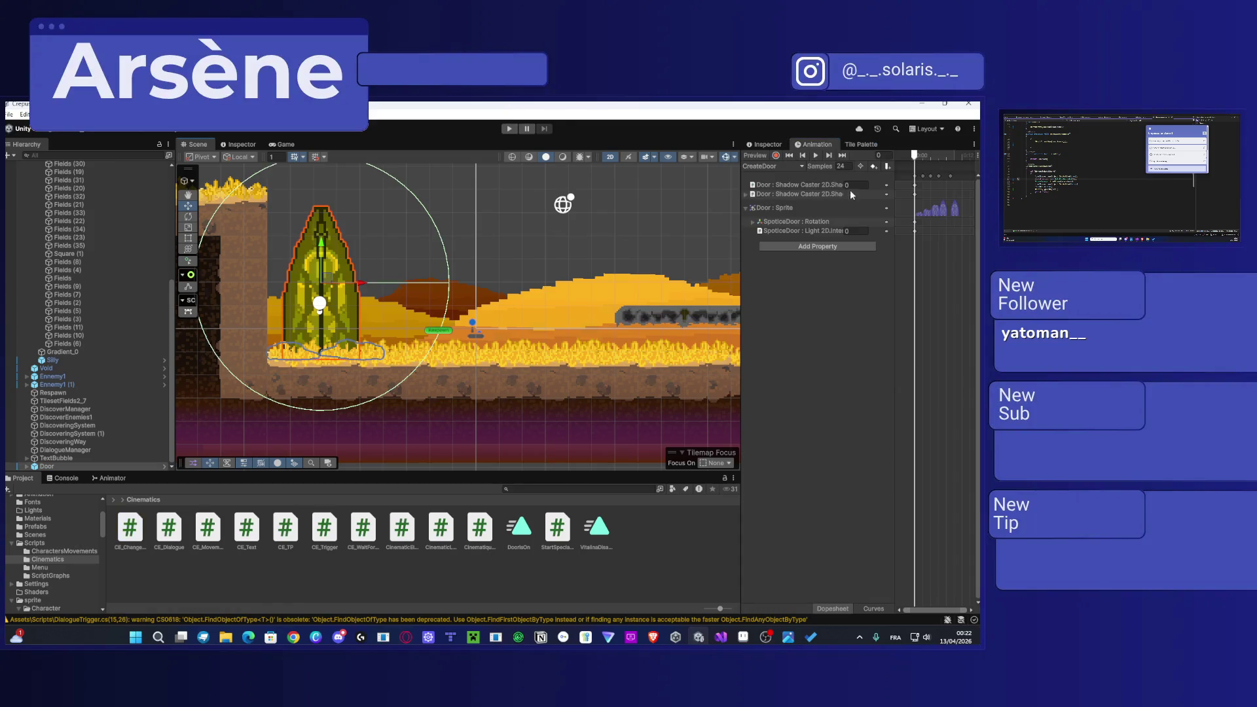
left_click(815, 156)
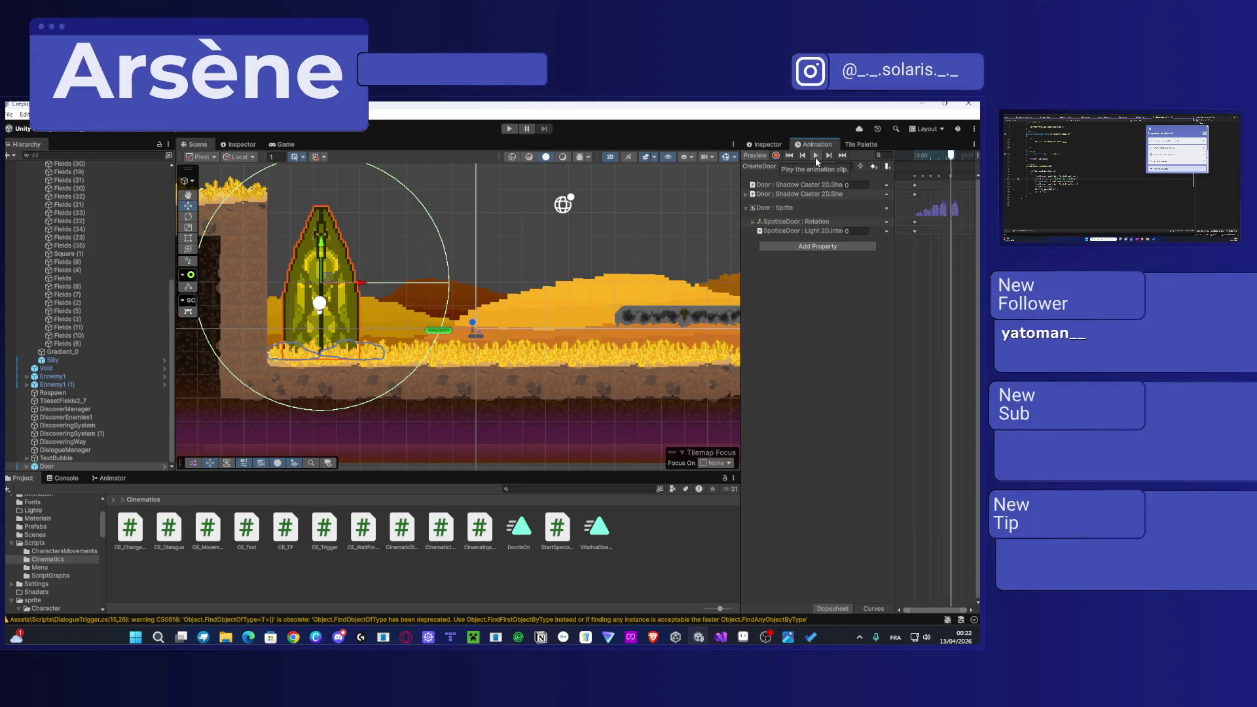
mouse_move(930, 155)
left_mouse_down()
mouse_move(905, 155)
mouse_move(930, 155)
left_mouse_up()
left_click(792, 165)
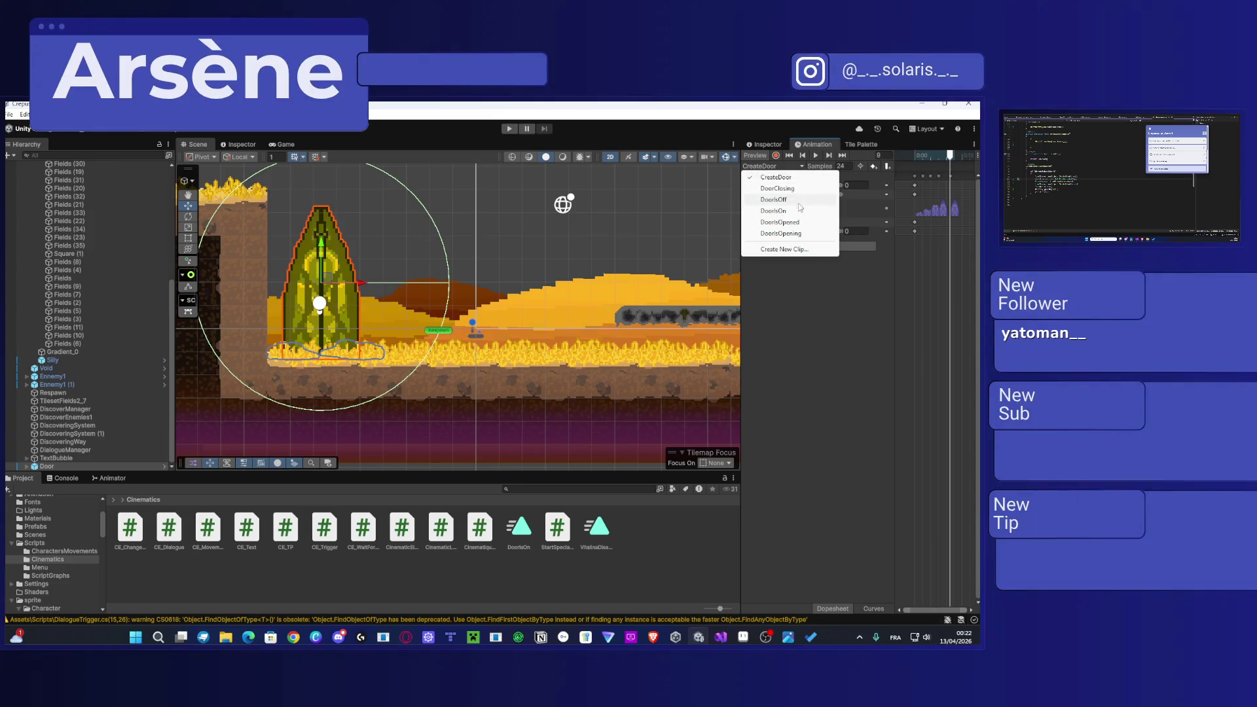
left_click(798, 211)
left_click(773, 164)
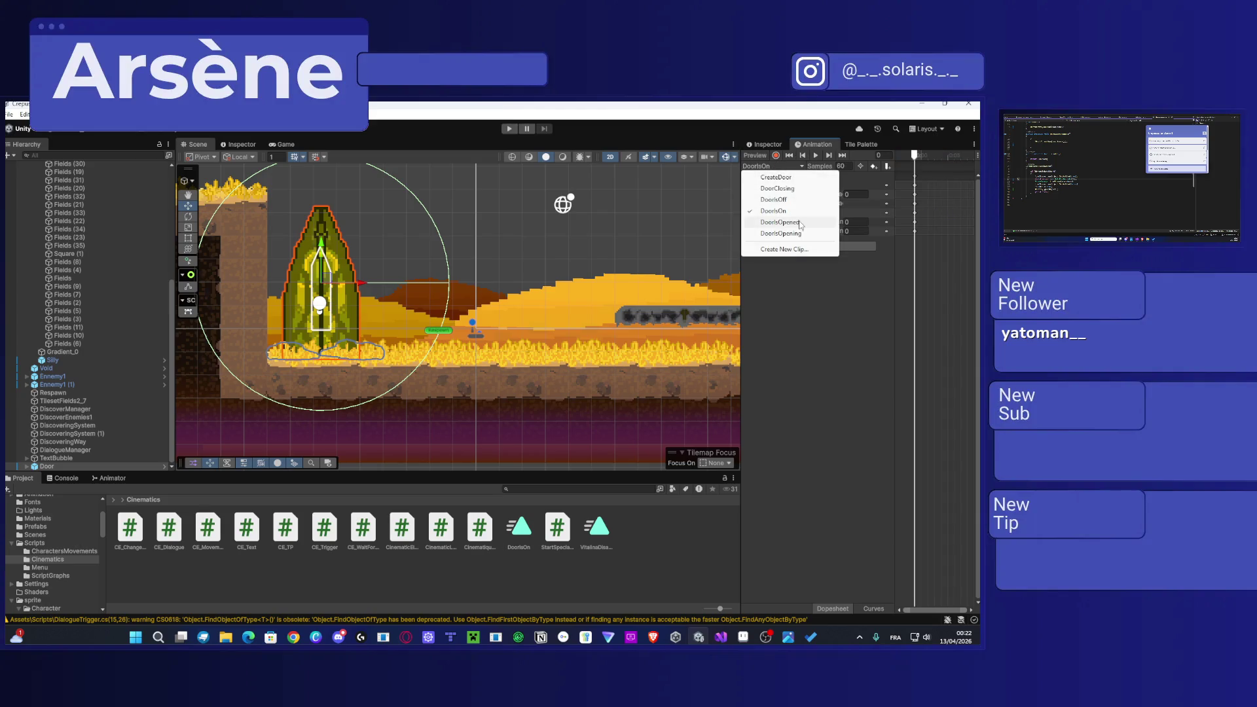
left_click(805, 223)
left_click(815, 156)
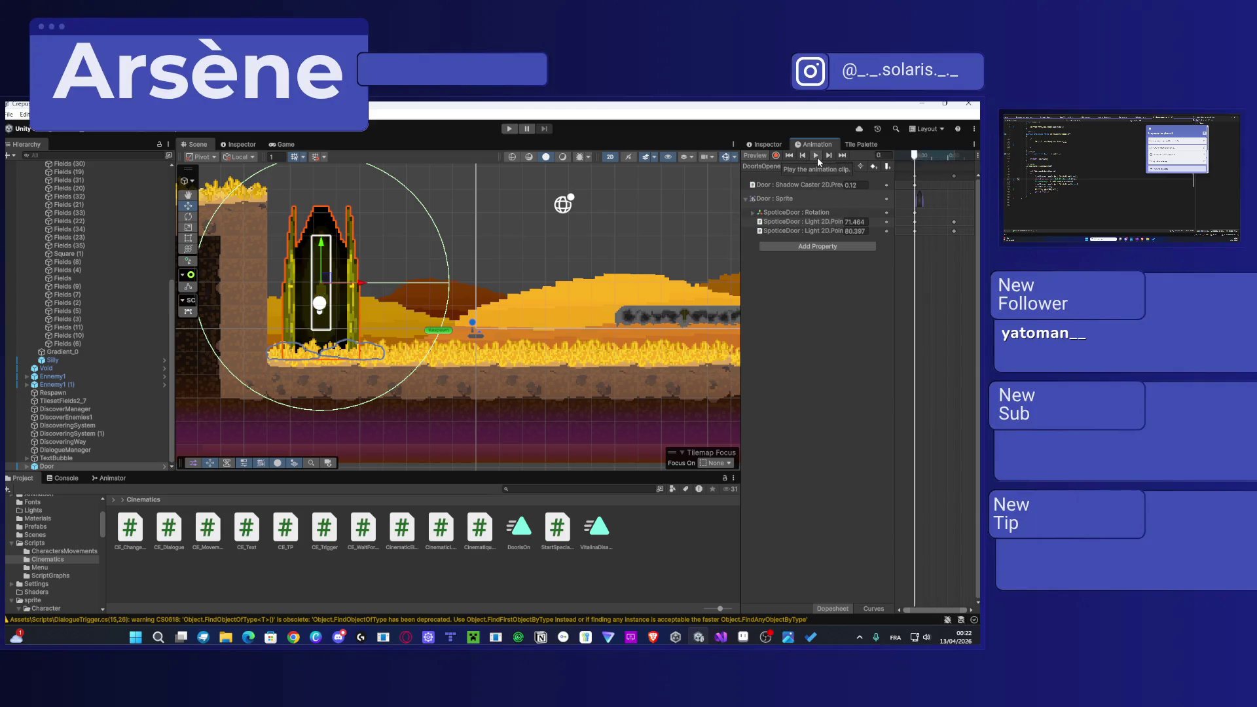
left_click(785, 167)
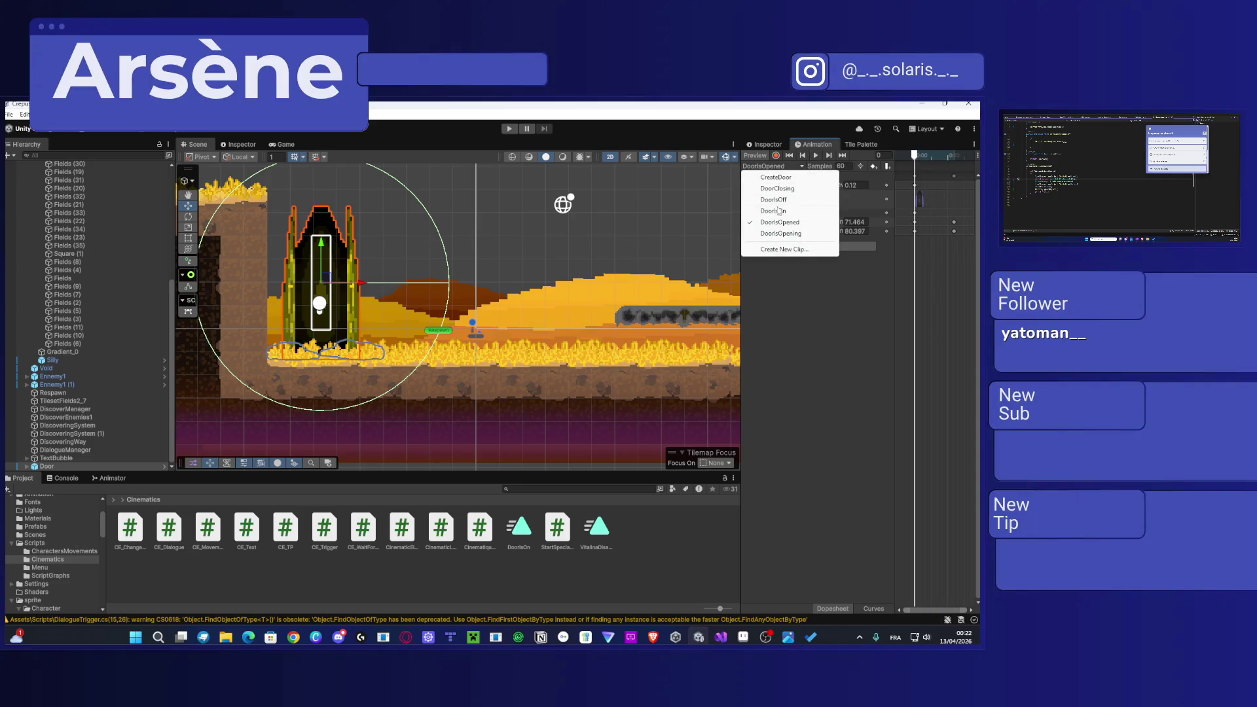
left_click(801, 188)
left_click(814, 157)
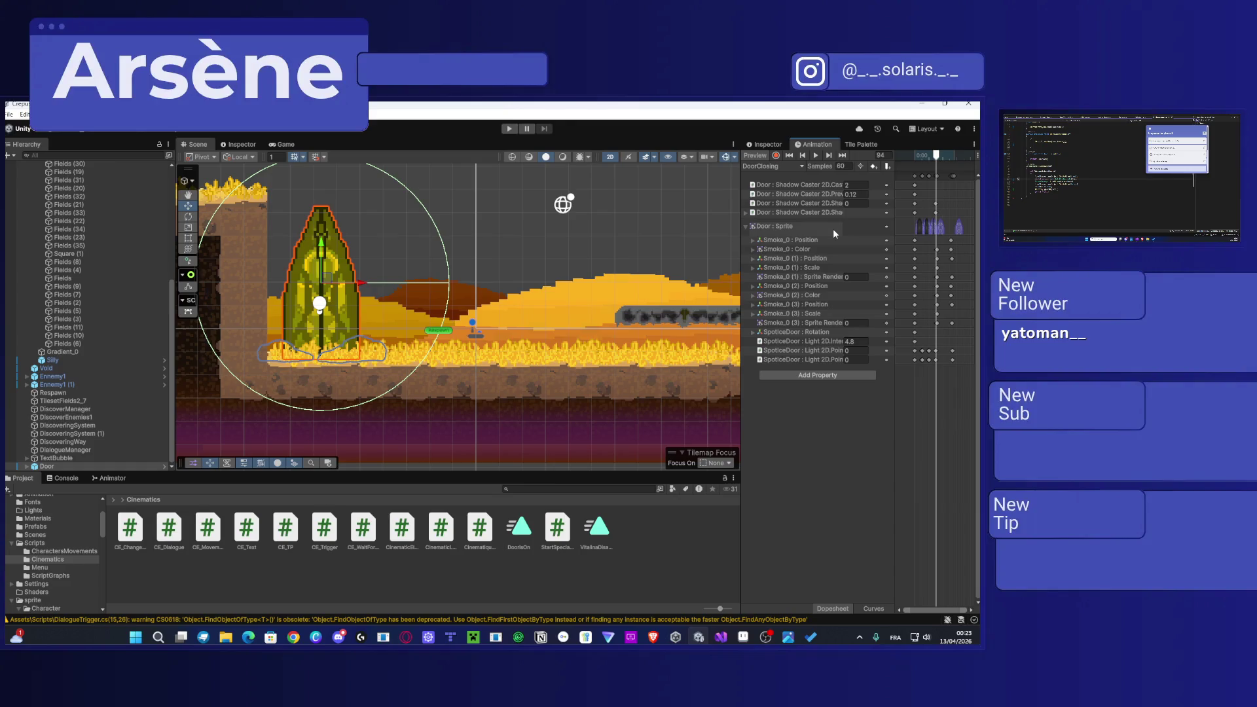
Step: Drag the second Door right to 112.78, 3.65 beside the tall dirt pillar
scroll(468, 274, "down", 5)
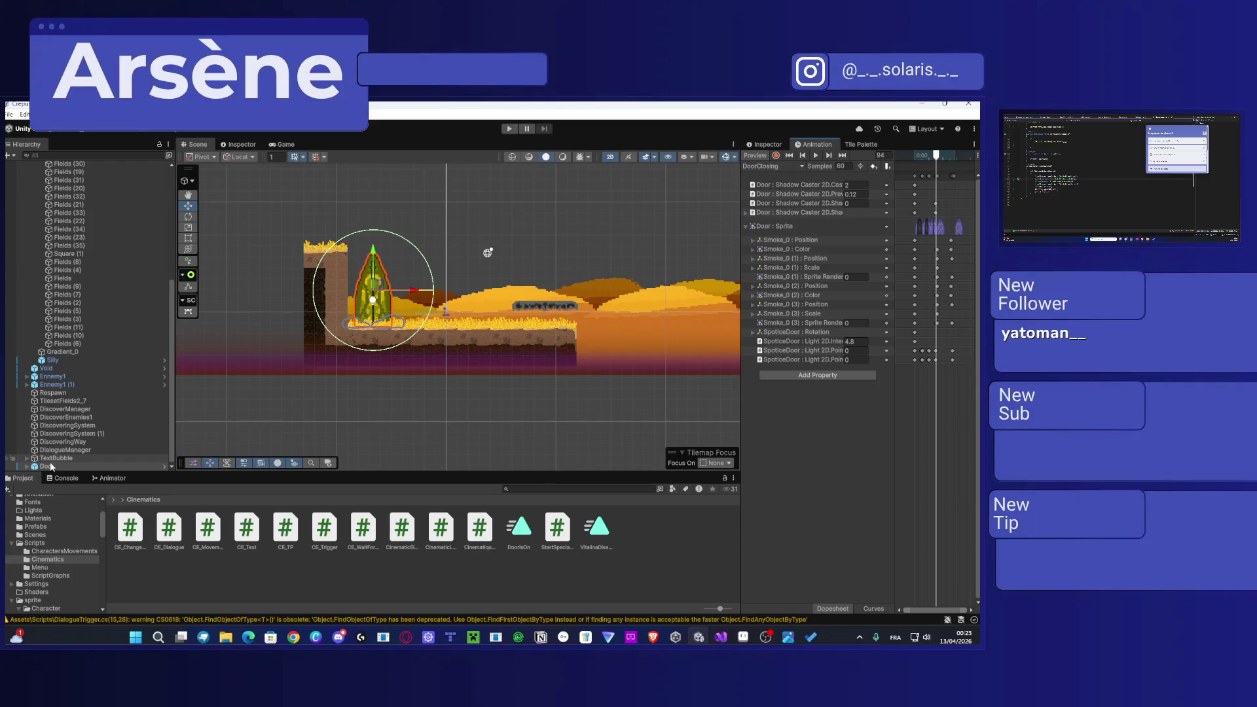
key("Down")
mouse_move(387, 299)
left_mouse_down()
mouse_move(638, 300)
mouse_move(226, 300)
mouse_move(691, 298)
mouse_move(360, 296)
mouse_move(617, 295)
mouse_move(280, 282)
mouse_move(249, 264)
mouse_move(249, 278)
mouse_move(331, 281)
mouse_move(308, 275)
mouse_move(311, 246)
left_mouse_up()
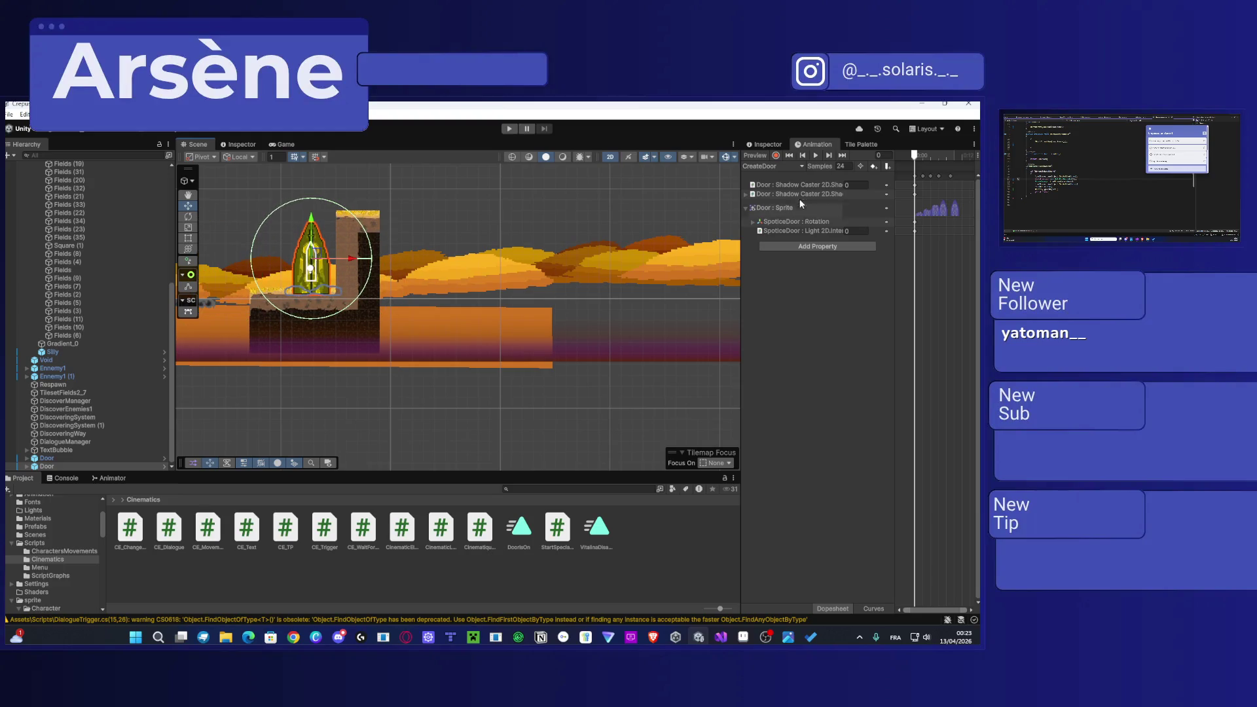
left_click(763, 144)
Step: Mirror the second Door horizontally and nudge it right, undoing a trial width change
left_click(843, 305)
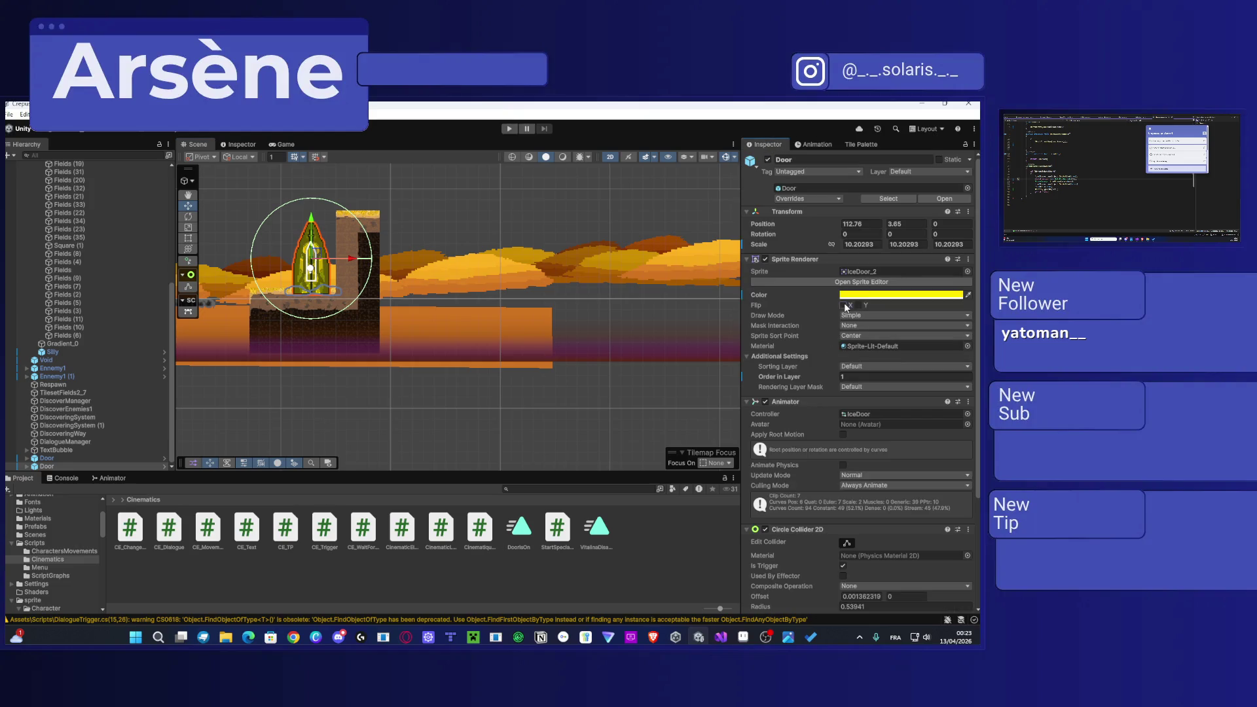
scroll(393, 292, "up", 3)
scroll(391, 292, "up", 3)
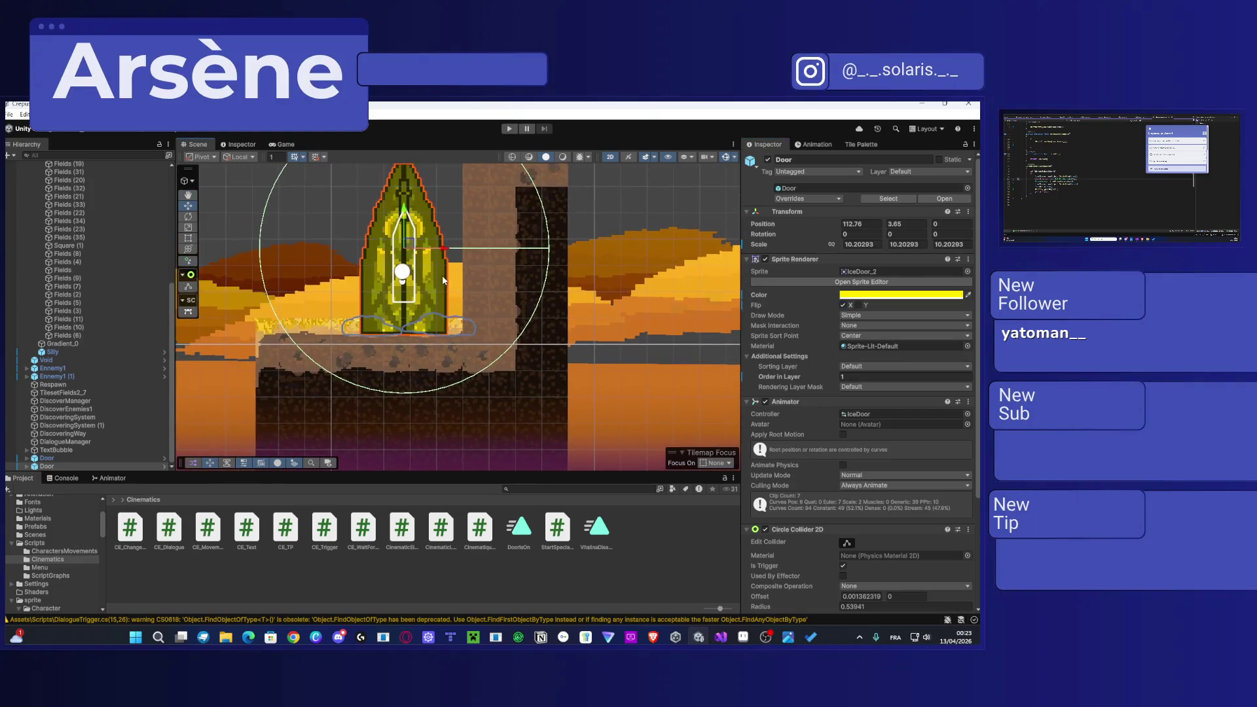
left_click(443, 264)
left_click(443, 264)
left_click_drag(443, 248, 469, 248)
key("r")
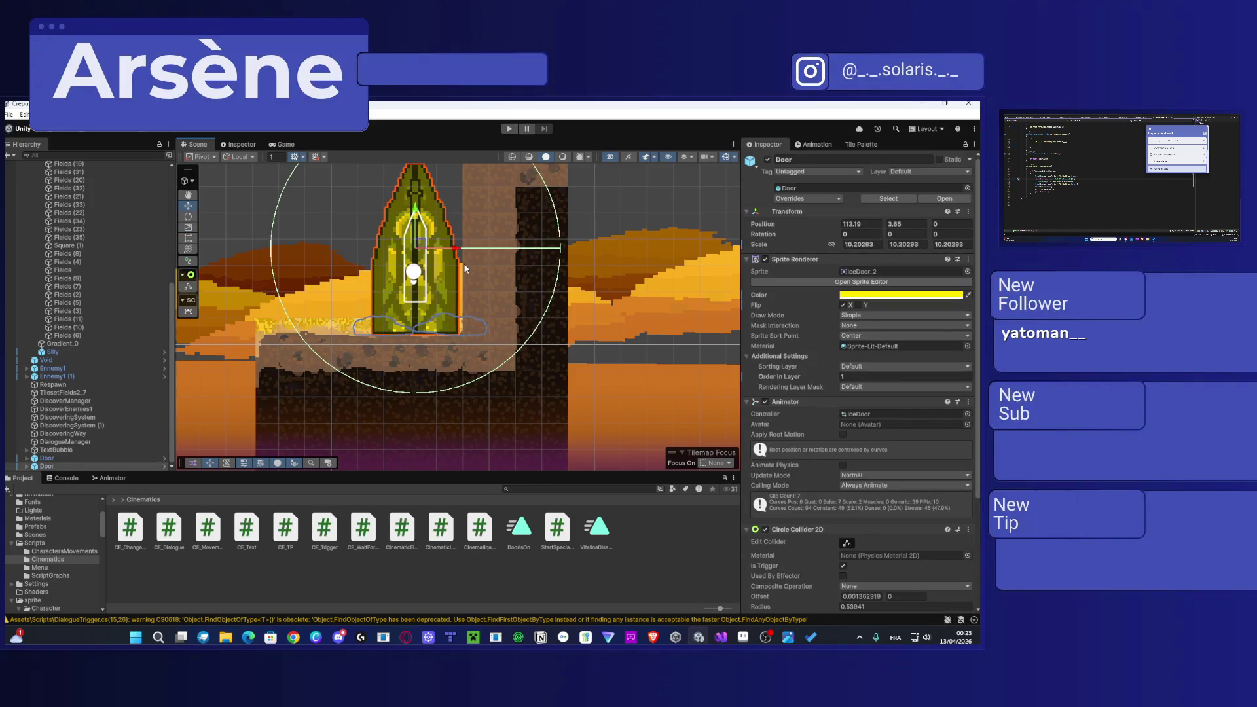
mouse_move(455, 249)
left_mouse_down()
mouse_move(373, 248)
mouse_move(493, 264)
mouse_move(435, 278)
mouse_move(446, 282)
left_mouse_up()
left_click_drag(456, 250, 451, 253)
key("ctrl+z")
Step: Try rotating the Door around its vertical axis, then reset its Y rotation to 0
left_click(610, 158)
left_click_drag(450, 219, 681, 246)
left_click_drag(400, 261, 452, 267)
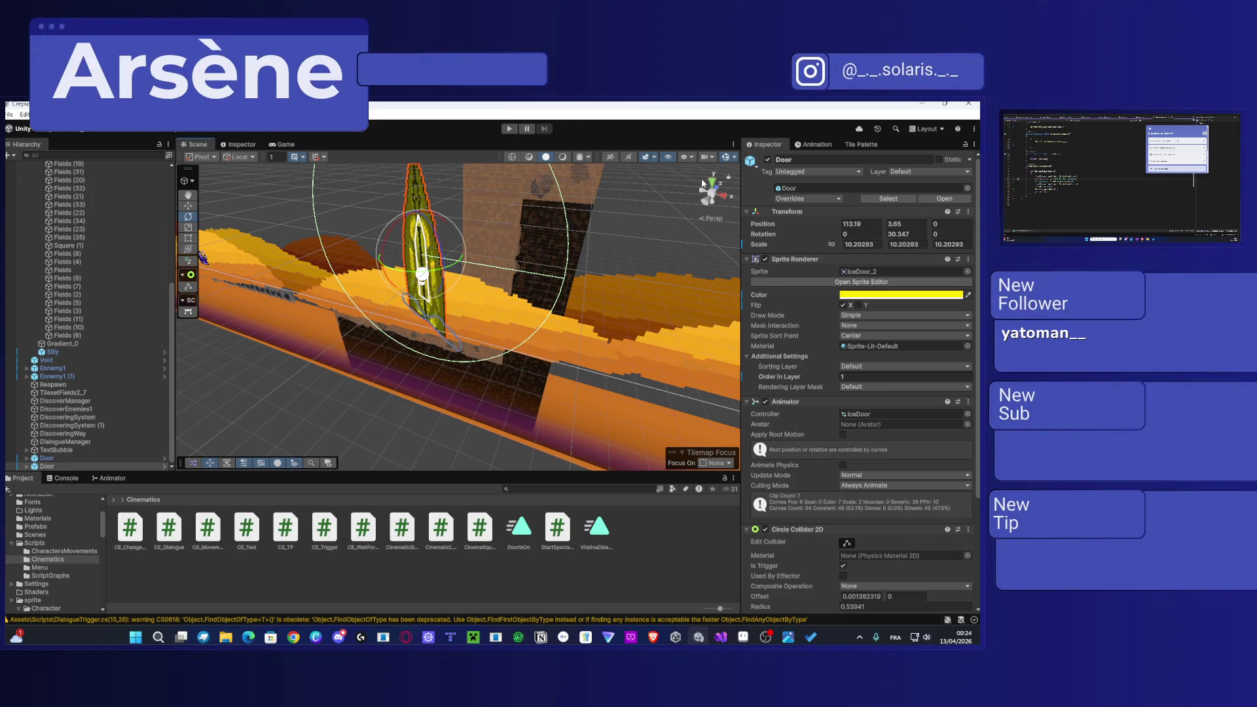
left_click(613, 157)
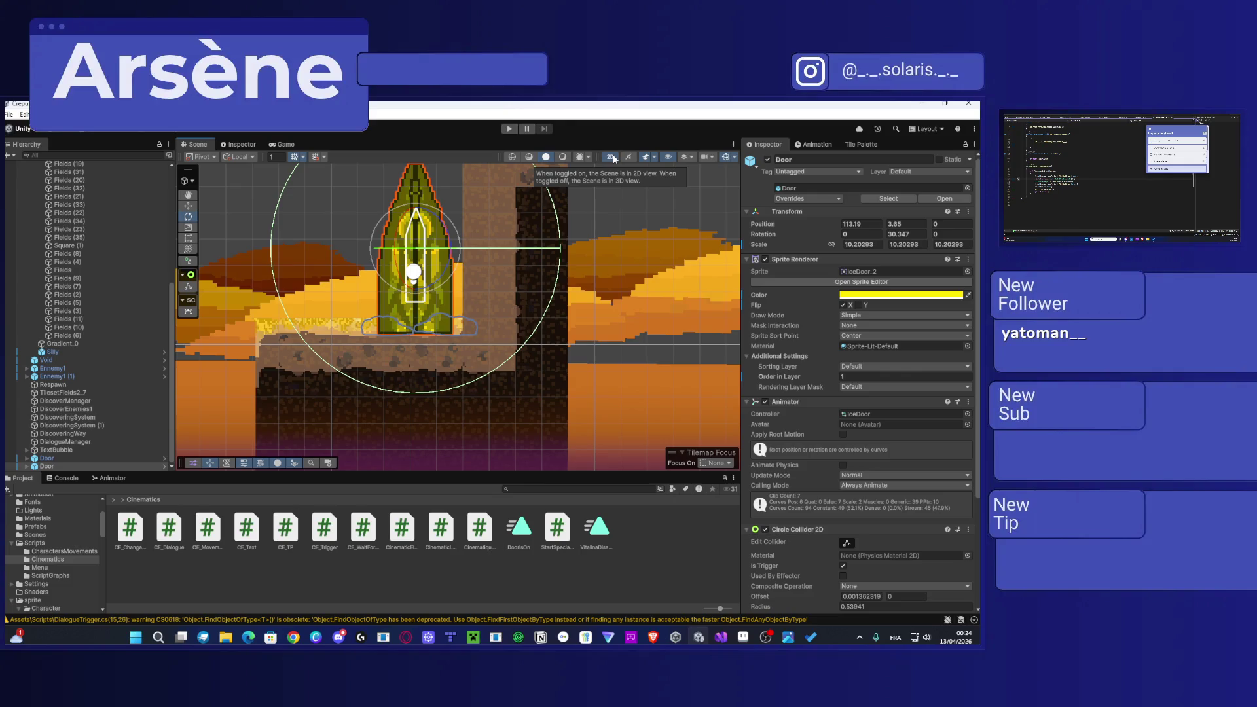
mouse_move(447, 249)
left_mouse_down()
mouse_move(407, 251)
mouse_move(550, 252)
mouse_move(411, 266)
mouse_move(470, 277)
left_mouse_up()
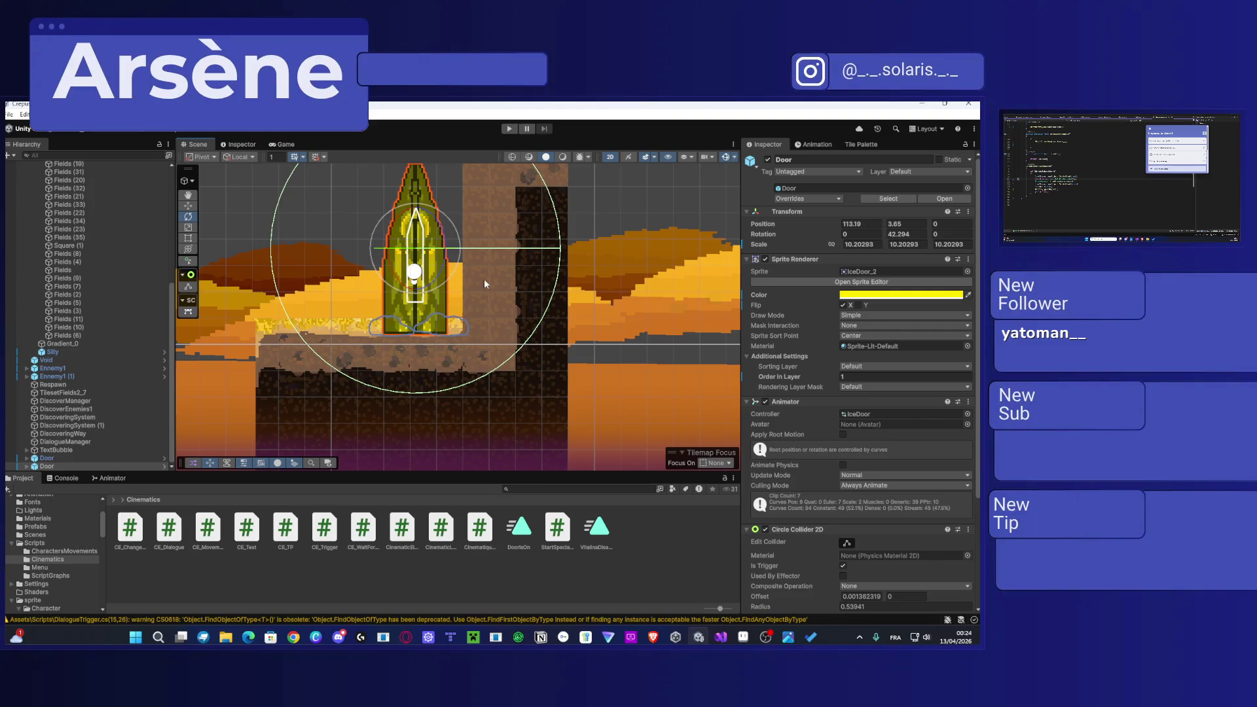
left_click(496, 284)
scroll(496, 285, "down", 1)
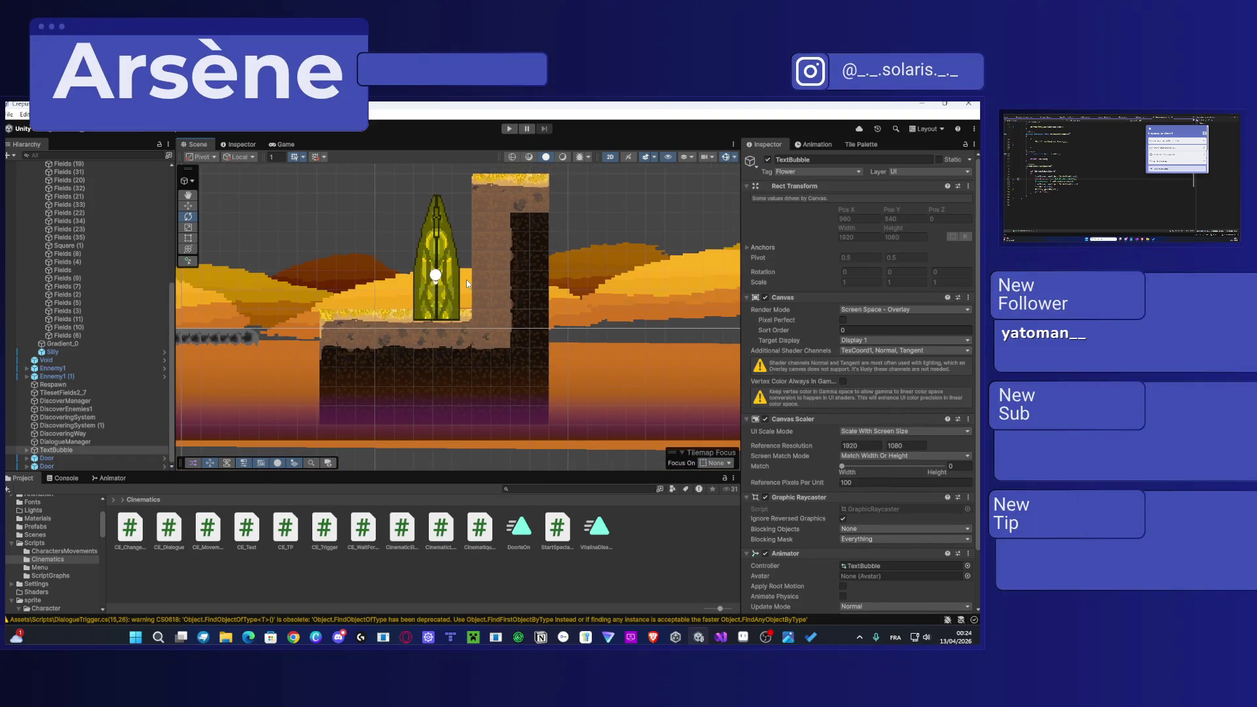
left_click(466, 280)
left_click_drag(473, 258, 489, 257)
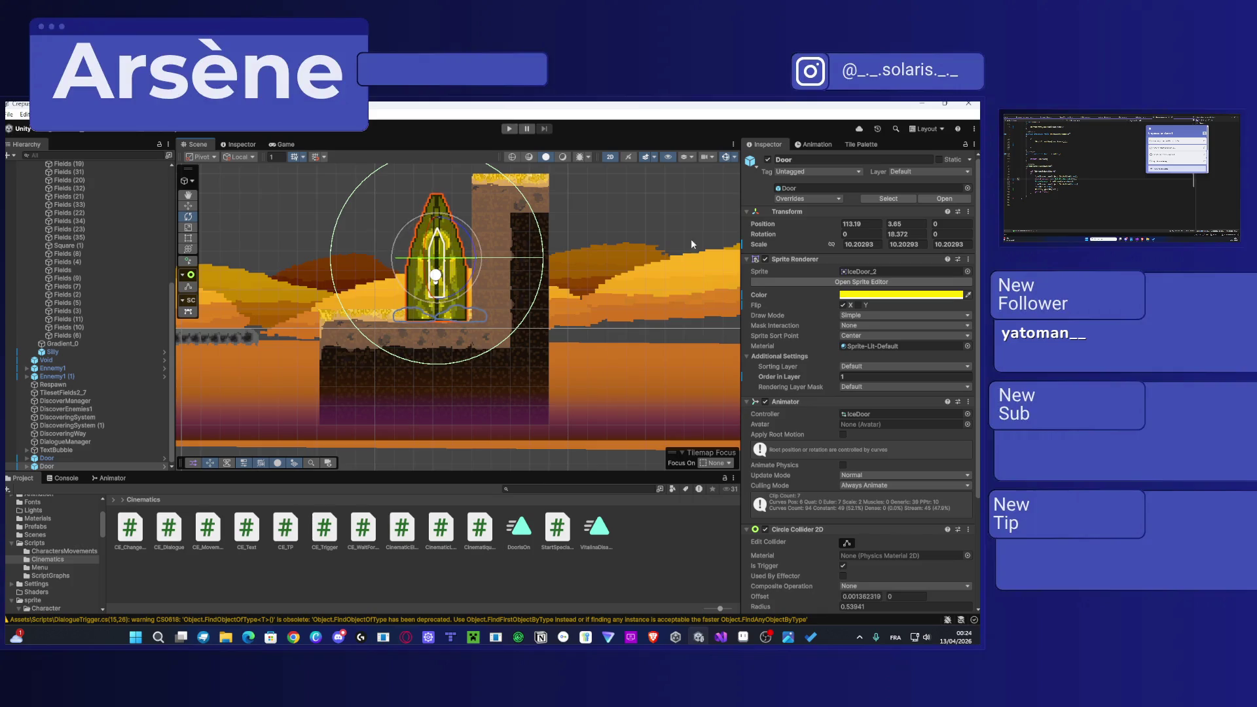
left_click(902, 234)
type("0")
key("Return")
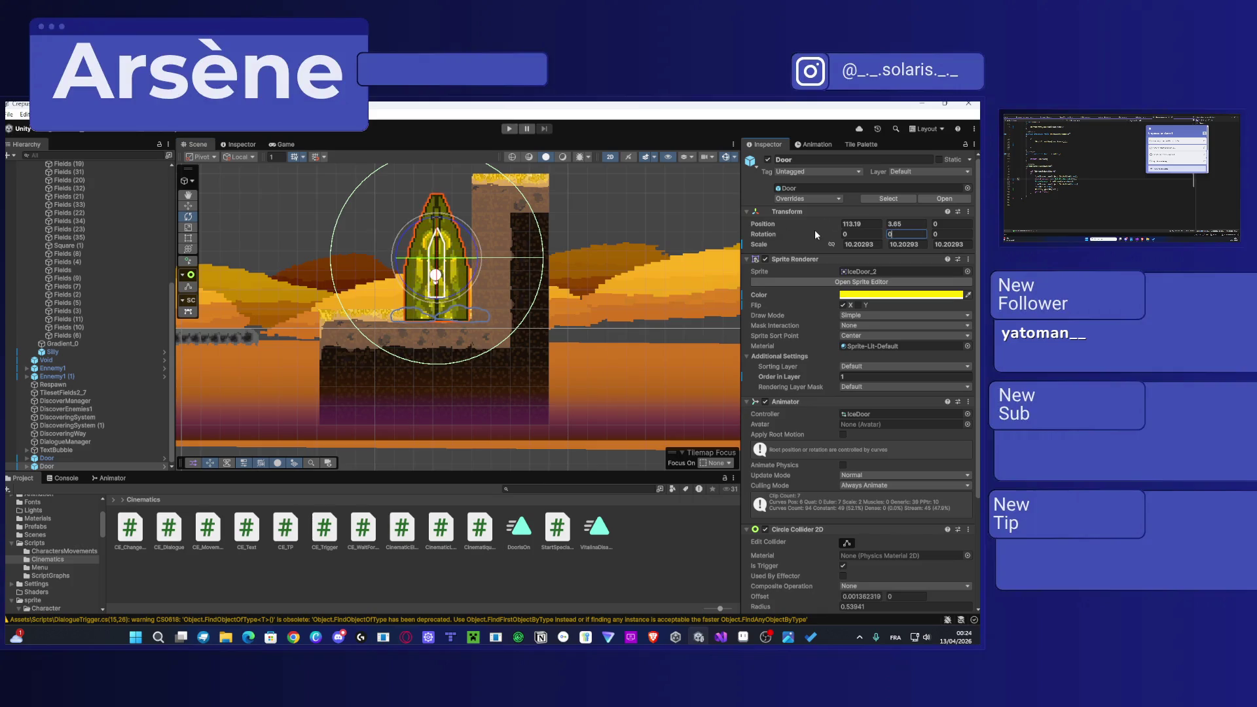
Step: Reselect the Door against the dirt tower and set its Order in Layer to 1
scroll(407, 301, "down", 5)
scroll(406, 301, "down", 3)
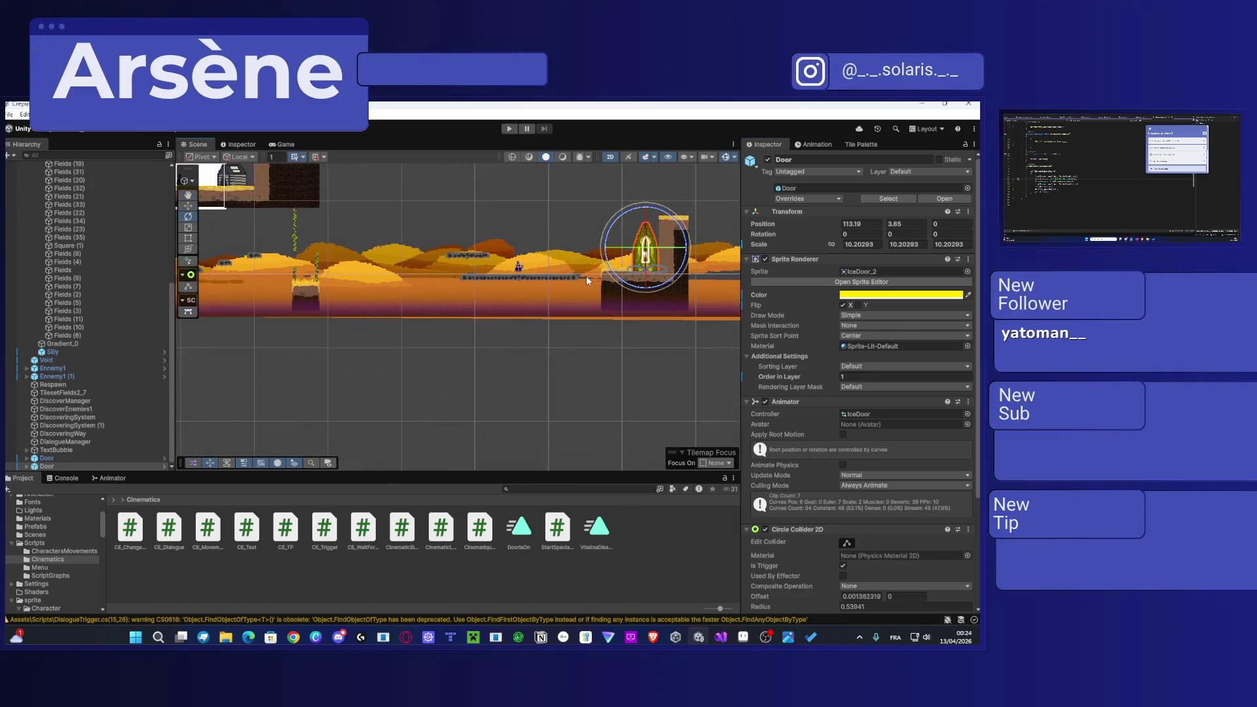
left_click(526, 311)
scroll(430, 283, "up", 6)
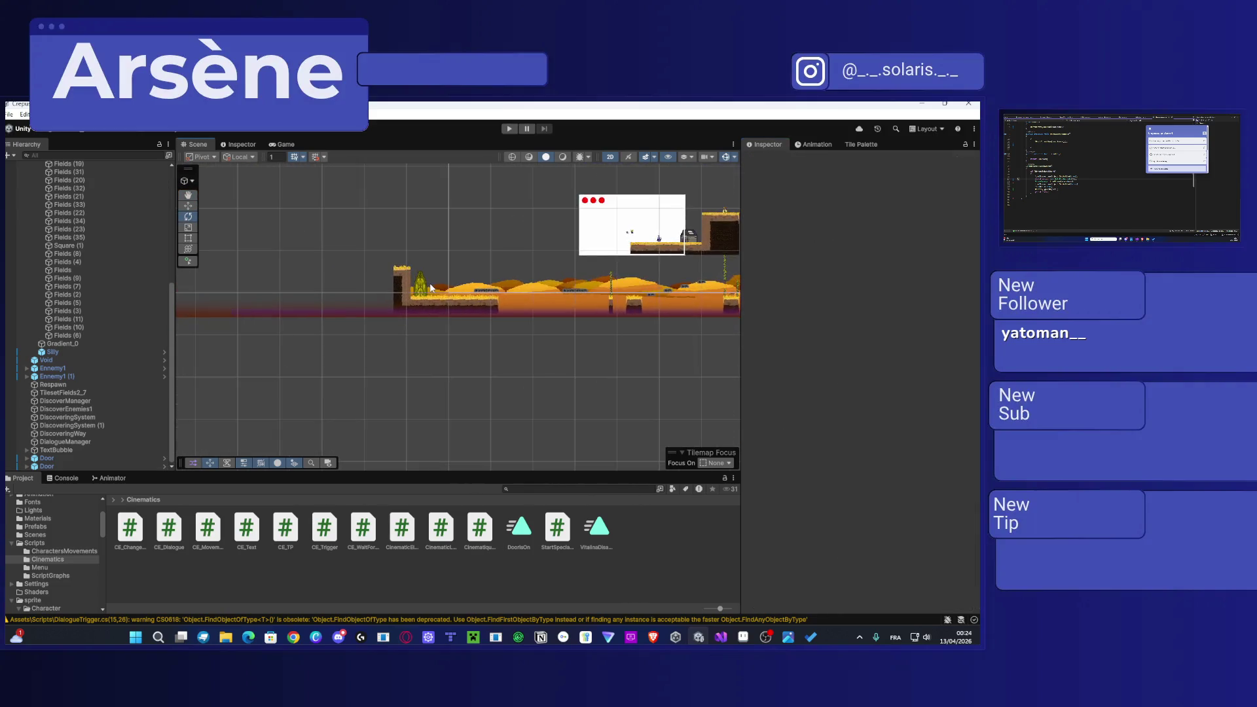
scroll(384, 275, "up", 5)
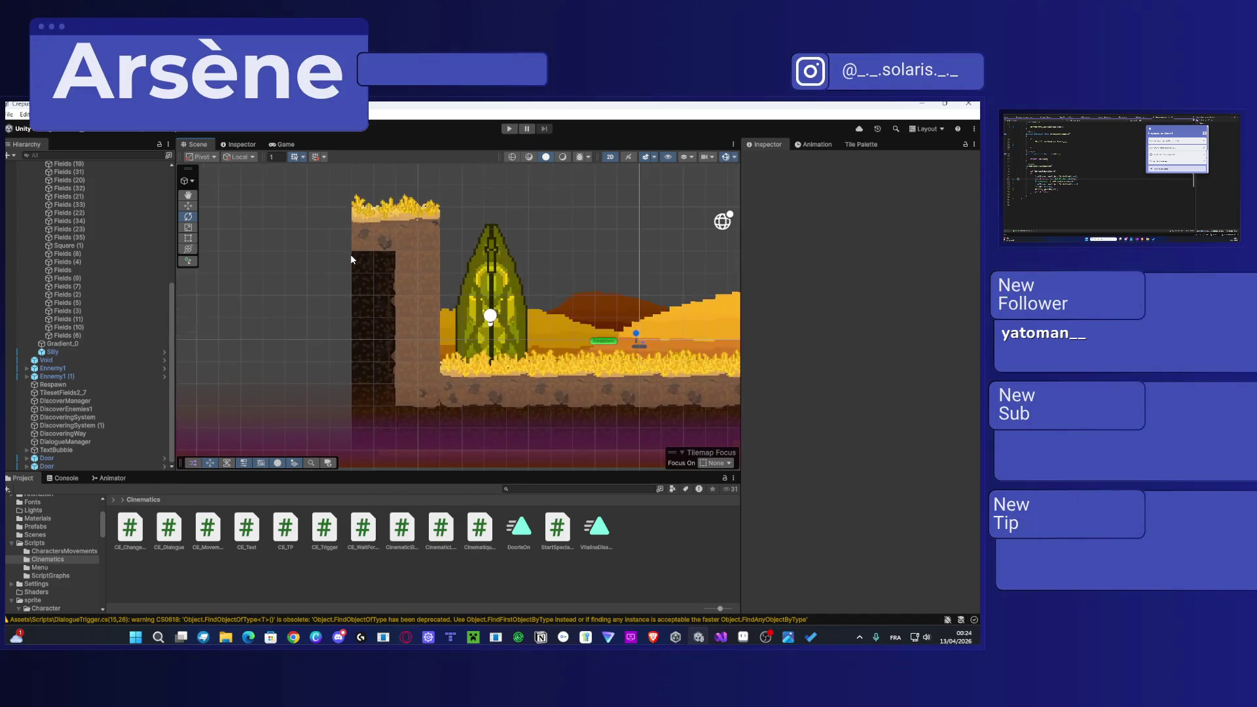
scroll(451, 293, "down", 10)
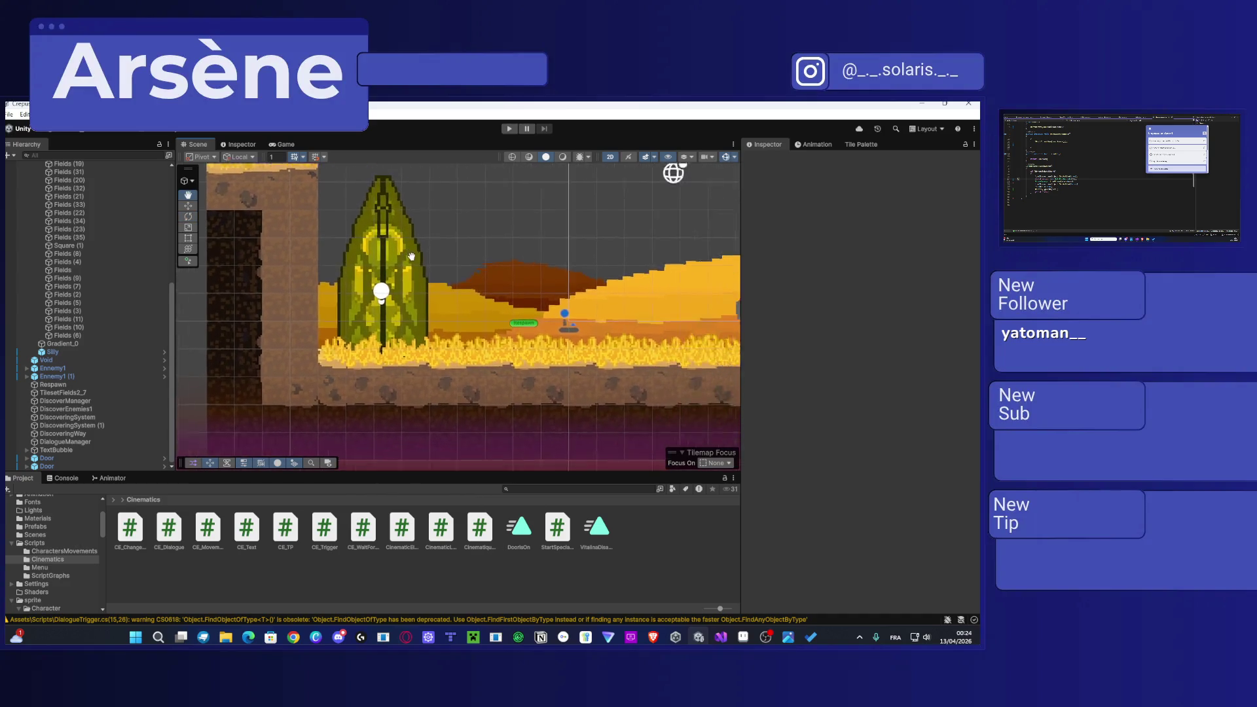
scroll(319, 273, "down", 3)
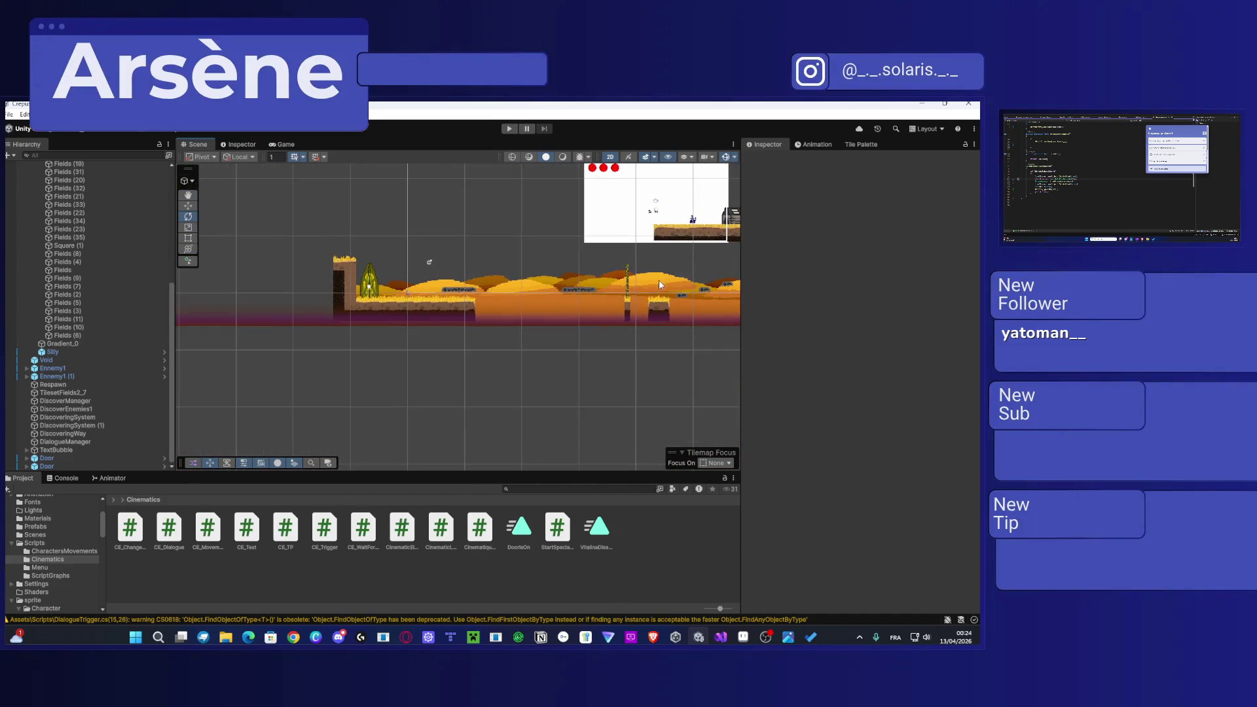
scroll(407, 285, "up", 4)
scroll(407, 285, "up", 5)
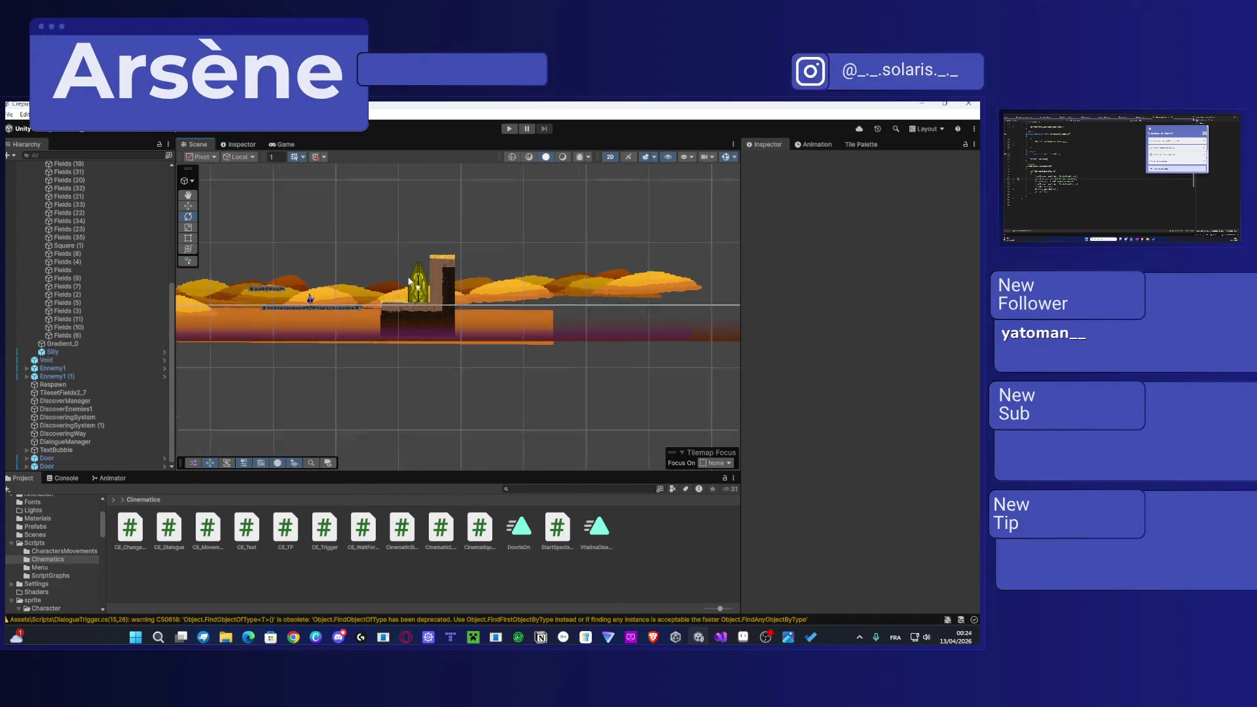
scroll(200, 340, "up", 5)
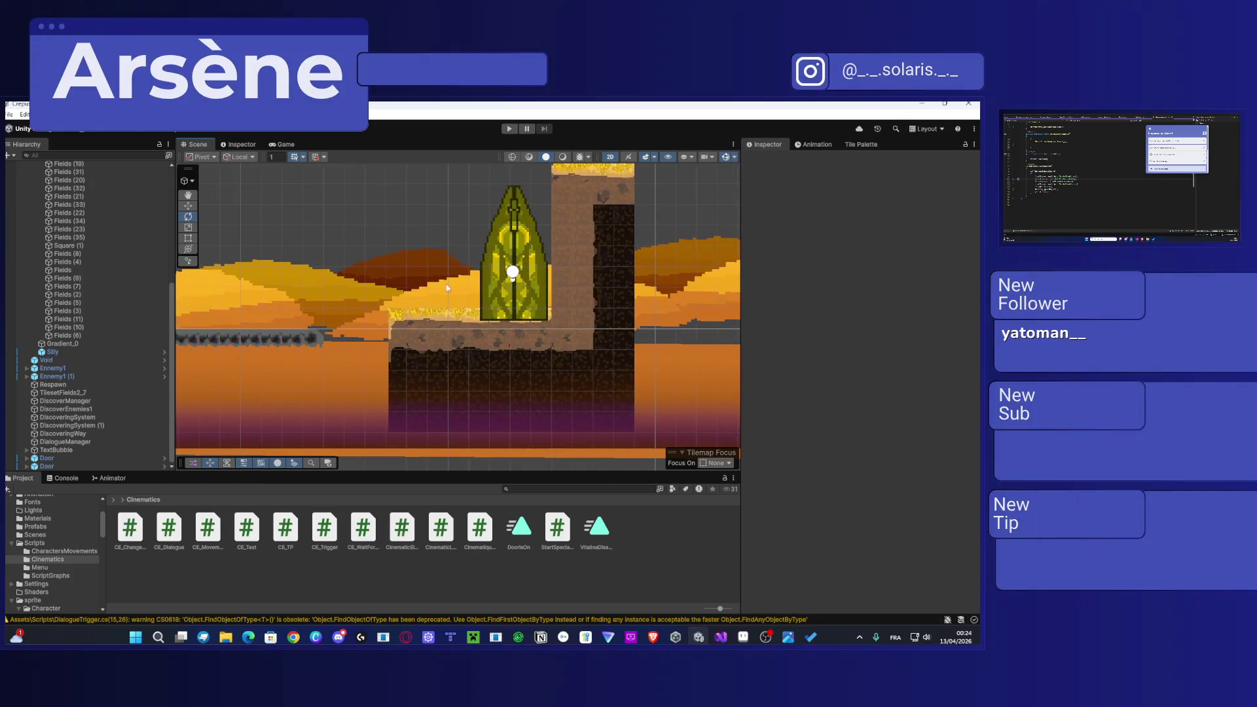
left_click(509, 280)
left_click(509, 280)
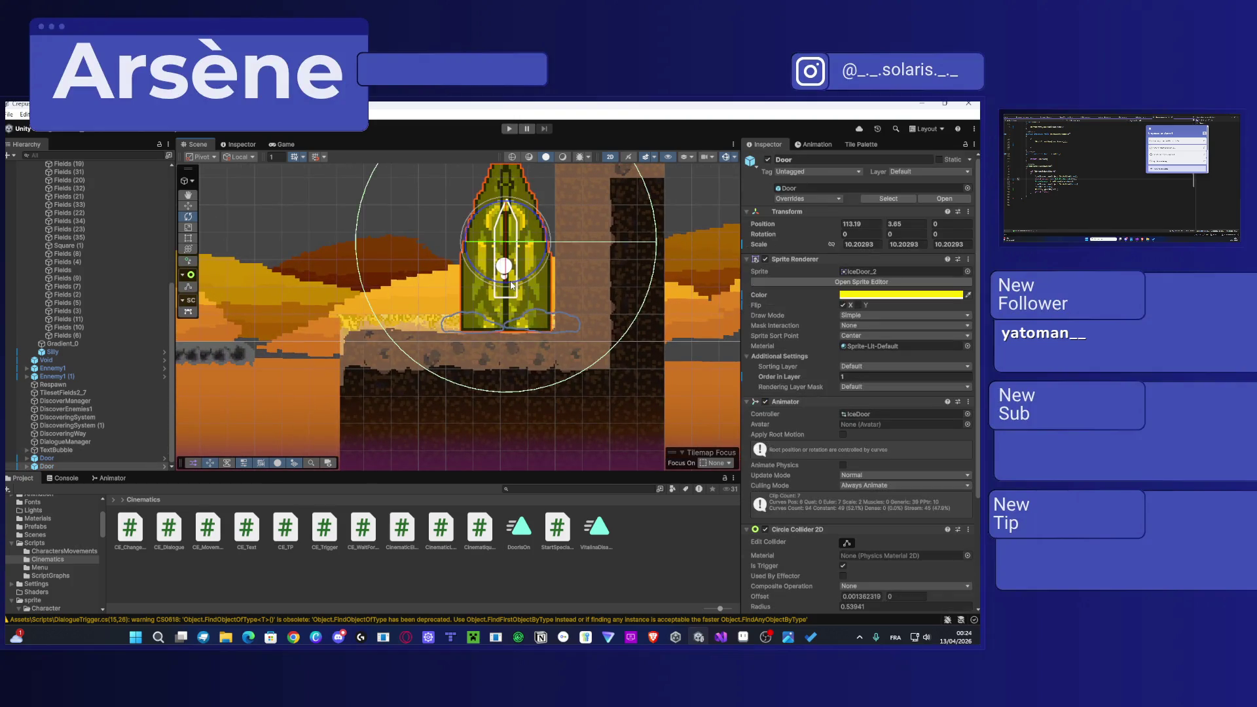
left_click(853, 375)
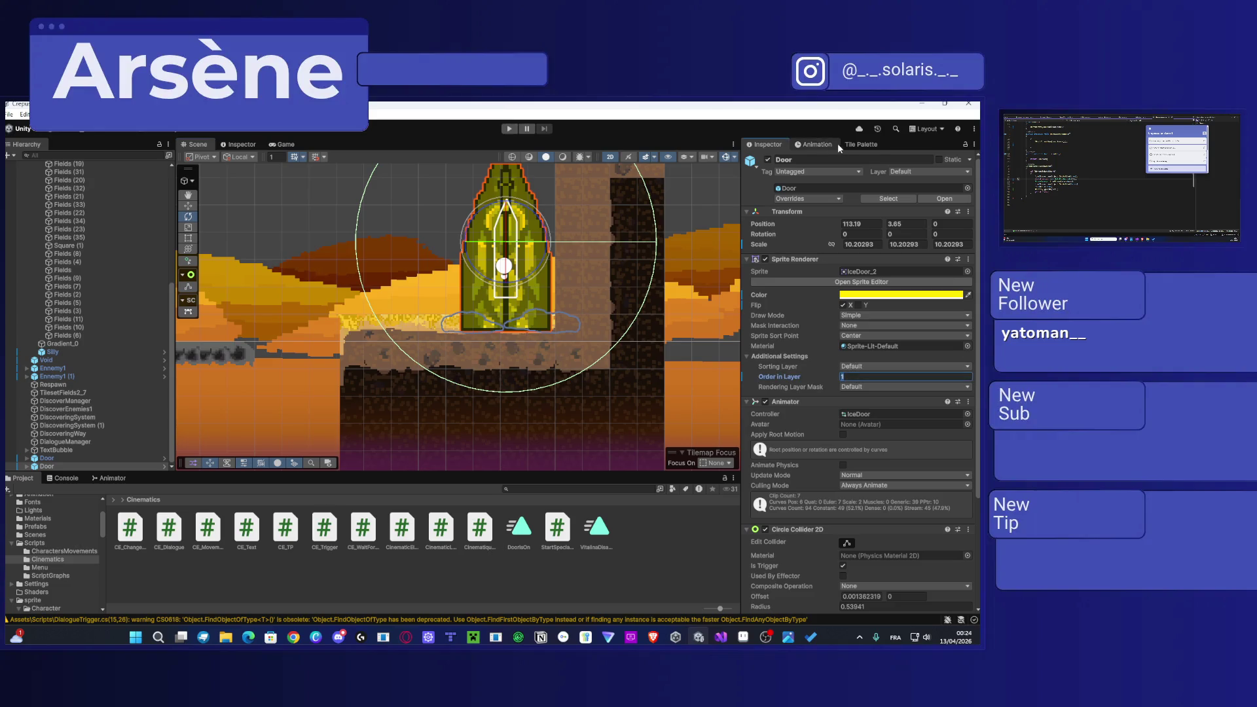
Step: Paint golden grass tiles from the Fields palette along the ground at the door's base
left_click(854, 145)
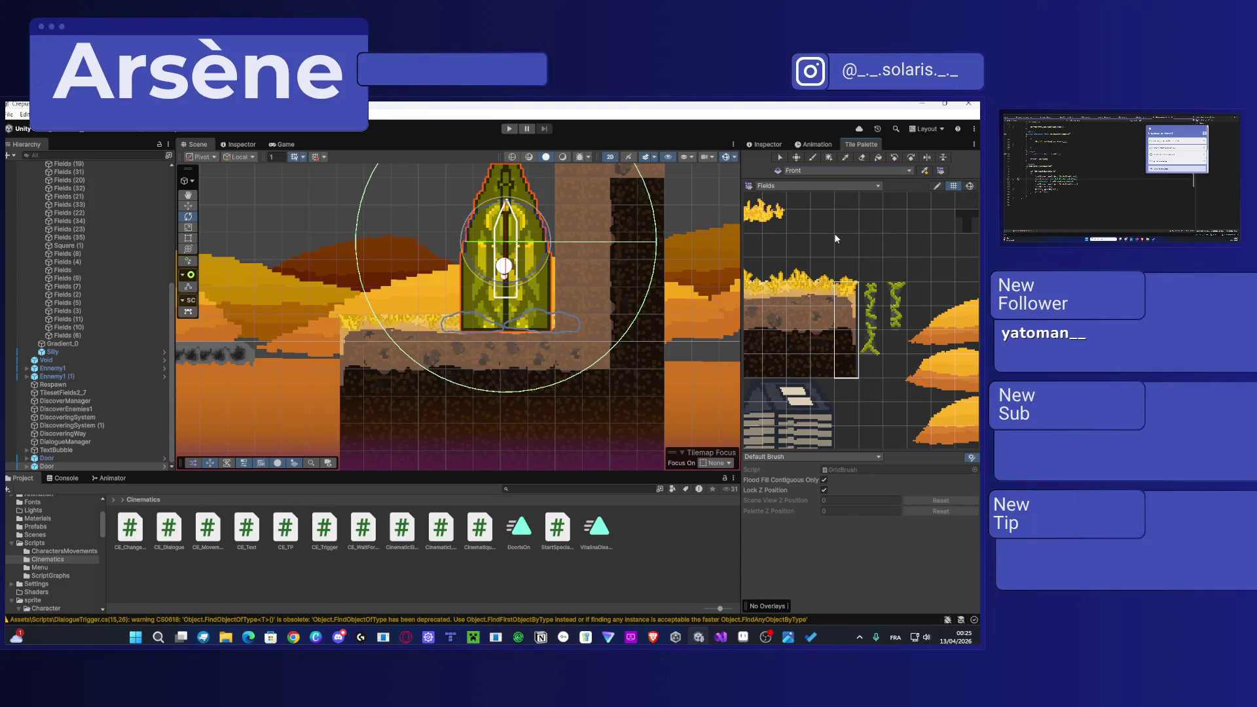
scroll(905, 261, "up", 1)
left_click(904, 261)
left_click_drag(904, 261, 960, 287)
left_click_drag(805, 237, 915, 277)
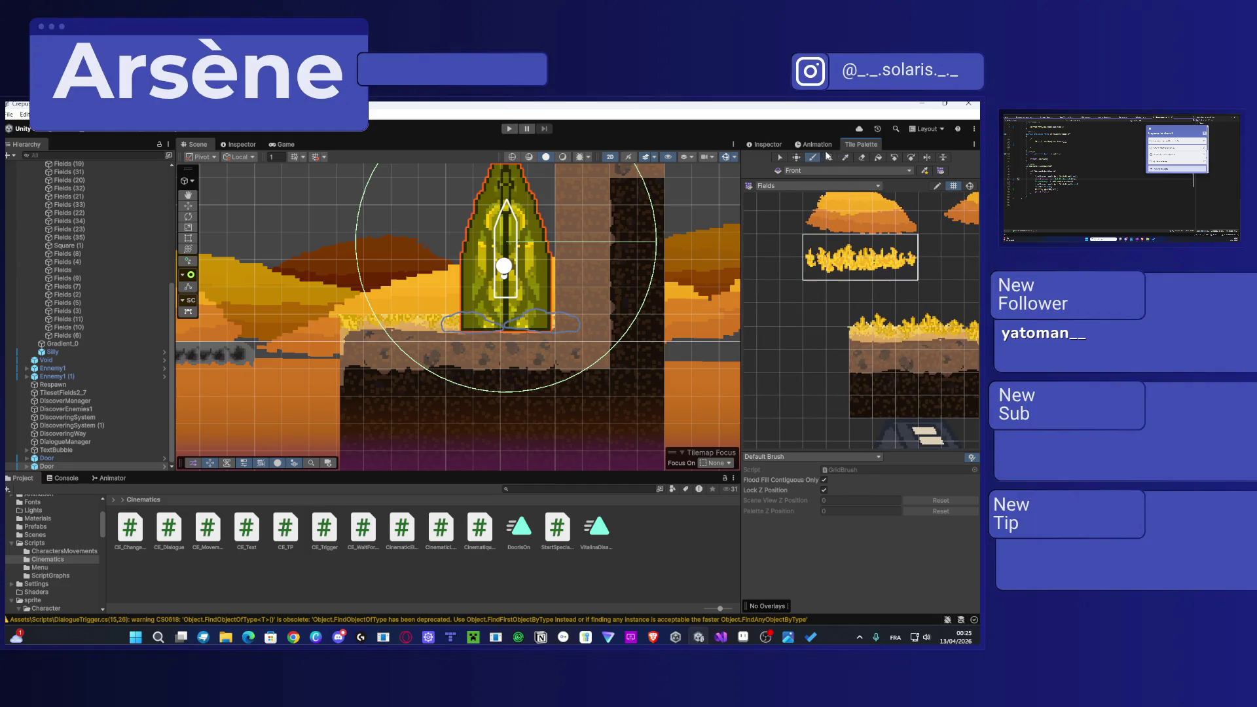
left_click_drag(421, 315, 356, 312)
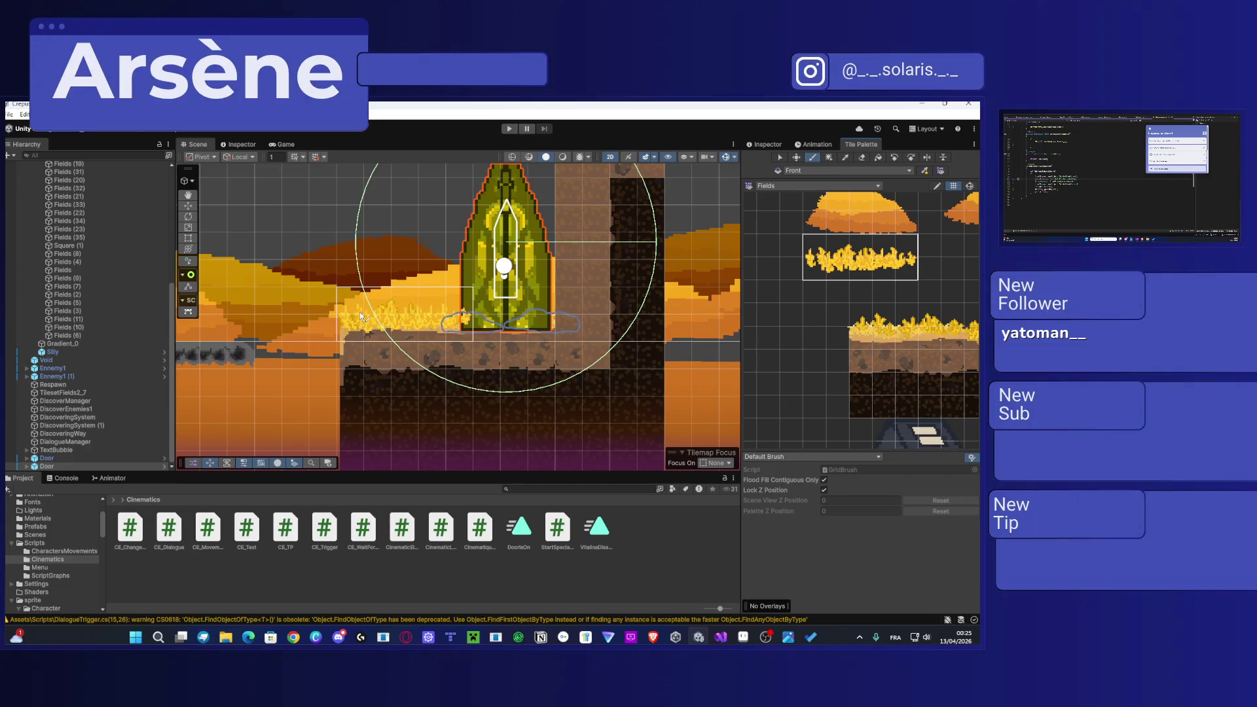
left_click_drag(893, 277, 827, 236)
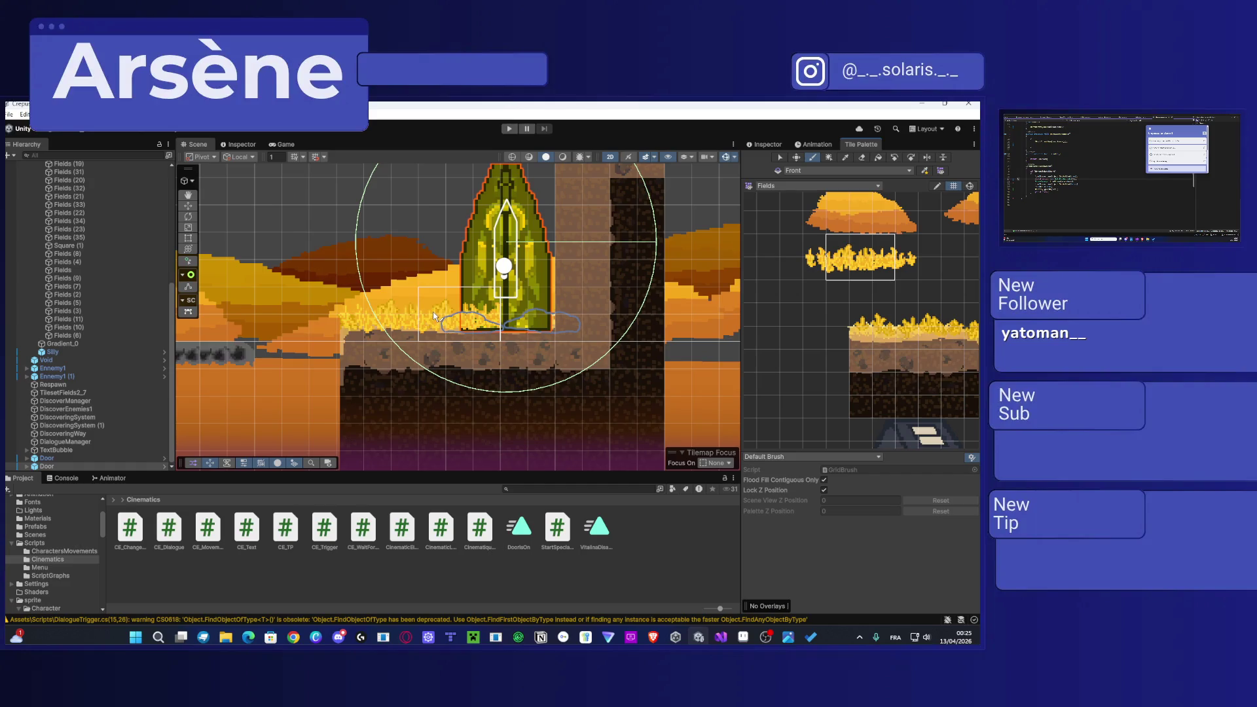
left_click_drag(458, 306, 502, 305)
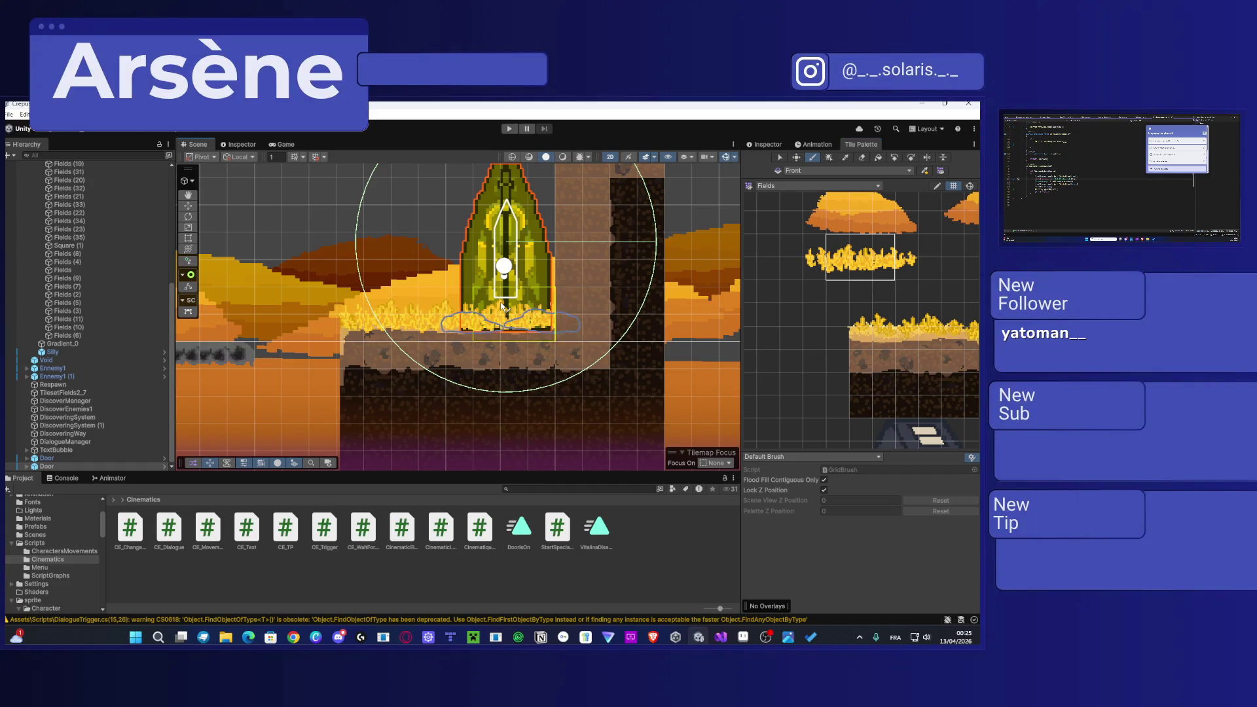
left_click_drag(905, 271, 901, 250)
scroll(547, 294, "up", 5)
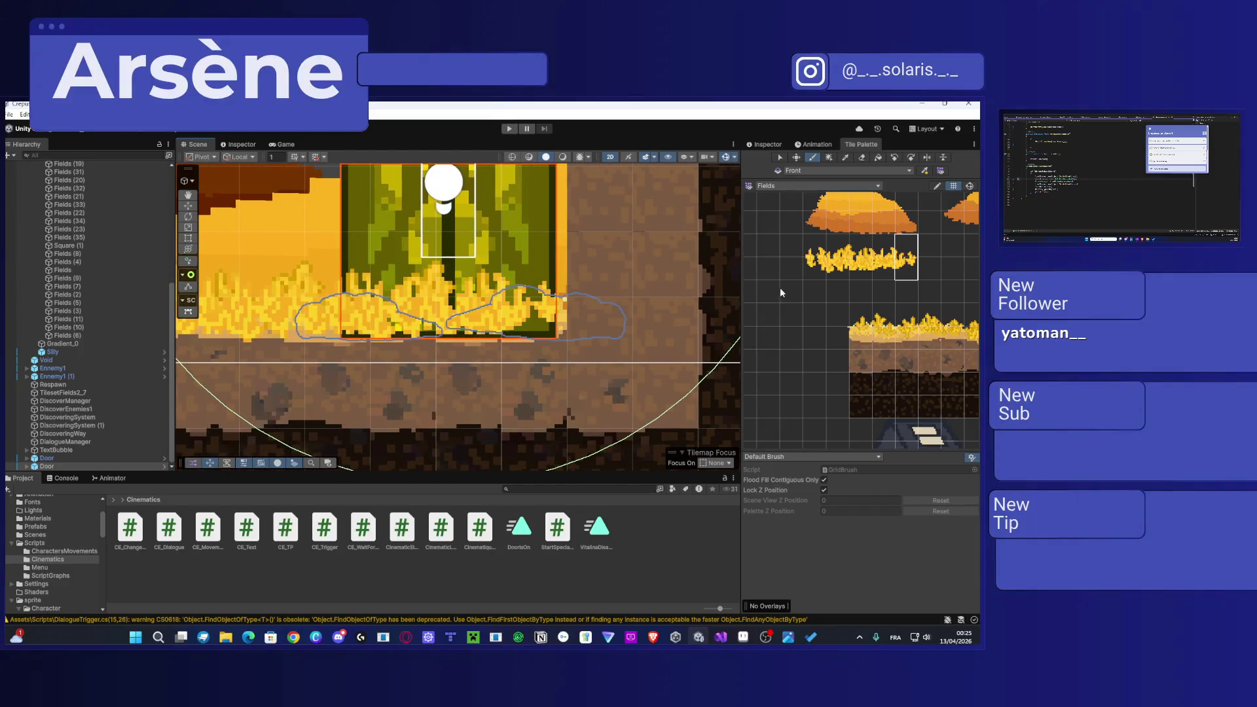
scroll(779, 288, "down", 3)
Step: Check a tile cell beside the door, then raise the Door slightly to Y 4.49
left_click(780, 157)
left_click(765, 147)
scroll(535, 233, "down", 1)
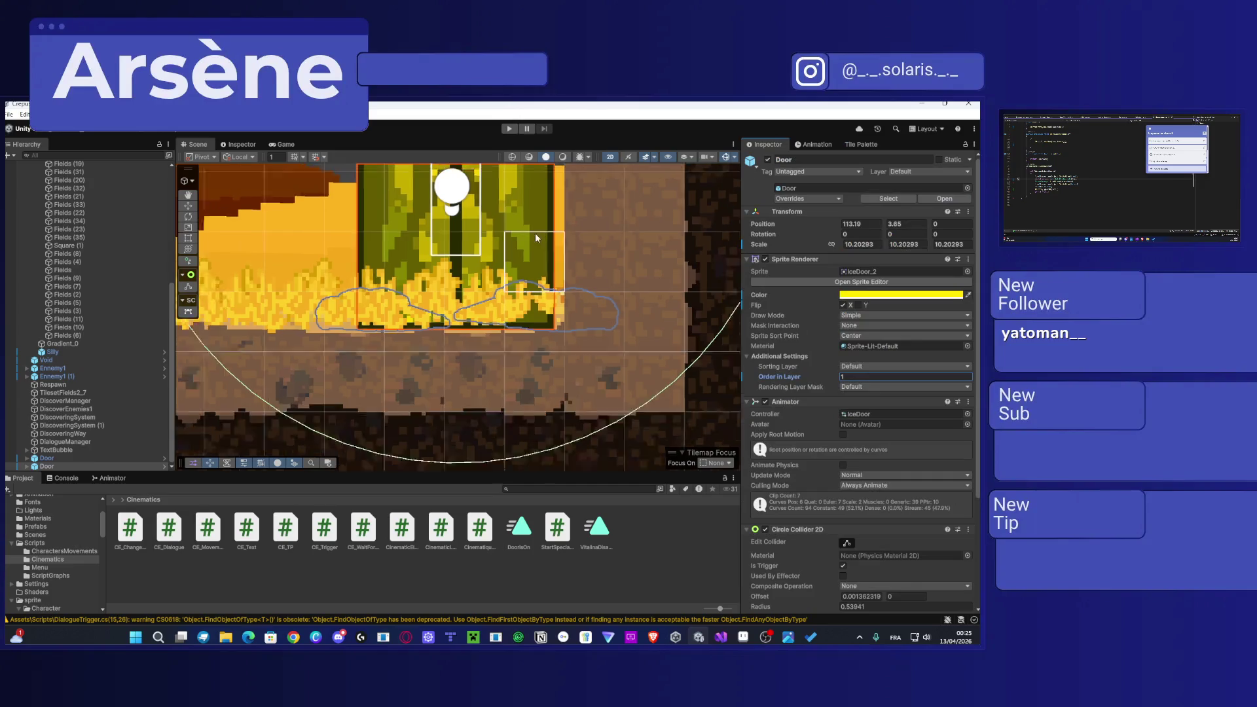
left_click(504, 229)
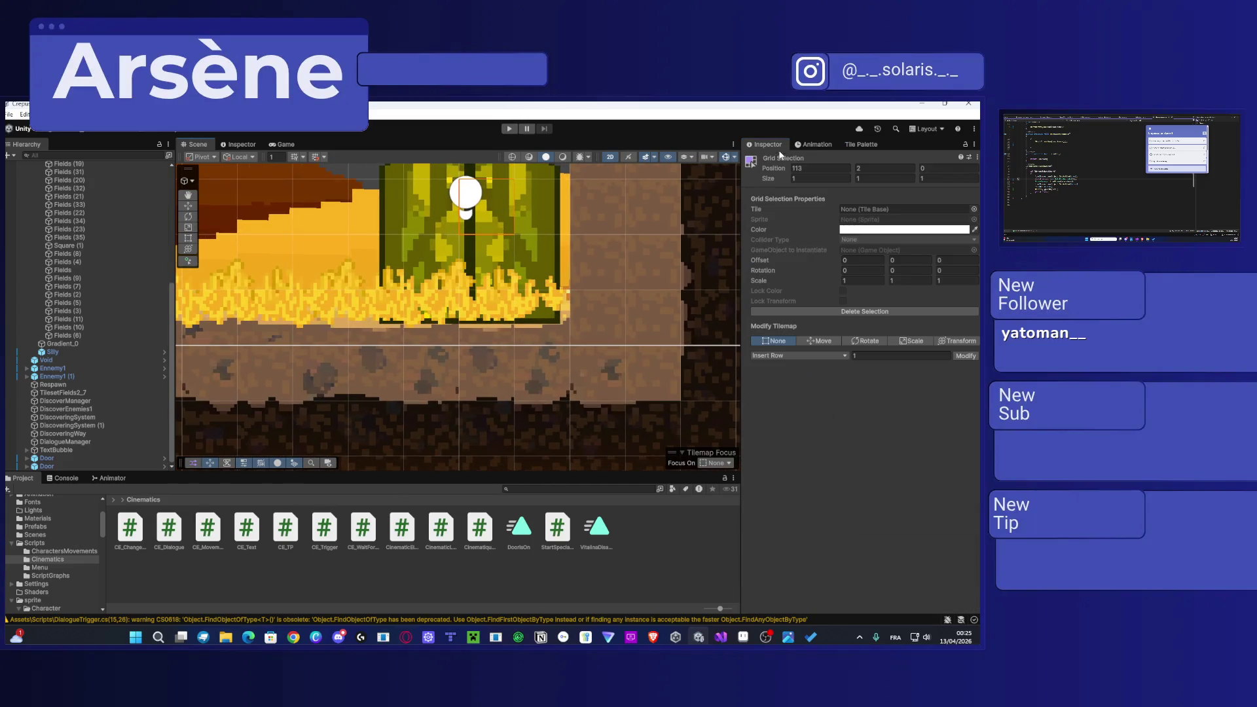
scroll(458, 262, "down", 2)
left_click(419, 229)
left_click_drag(392, 184, 439, 307)
left_click_drag(422, 236, 422, 208)
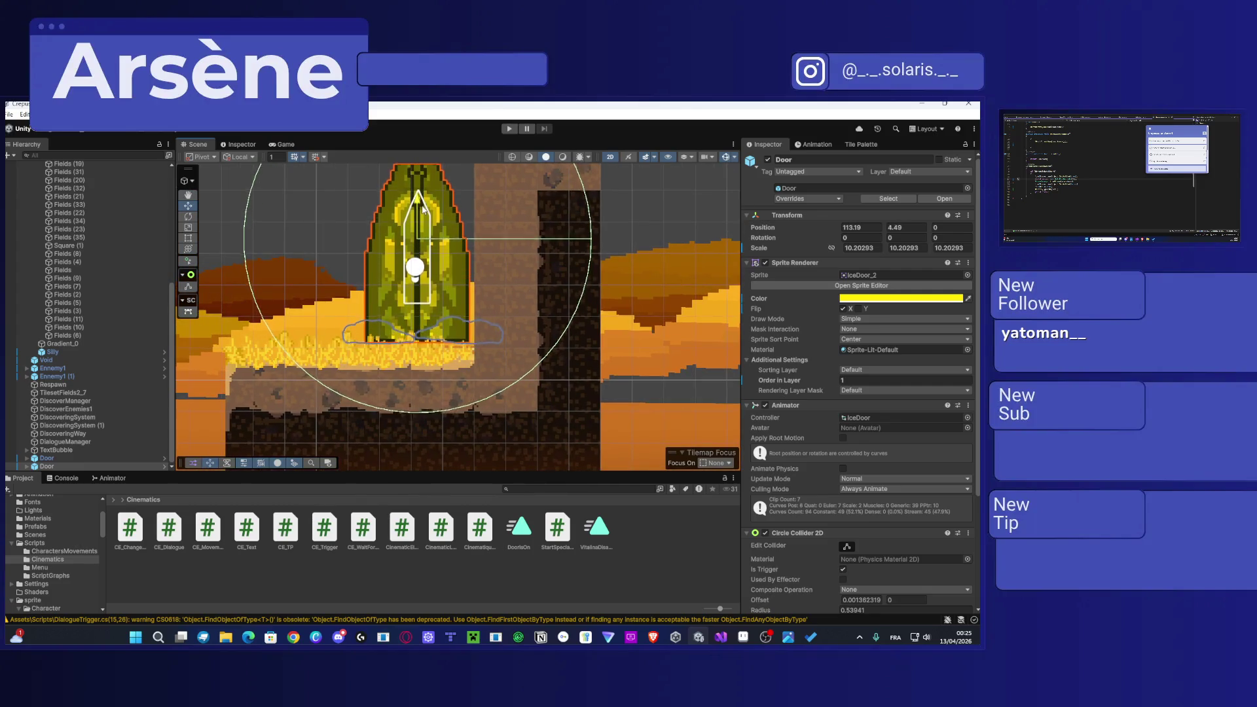
left_click(677, 322)
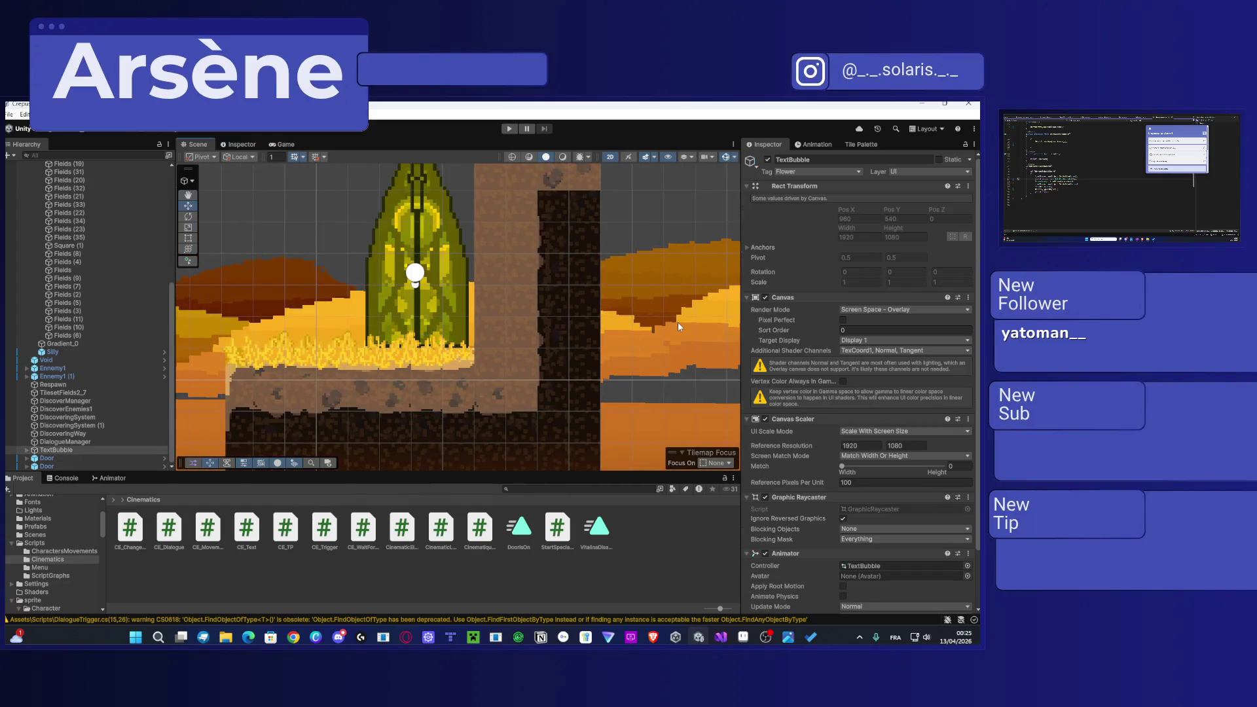
Step: Pan across Level1 and select the Player, at 43.48, 14.07 with scale 3
scroll(453, 296, "down", 3)
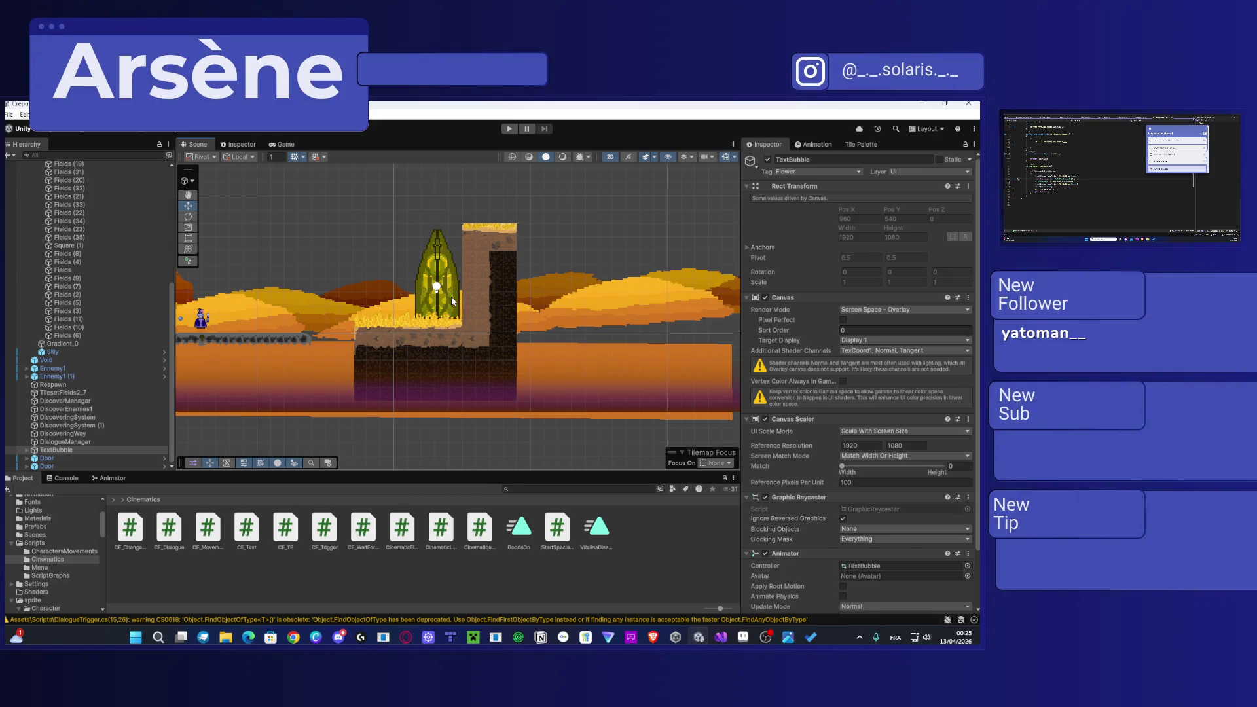
left_click(954, 641)
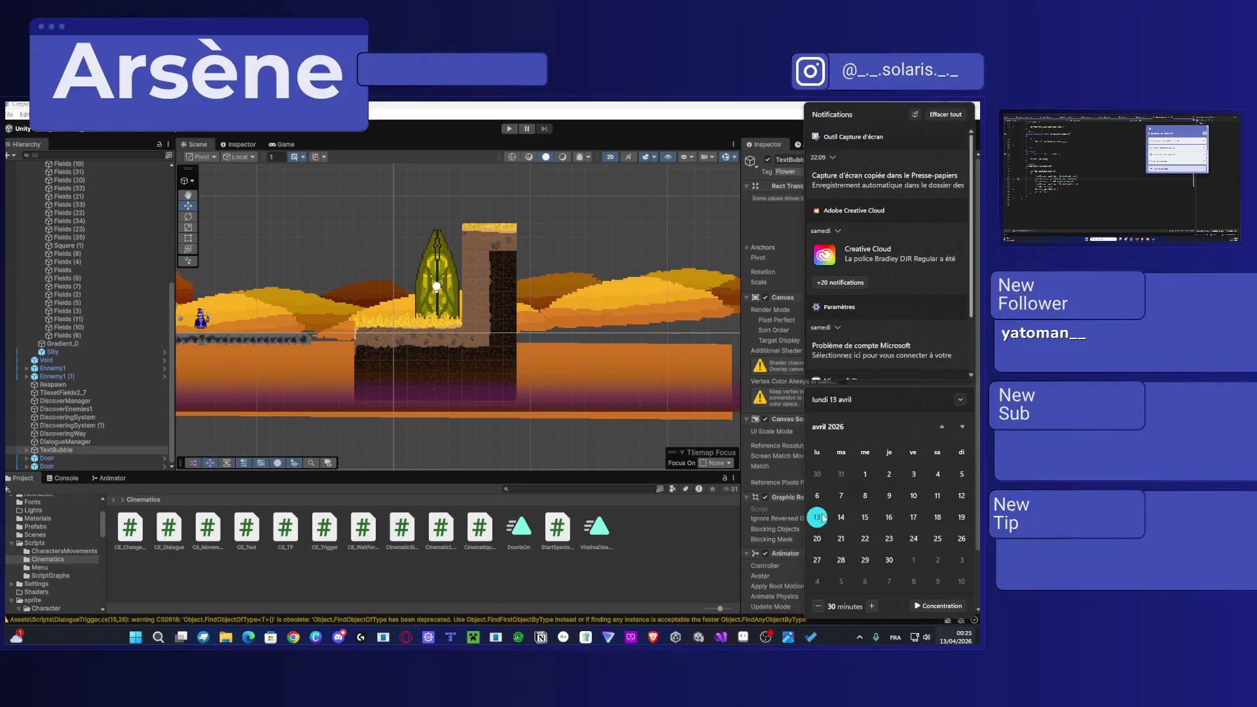
left_click(698, 570)
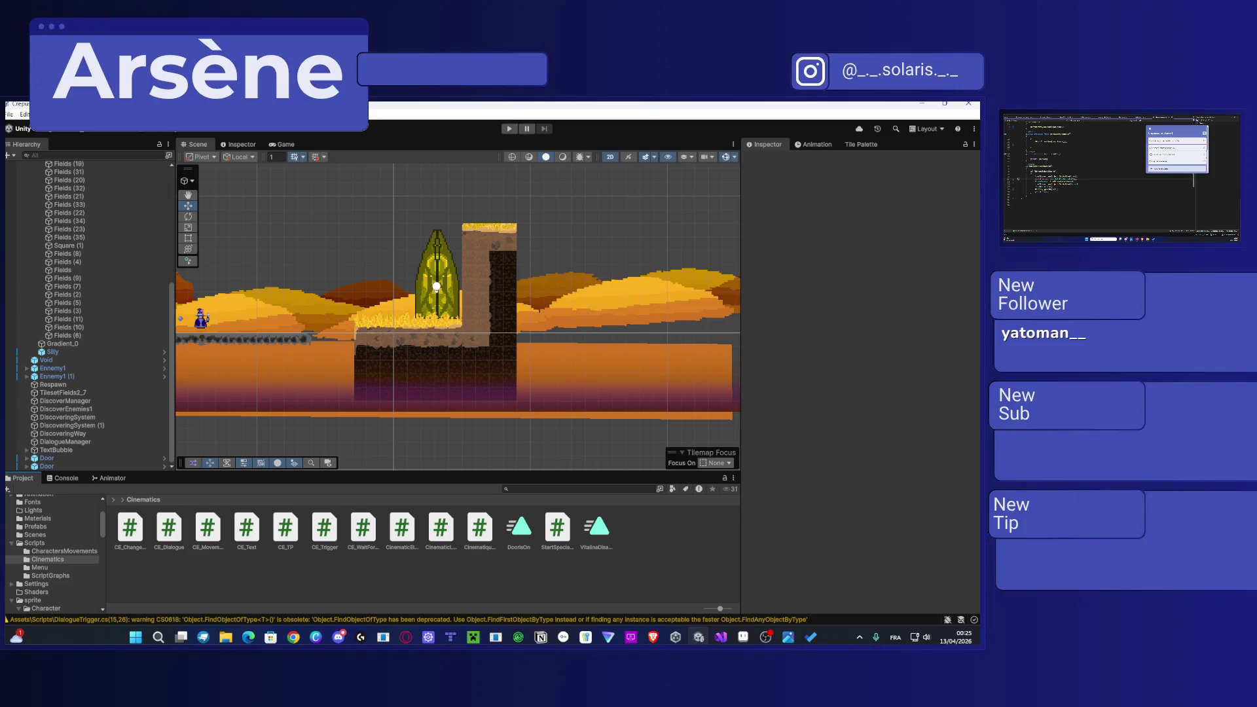
scroll(461, 268, "down", 3)
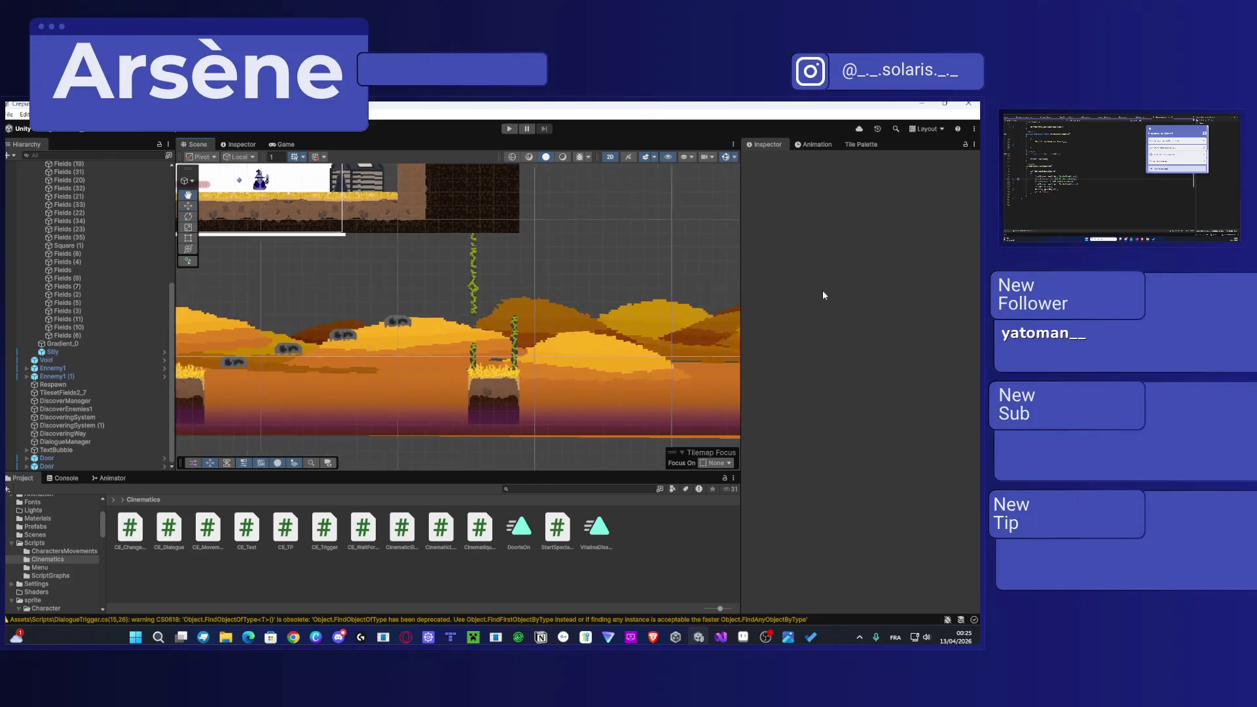
left_click_drag(406, 275, 461, 269)
scroll(461, 264, "down", 3)
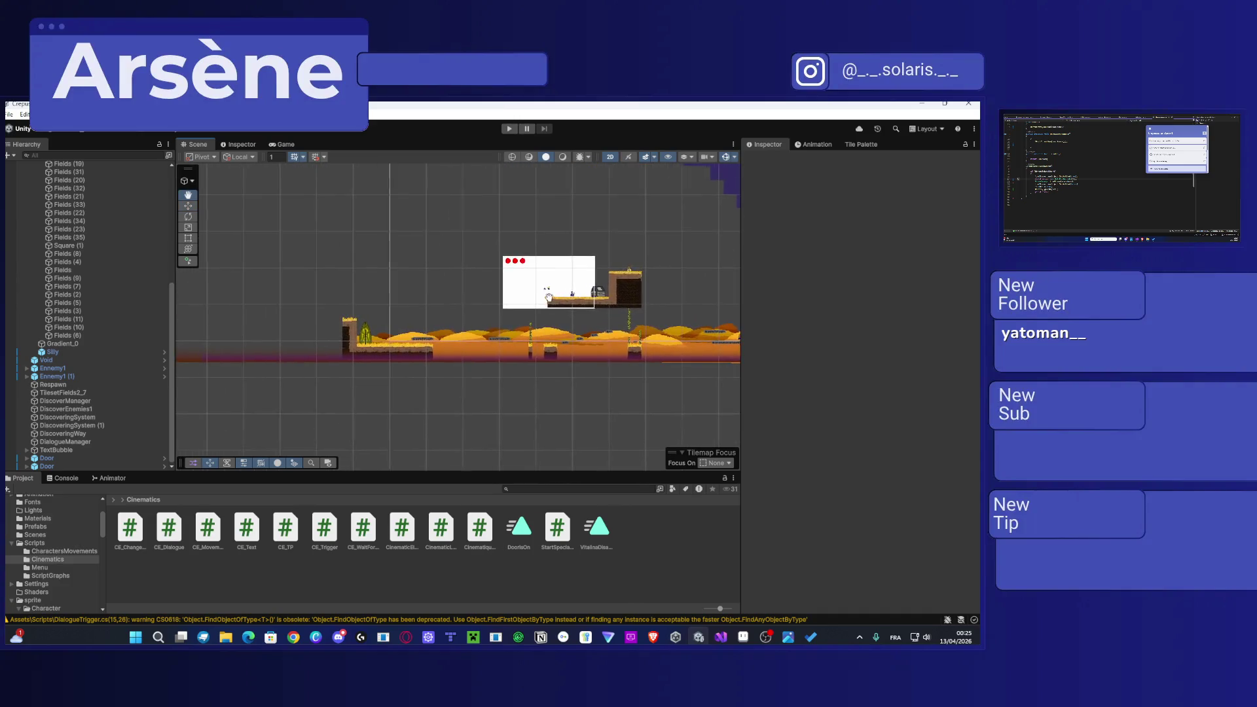
scroll(308, 169, "up", 2)
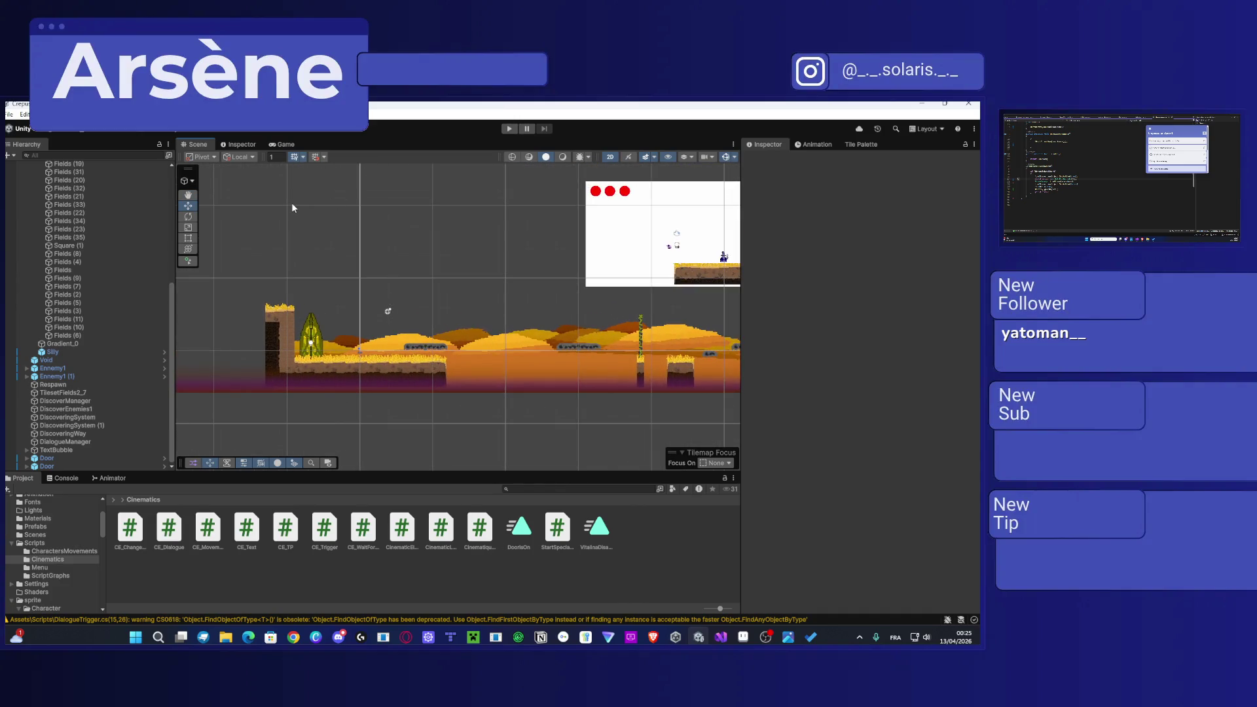
left_click_drag(619, 266, 557, 280)
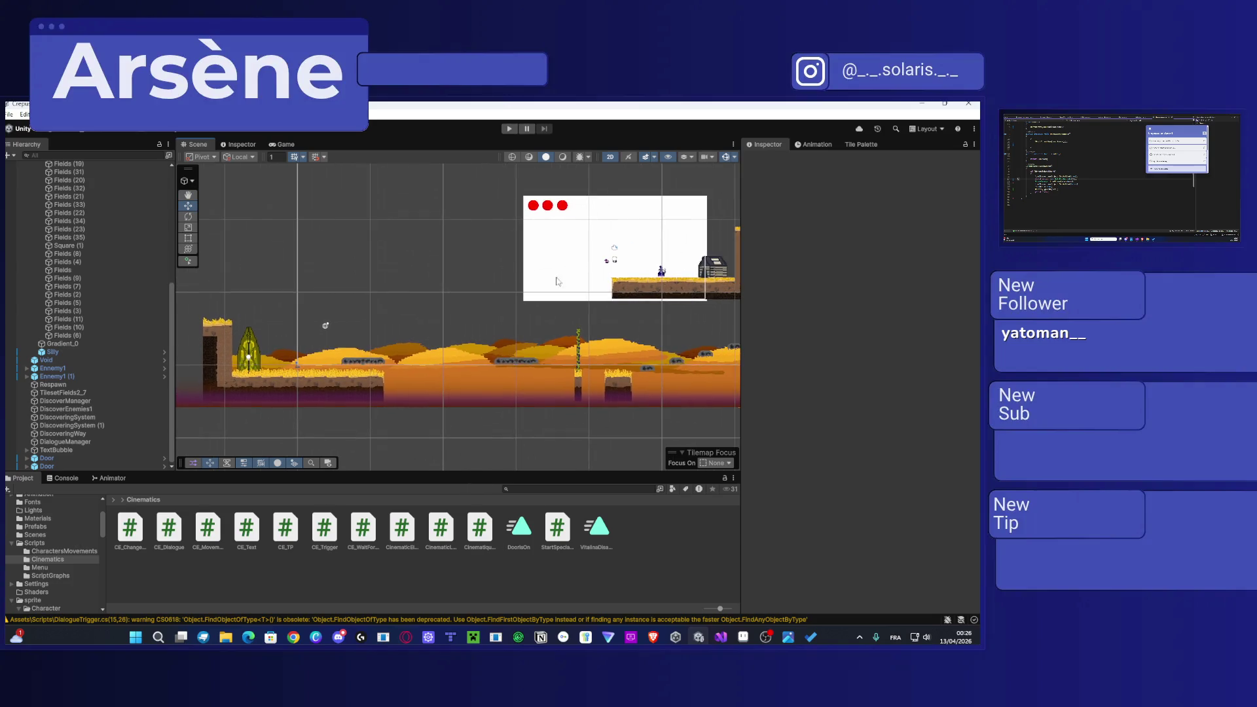
left_click(618, 264)
scroll(618, 266, "up", 5)
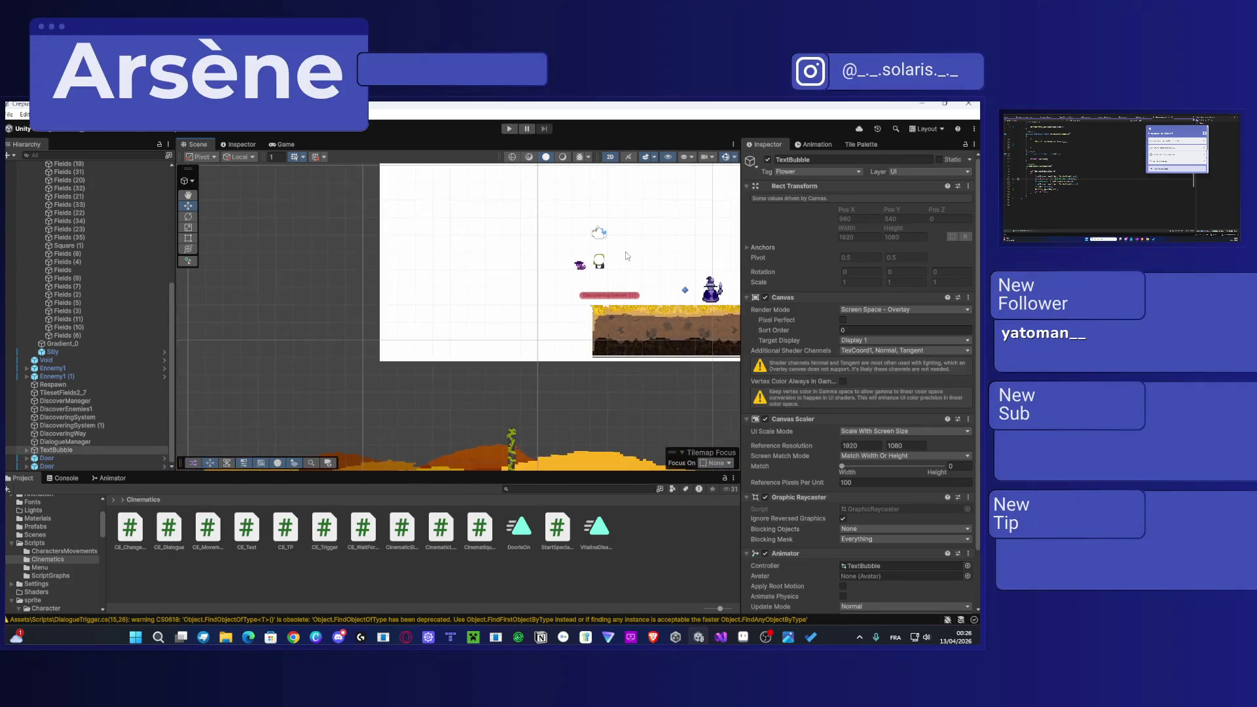
left_click(601, 276)
scroll(603, 292, "down", 3)
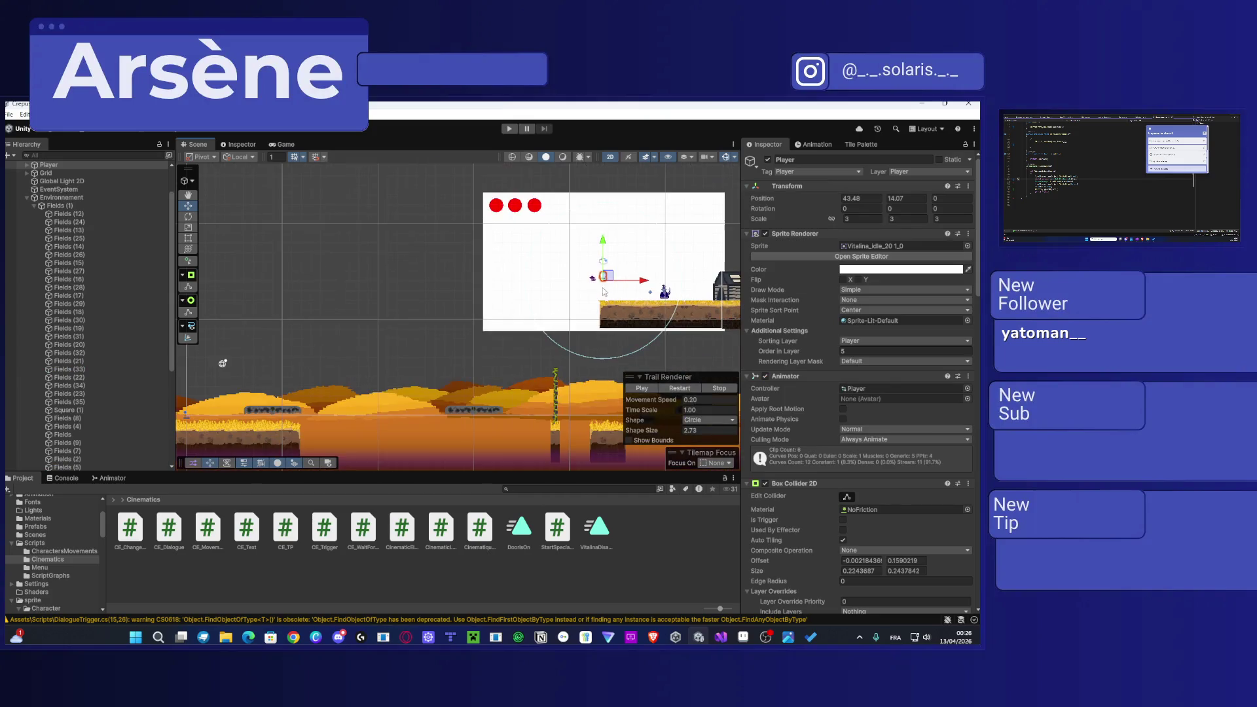
Step: Move the Player beside the door at the level start (2.91, 0.41) and start Play mode
left_click_drag(616, 275, 190, 291)
key("f")
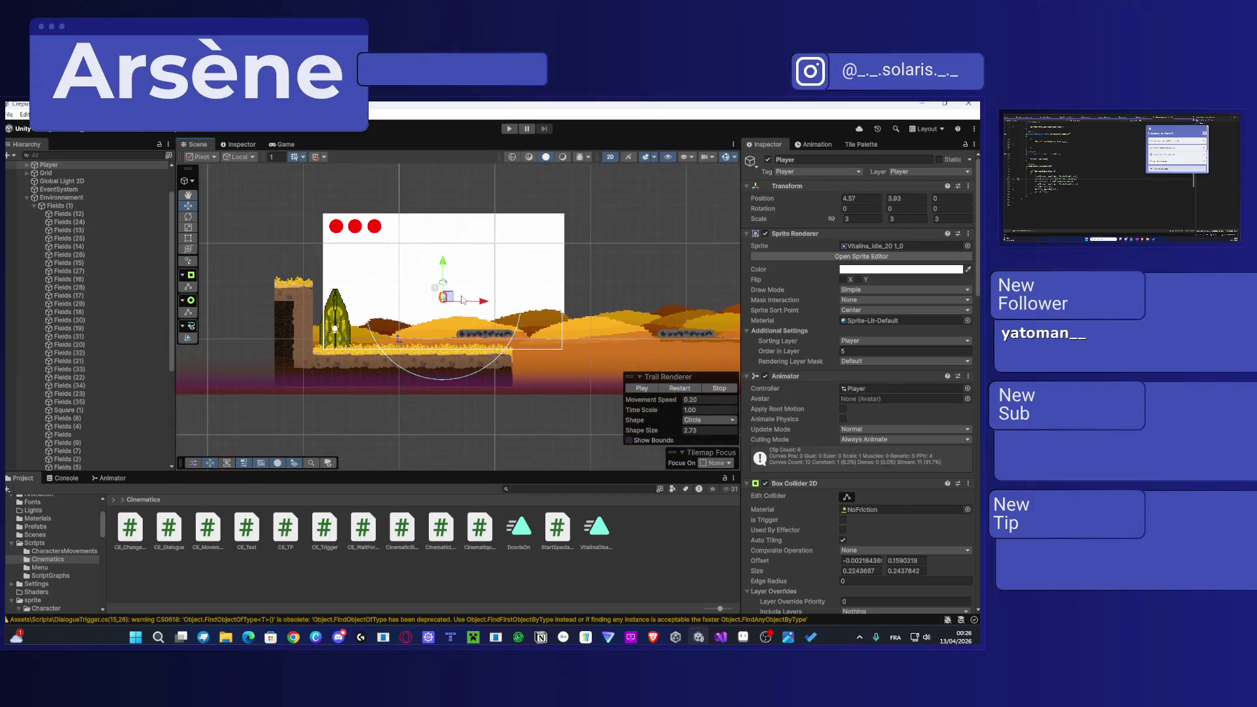
mouse_move(452, 300)
left_mouse_down()
mouse_move(433, 322)
mouse_move(385, 336)
mouse_move(431, 331)
left_mouse_up()
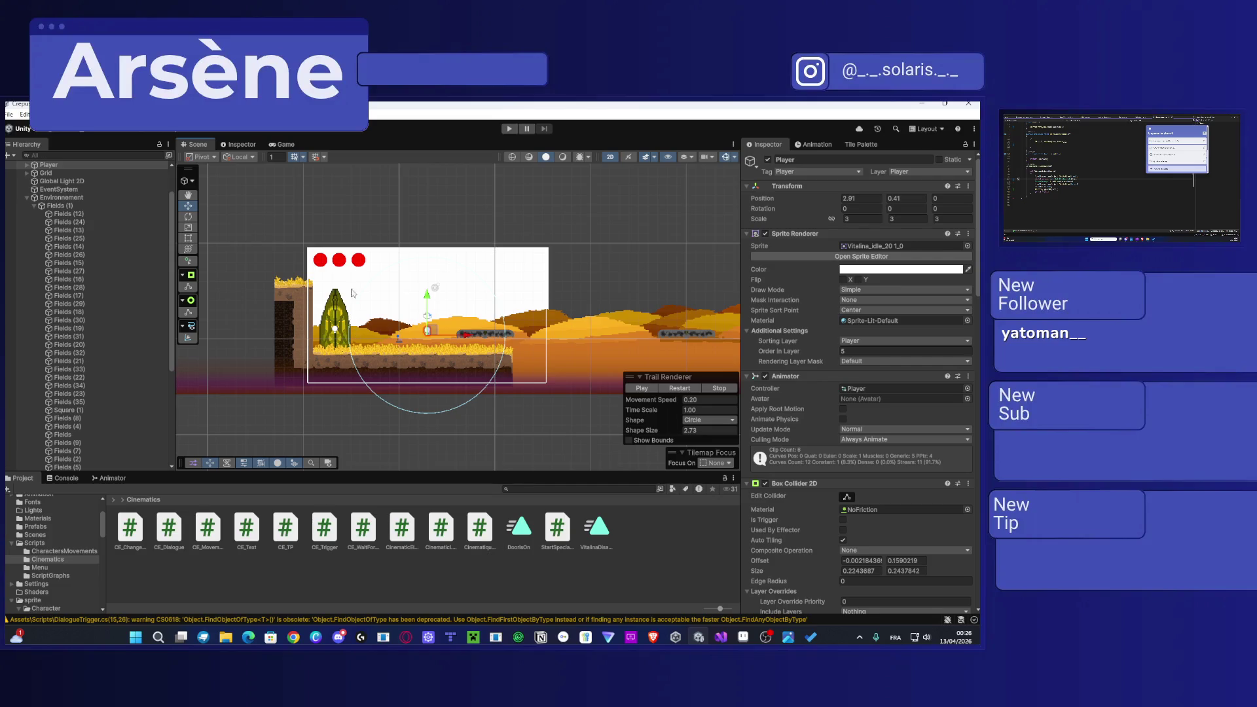
left_click(509, 129)
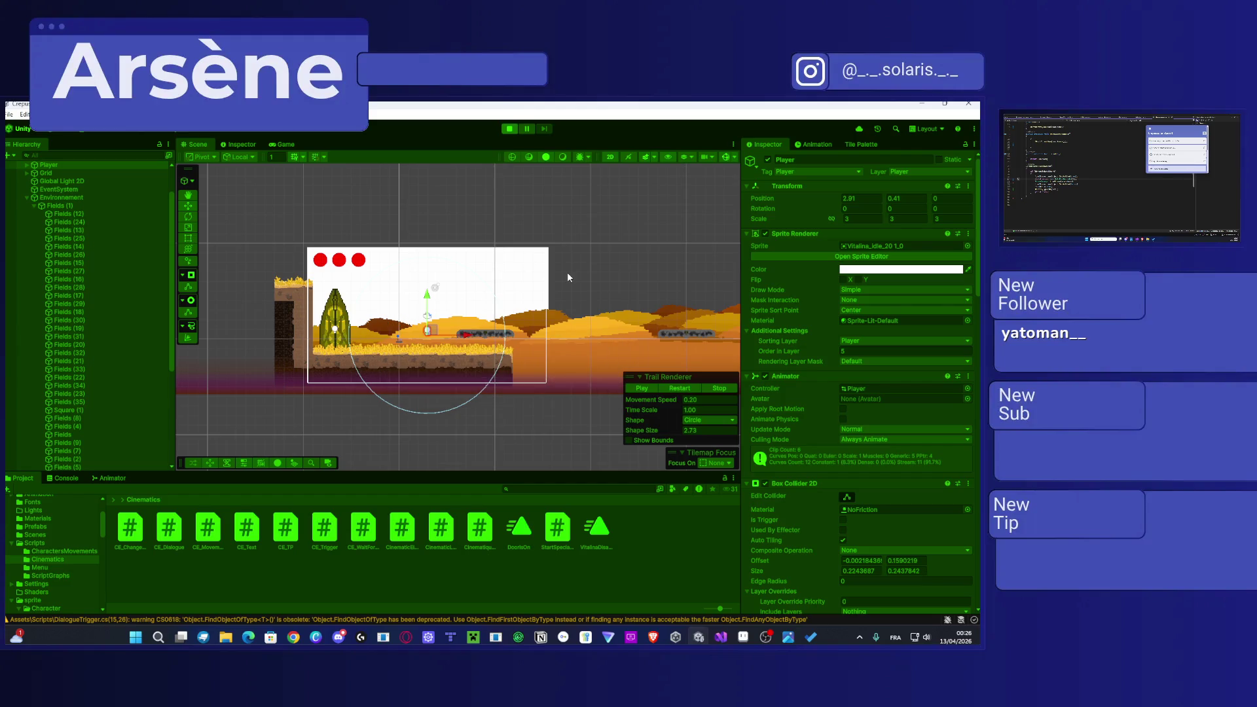
left_click(287, 144)
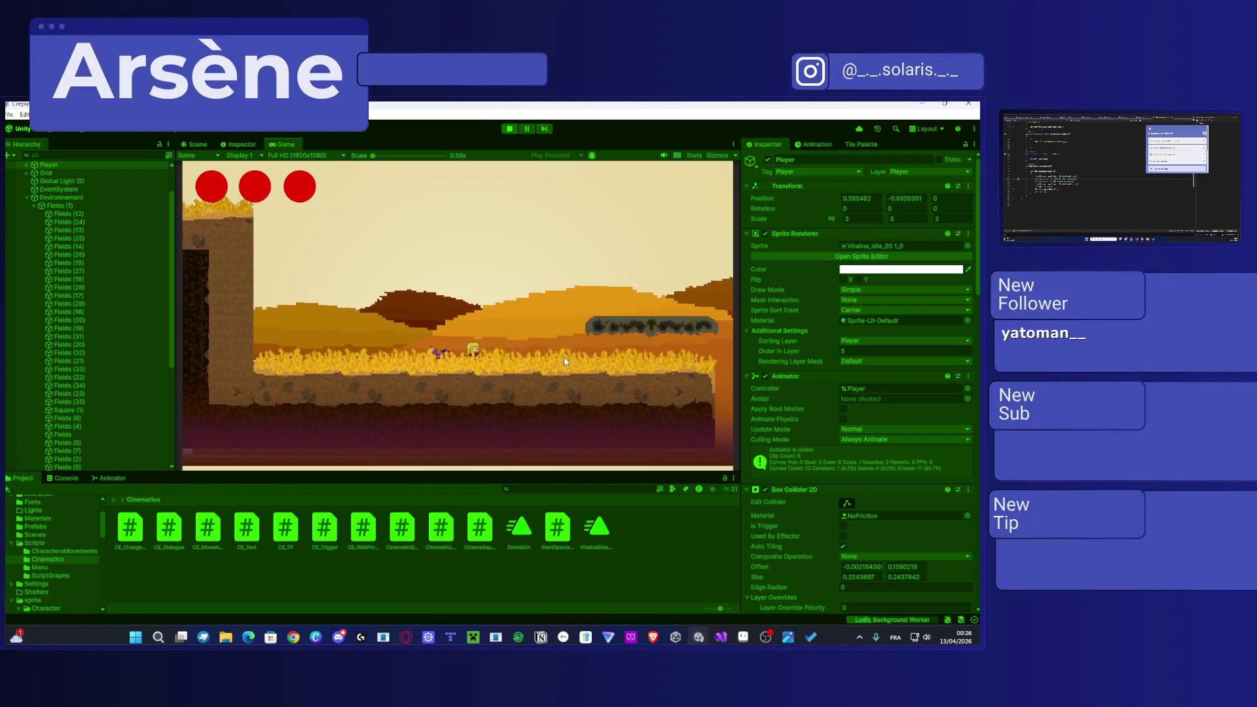
Step: Run and jump the Player rightward across the first floating platforms and higher ground
key("d")
key("space")
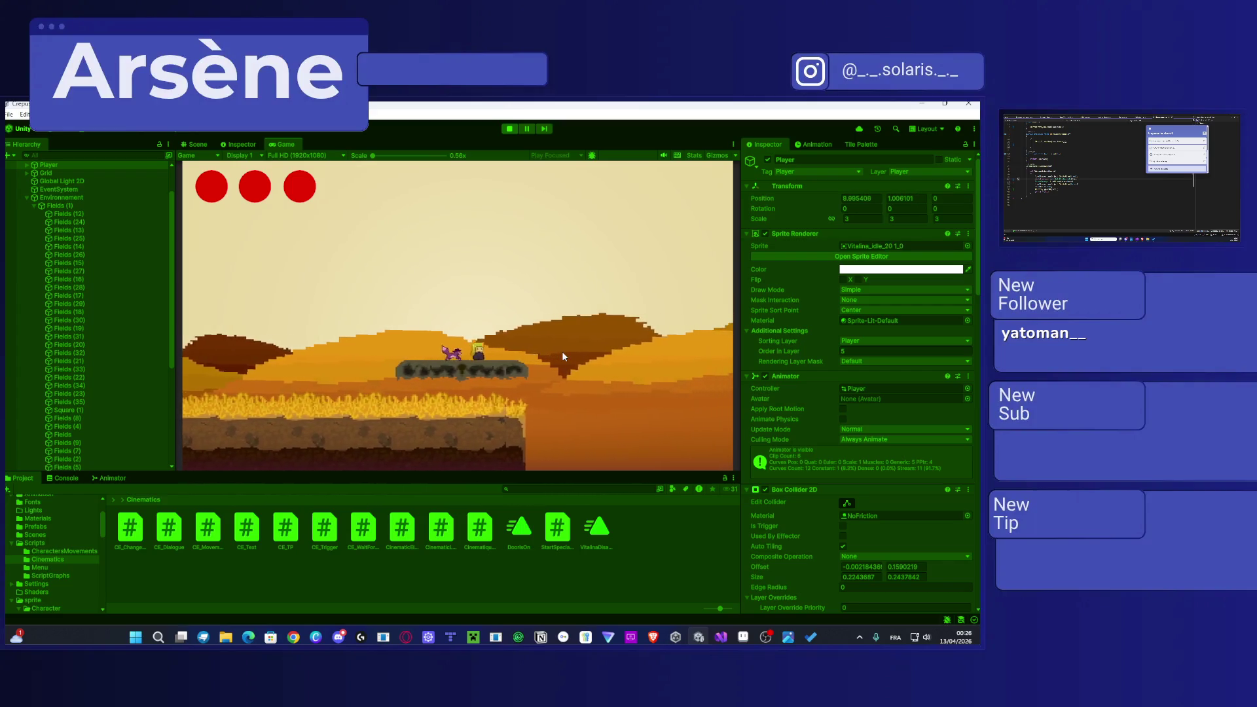
key("d")
key("space")
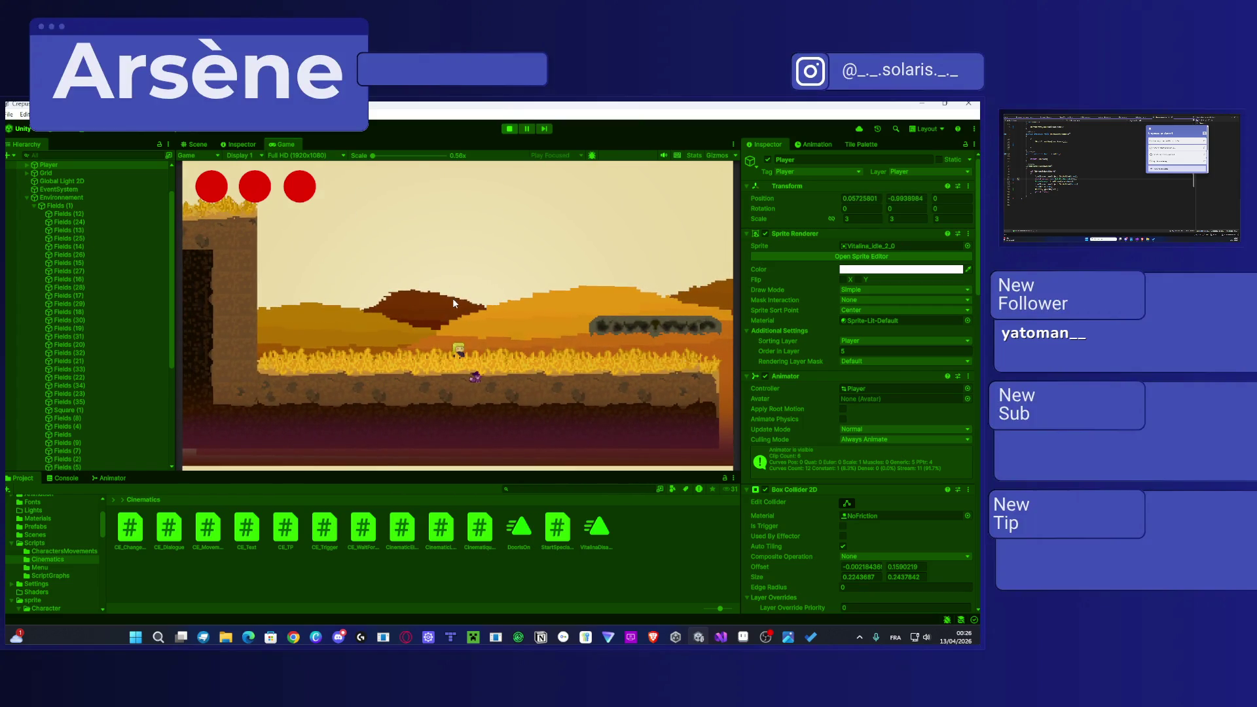
key("d")
key("space")
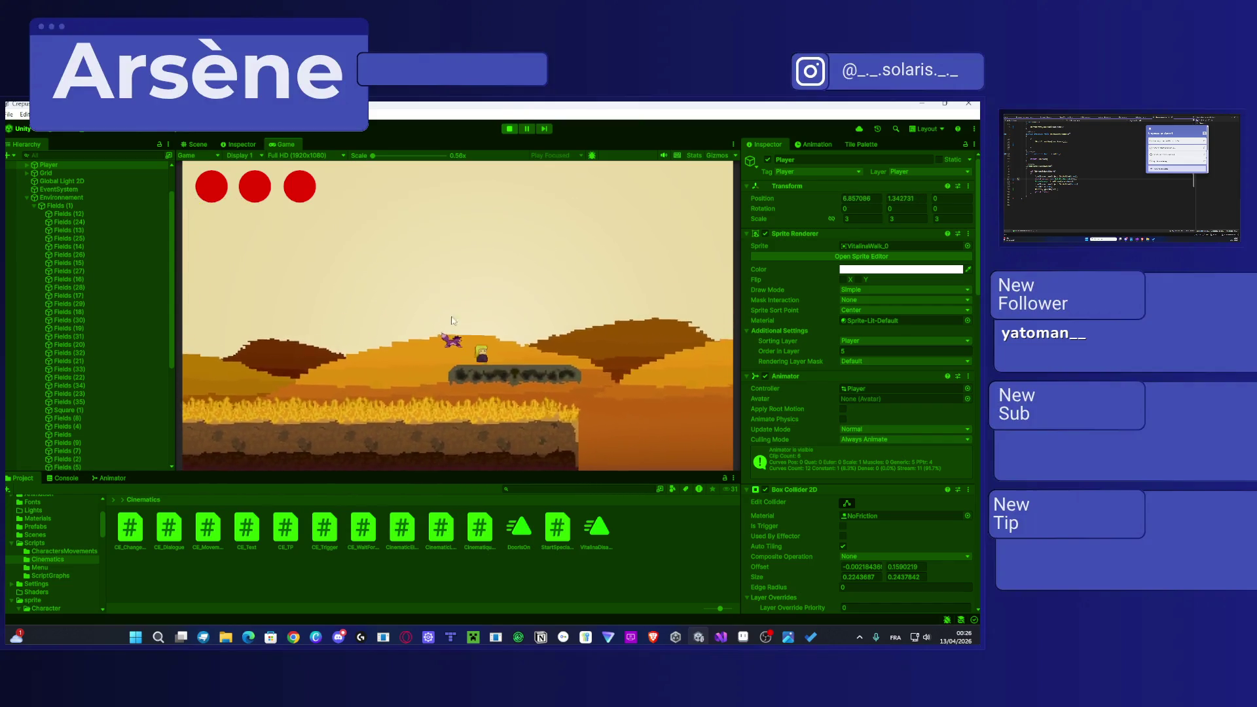
key("space")
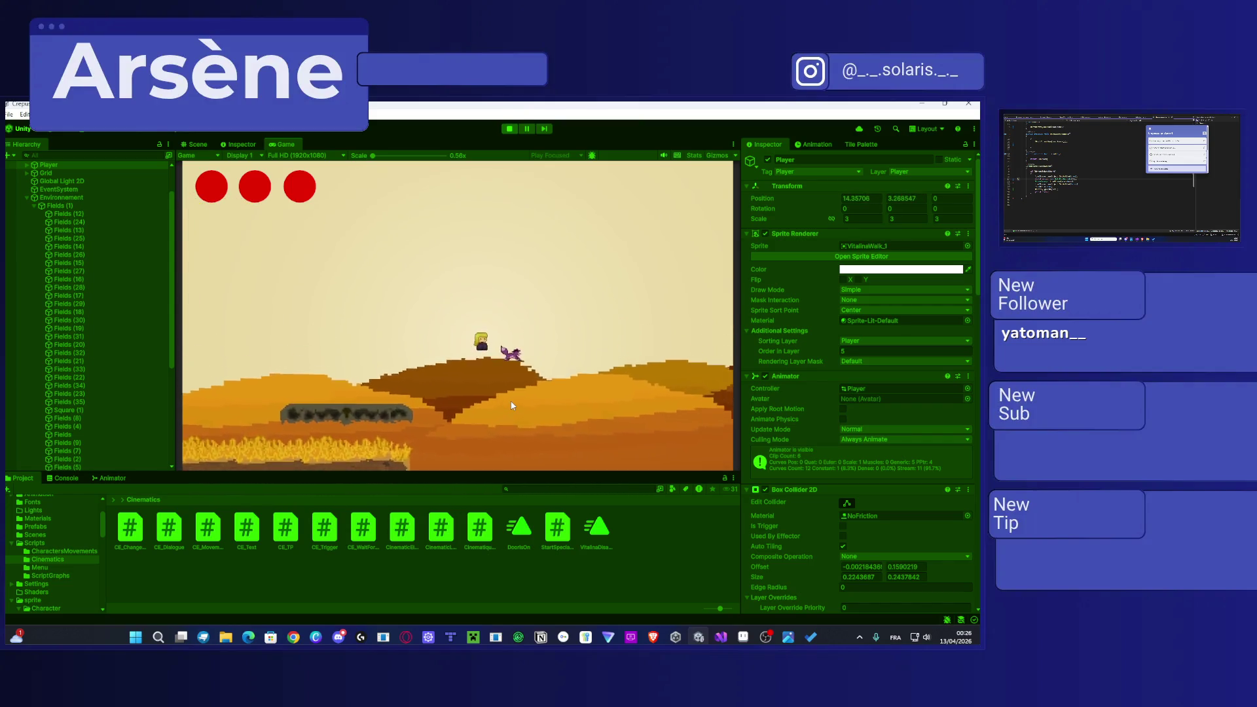
key("shift")
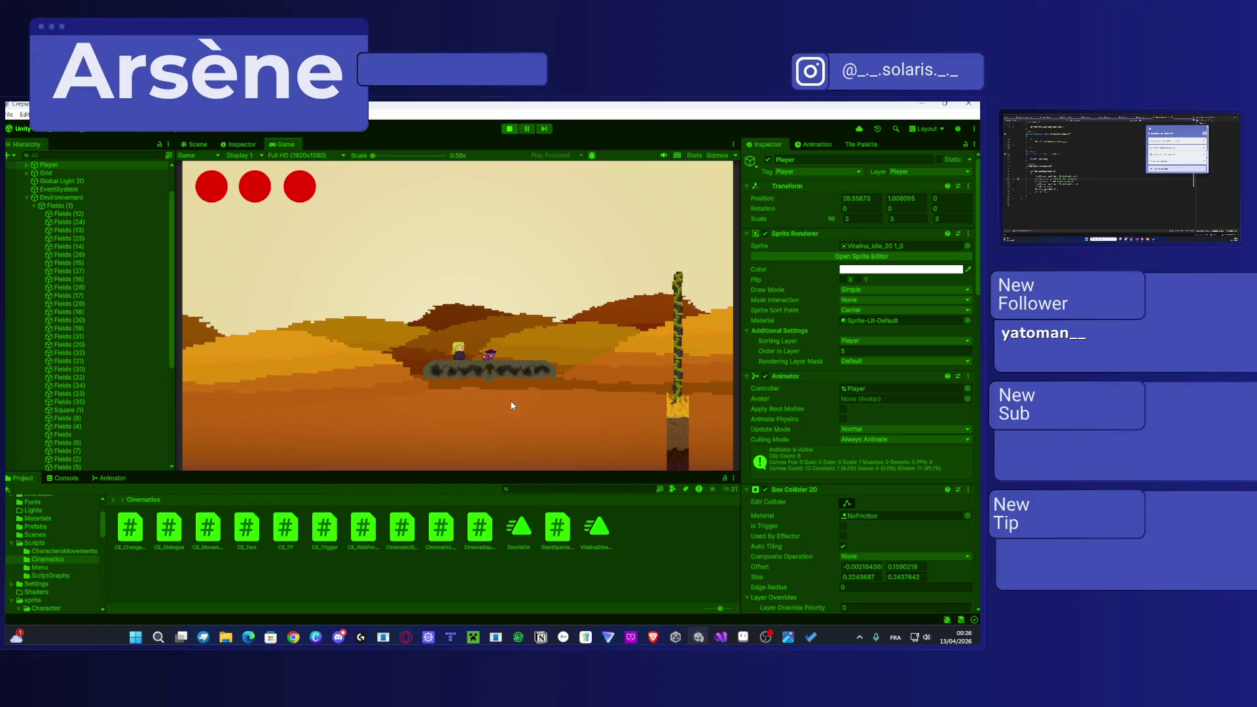
key("d")
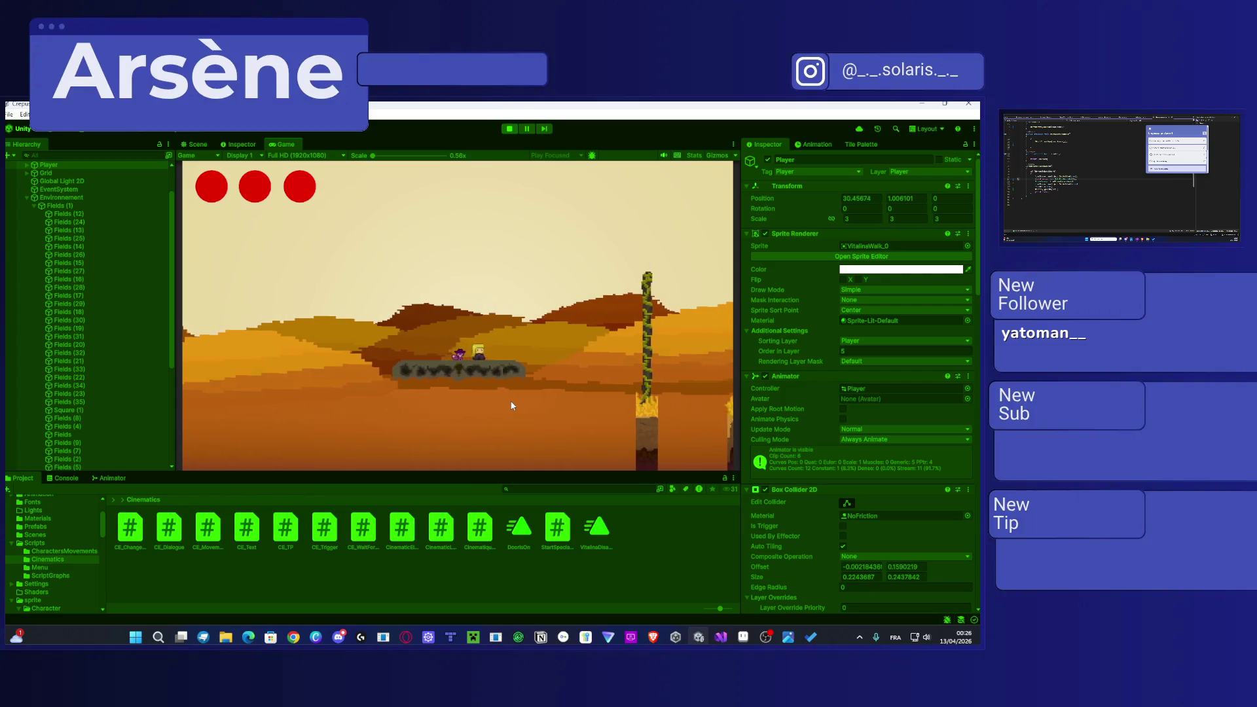
key("space")
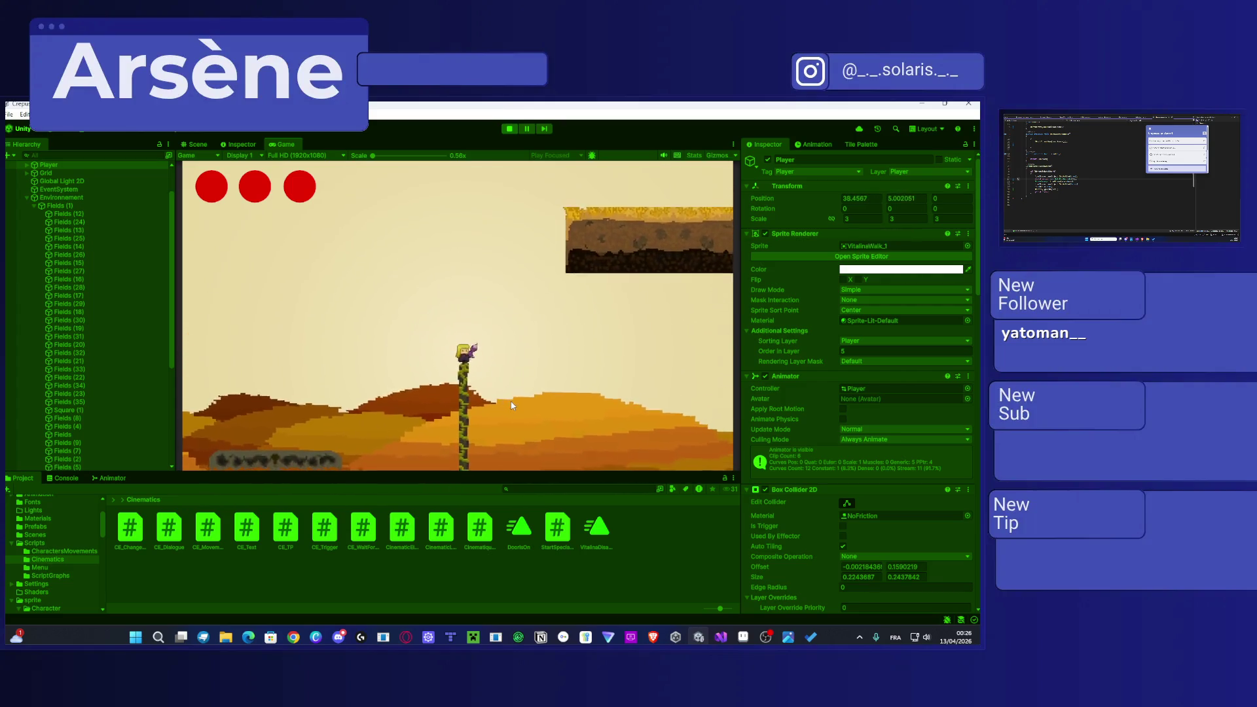
Step: Leap across the vine pillars onto the golden grass beside the tall dirt pillar
key("d")
key("space")
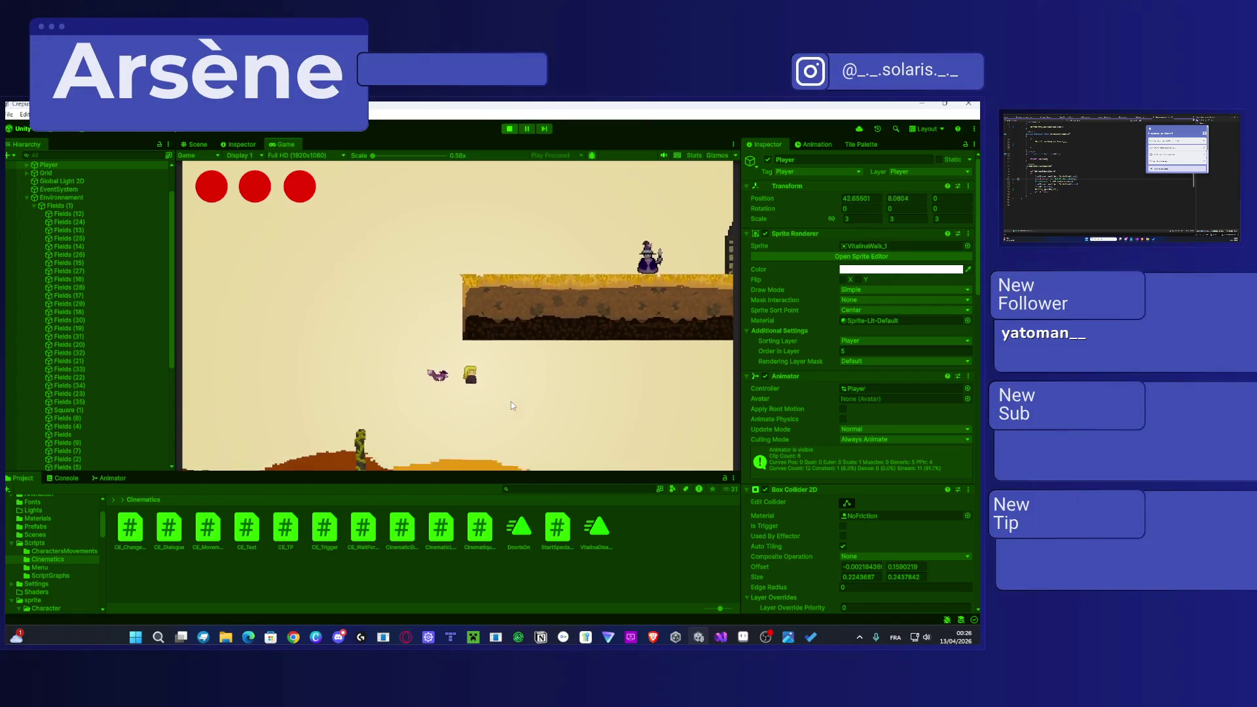
key("d")
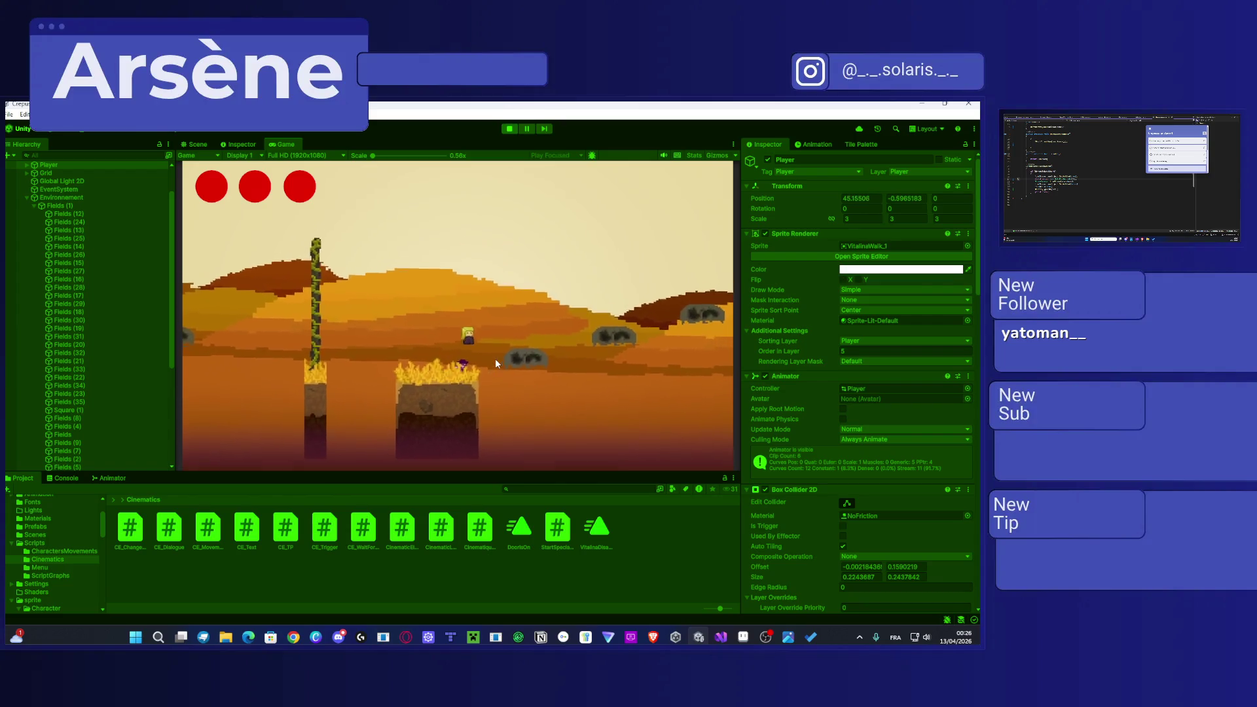
key("space")
key("d")
key("space")
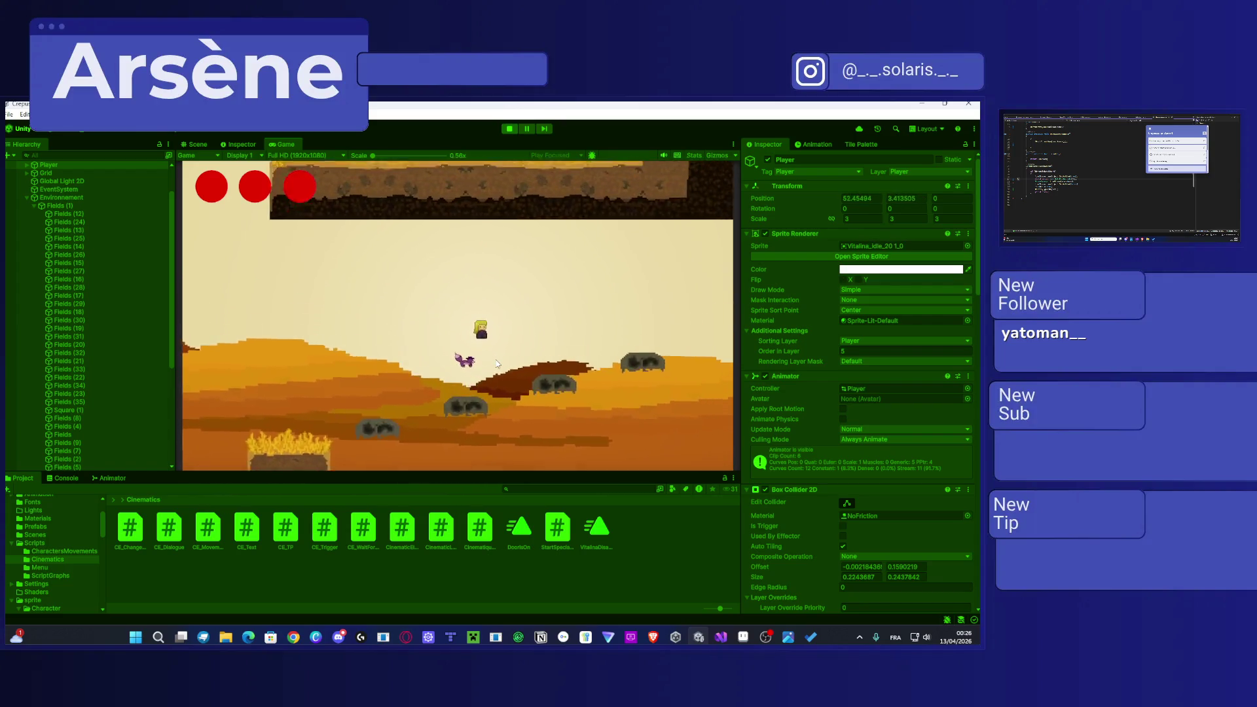
key("d")
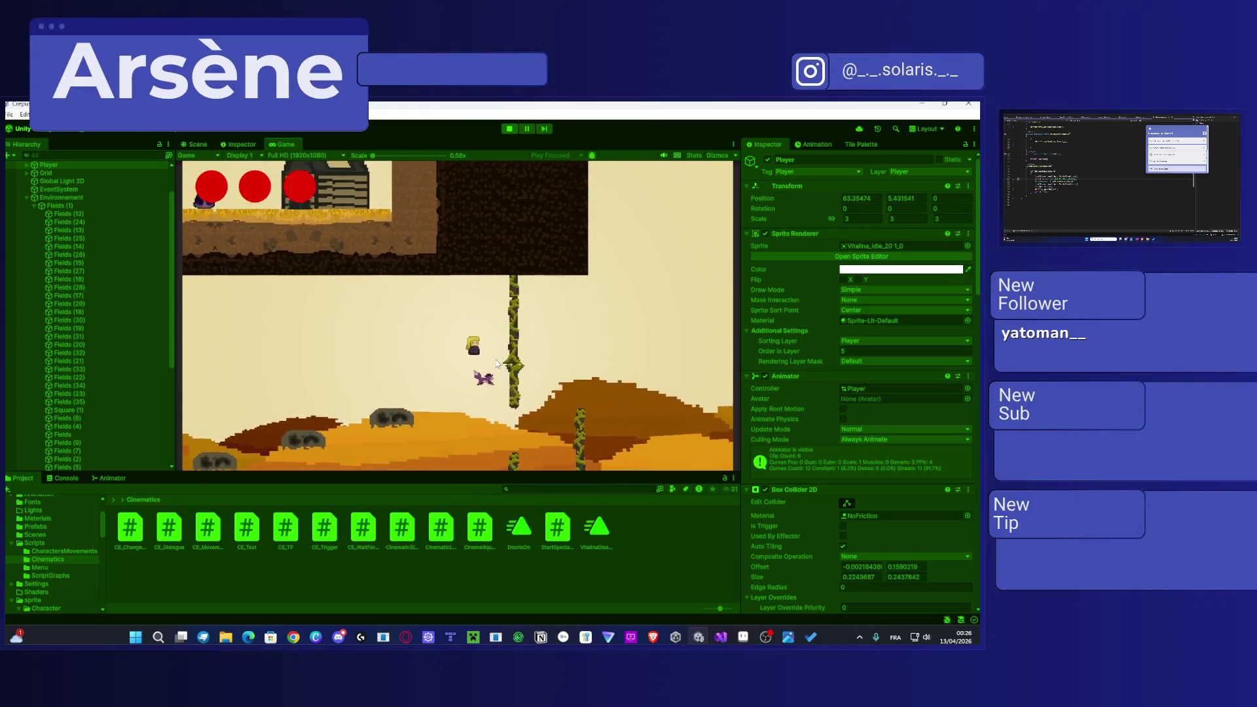
key("space")
key("d")
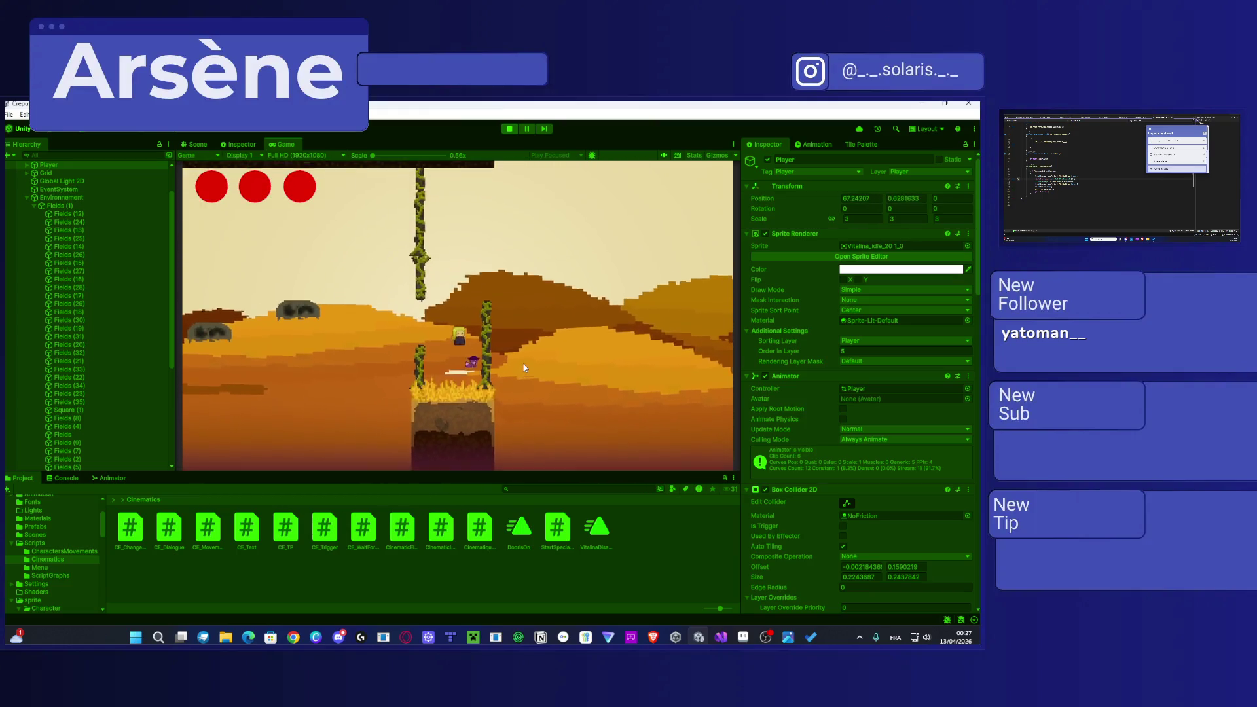
key("d")
key("space")
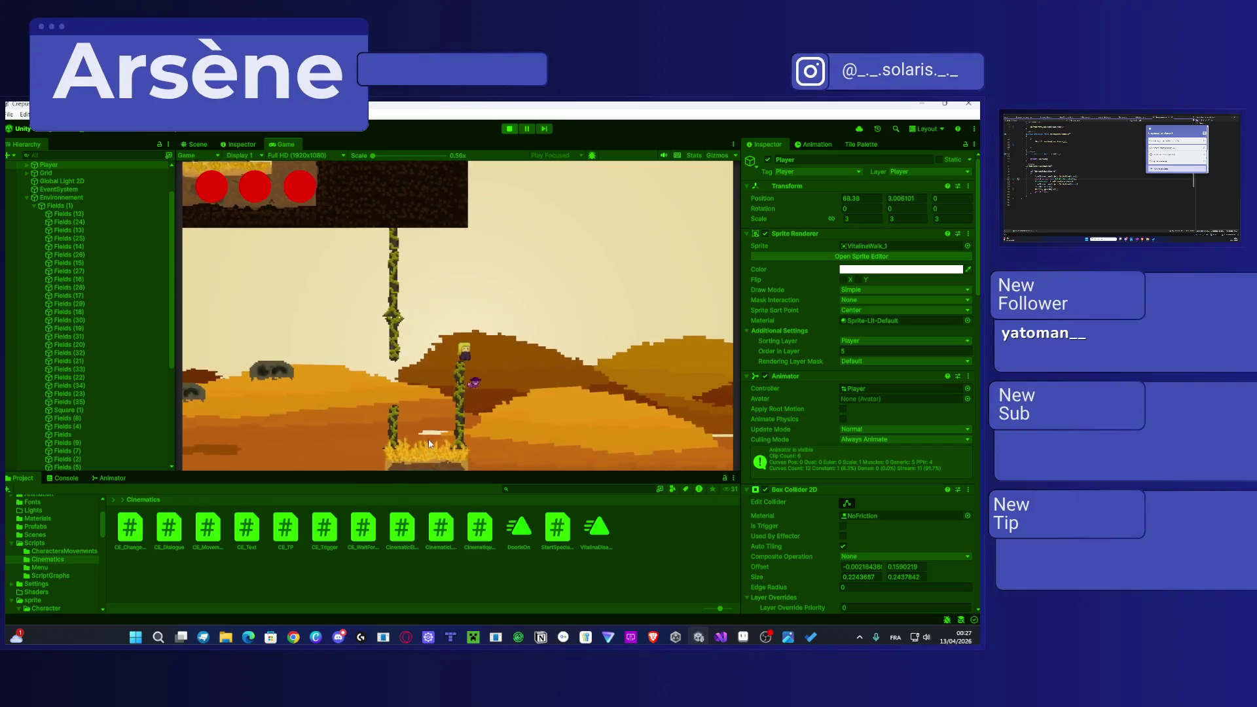
key("d")
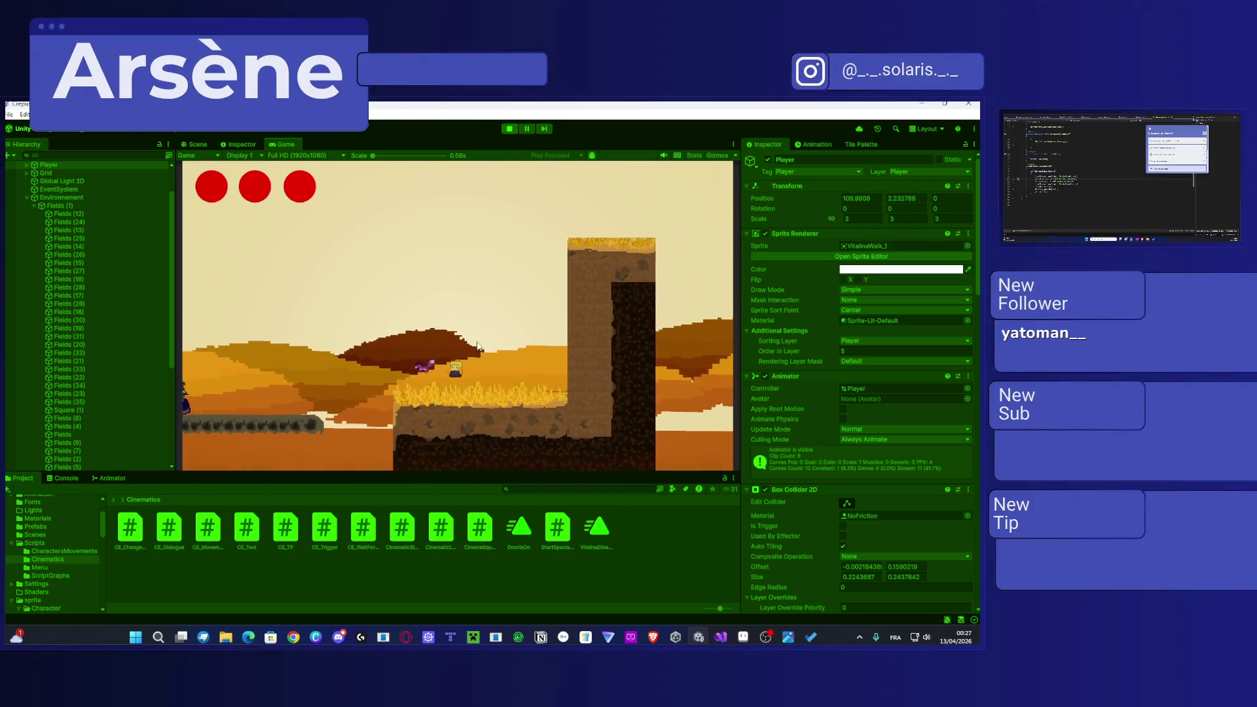
scroll(49, 265, "up", 2)
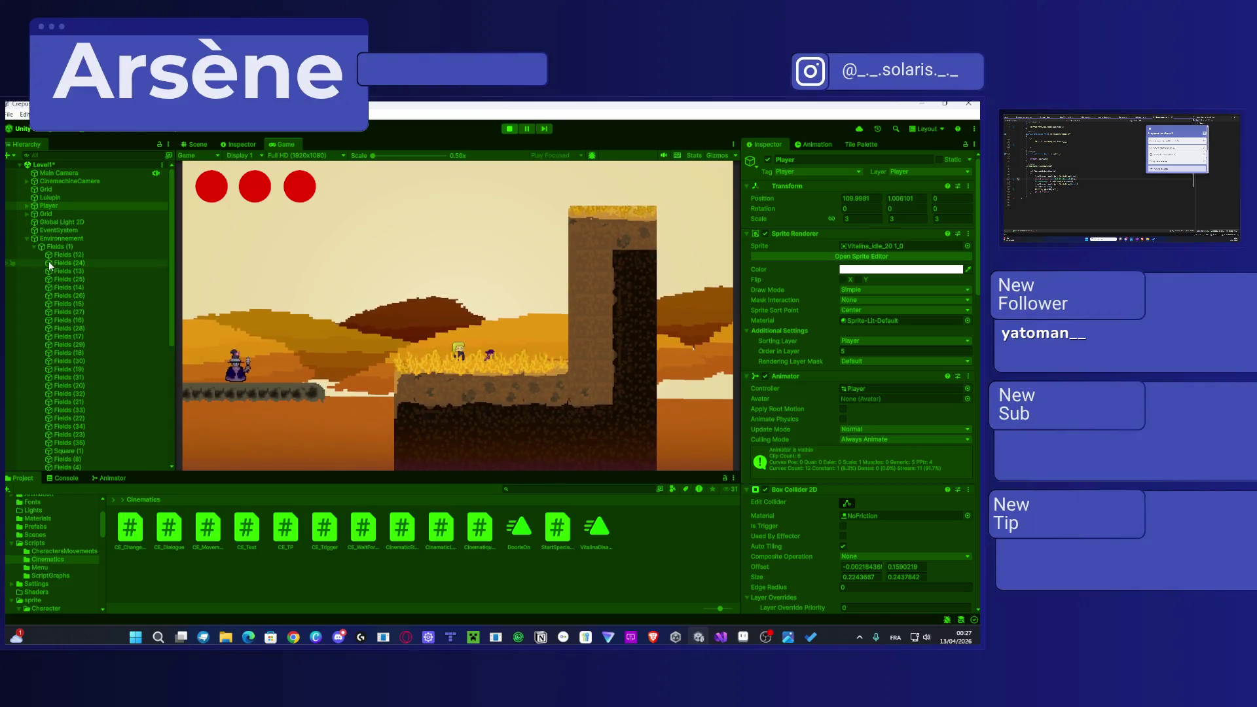
Step: Select Lulupin and view its Rigidbody 2D: Dynamic, Mass 0.0001, Gravity Scale 1
left_click(50, 198)
scroll(932, 471, "down", 5)
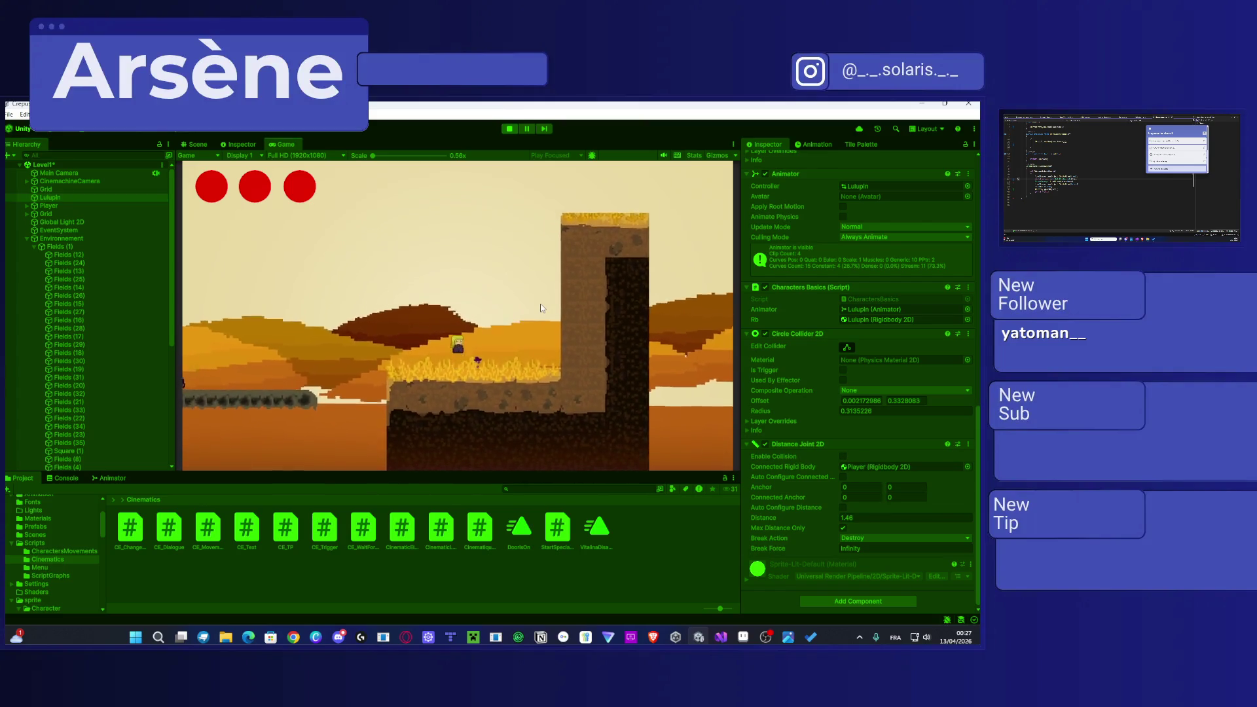
scroll(807, 409, "up", 10)
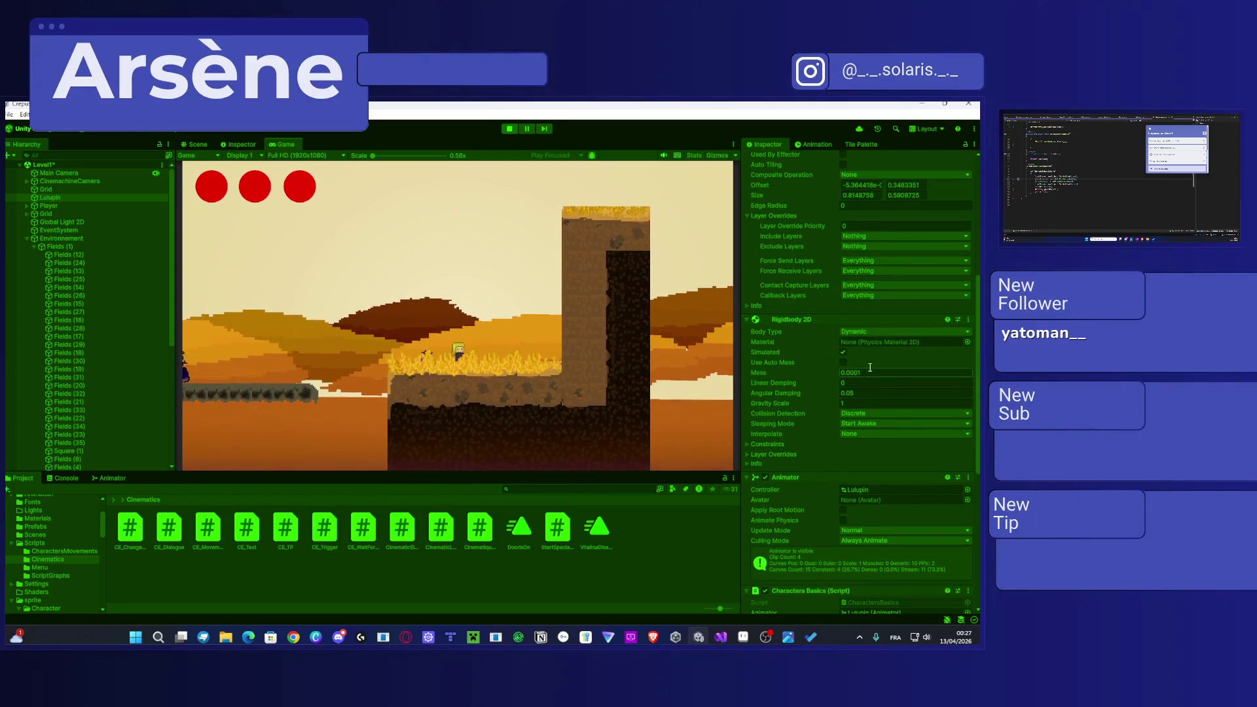
scroll(869, 367, "up", 3)
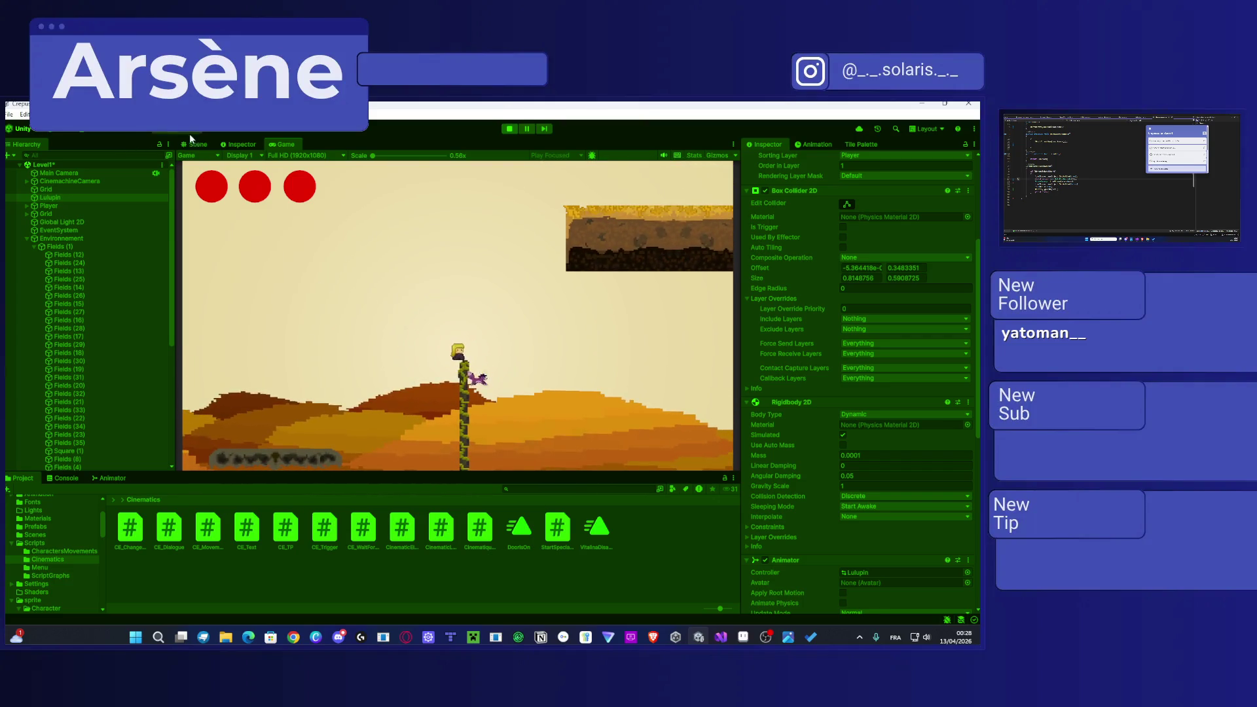
Step: In the Scene view, move the Player up onto the ledge by the barn
left_click(195, 144)
key("f")
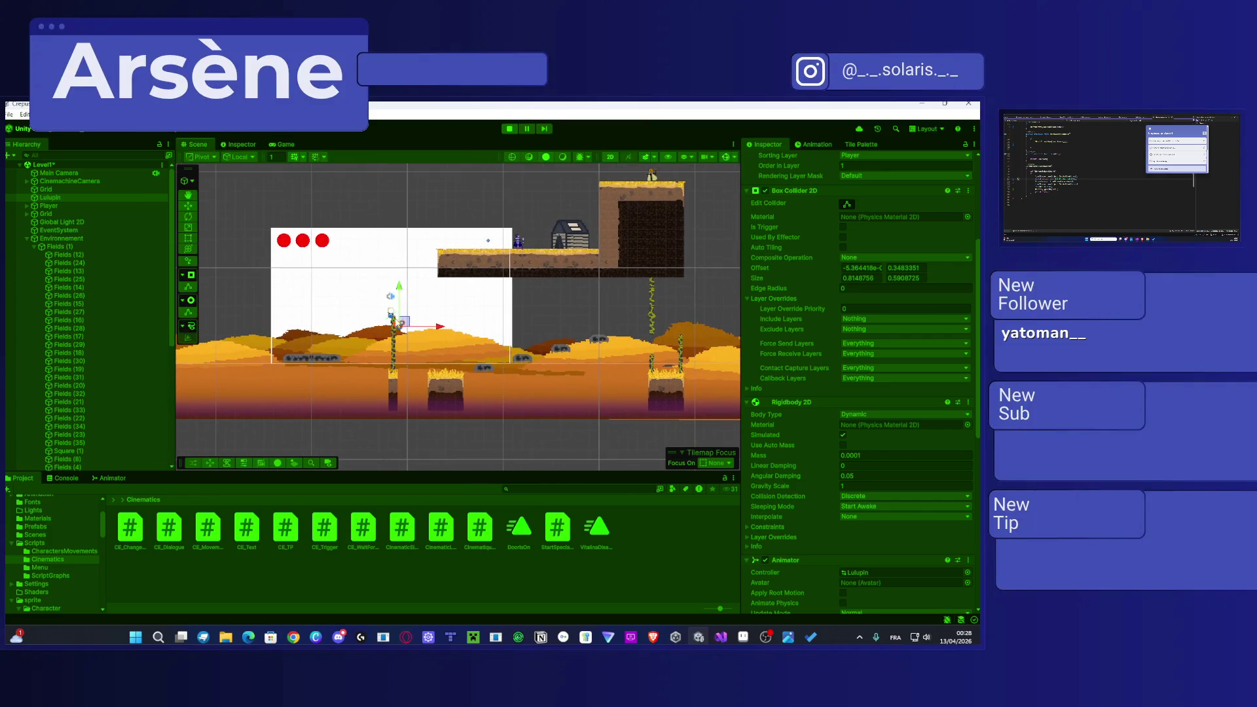
left_click_drag(405, 259, 445, 226)
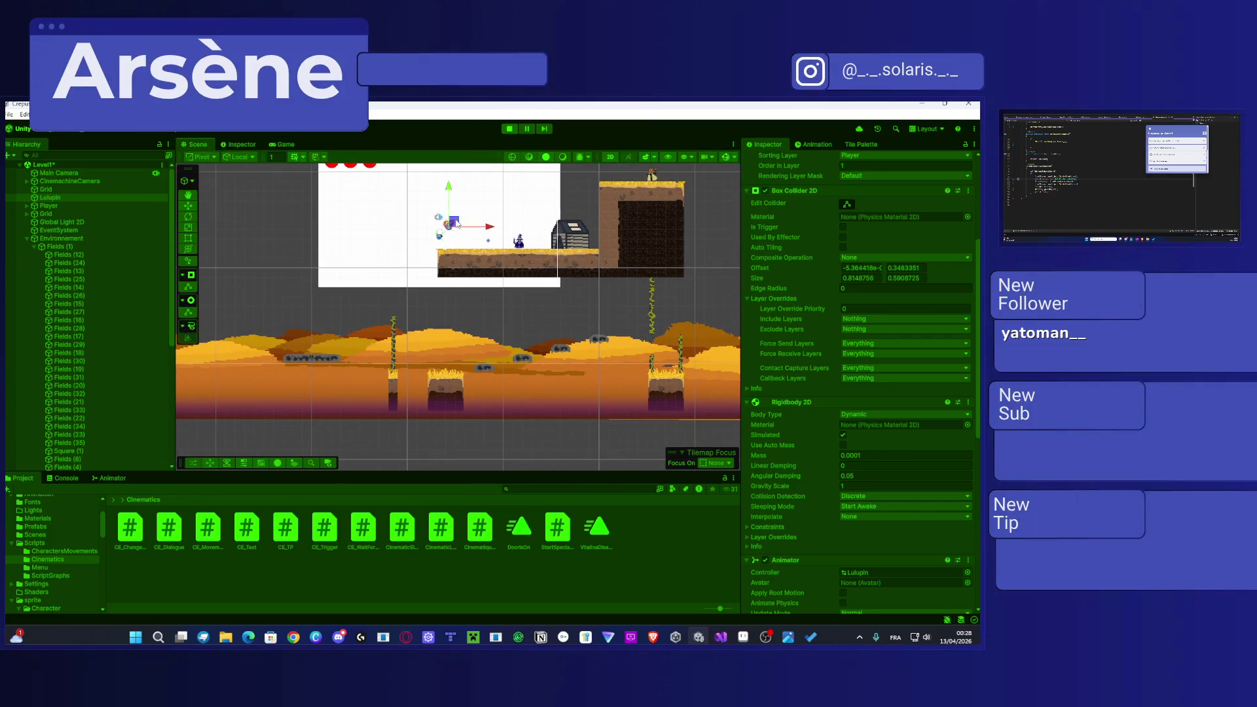
left_click(241, 145)
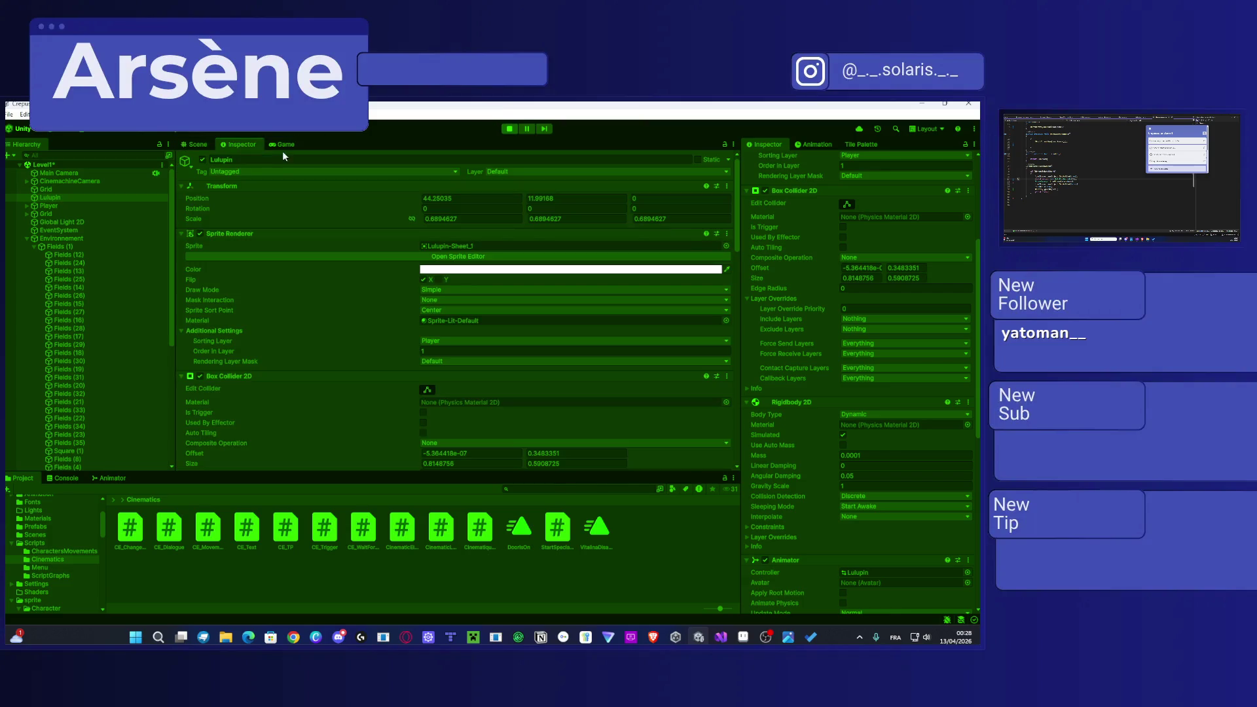
left_click(280, 146)
Step: Jump over the barn roof to the high ledge and read scarecrow Silly's dialogue
key("d")
key("space")
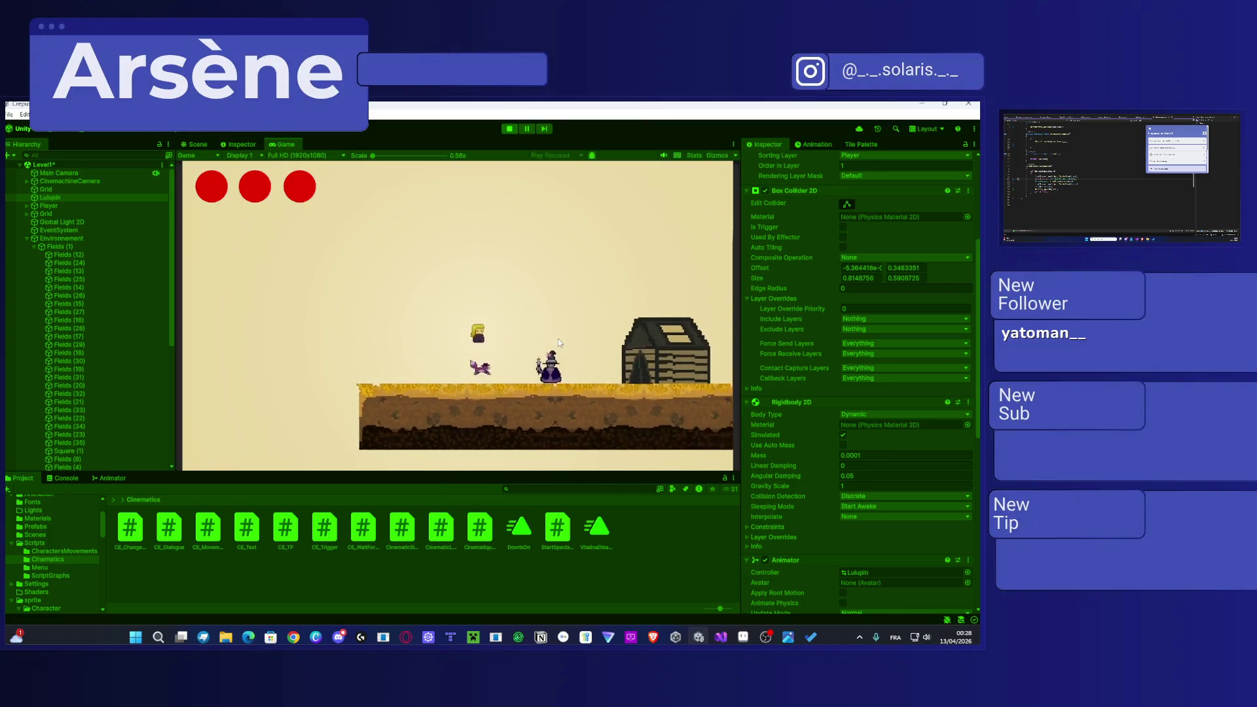
key("space")
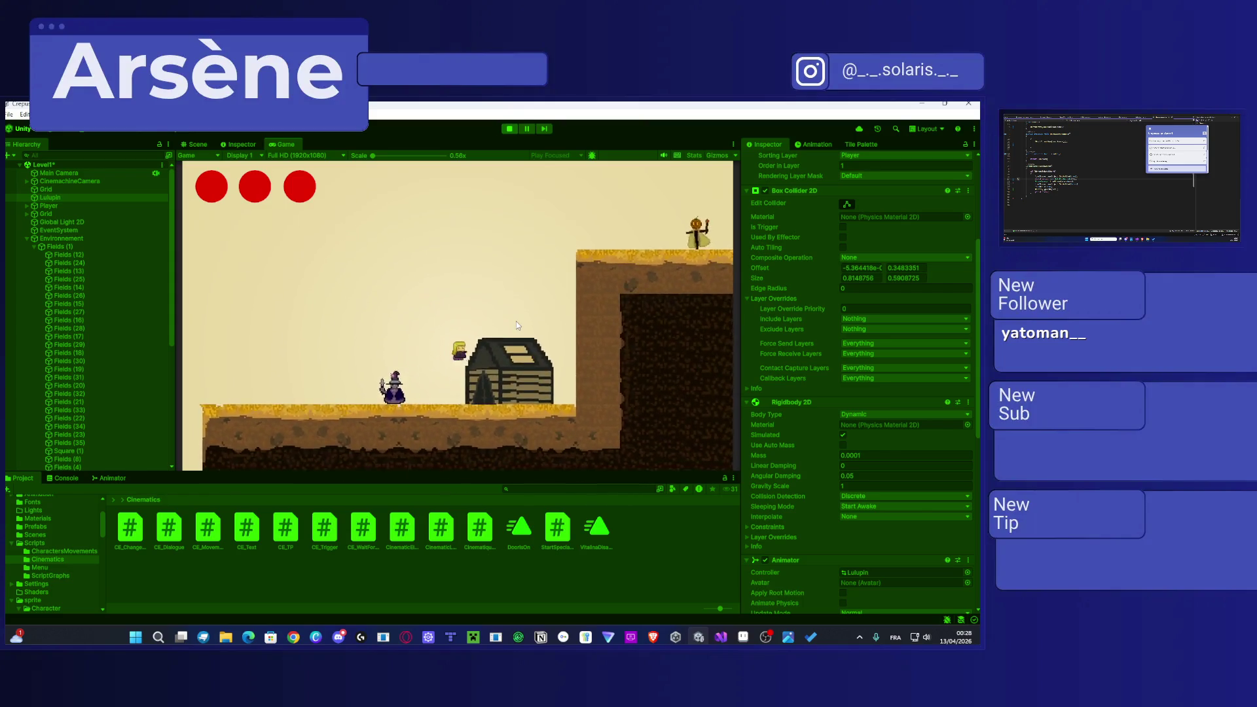
key("d")
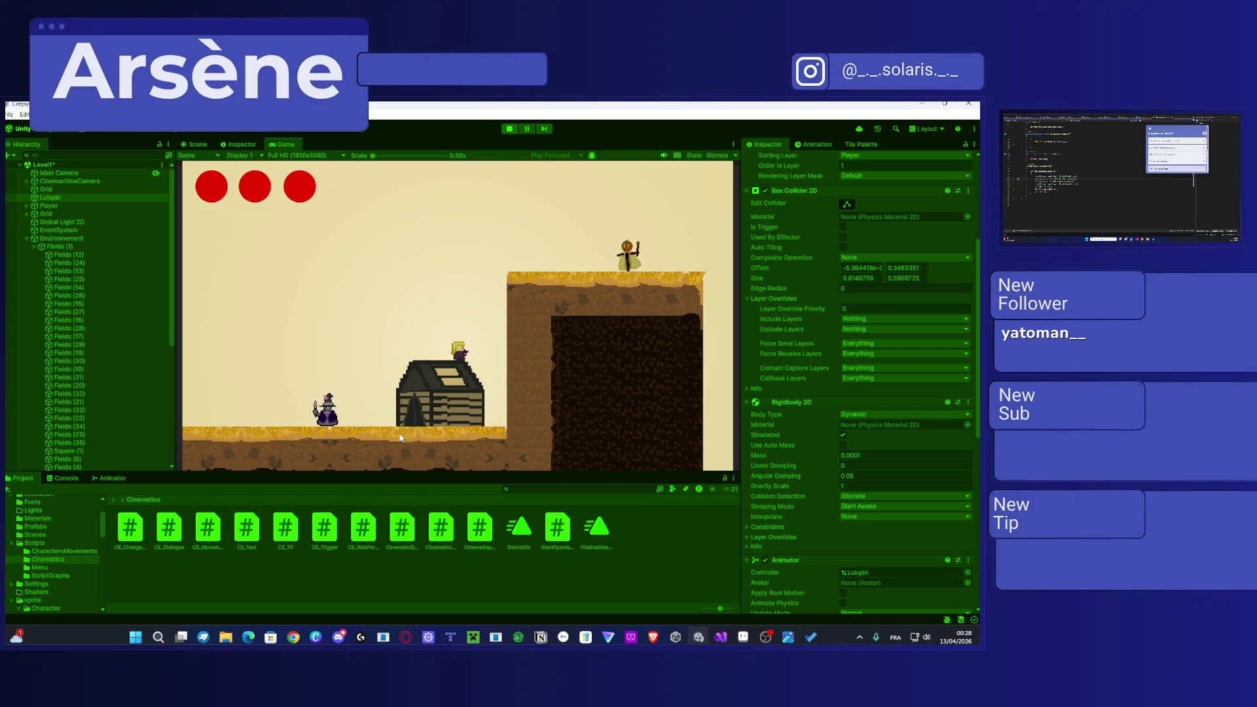
key("space")
key("d")
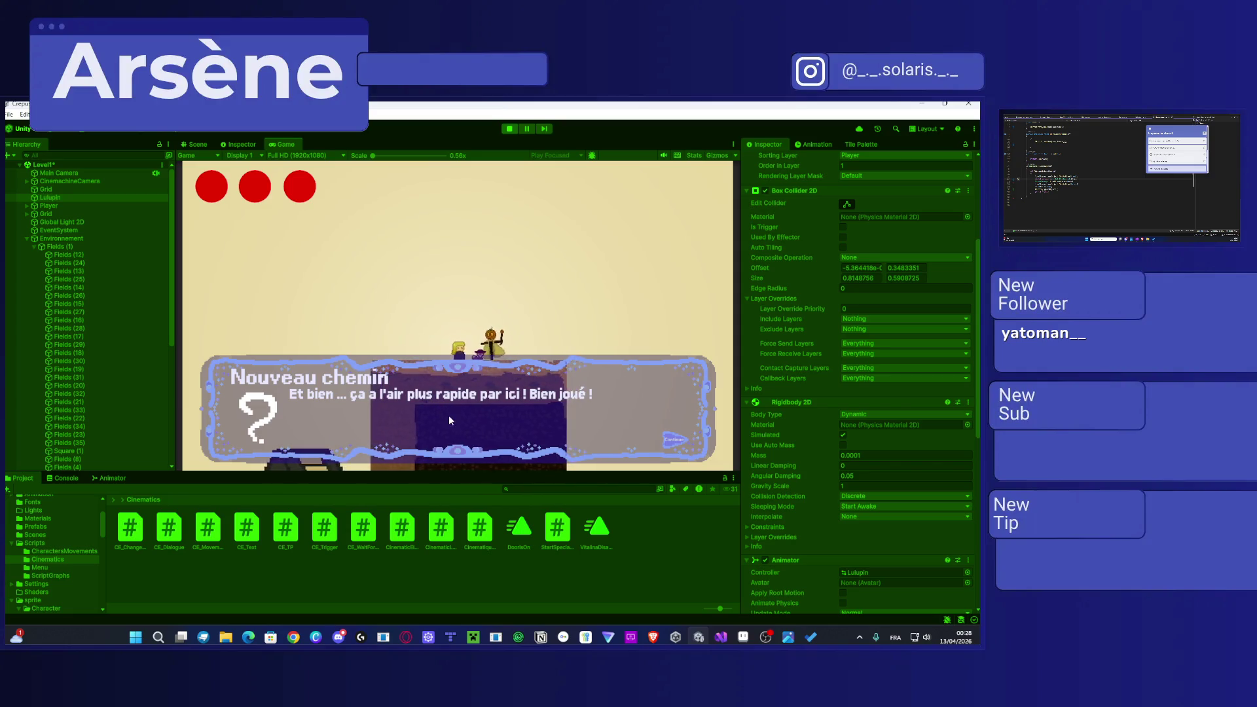
left_click(449, 420)
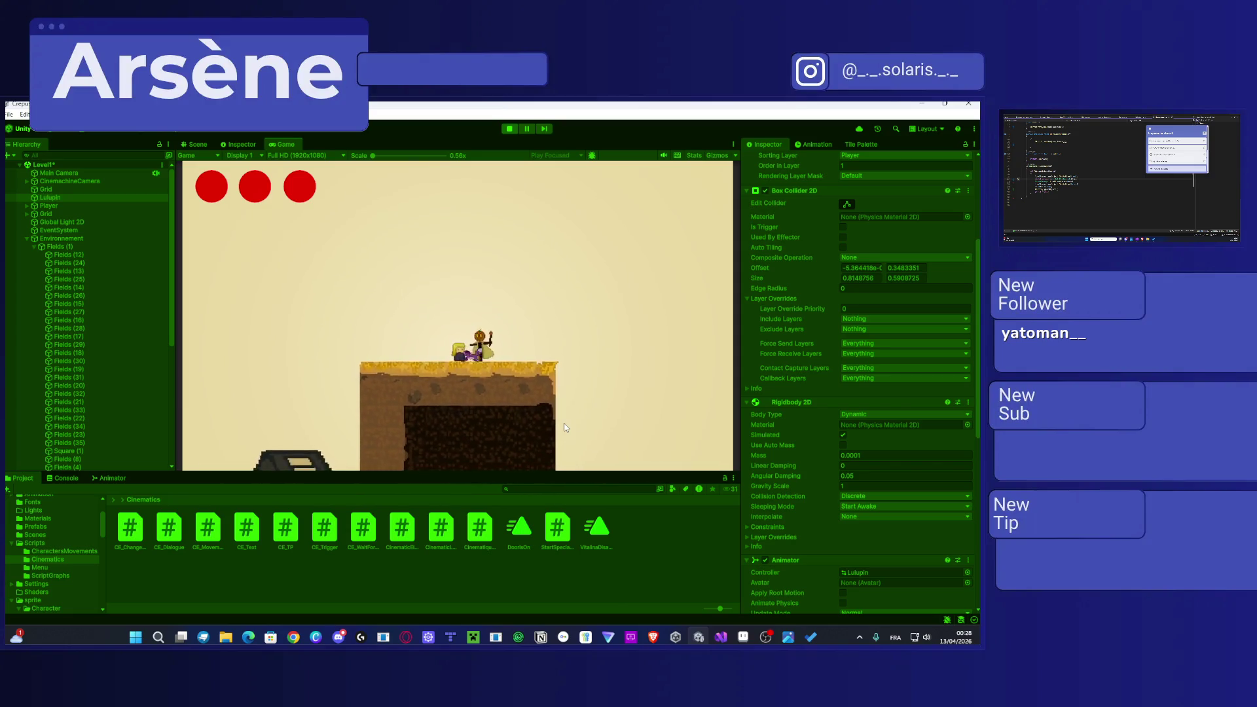
left_click(564, 419)
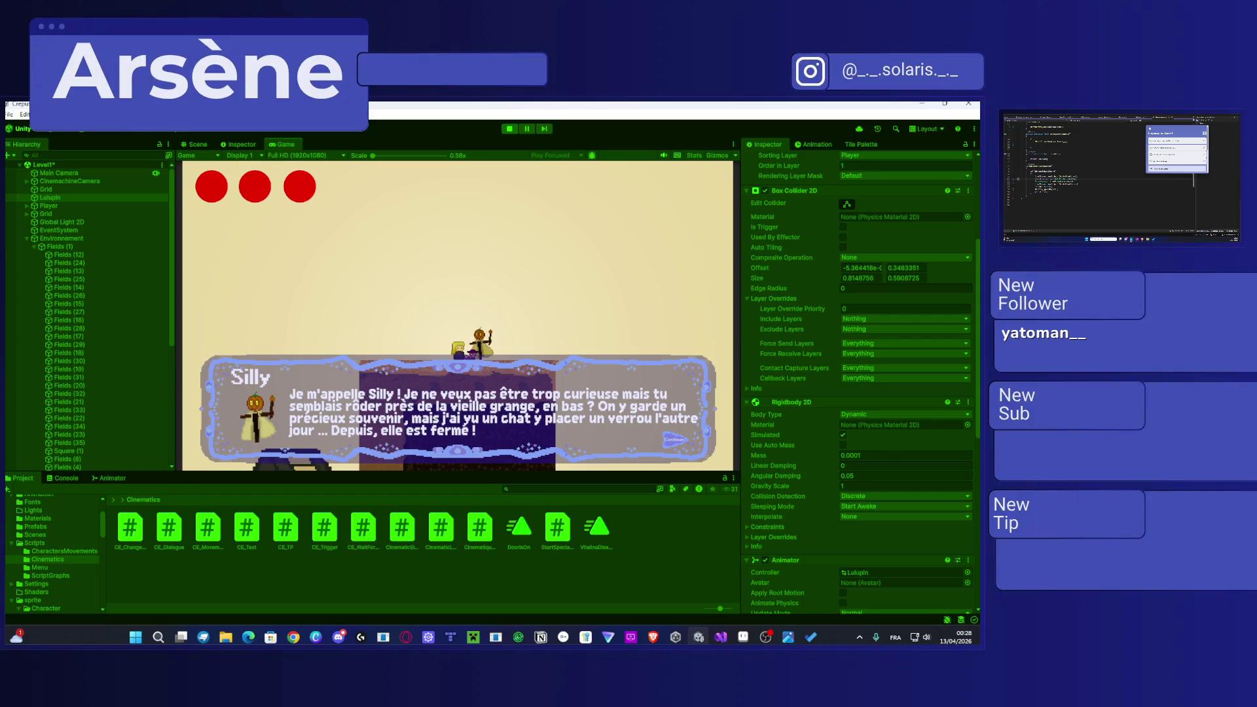
key("alt+Tab")
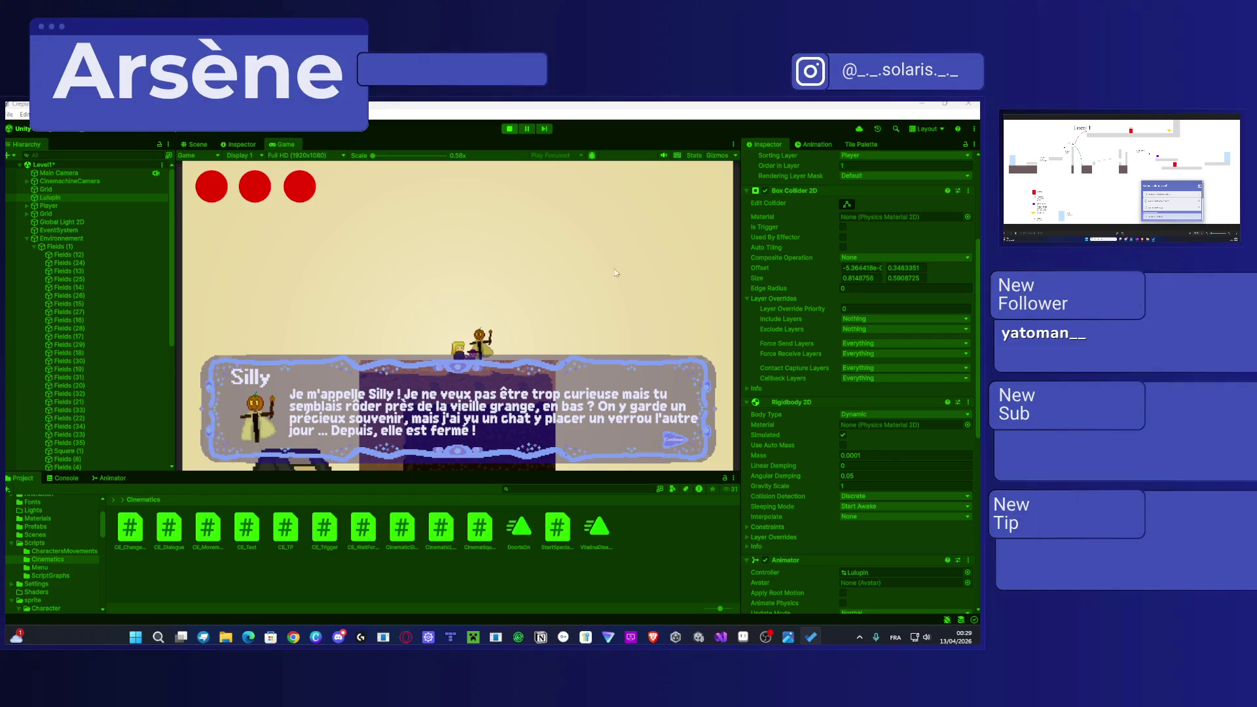
left_click(544, 301)
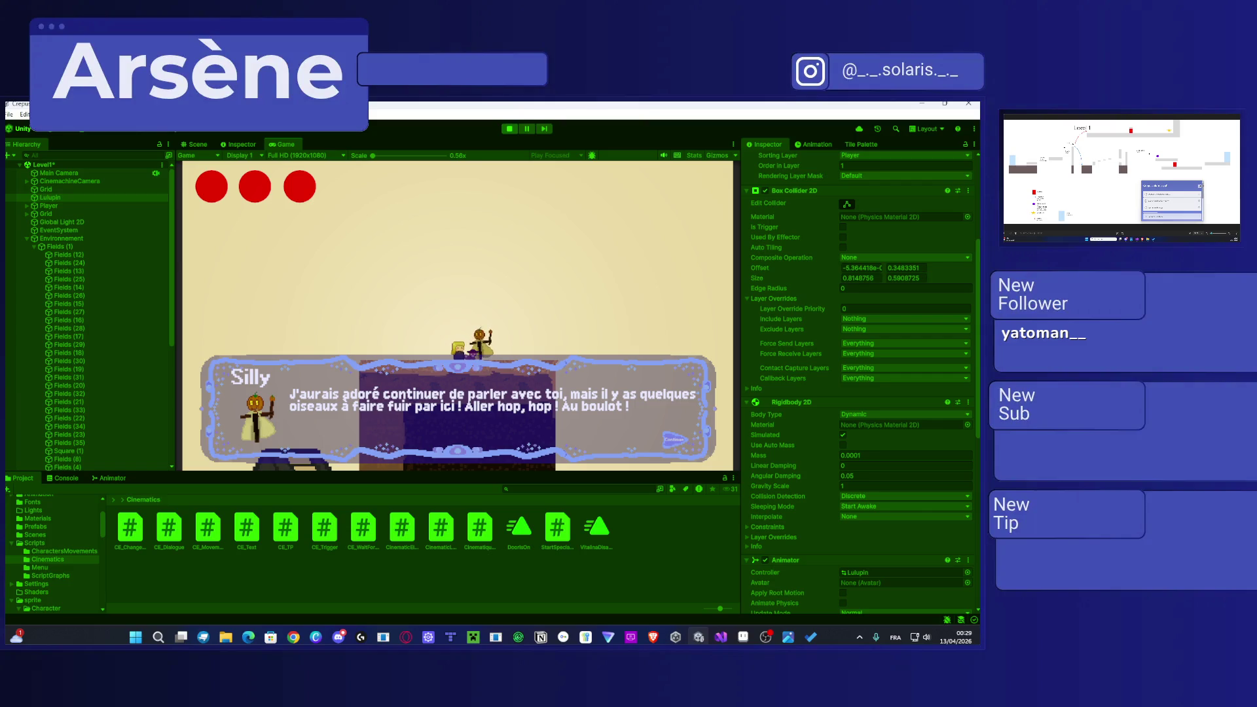
left_click(736, 638)
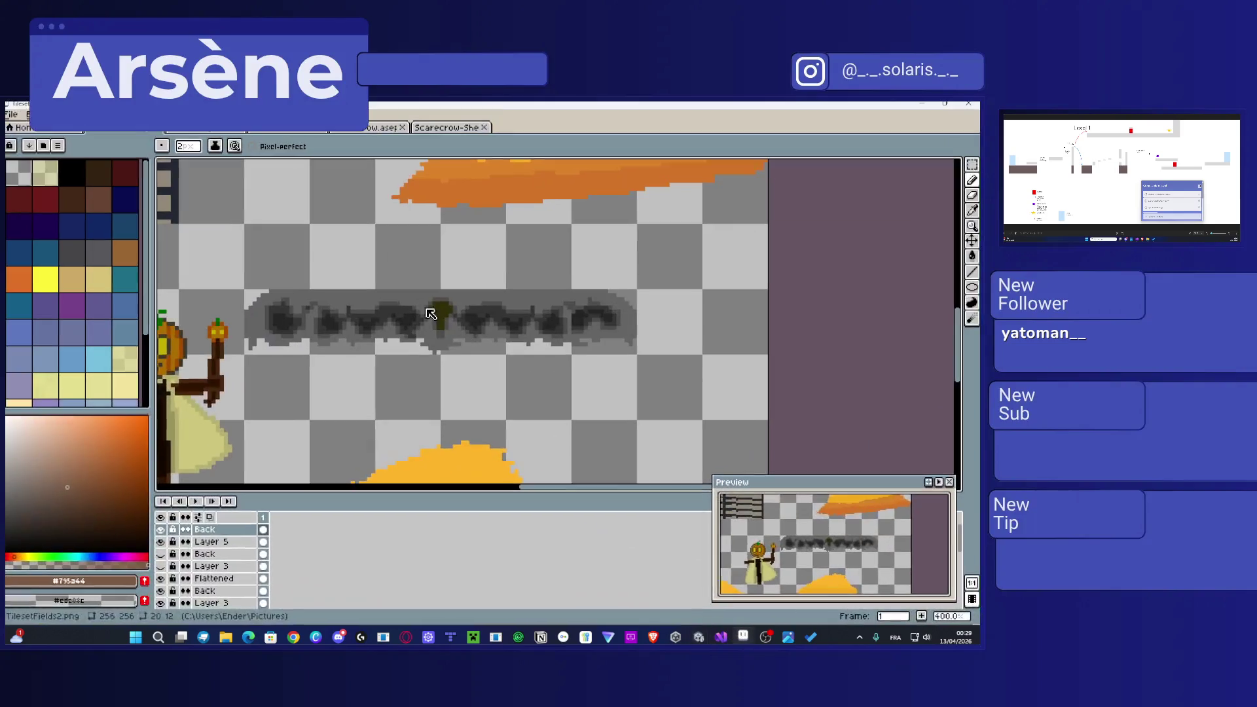
Step: Close the tileset and Scarecrow sprites in Aseprite, discarding their unsaved changes
scroll(514, 357, "up", 3)
scroll(519, 358, "up", 10)
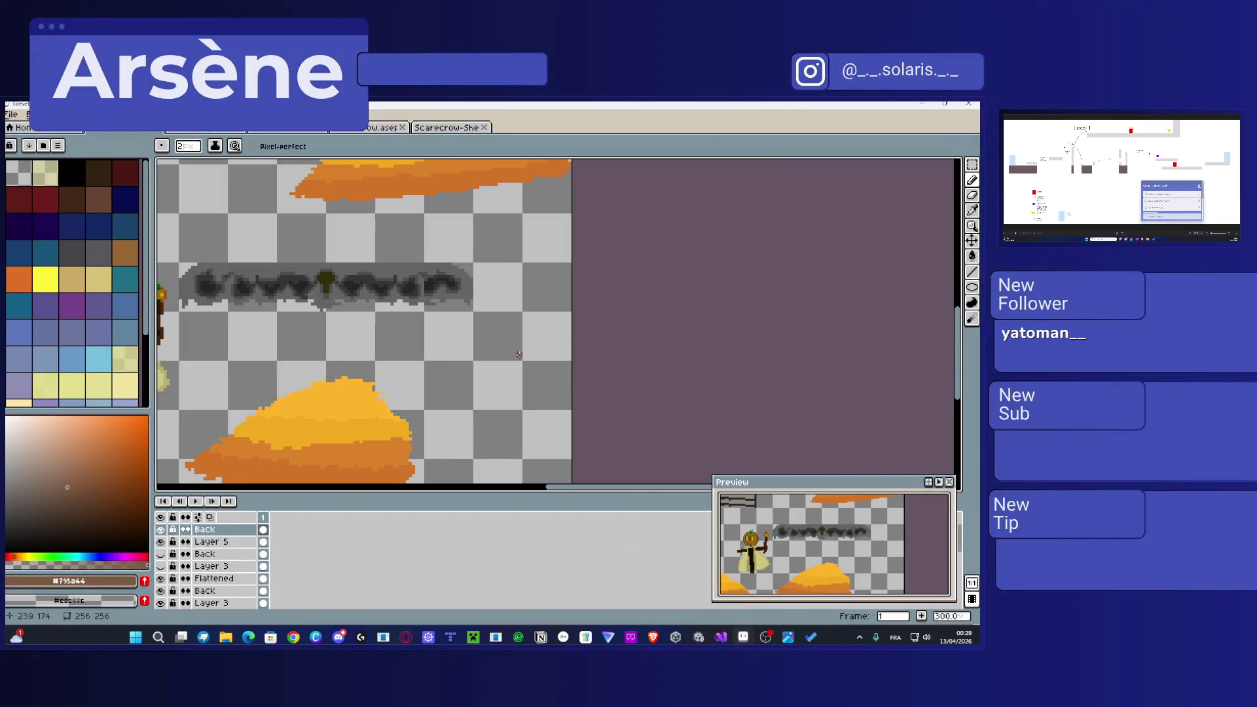
scroll(492, 346, "down", 2)
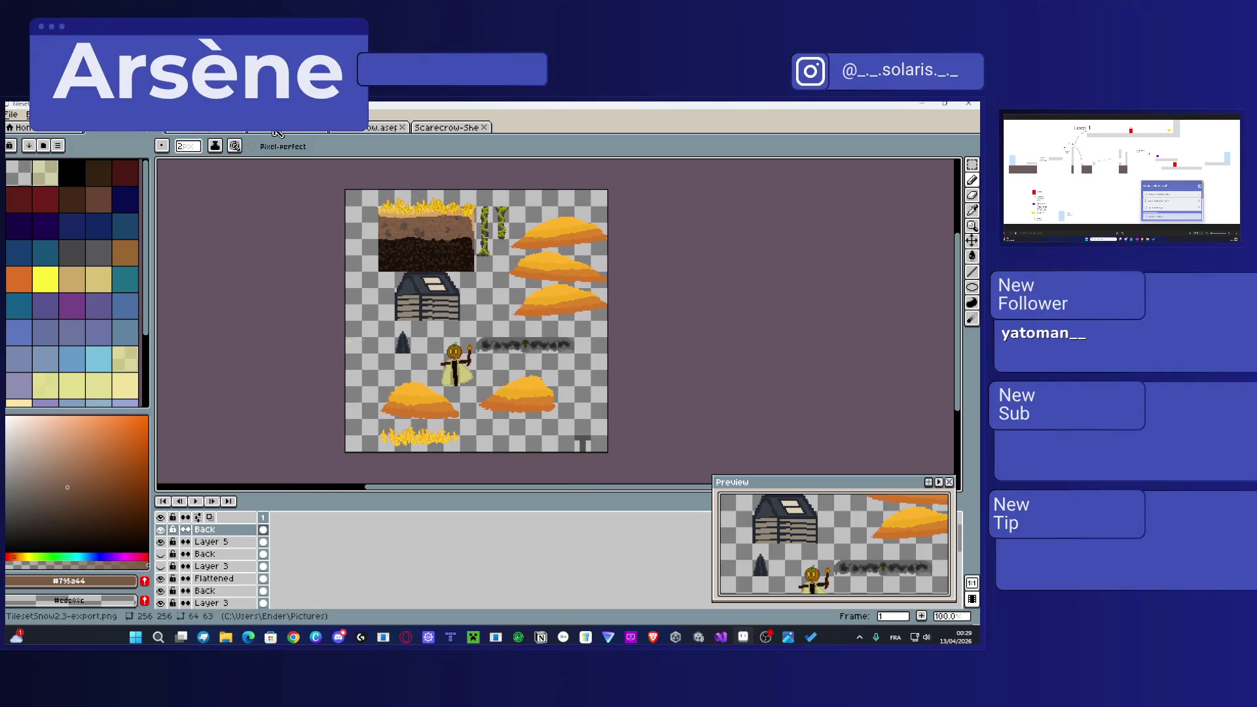
left_click(293, 129)
scroll(371, 215, "up", 3)
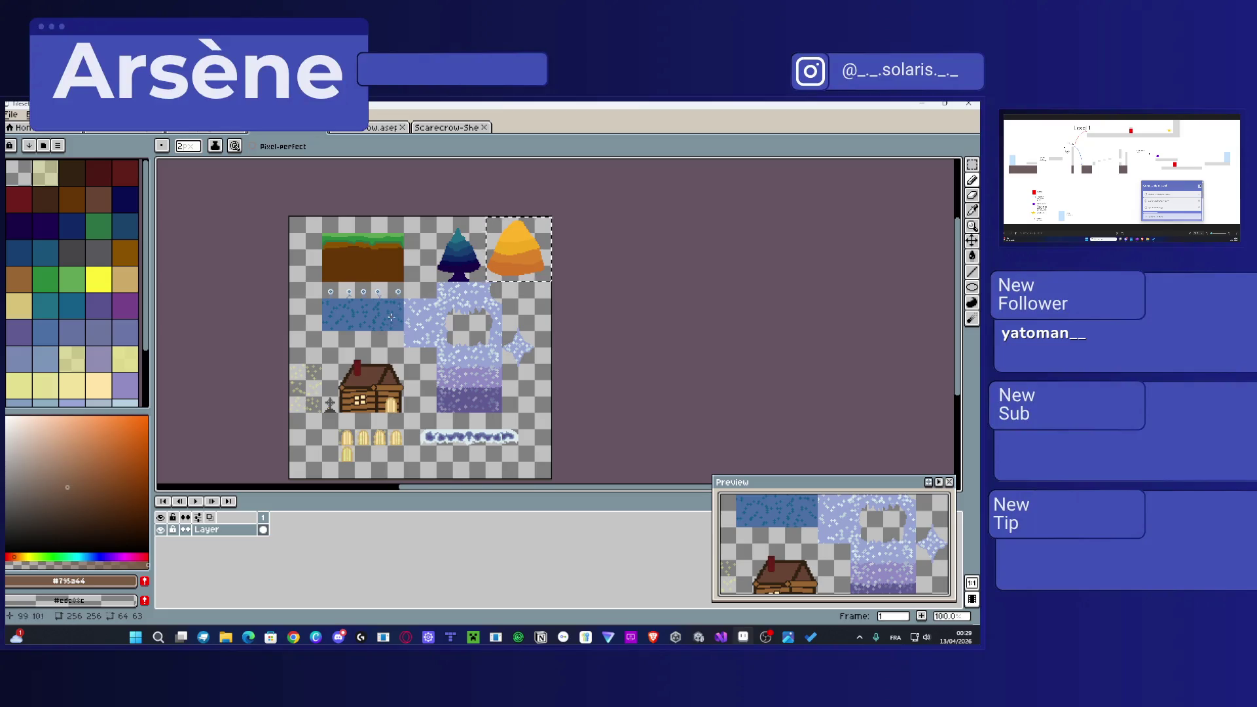
scroll(371, 215, "up", 4)
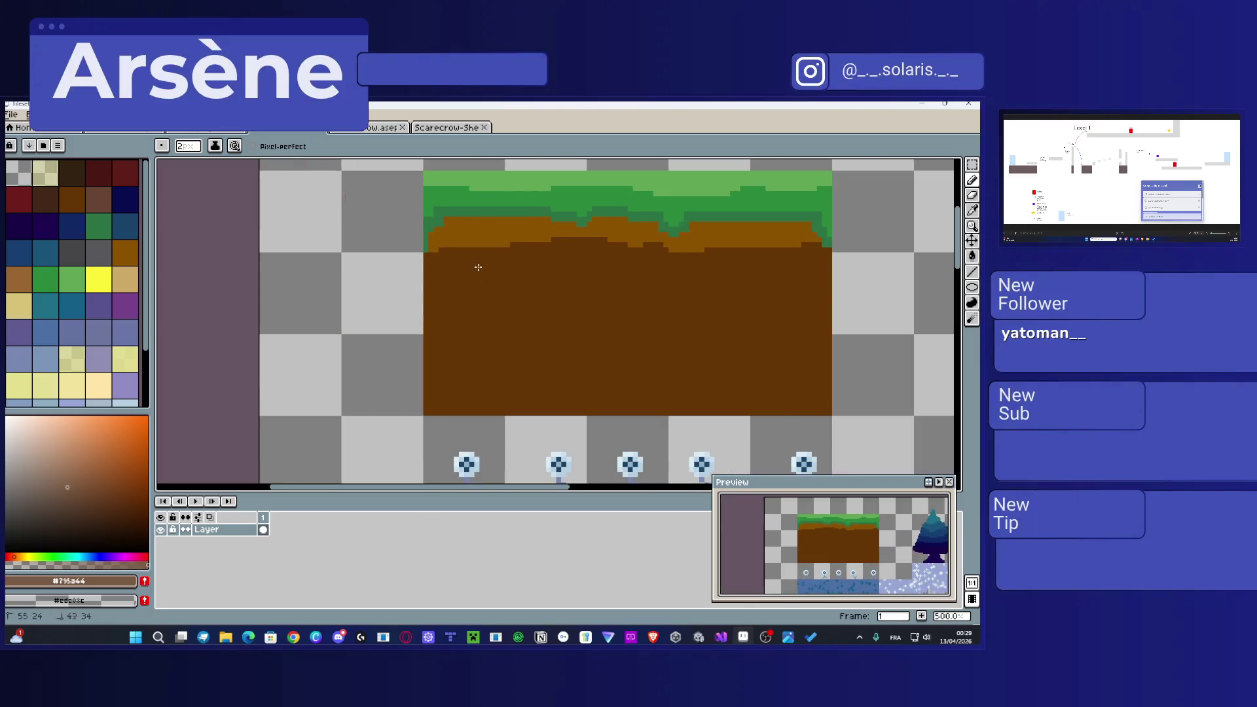
left_click(329, 132)
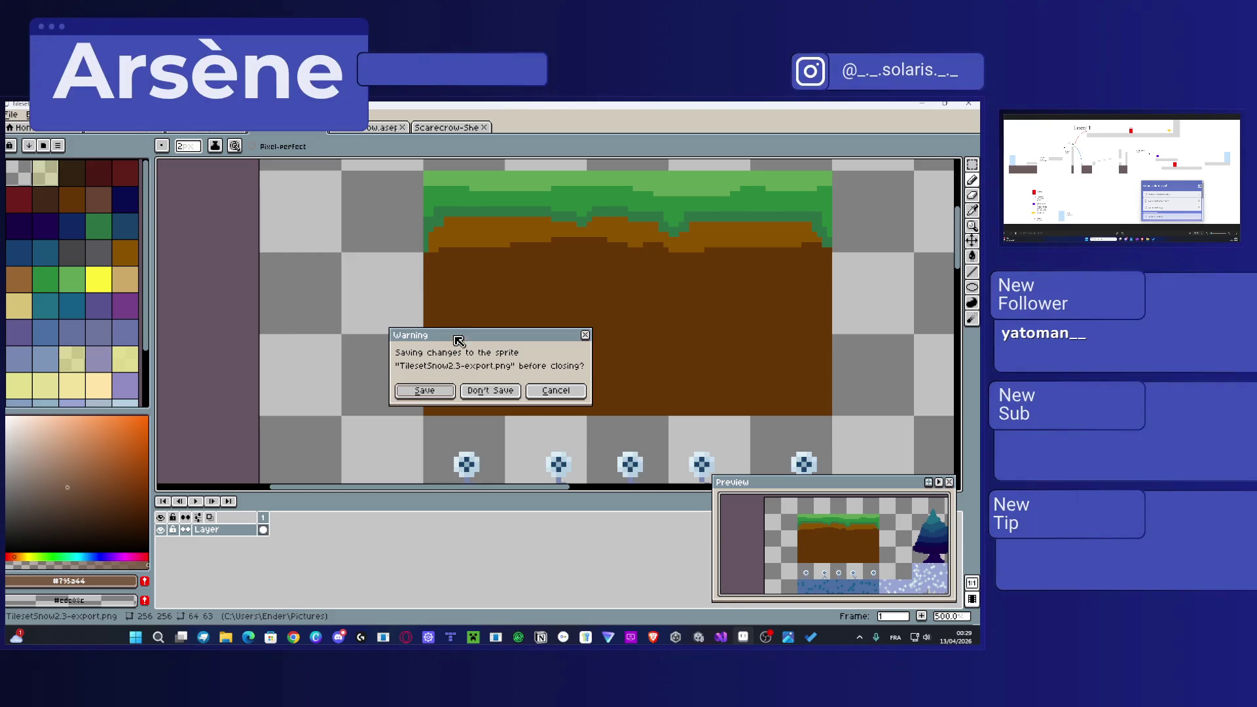
left_click(490, 391)
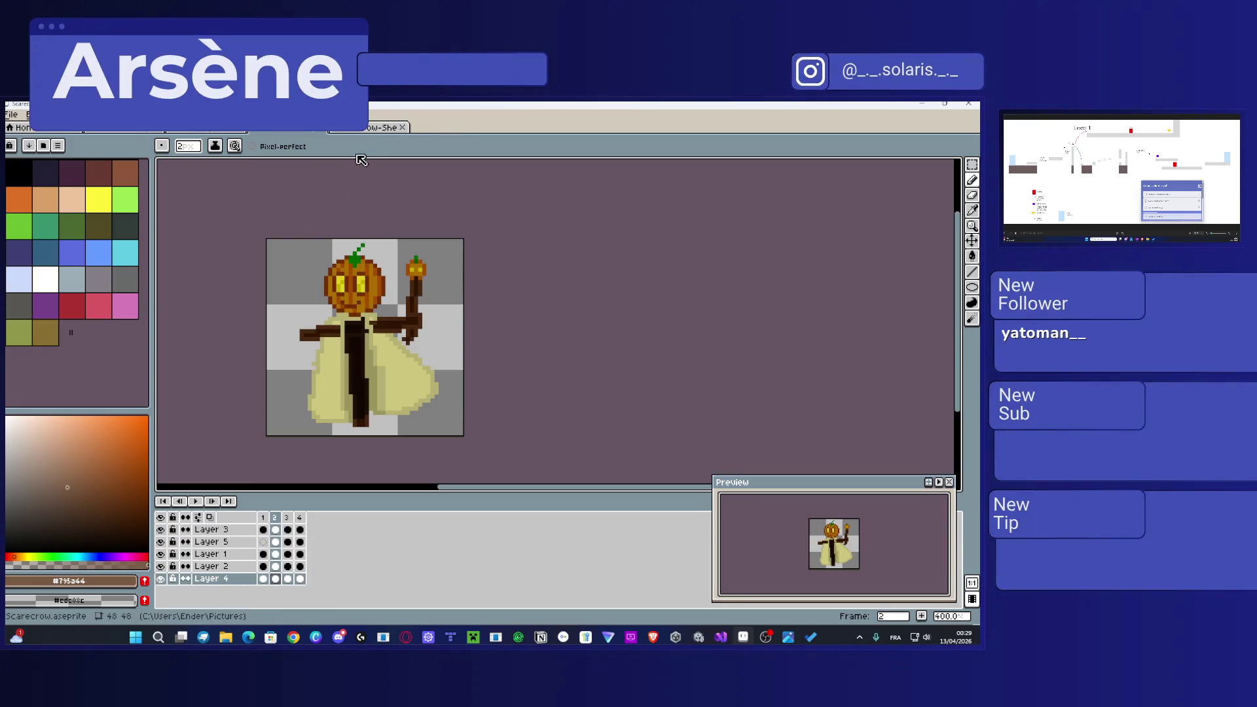
left_click(386, 128)
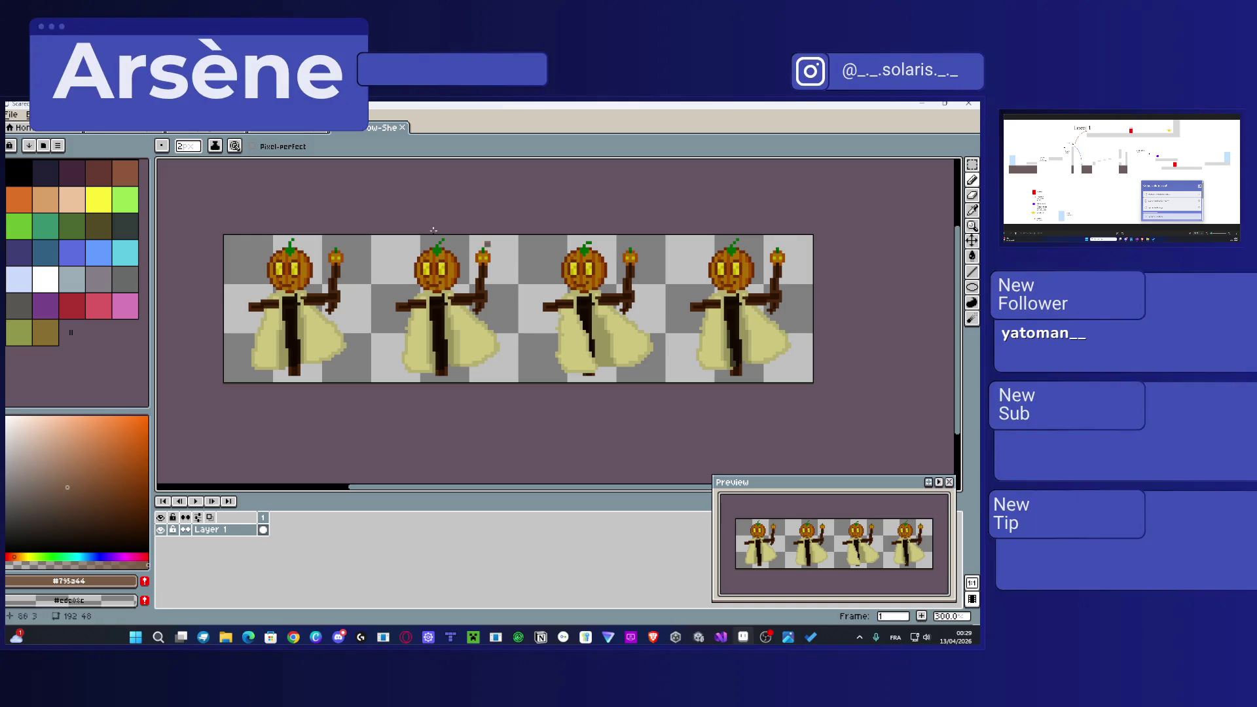
Step: Quit Aseprite, checking Level1 once before closing the window for good
key("ctrl+shift+Tab")
left_click(968, 103)
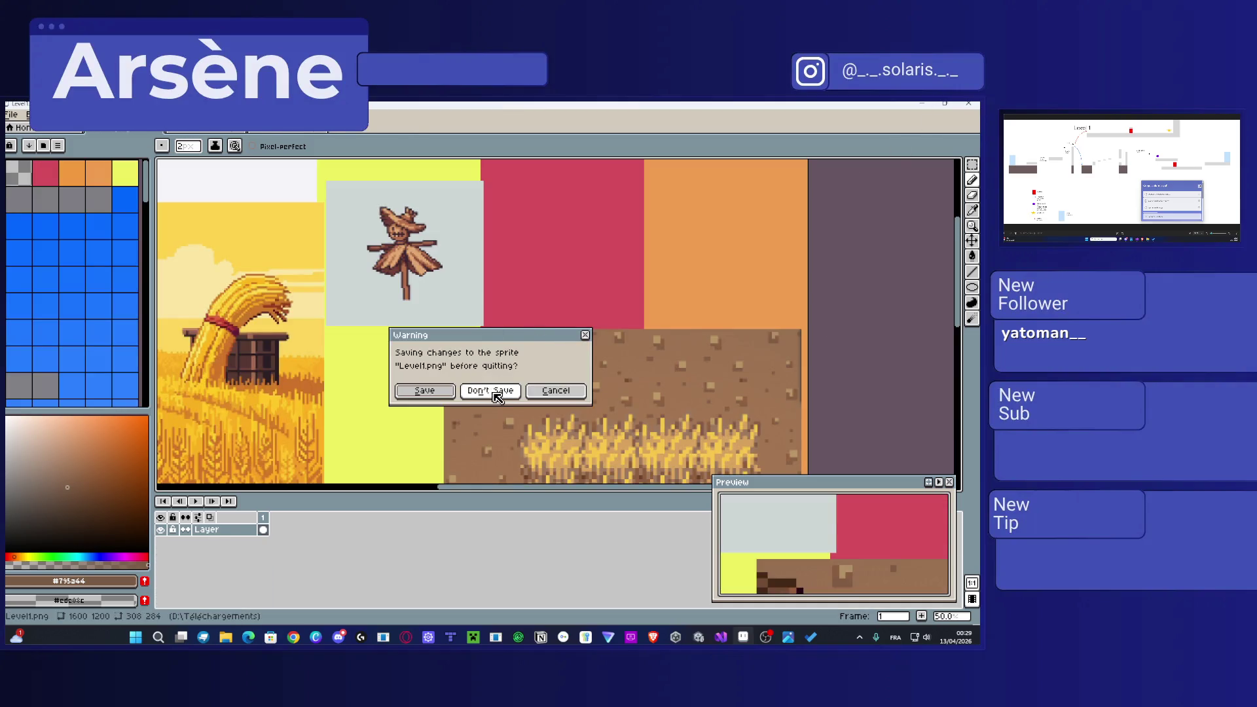
left_click(543, 390)
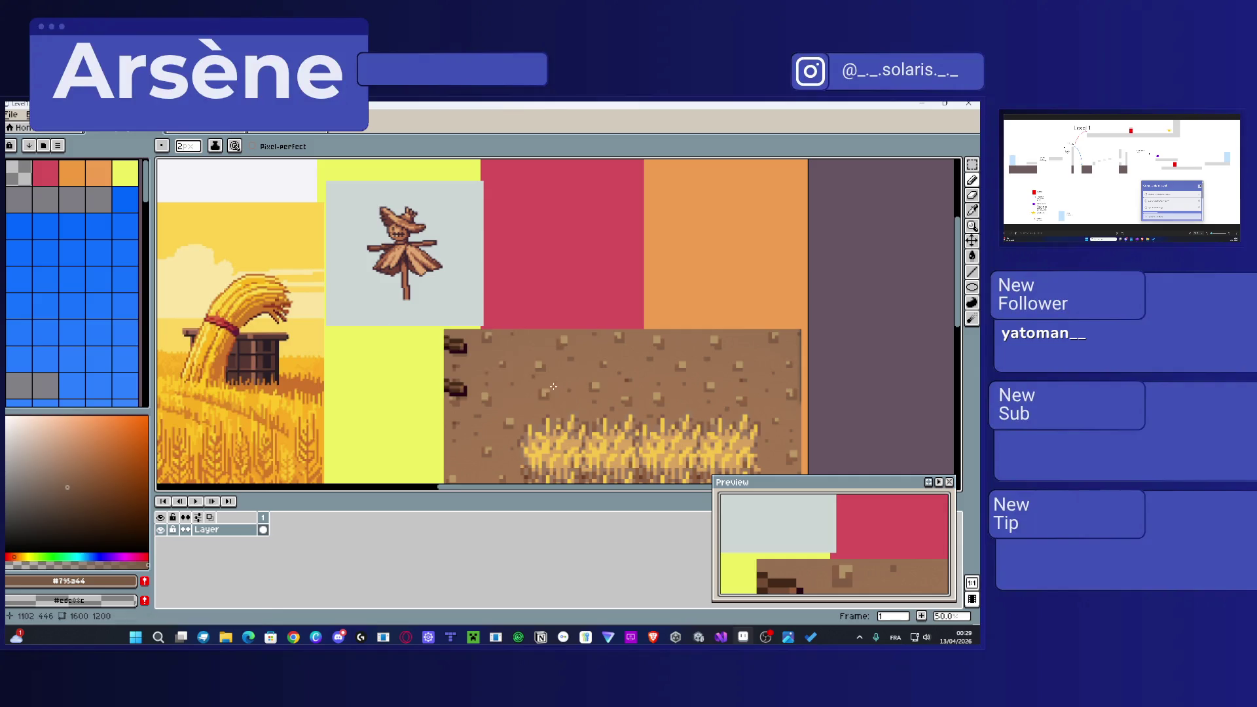
scroll(516, 278, "down", 3)
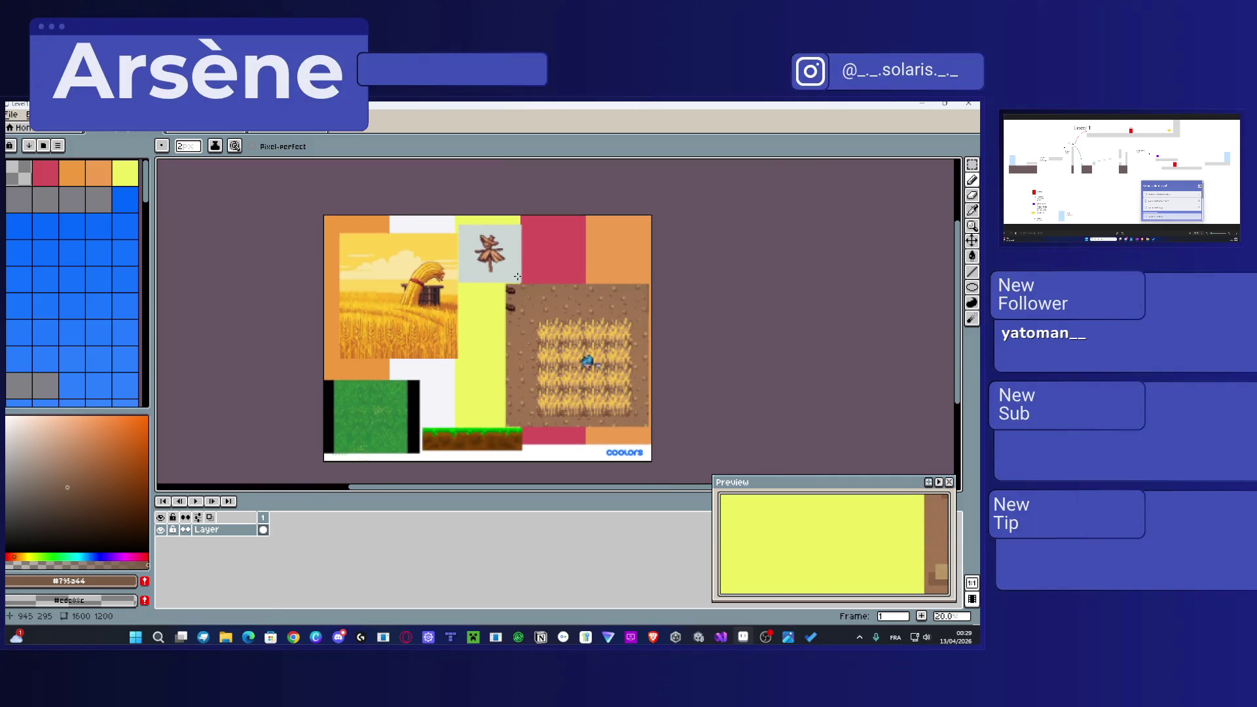
scroll(516, 277, "up", 3)
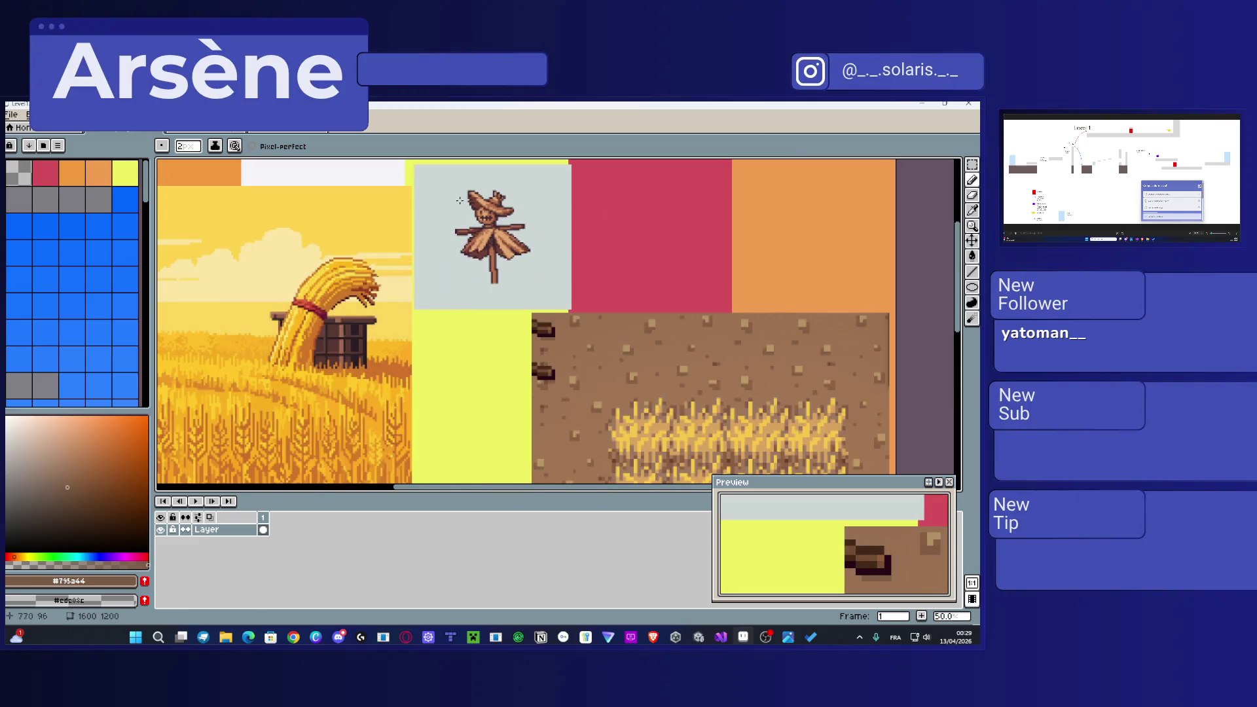
scroll(493, 278, "down", 2)
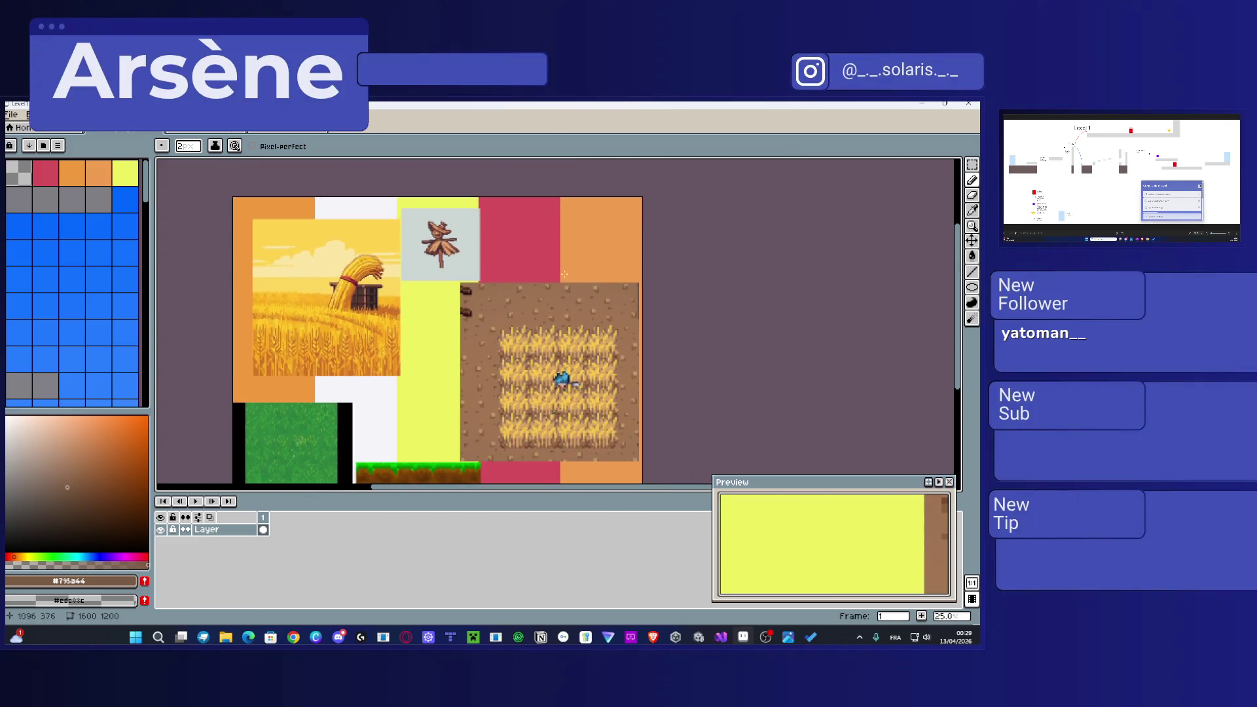
left_click(968, 102)
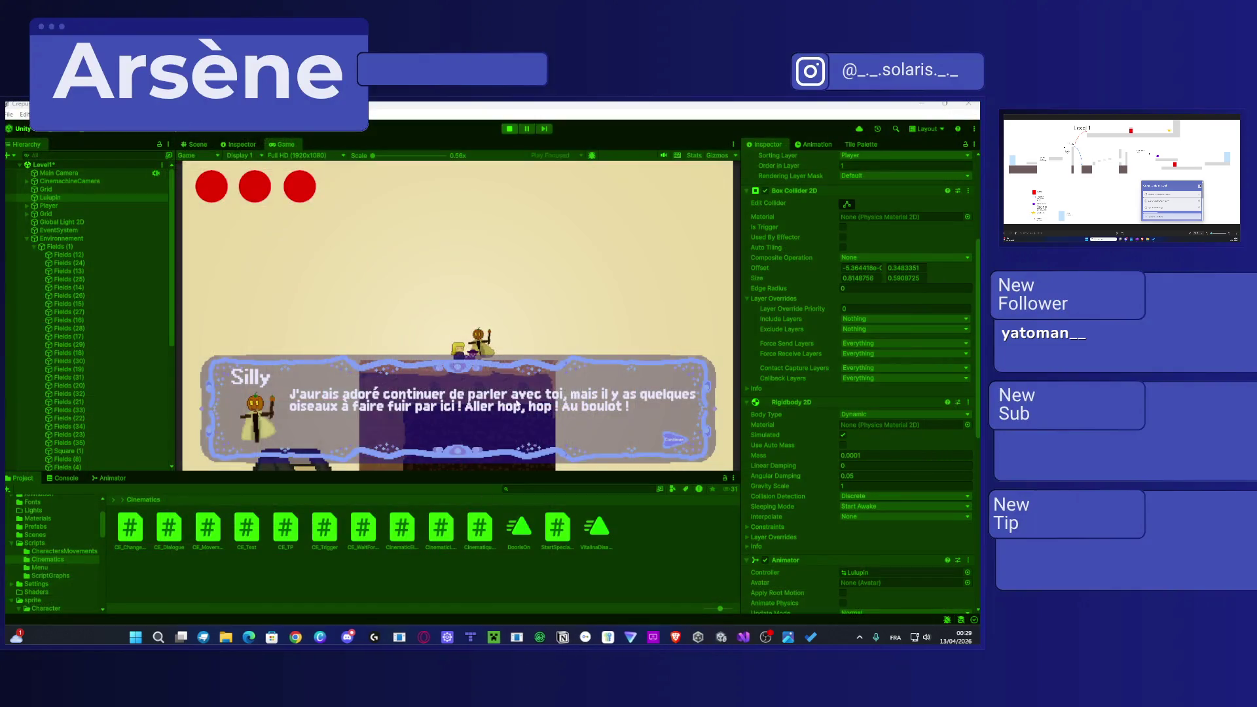
key("super+shift+Right")
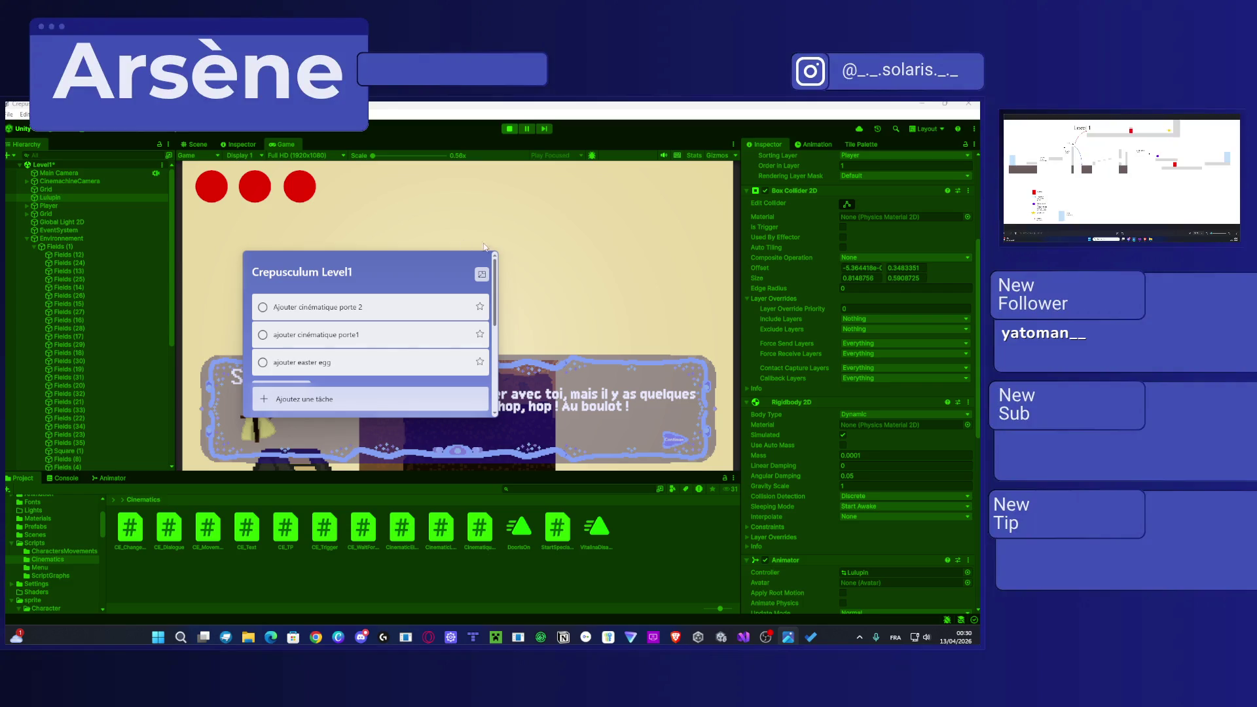
mouse_move(376, 266)
left_mouse_down()
mouse_move(980, 262)
mouse_move(979, 287)
mouse_move(993, 294)
left_mouse_up()
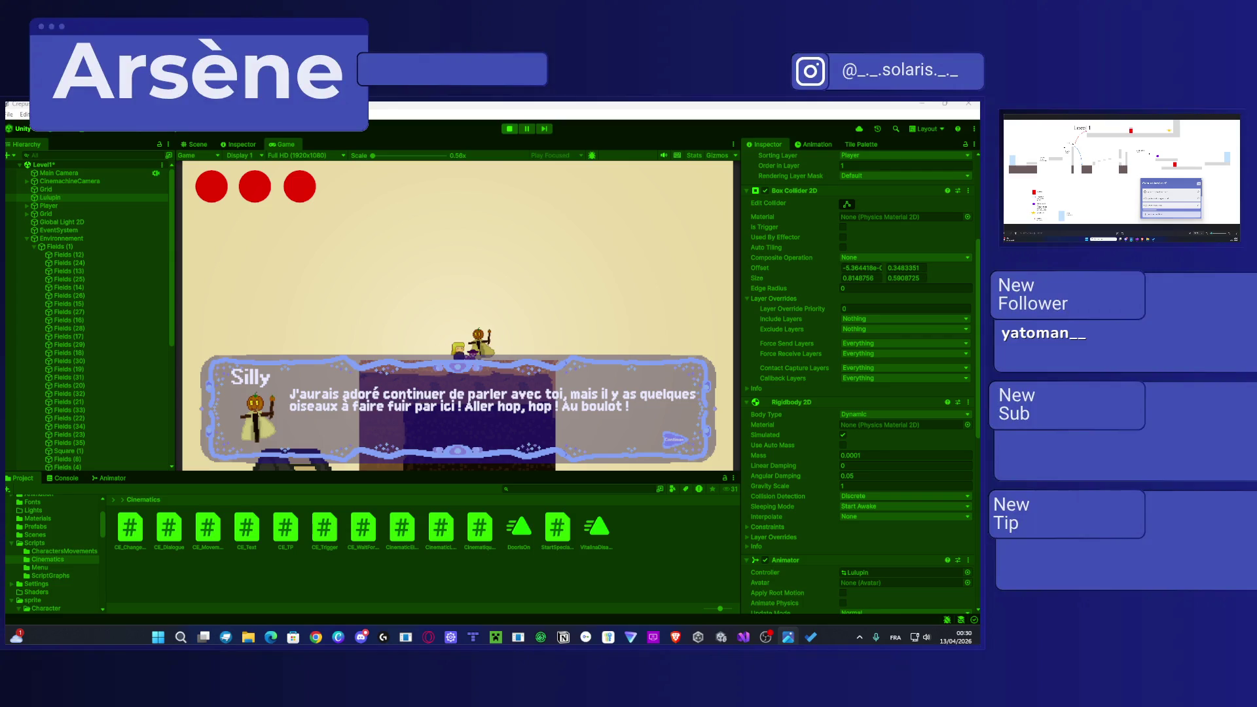
left_click(509, 129)
Step: Save Level1, open SnowScene from Assets > Scenes, and drag the Player far right to about 66.6, 0.1
scroll(453, 333, "down", 3)
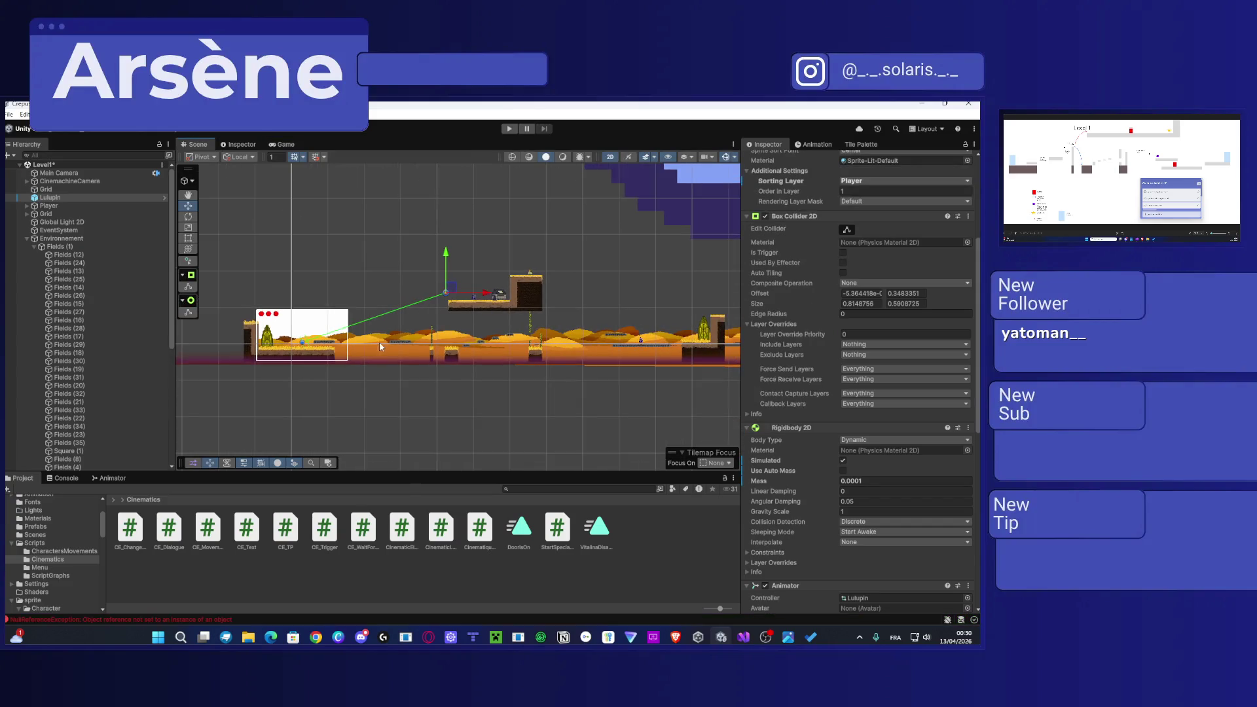
scroll(77, 517, "up", 3)
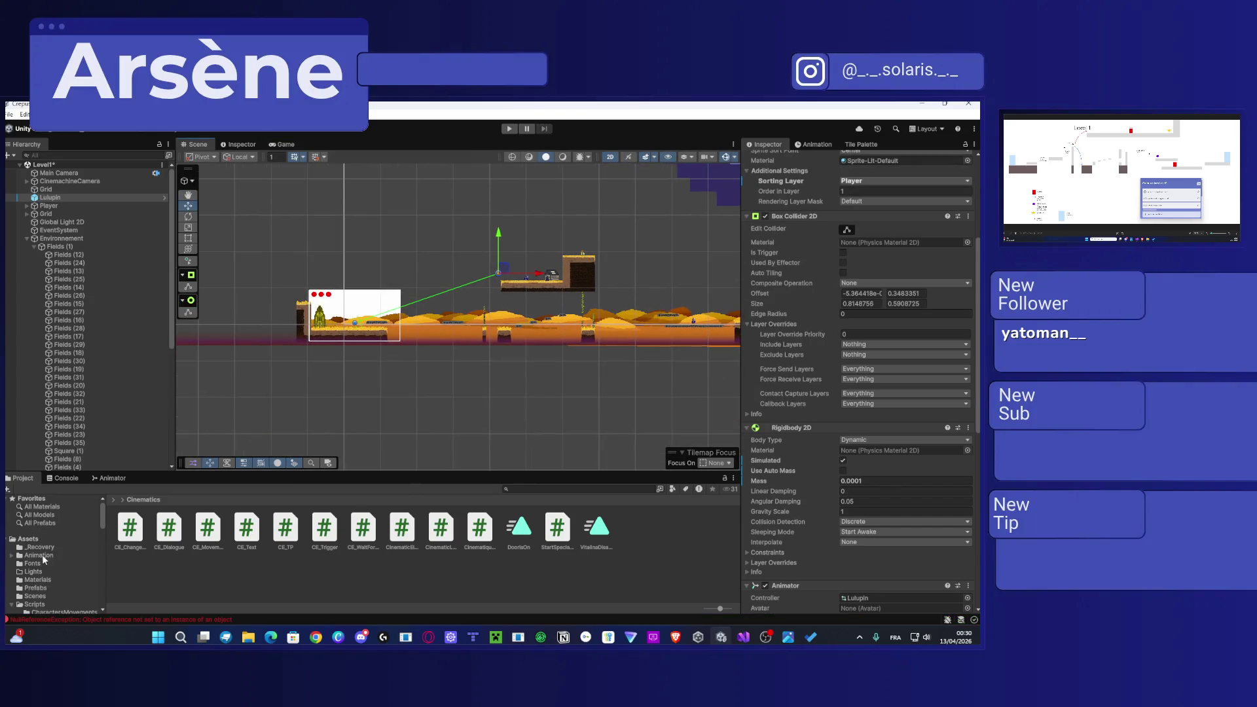
left_click(41, 539)
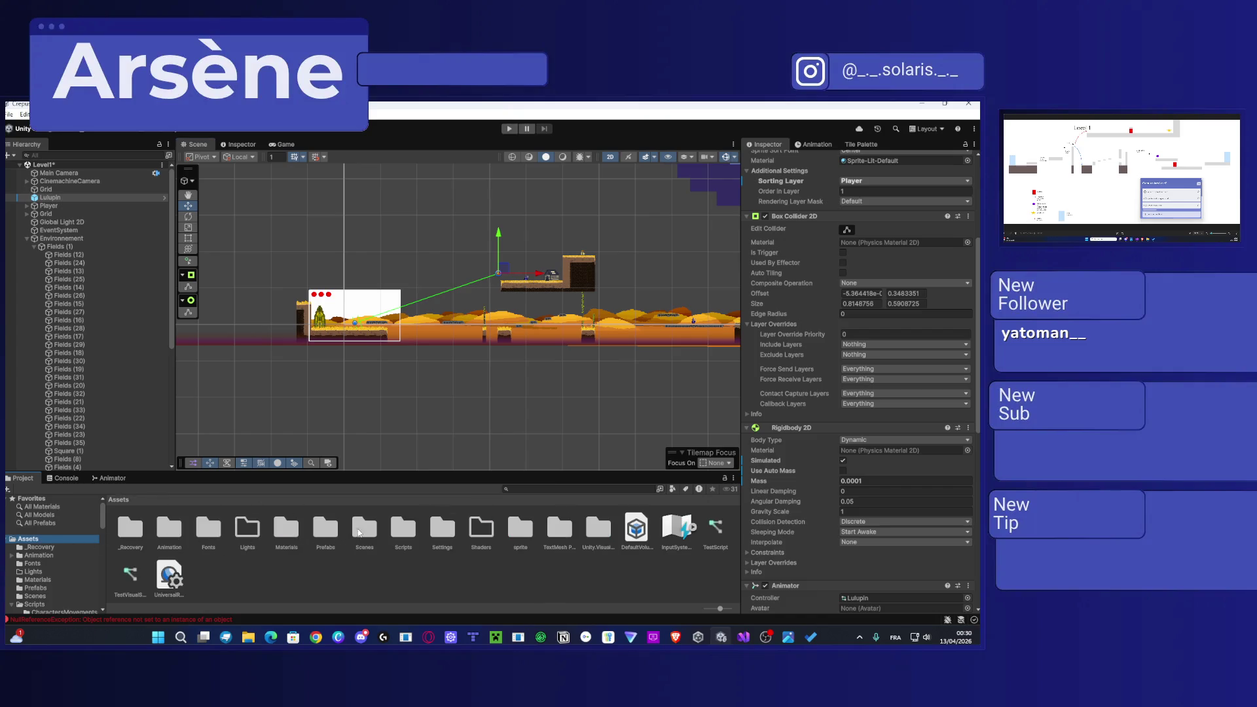
double_click(364, 529)
double_click(219, 535)
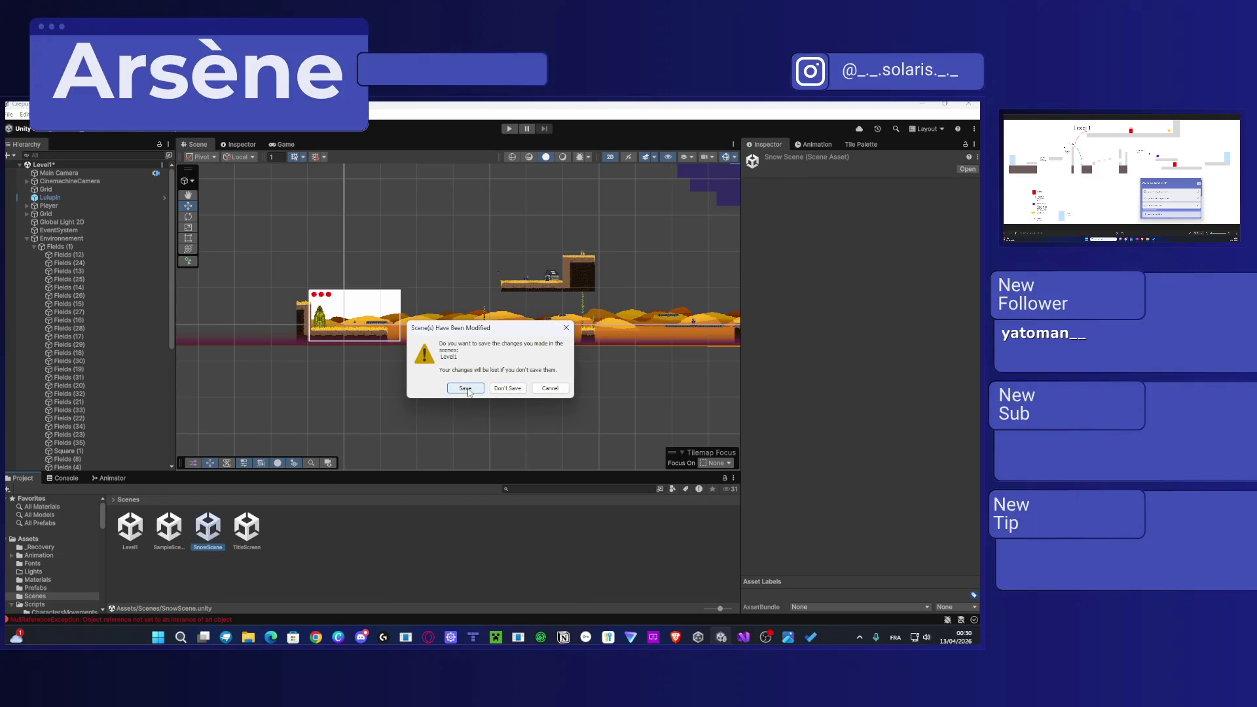
left_click(466, 389)
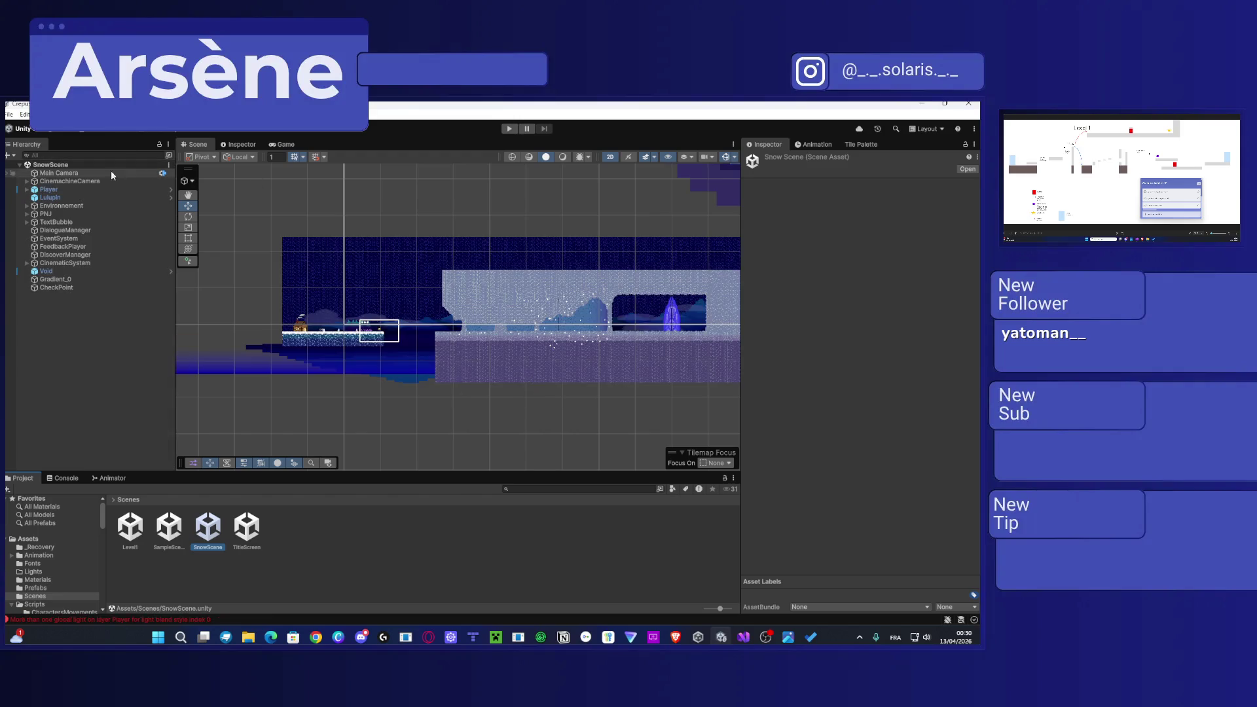
left_click(86, 190)
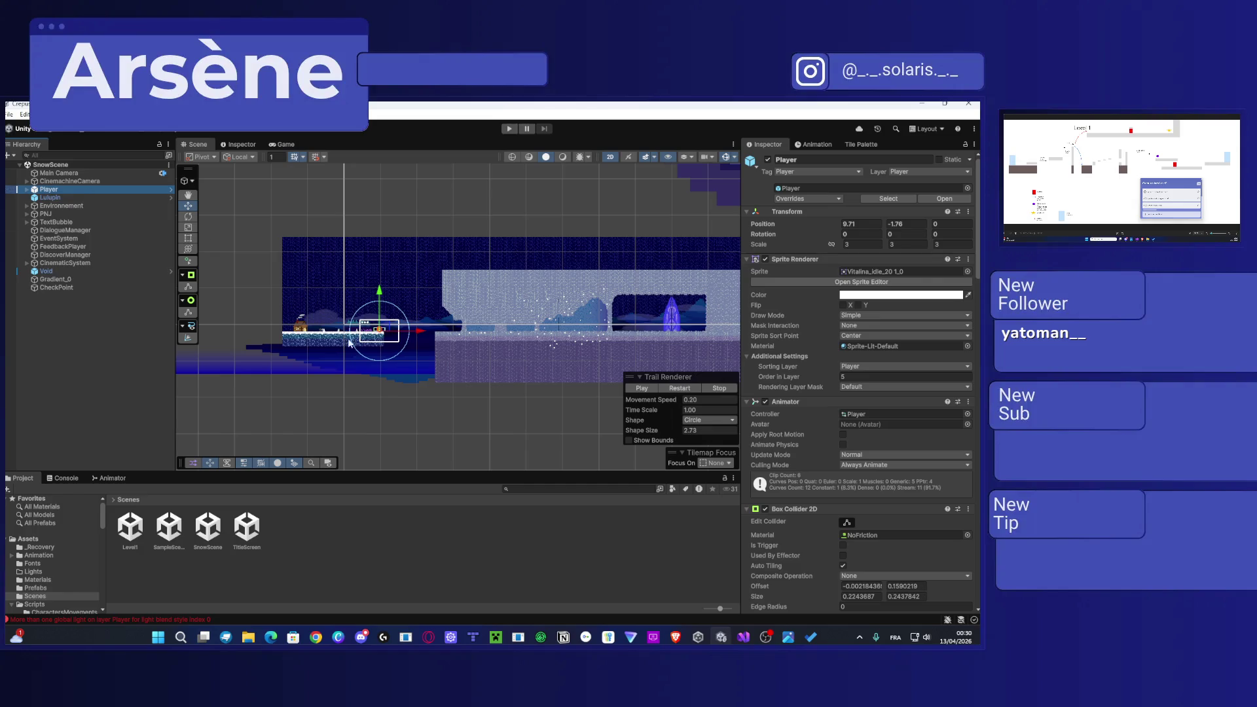
mouse_move(387, 329)
left_mouse_down()
mouse_move(697, 280)
mouse_move(601, 318)
left_mouse_up()
Step: Start the SnowScene playtest and walk Vitalina right until her dialogue triggers
left_click(509, 129)
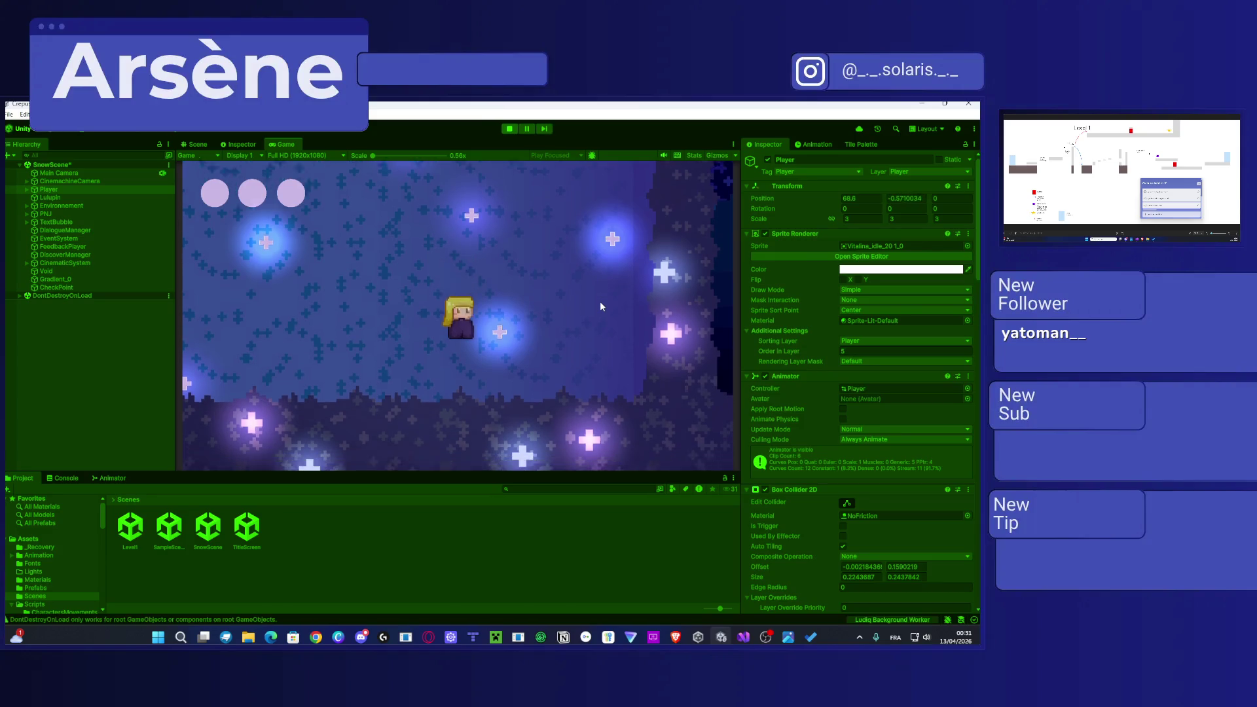
key("d")
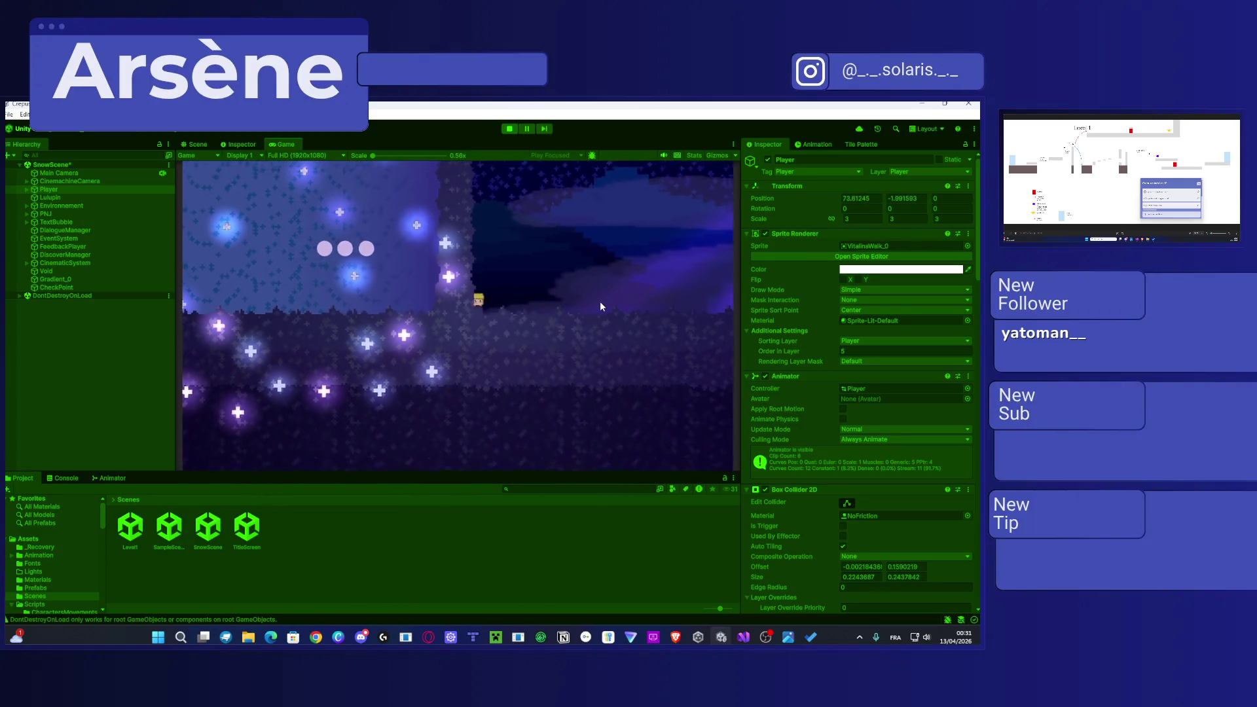
key("d")
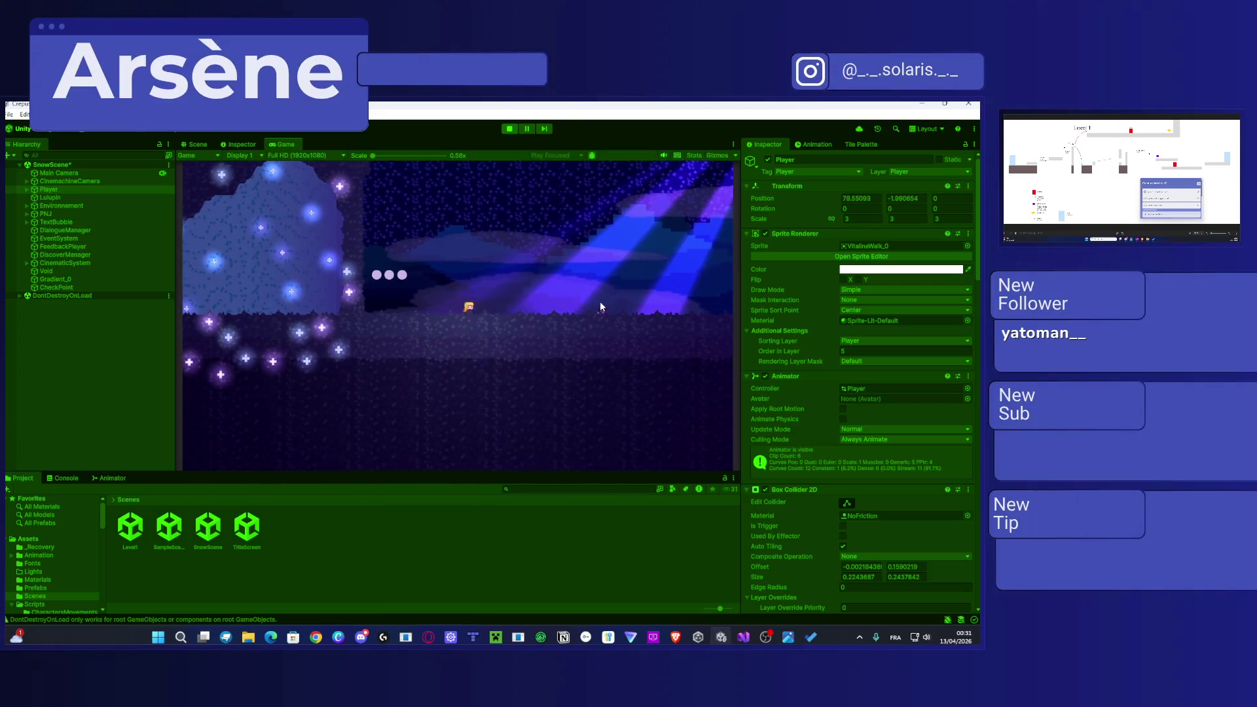
key("d")
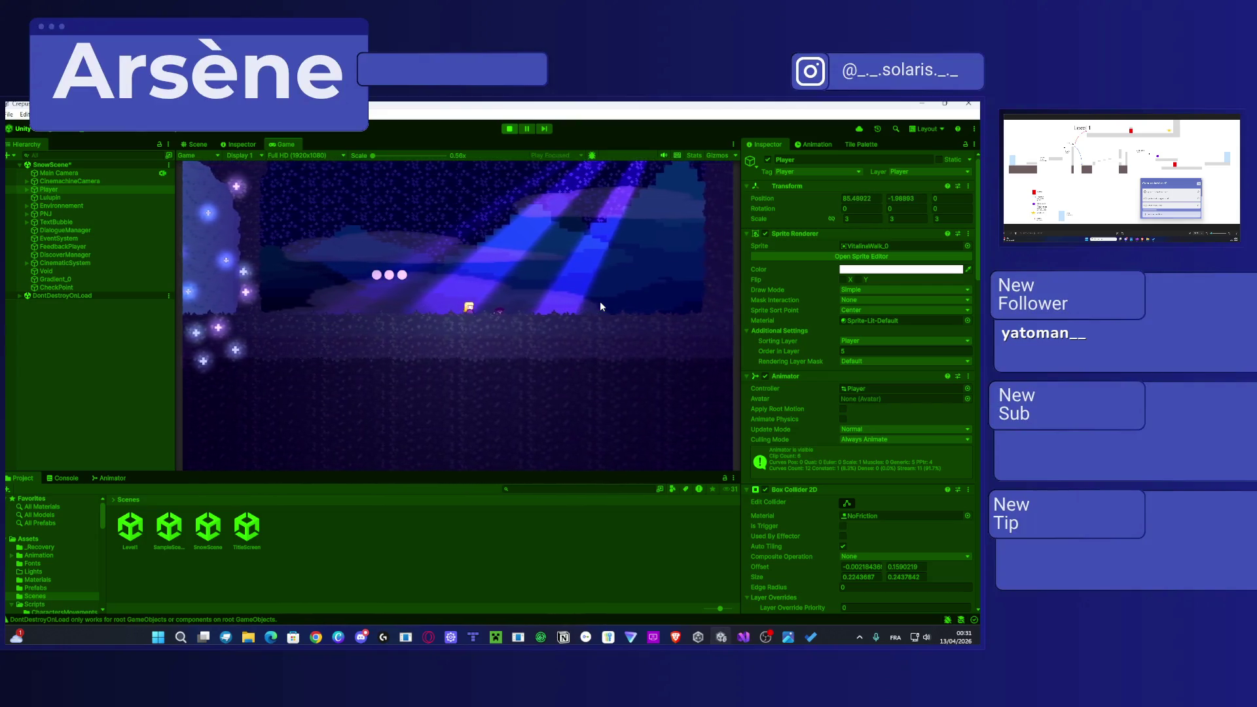
key("d")
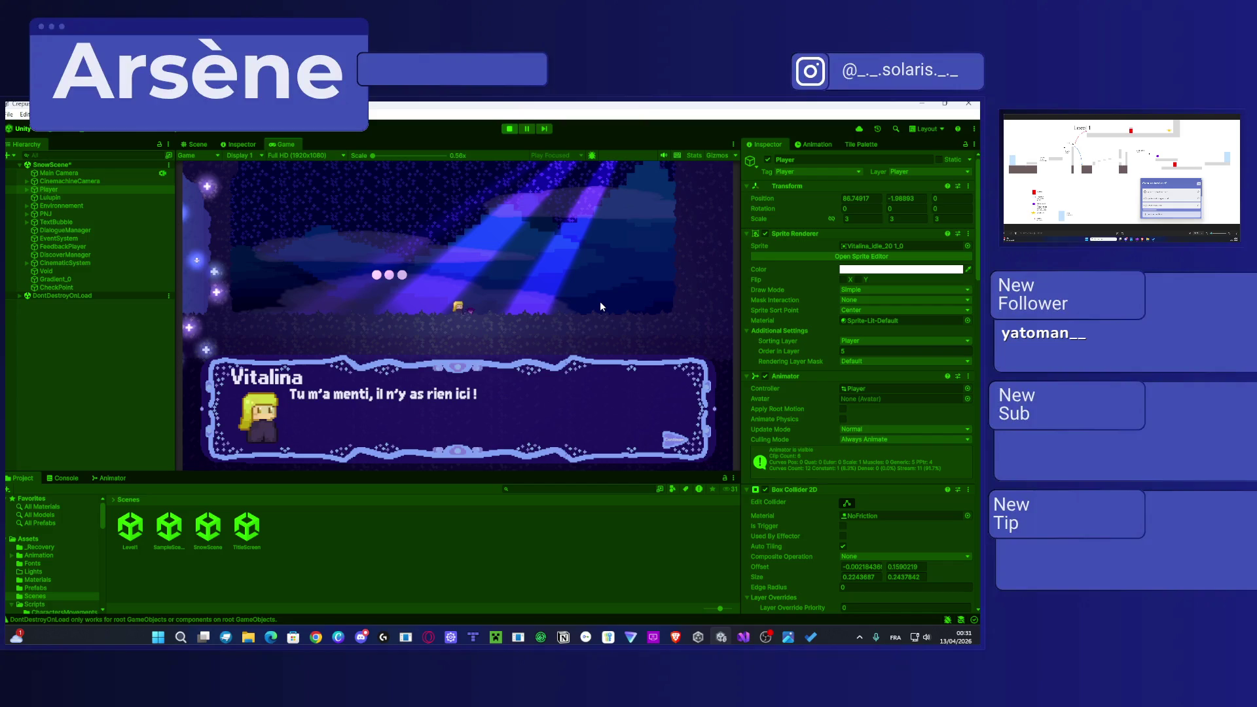
Step: Advance through Vitalina's dialogue lines until the last one closes
key("space")
key("space")
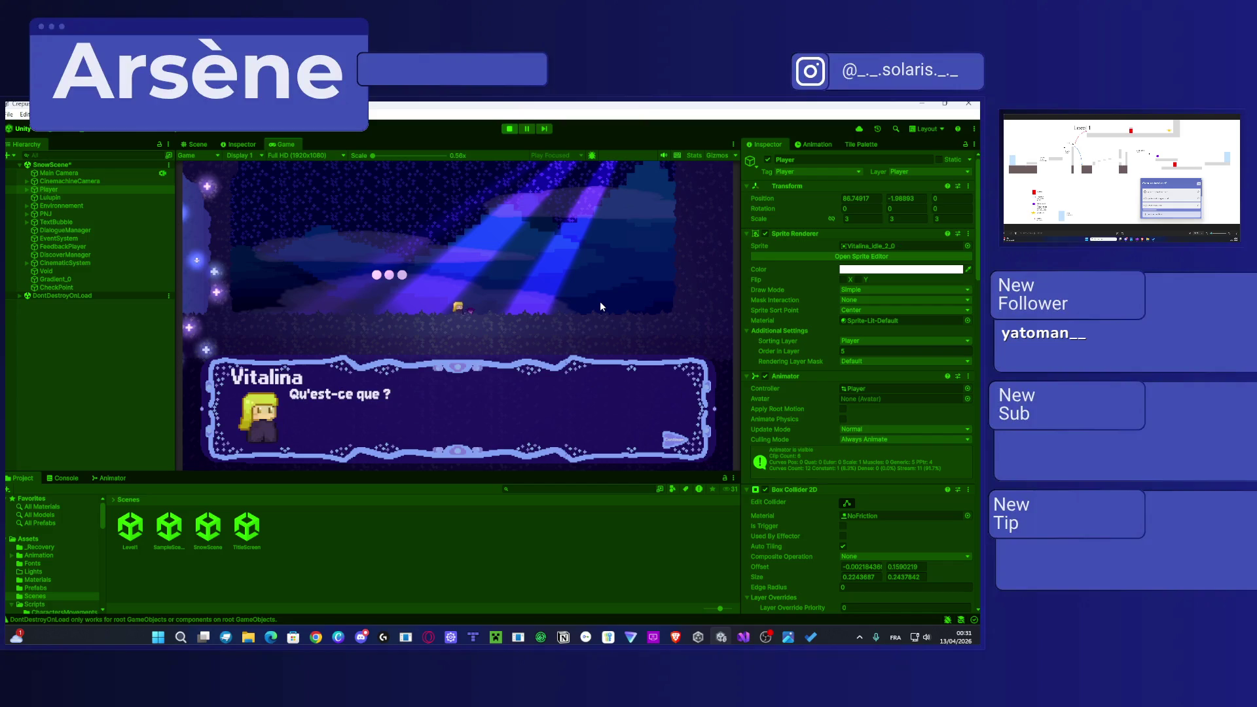
key("space")
key("space")
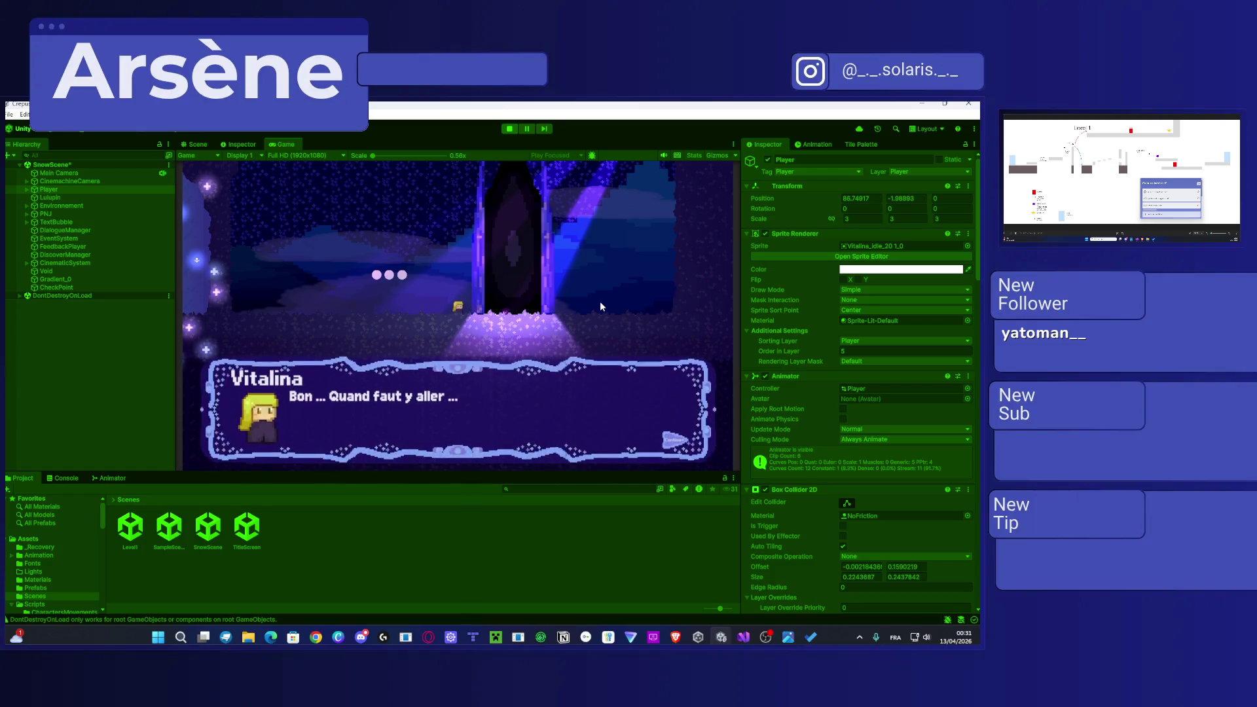
key("space")
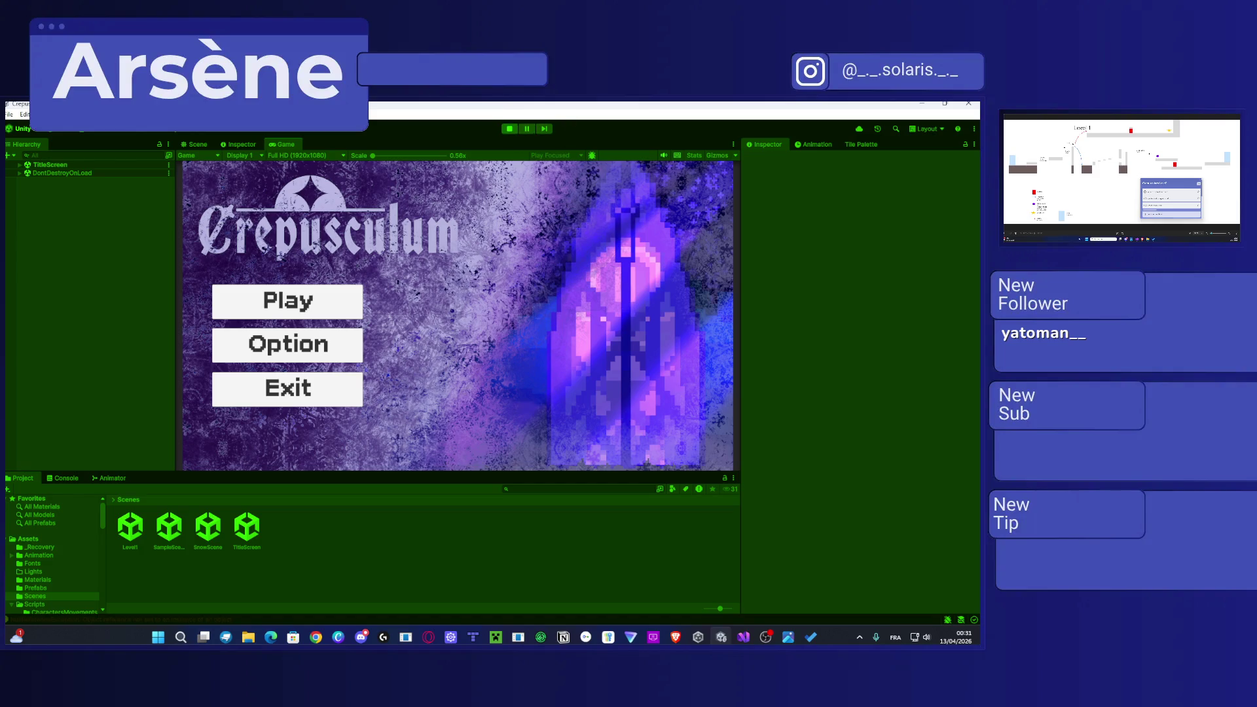
Step: Paste a new block of code into the script in Visual Studio while the TitleScreen loads
key("alt+Tab")
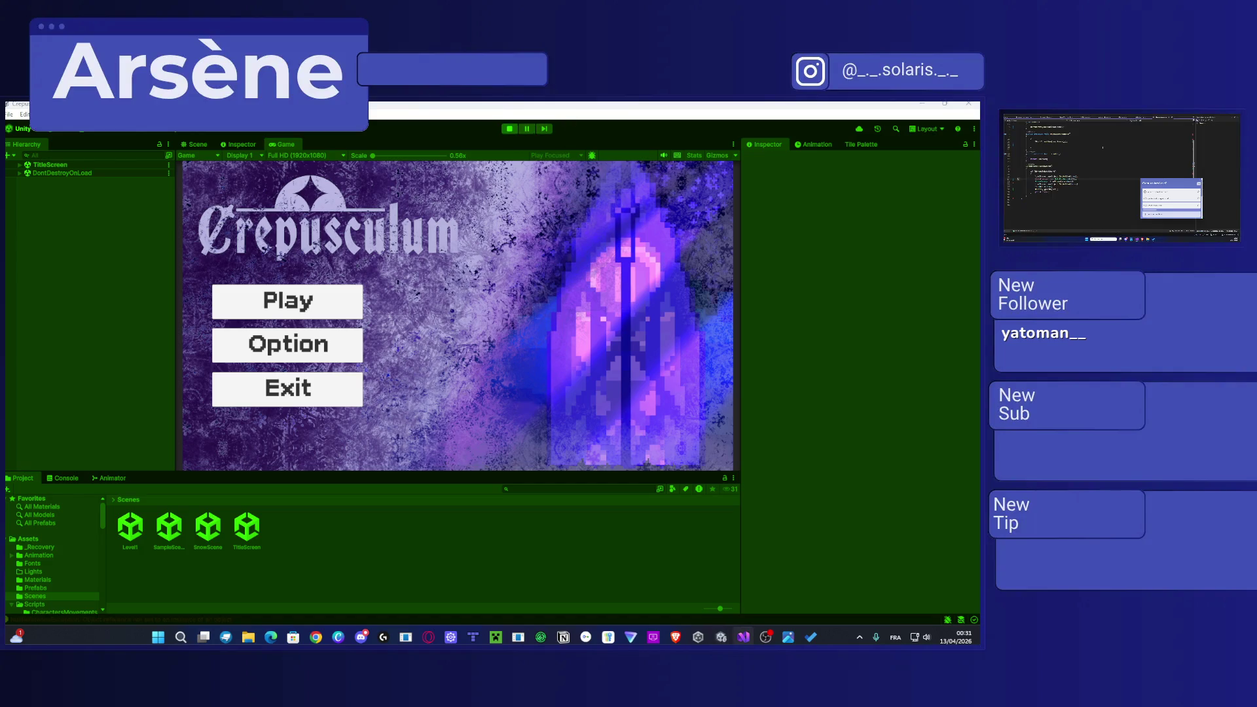
left_click_drag(1035, 179, 1078, 178)
left_click(1055, 179)
key("ctrl+v")
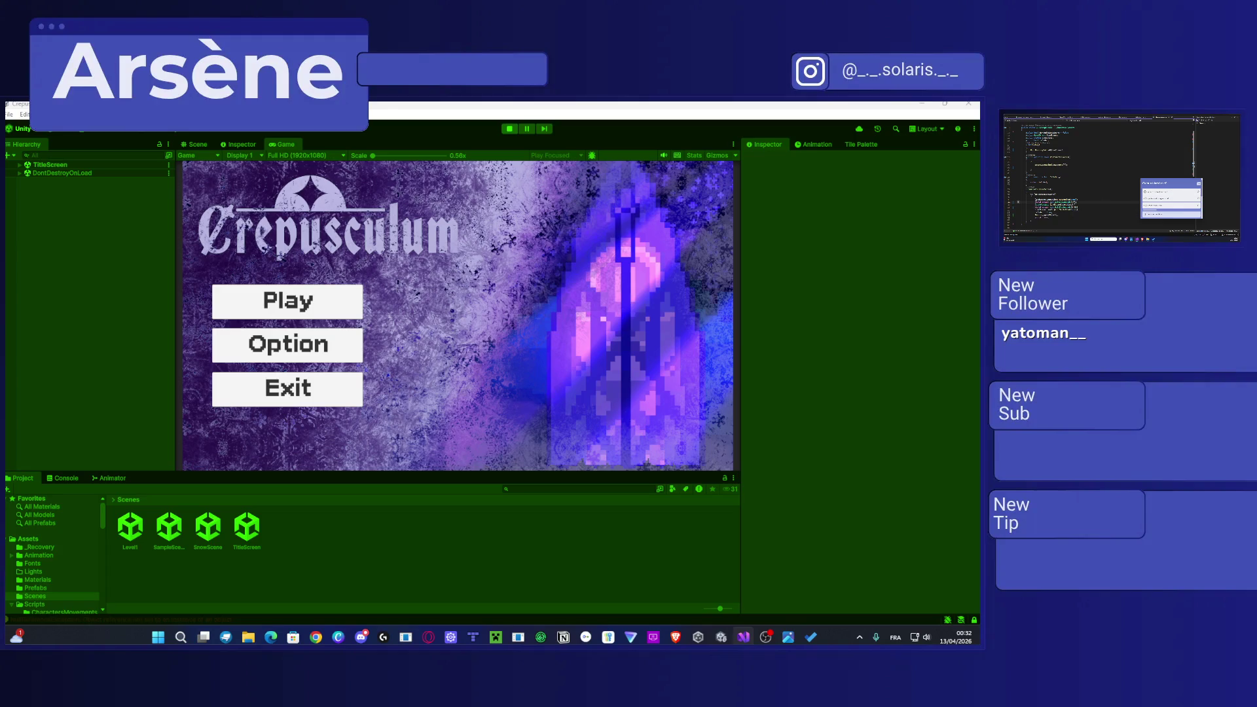
scroll(1074, 170, "down", 3)
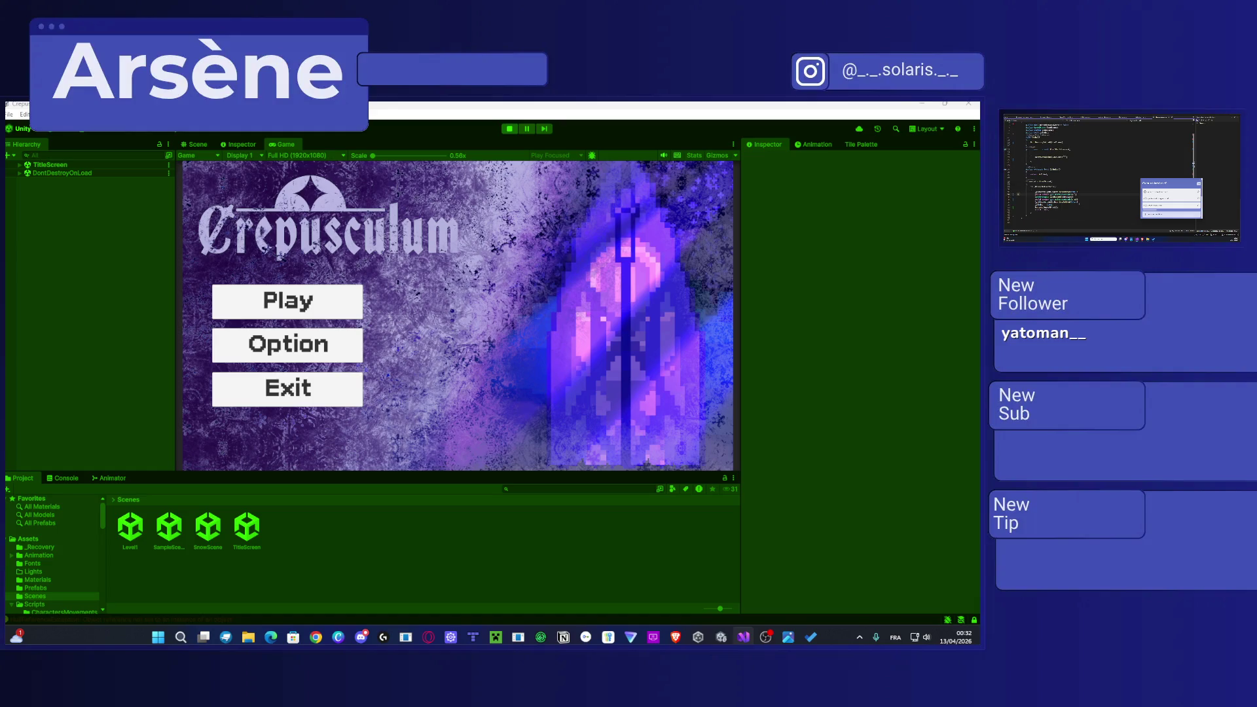
scroll(1074, 170, "down", 5)
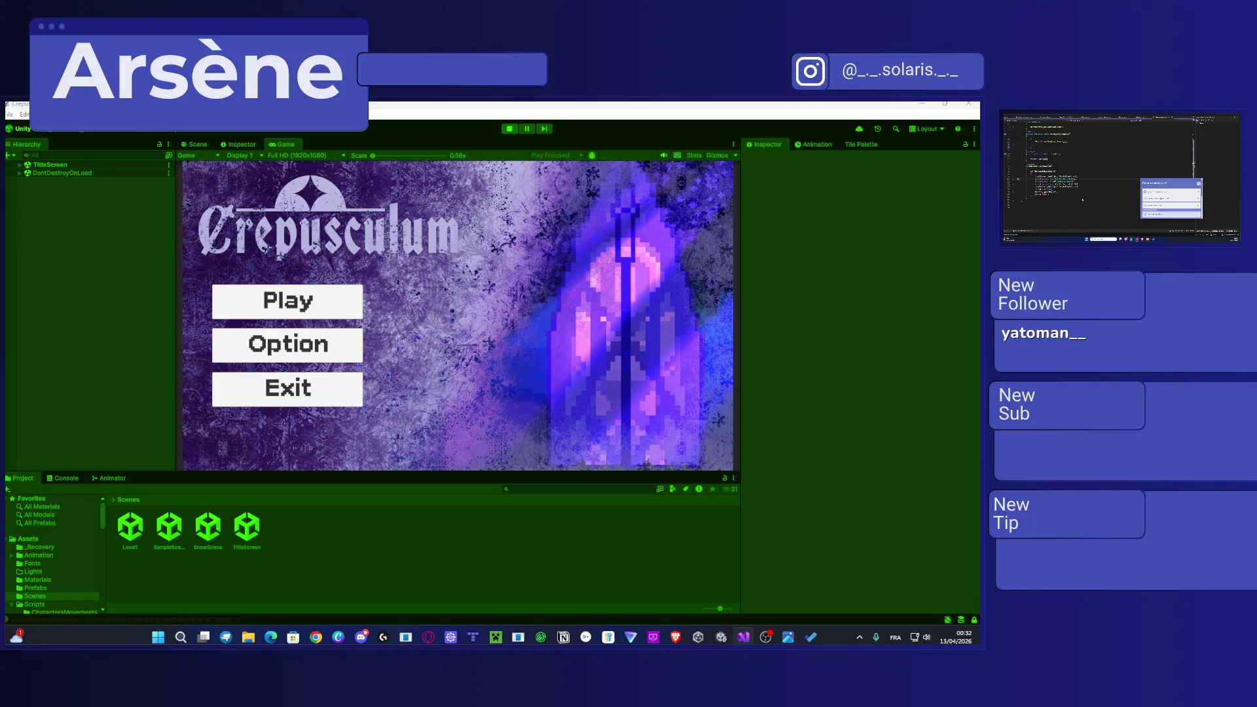
left_click_drag(1172, 183, 1188, 146)
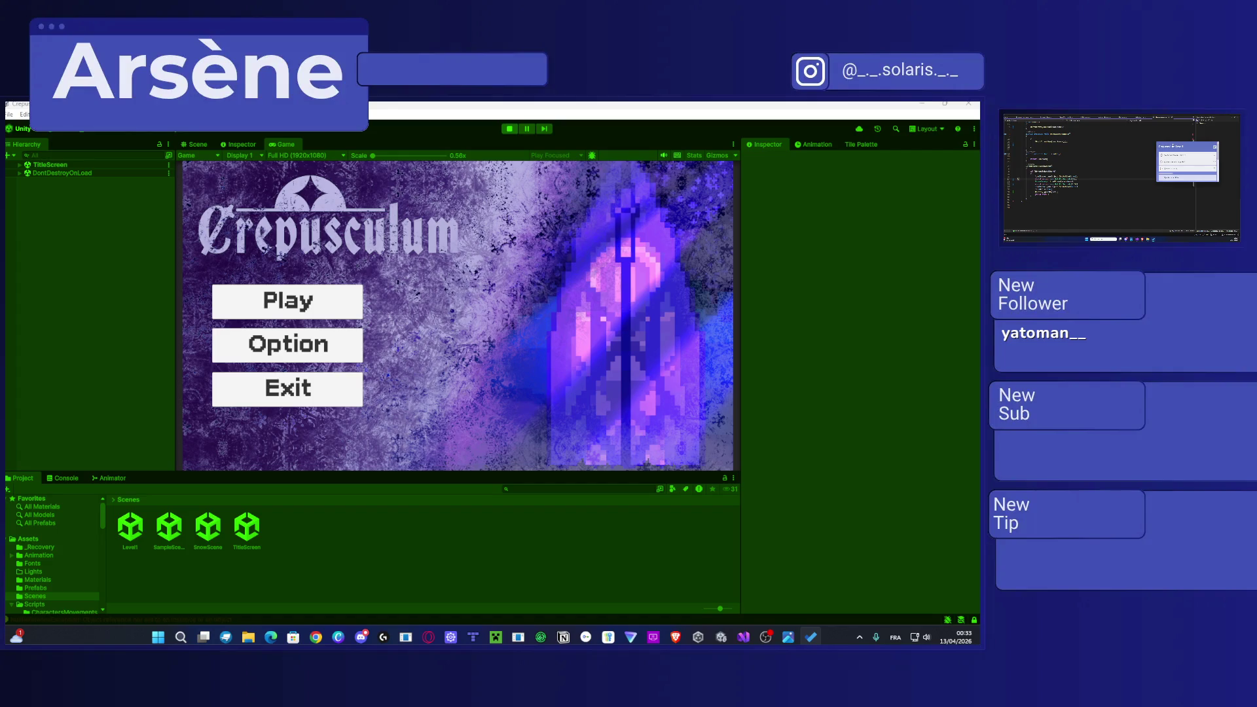
Step: Switch repeatedly between the game's title menu and option screen
left_click(232, 351)
left_click(277, 315)
left_click(303, 346)
left_click(267, 309)
left_click(286, 357)
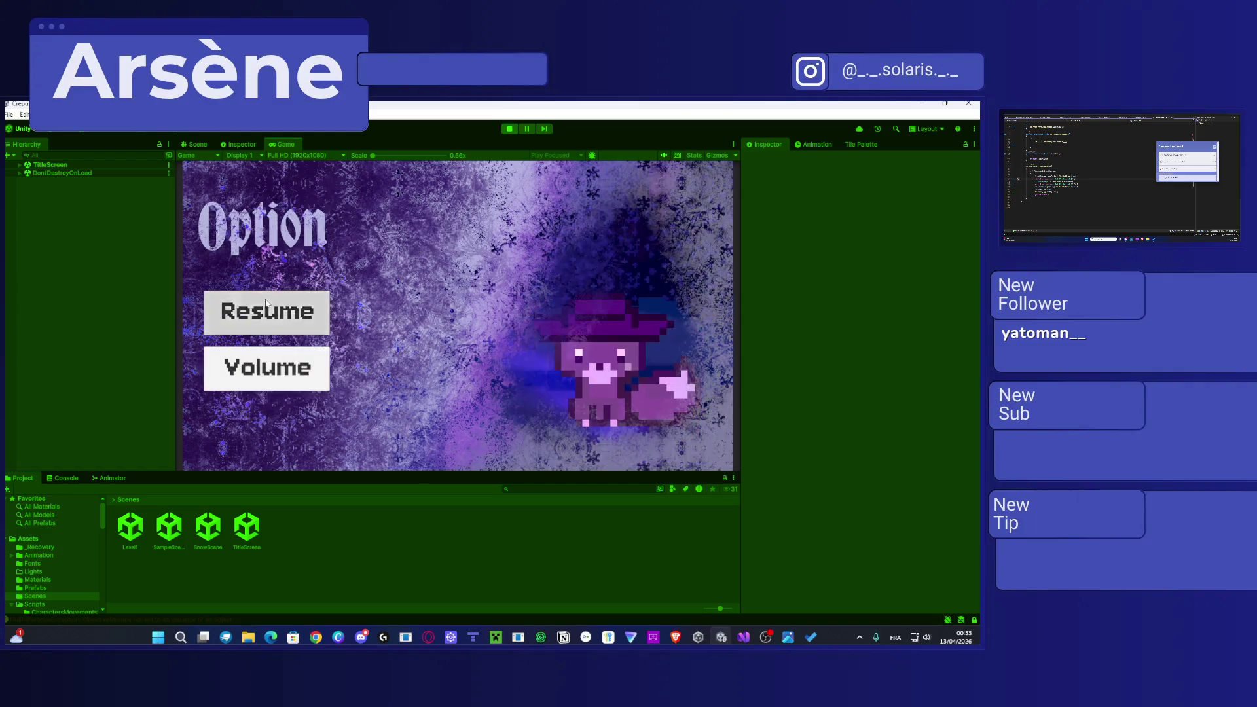
left_click(275, 313)
left_click(288, 345)
left_click(279, 313)
left_click(285, 346)
left_click(277, 313)
left_click(296, 357)
left_click(279, 306)
left_click(286, 339)
left_click(288, 323)
left_click(302, 347)
left_click(288, 311)
left_click(301, 351)
left_click(277, 305)
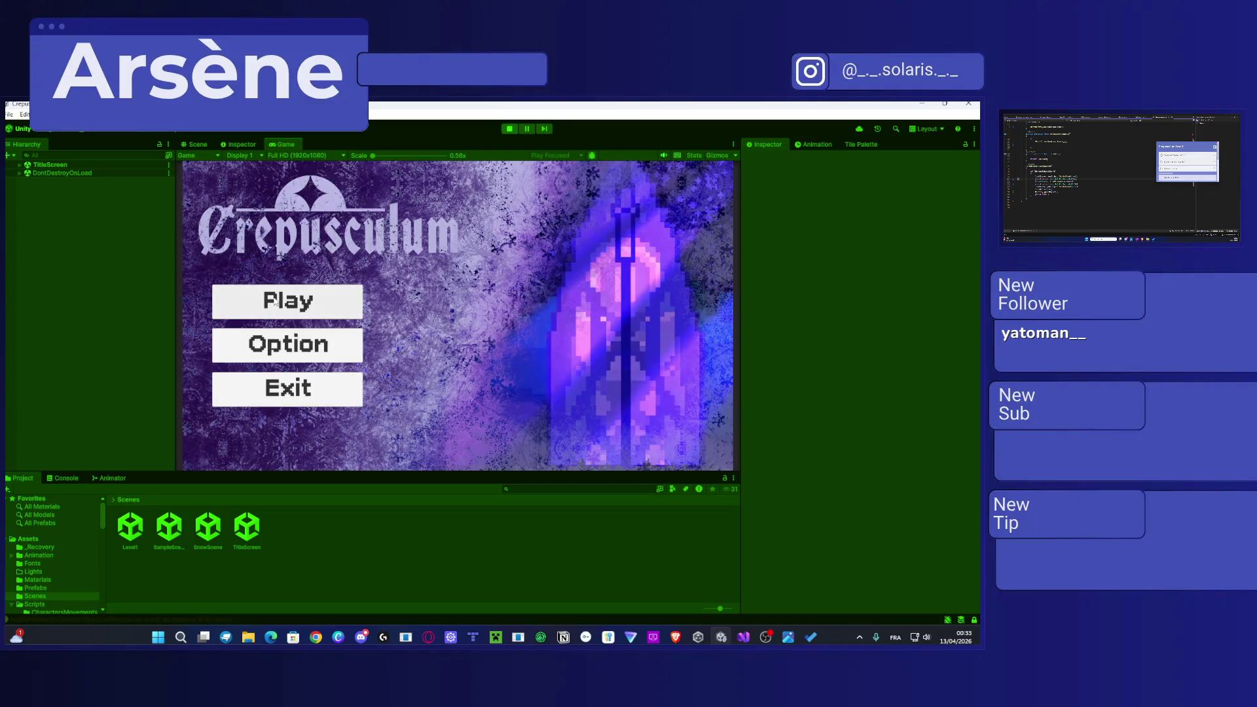
left_click(301, 345)
left_click(274, 308)
left_click(299, 354)
left_click(287, 314)
left_click(292, 355)
left_click(284, 315)
left_click(288, 341)
left_click(288, 317)
left_click(297, 347)
Step: Try the Volume option, go back to the title menu, start the snow level, then stop playing
left_click(300, 365)
left_click(302, 370)
left_click(275, 314)
left_click(288, 301)
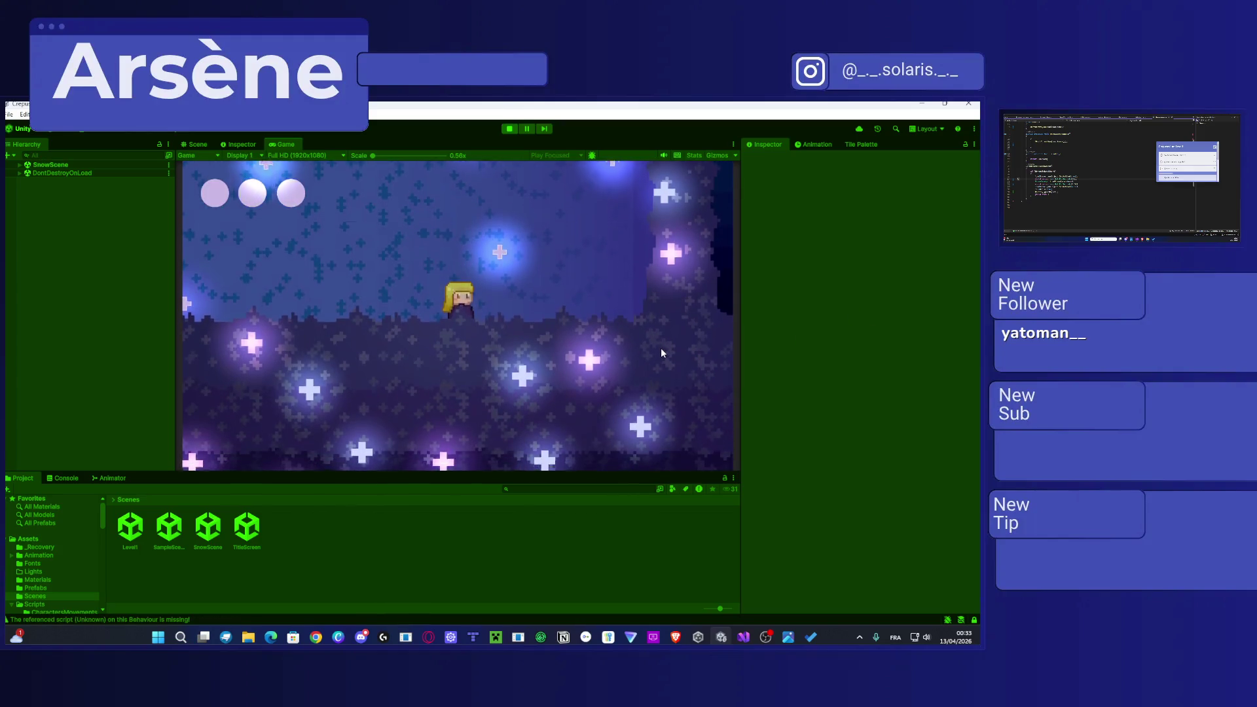
left_click(509, 129)
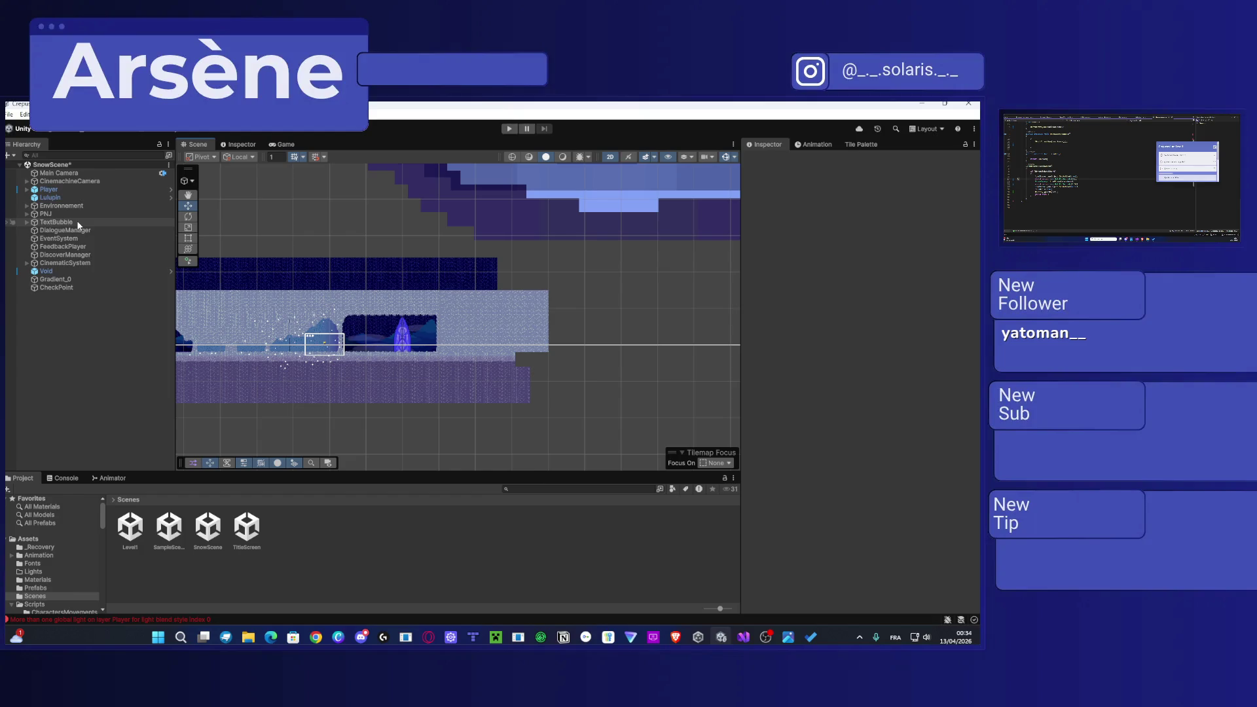
Step: Expand CinematicSystem > IceDoorCinematic in the Hierarchy and select its final Step (17)
left_click(675, 637)
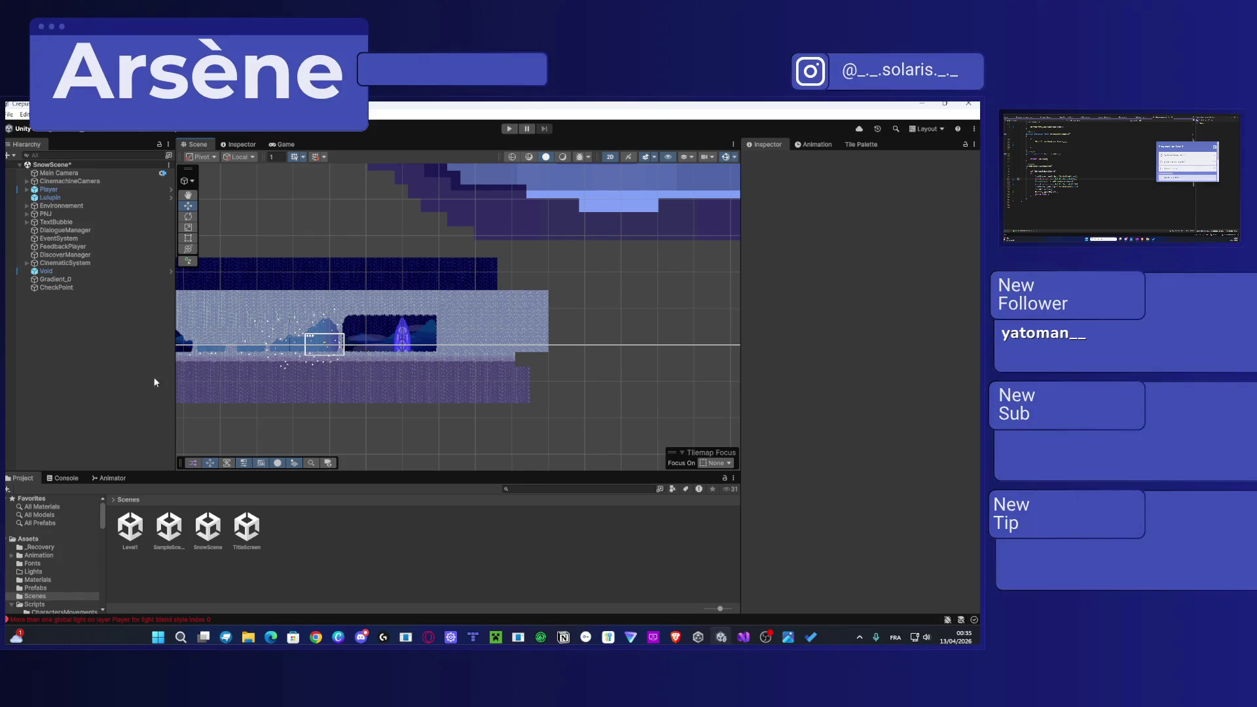
left_click(30, 264)
left_click(27, 264)
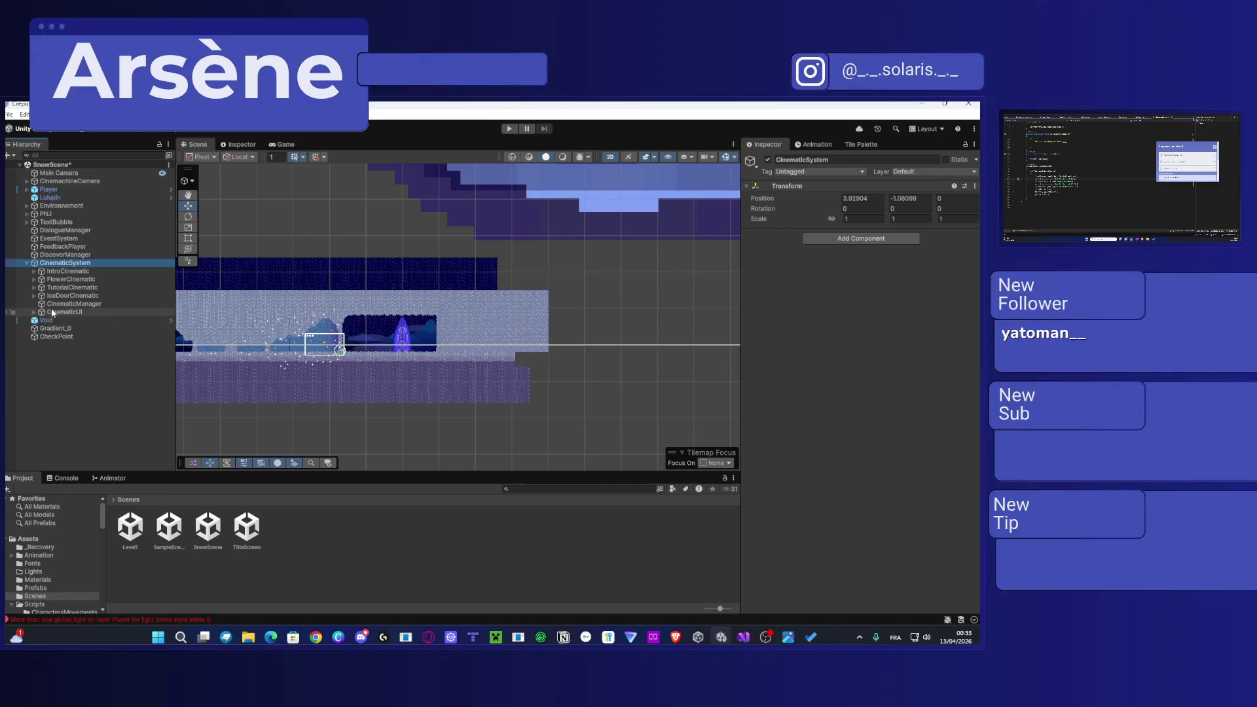
left_click(34, 296)
scroll(105, 367, "down", 2)
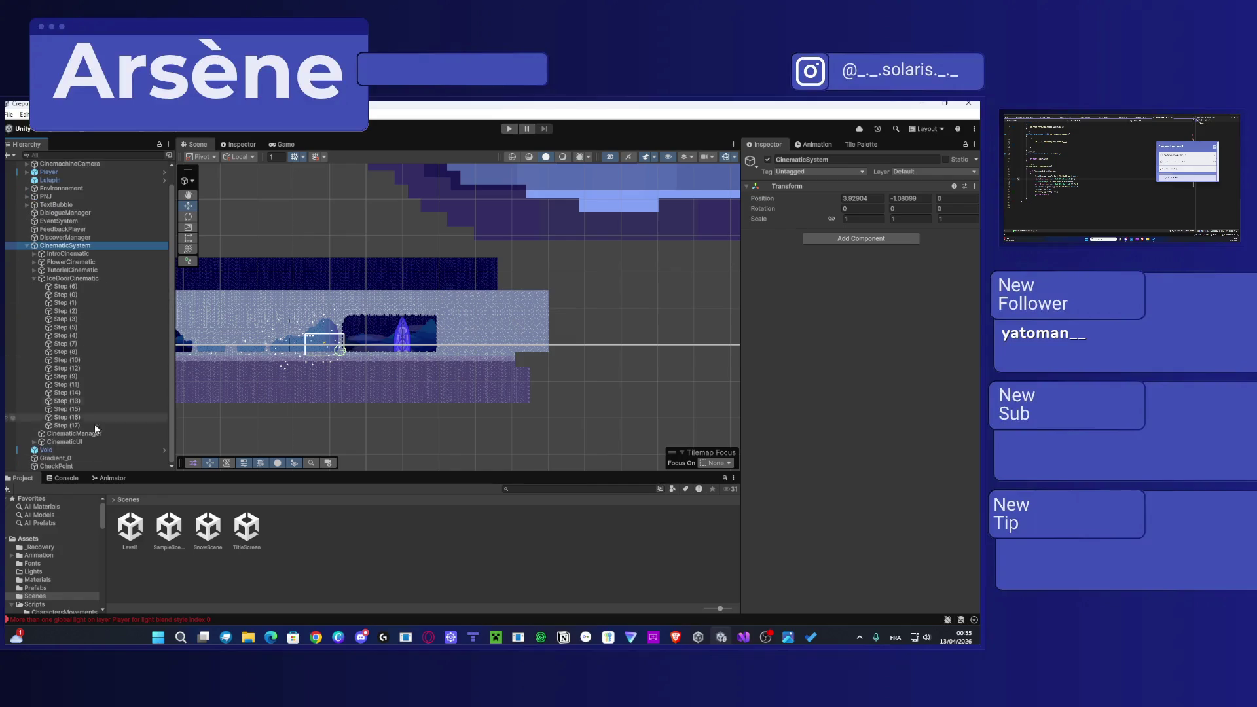
left_click(80, 425)
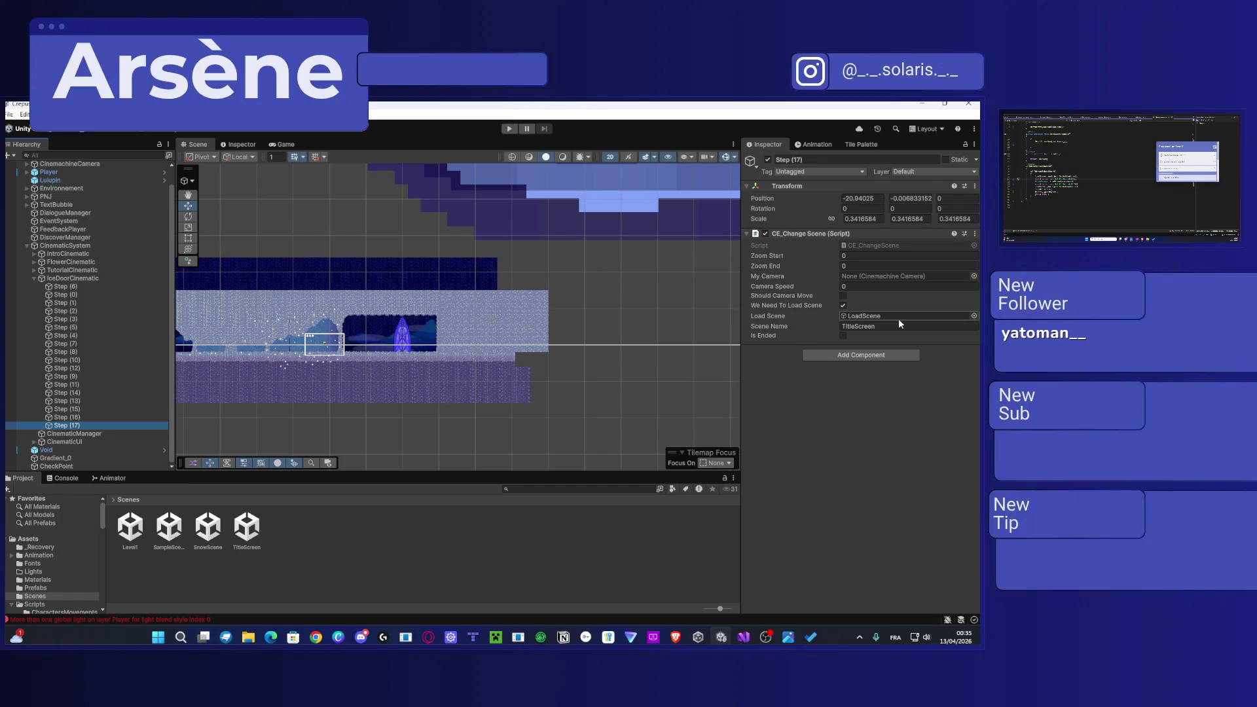
Step: Set Step (17)'s CE_Change Scene name to Level1 and run the game
left_click(877, 329)
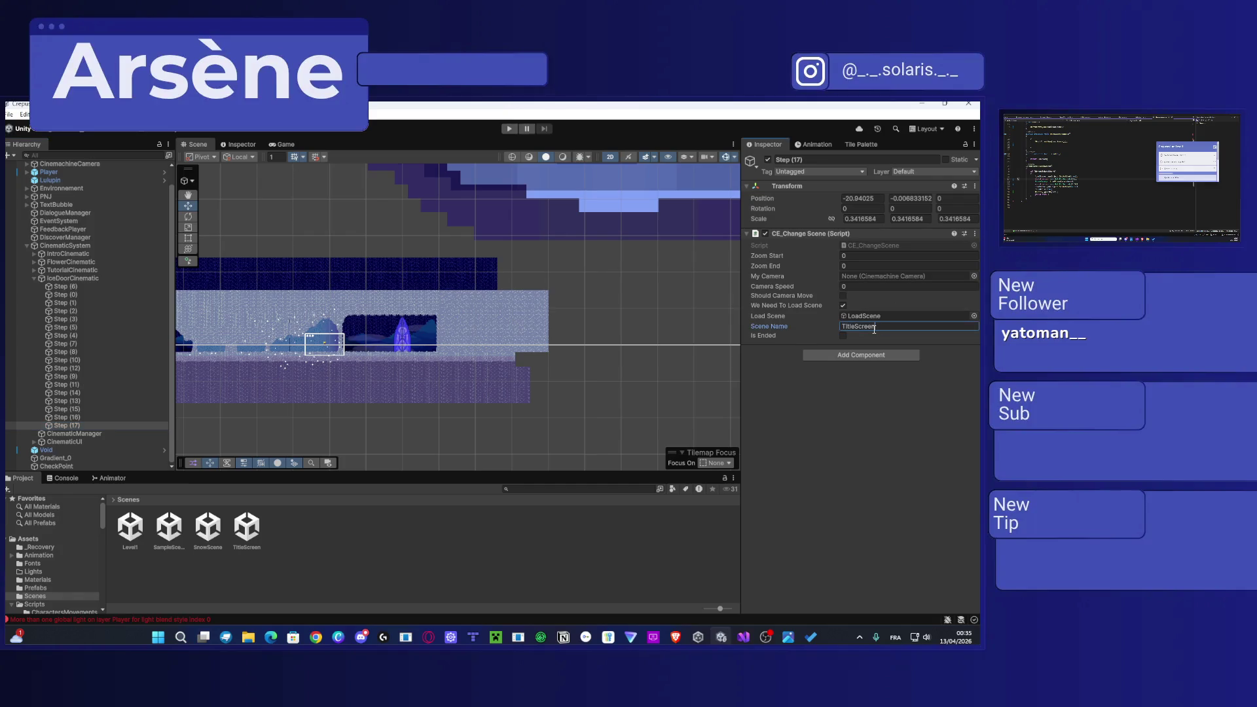
type("Levee")
key("BackSpace")
key("BackSpace")
type("l")
left_click(892, 555)
left_click(509, 128)
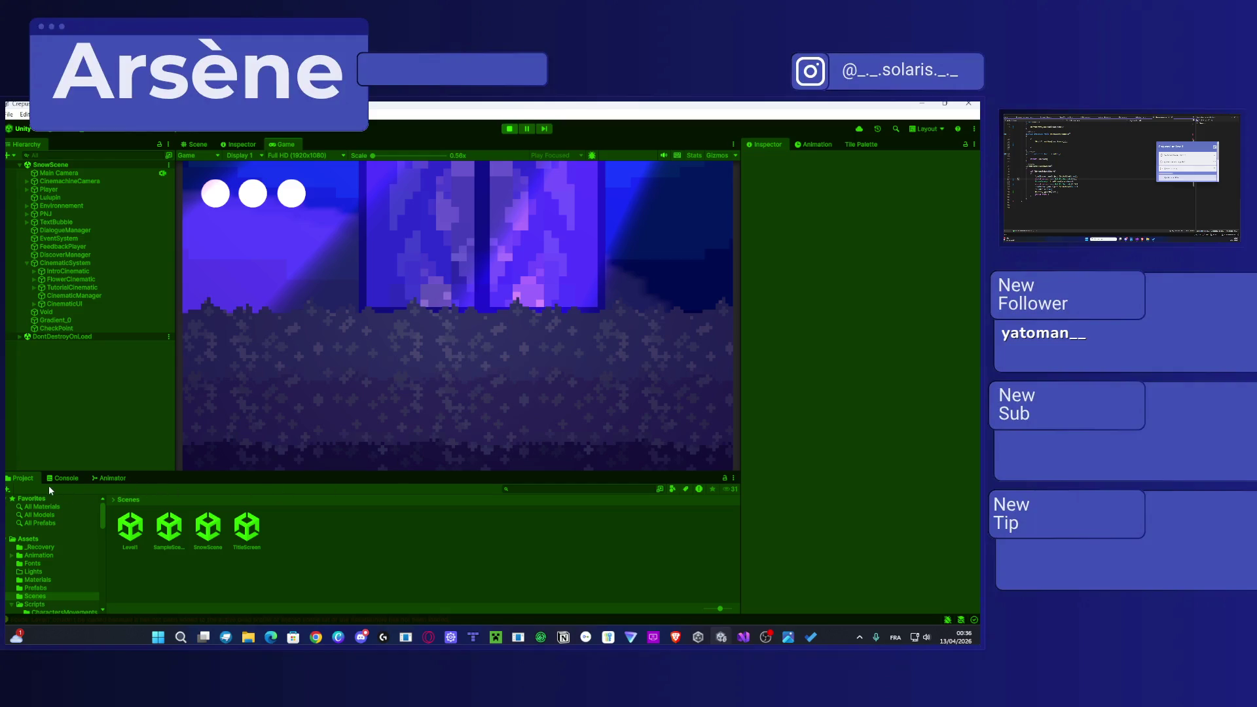
Step: Show the Console to read the error that Level1 isn't in the build profile
left_click(65, 480)
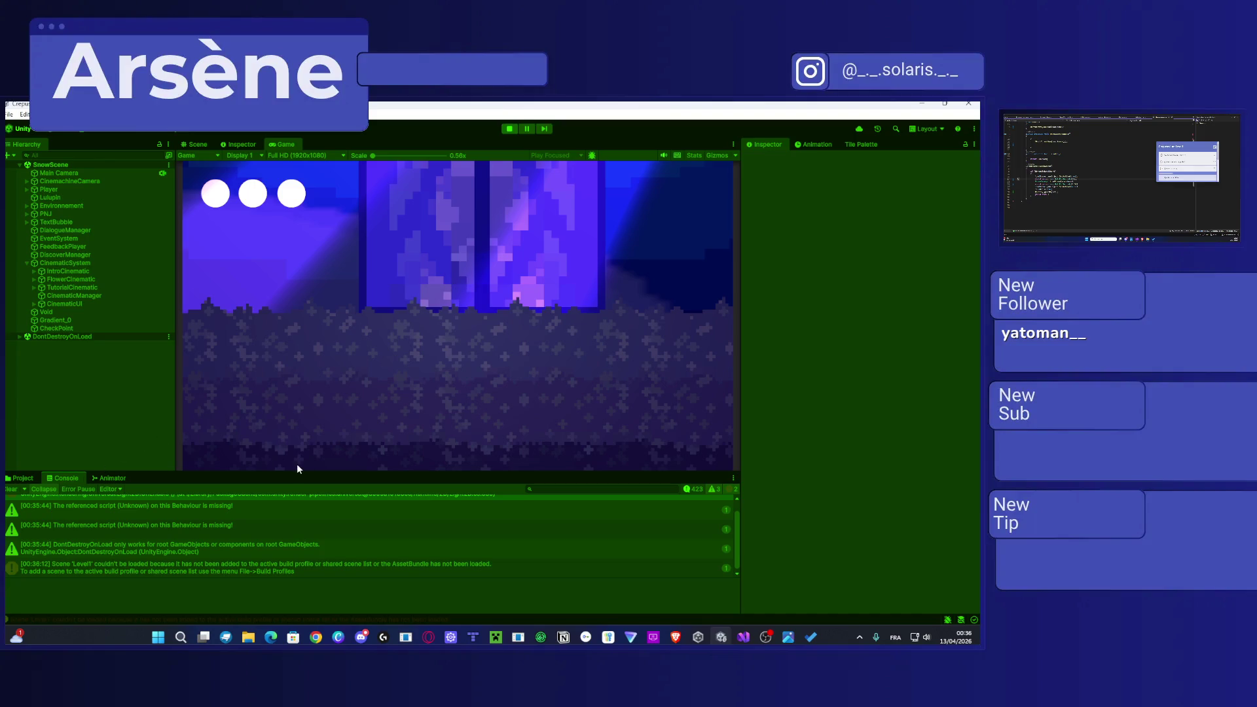
Step: Stop the game and bring Project Settings up on the main screen
left_click(512, 131)
left_click(24, 114)
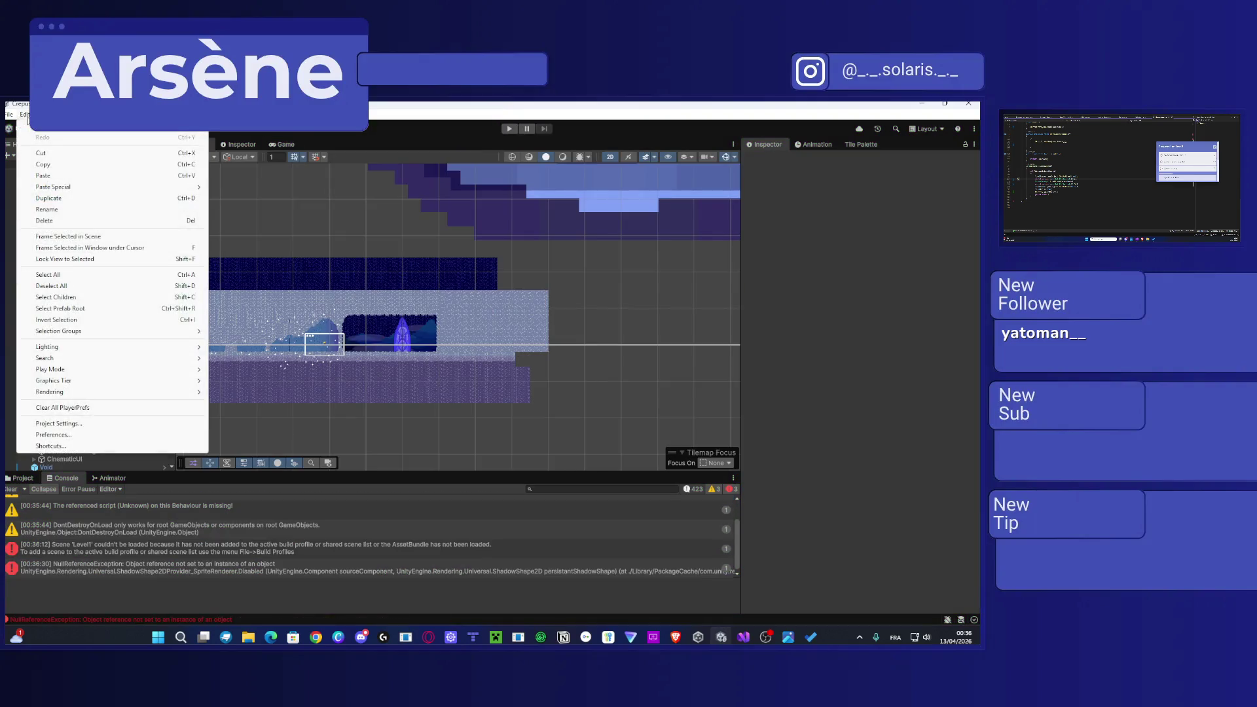
left_click(58, 423)
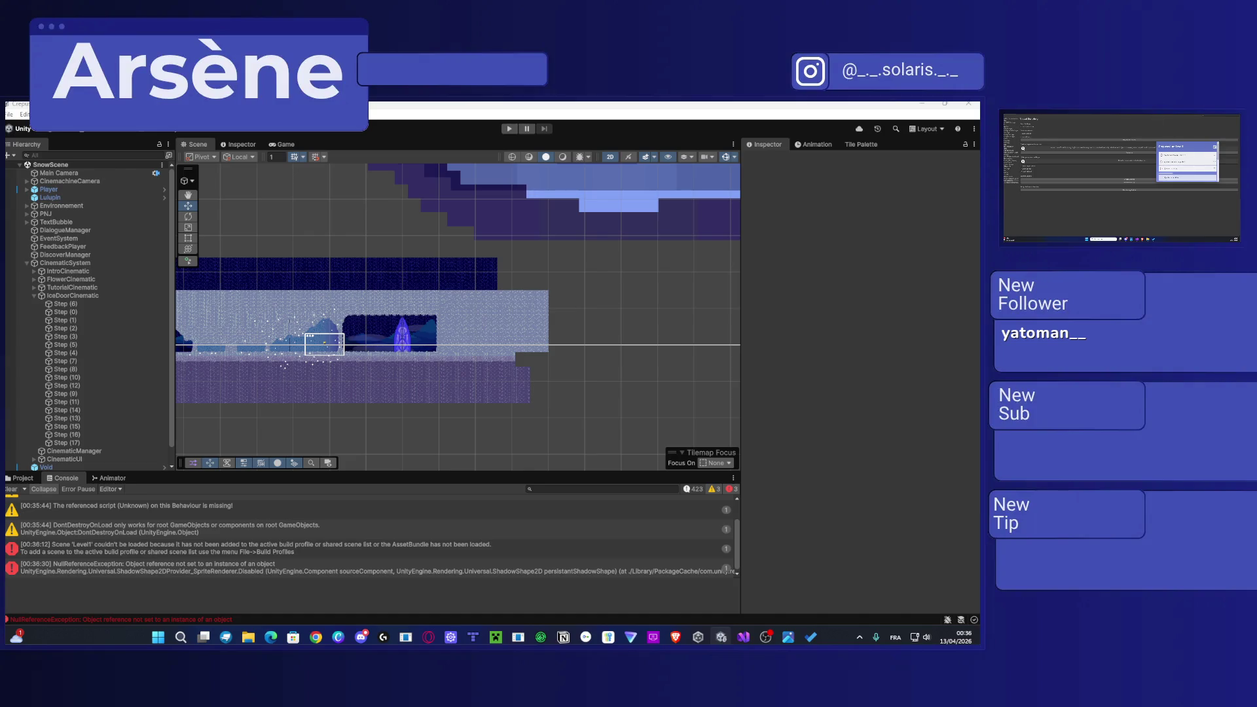
key("super+shift+Left")
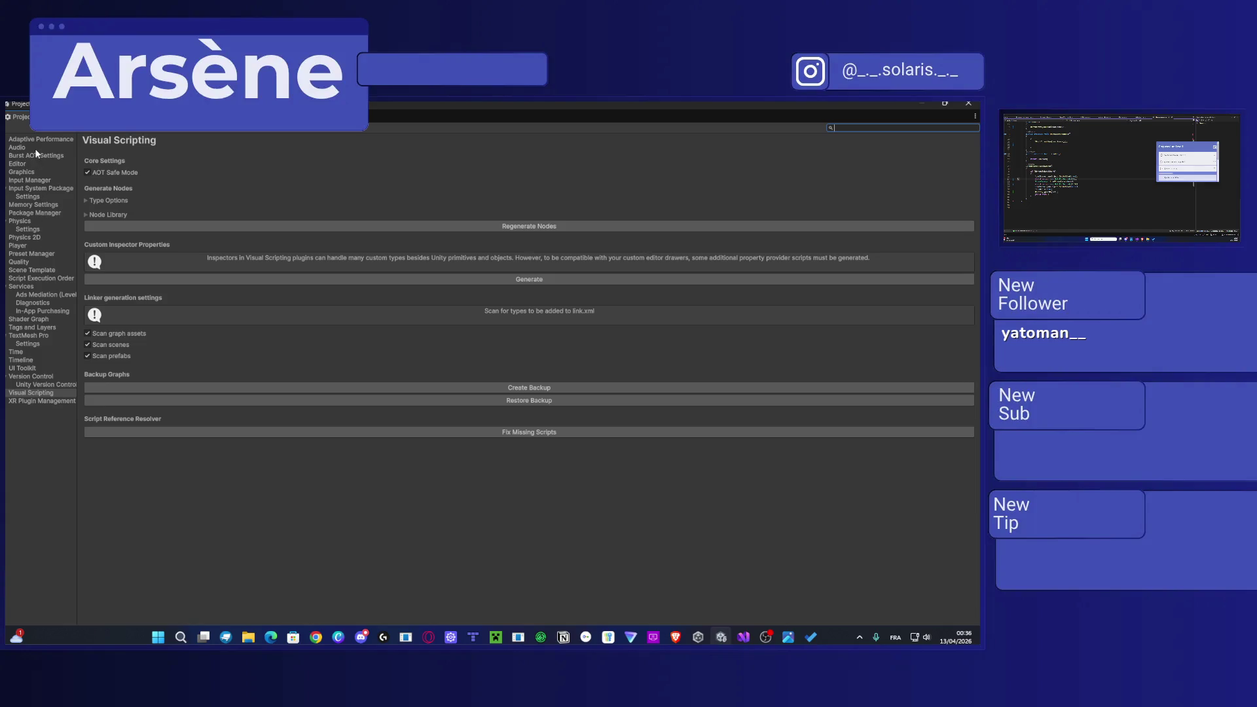
Step: Browse the Scene Template, Script Execution Order, Shader Graph, Tags and Layers, TextMesh Pro, Time and Timeline pages
left_click(33, 269)
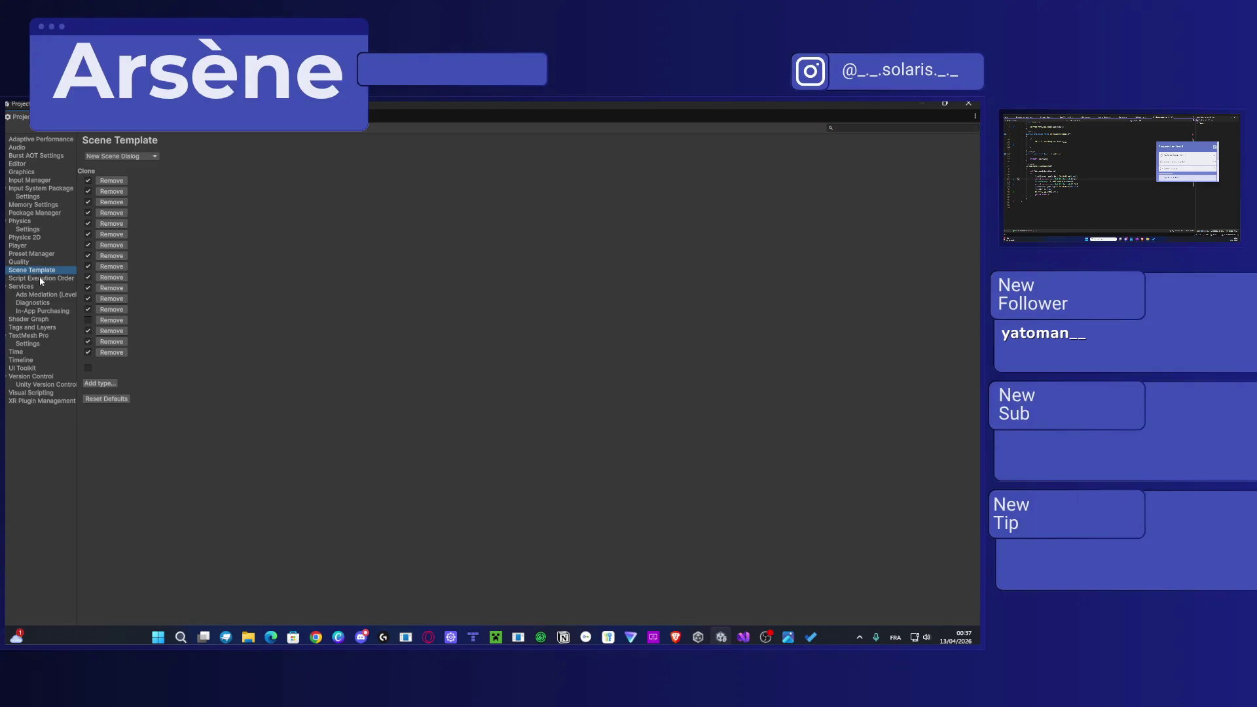
left_click(39, 278)
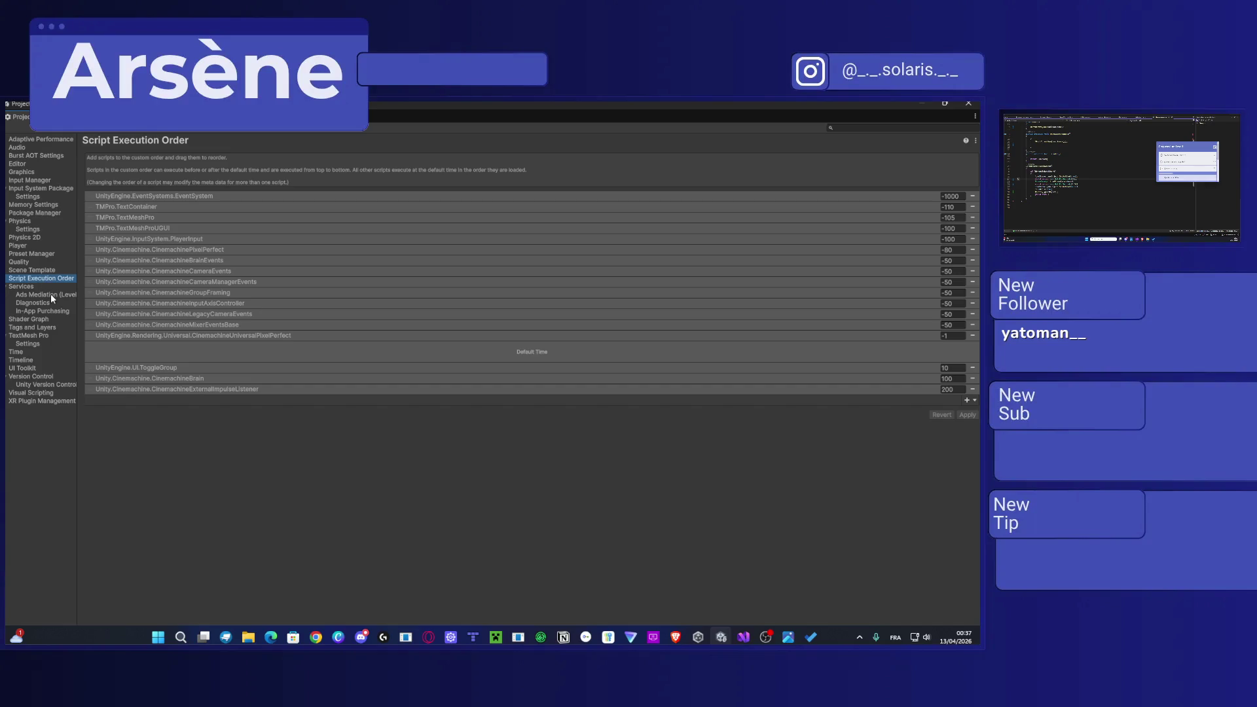
left_click(51, 295)
left_click(36, 319)
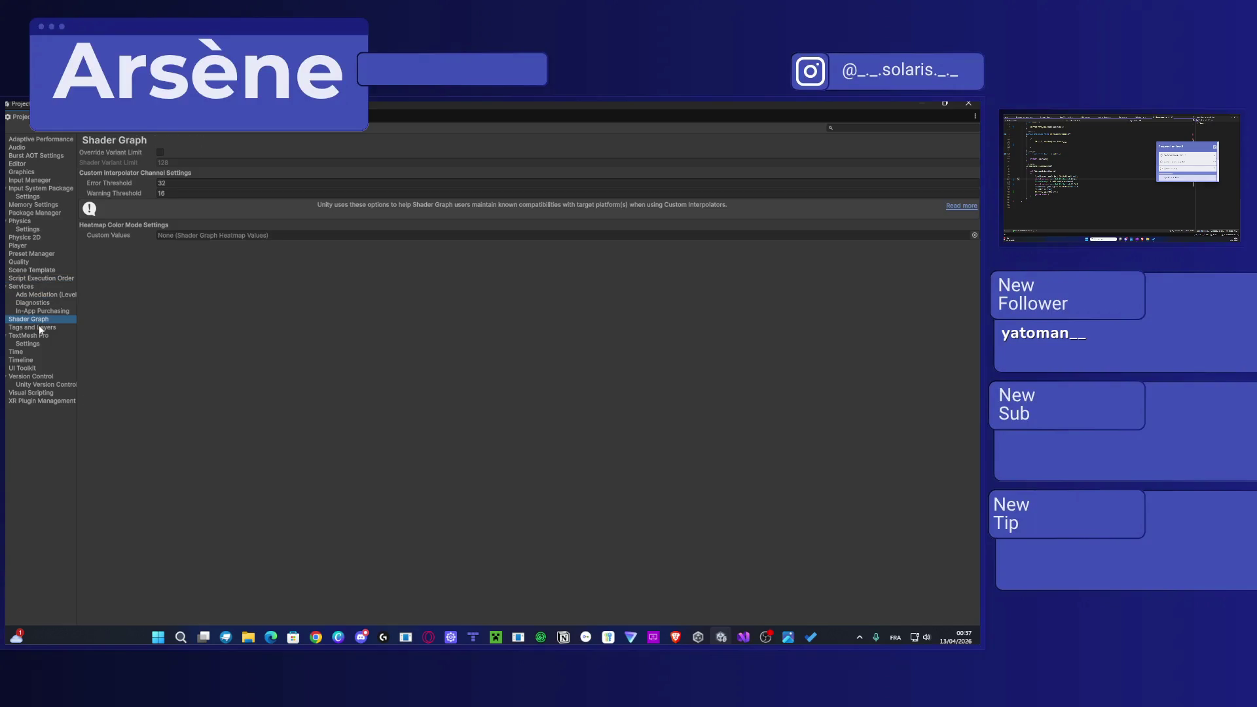
left_click(40, 328)
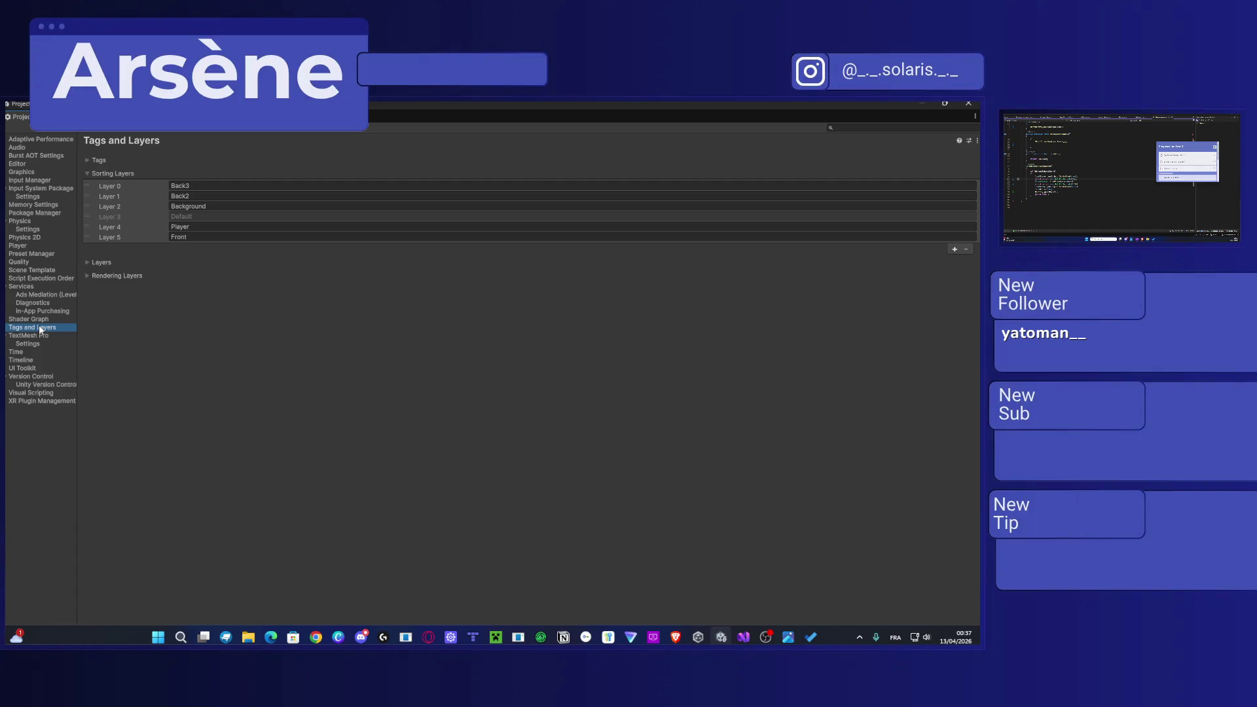
left_click(36, 345)
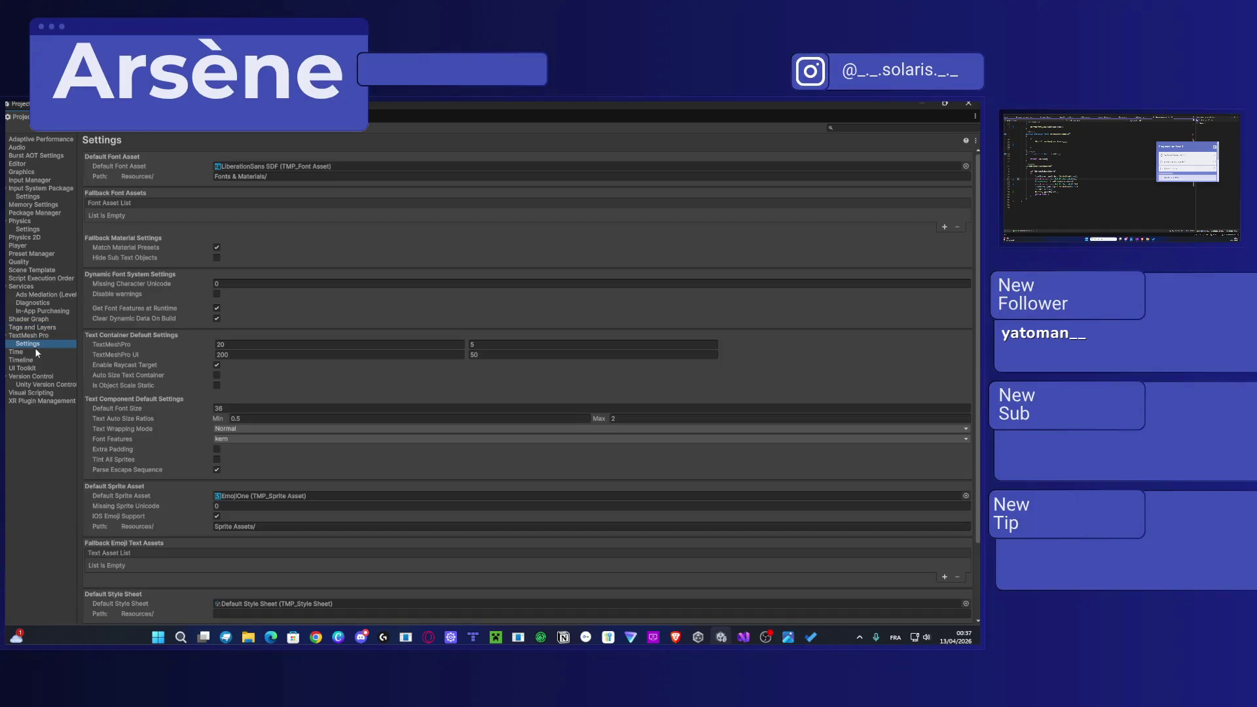
left_click(33, 351)
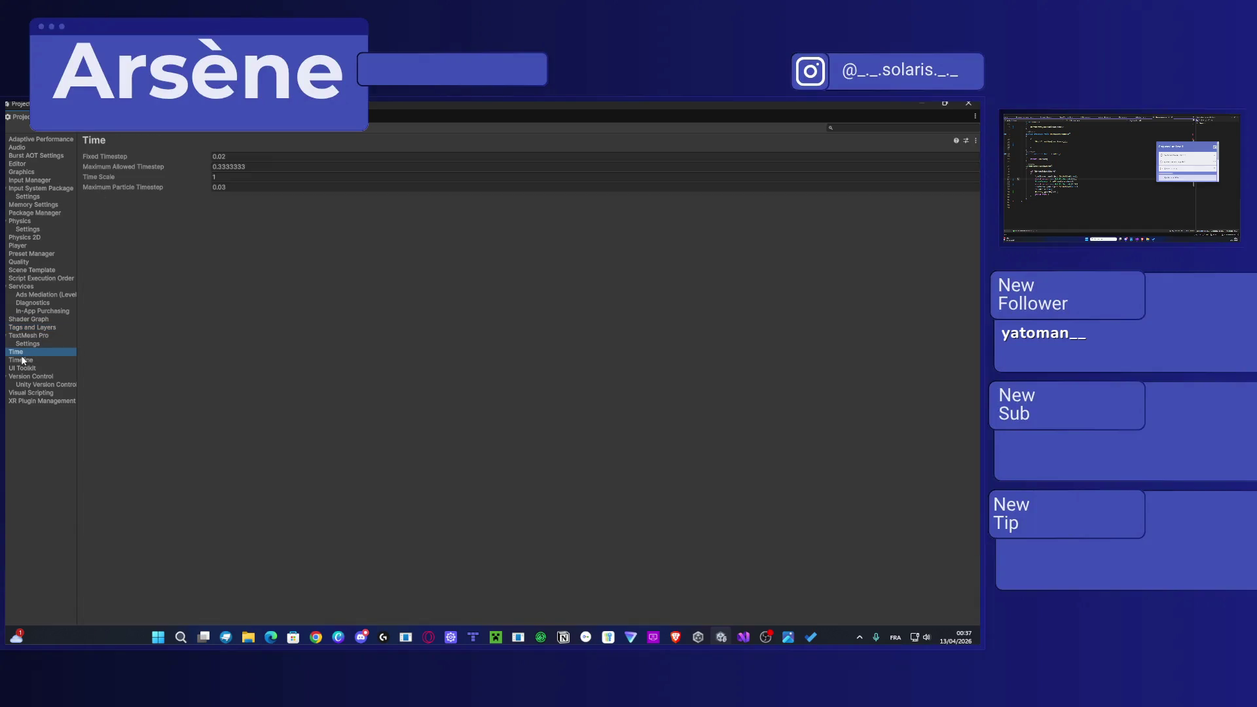
left_click(20, 360)
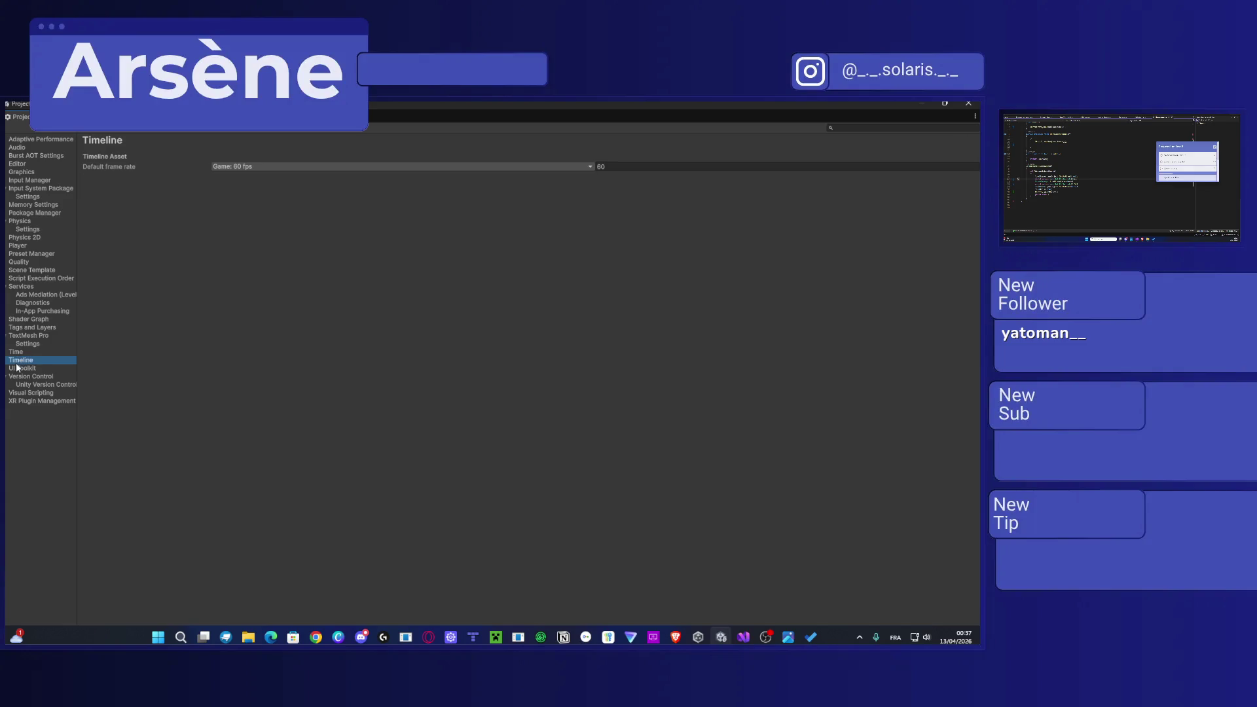
Step: Look through UI Toolkit, Version Control, Visual Scripting, XR, Memory, Package Manager, Input, Audio pages, then close
left_click(19, 370)
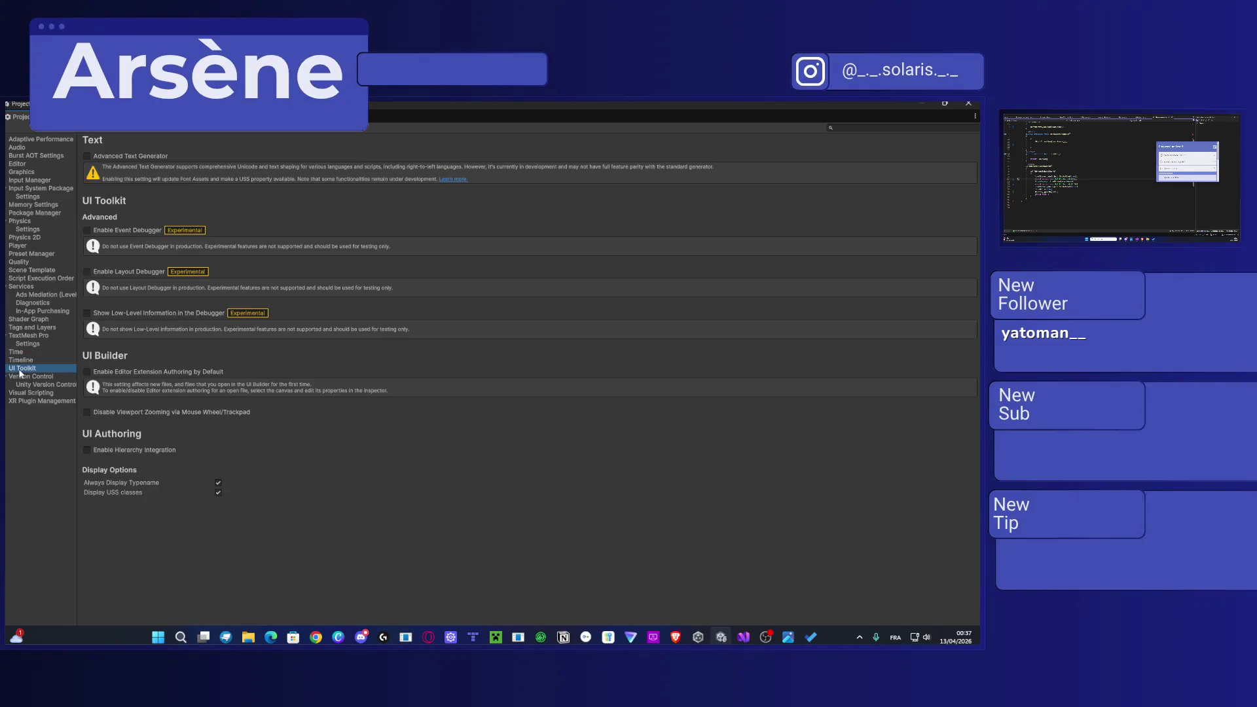
left_click(26, 385)
left_click(29, 393)
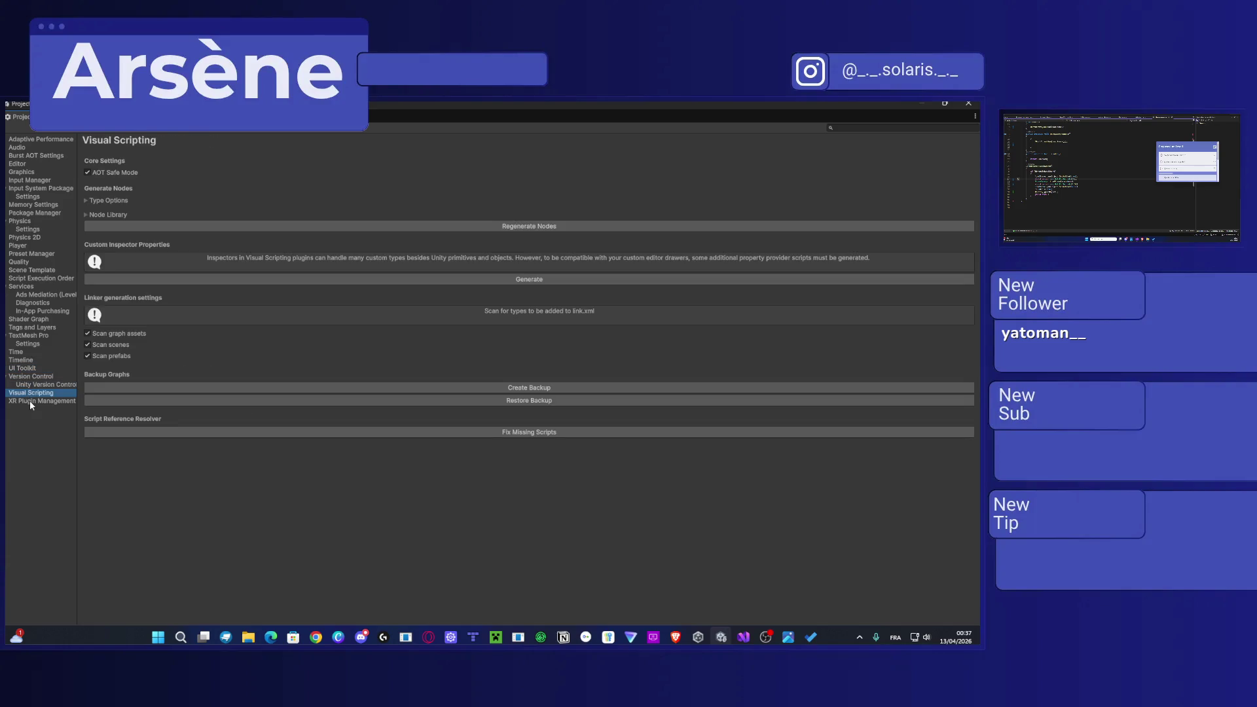
left_click(29, 400)
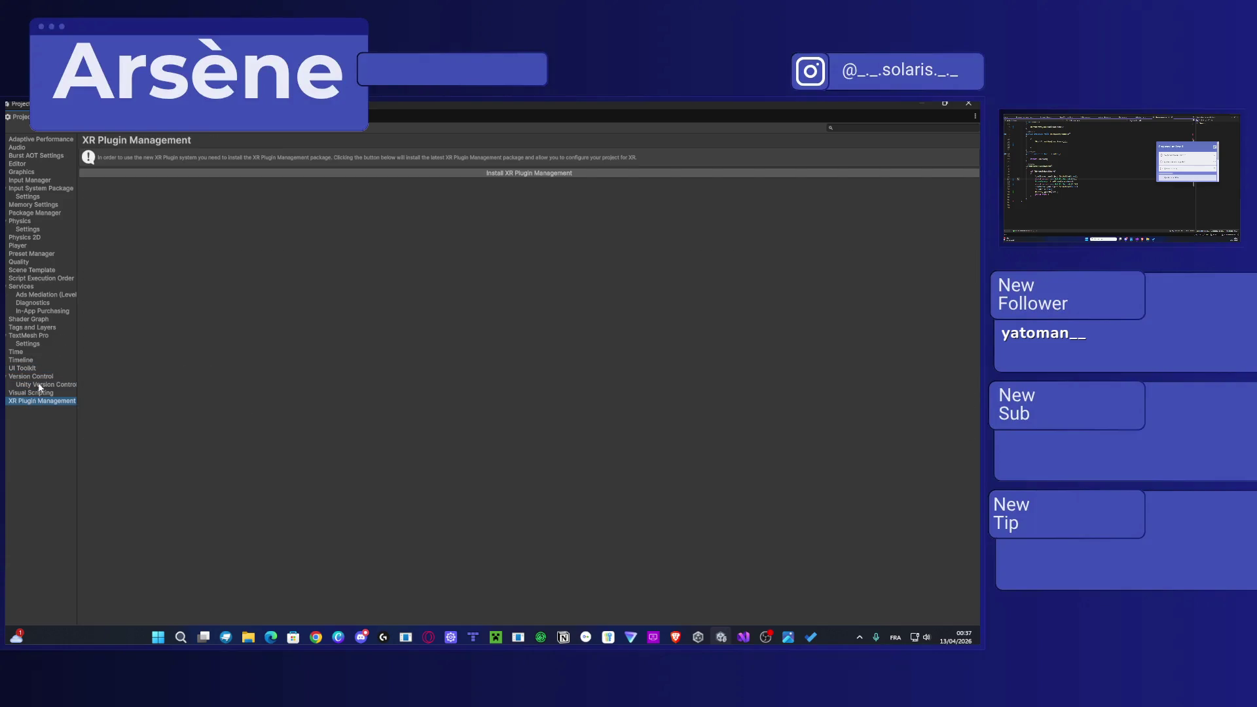
left_click(49, 206)
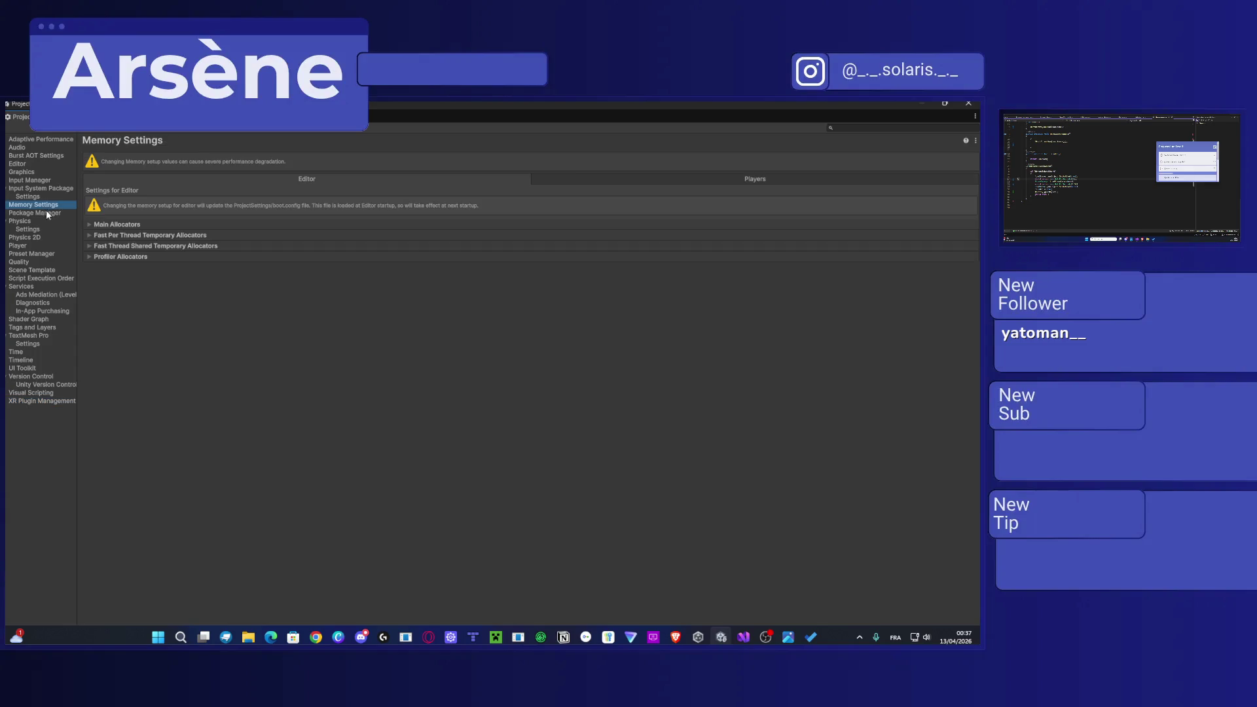
left_click(43, 214)
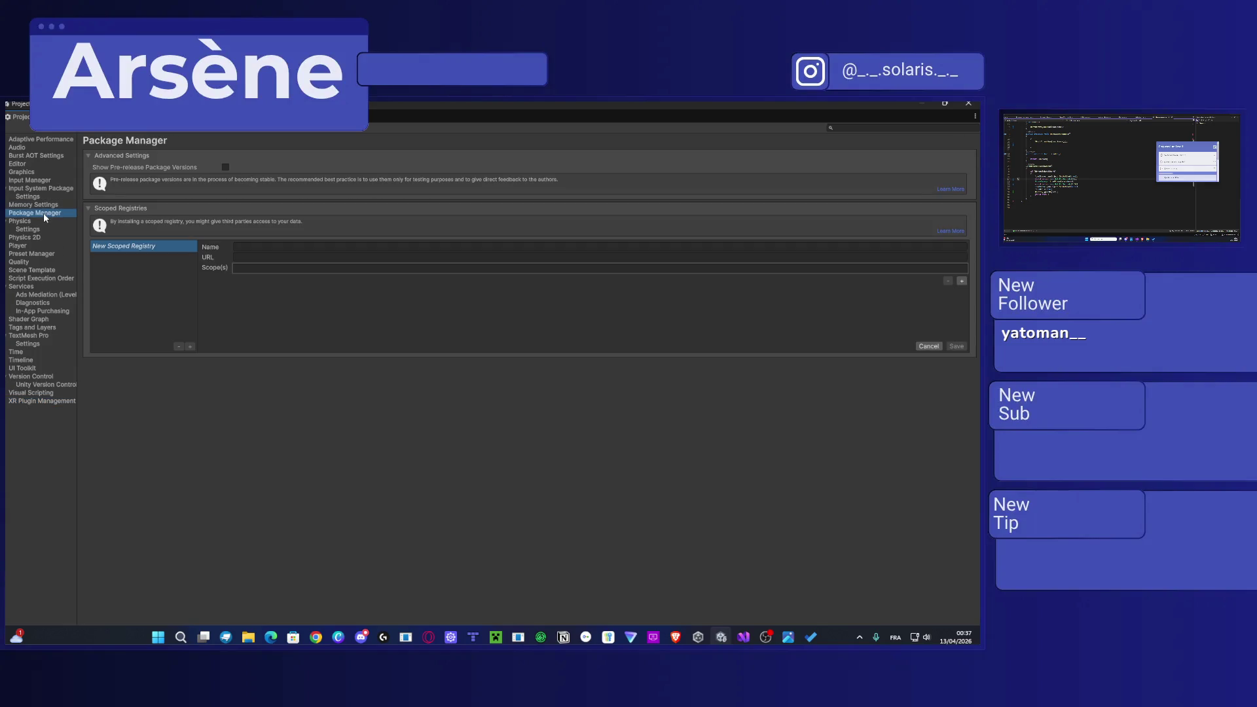
left_click(31, 181)
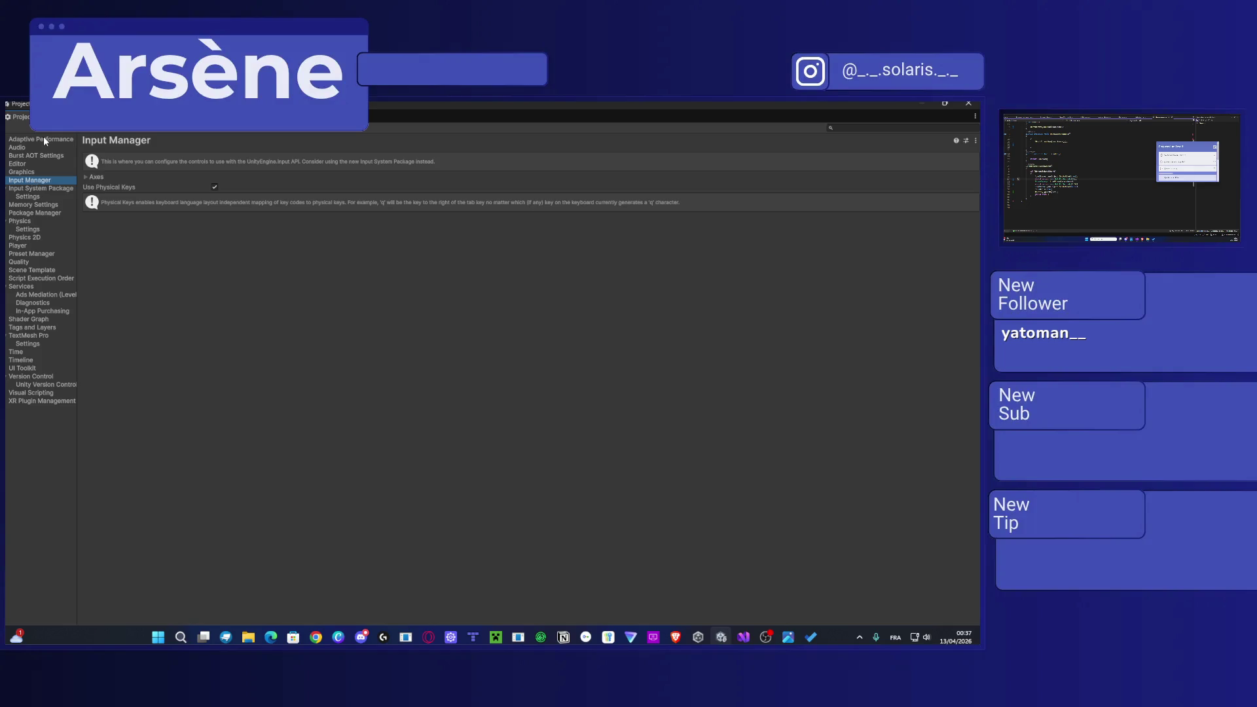
left_click(39, 139)
left_click(26, 150)
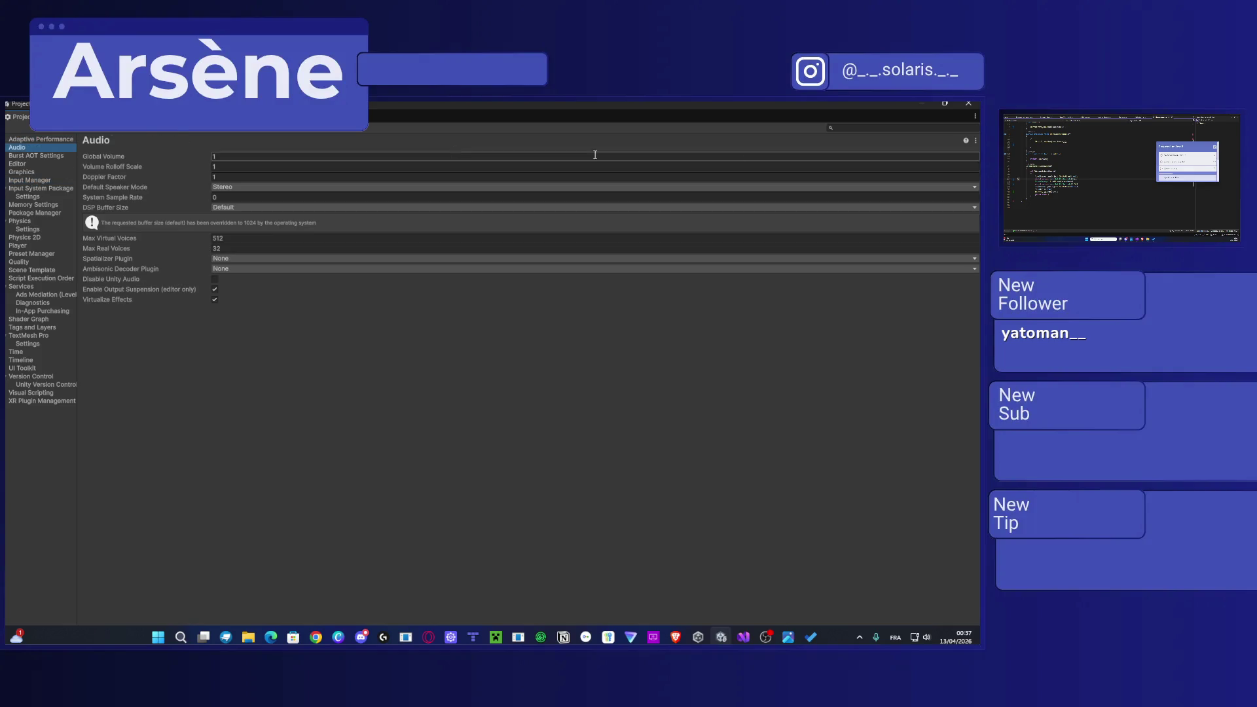
left_click(968, 103)
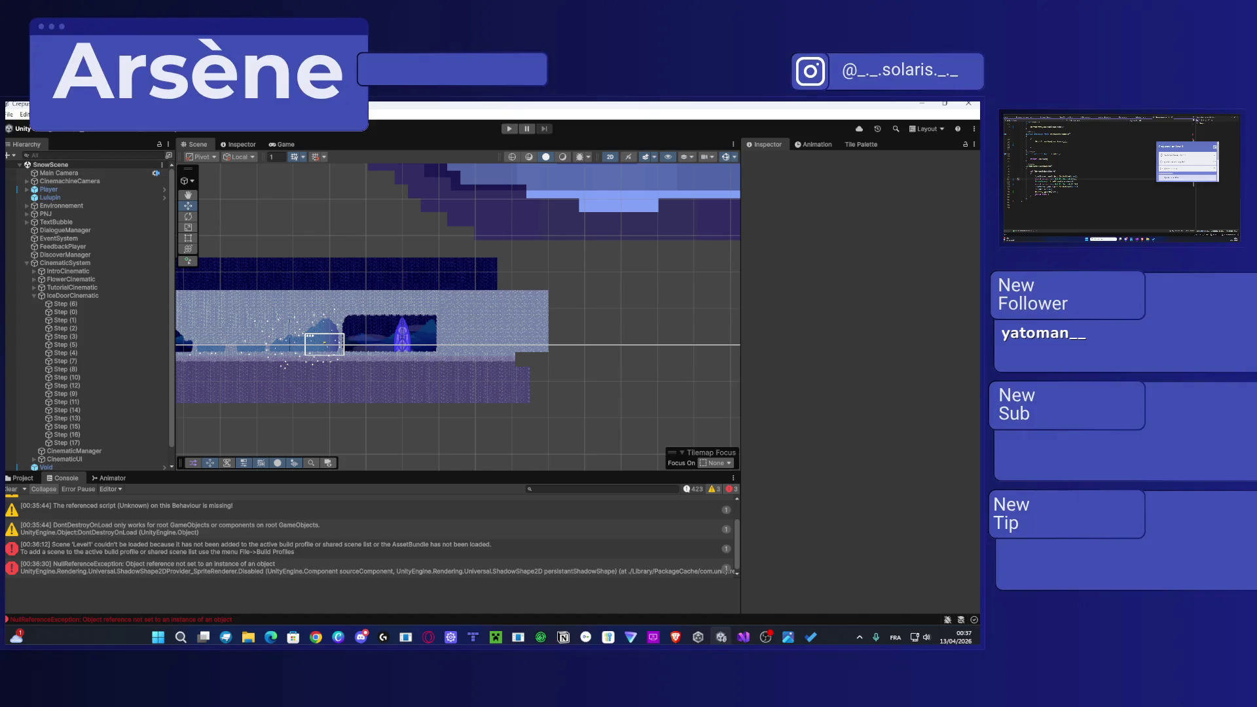
Step: Browse the Edit menu, then bring up the Windows Start menu
left_click(24, 114)
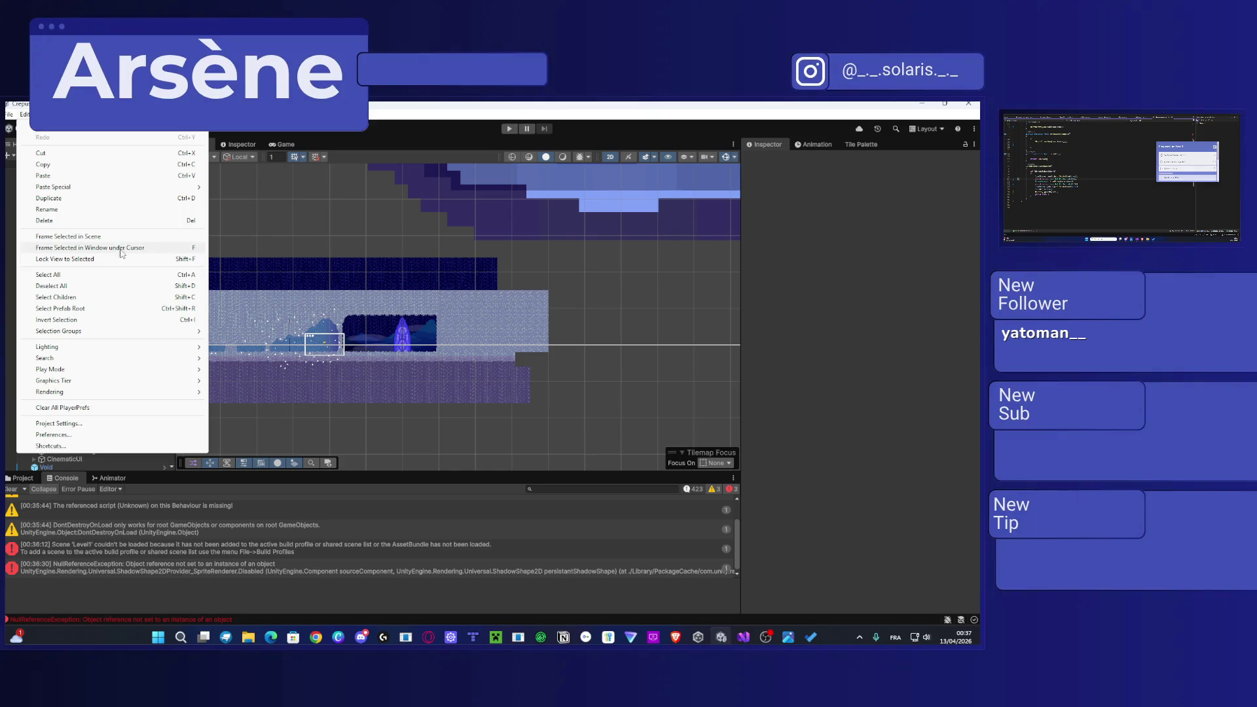
mouse_move(112, 330)
key("super")
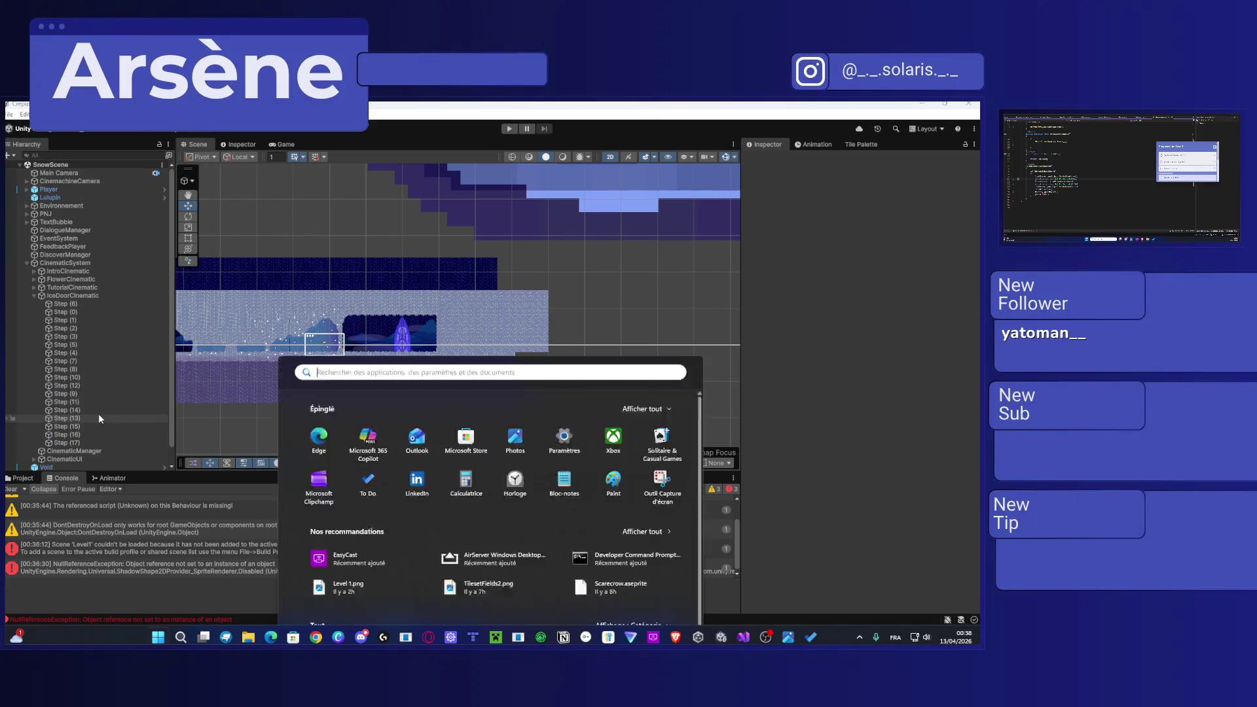
Step: Launch Paint and draw one tall narrow rectangle outline near the canvas's left side
type("paint")
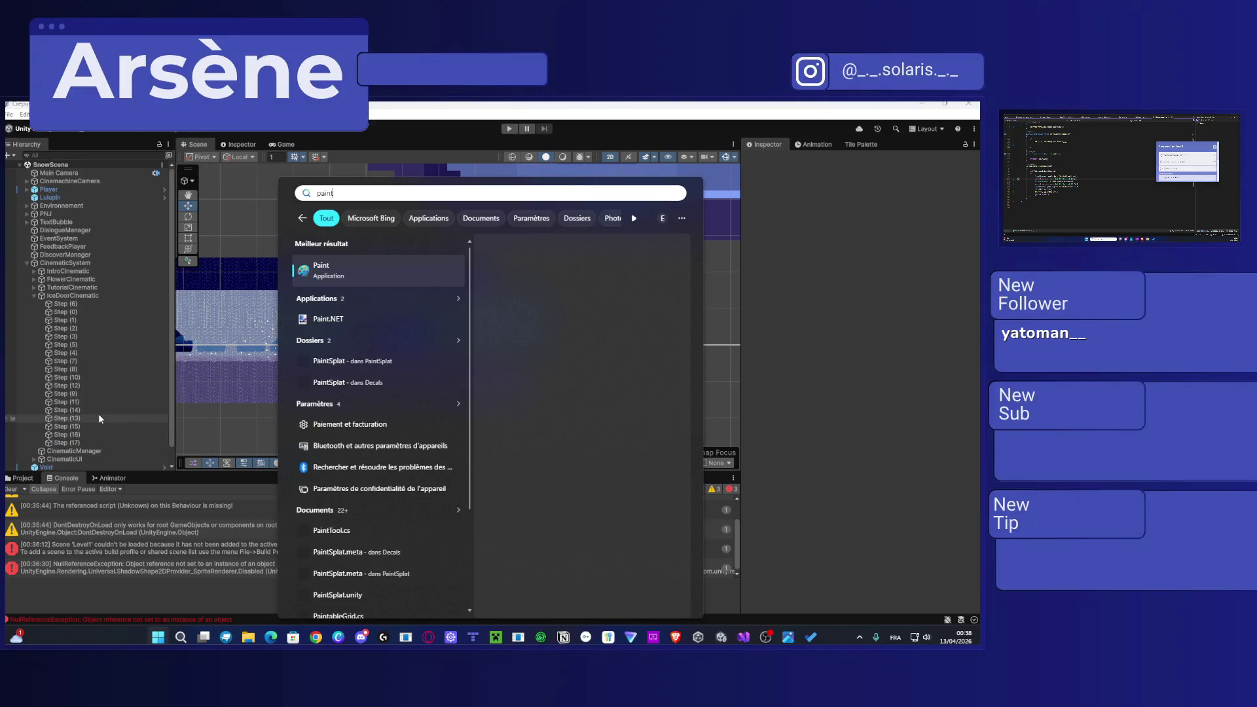
key("Return")
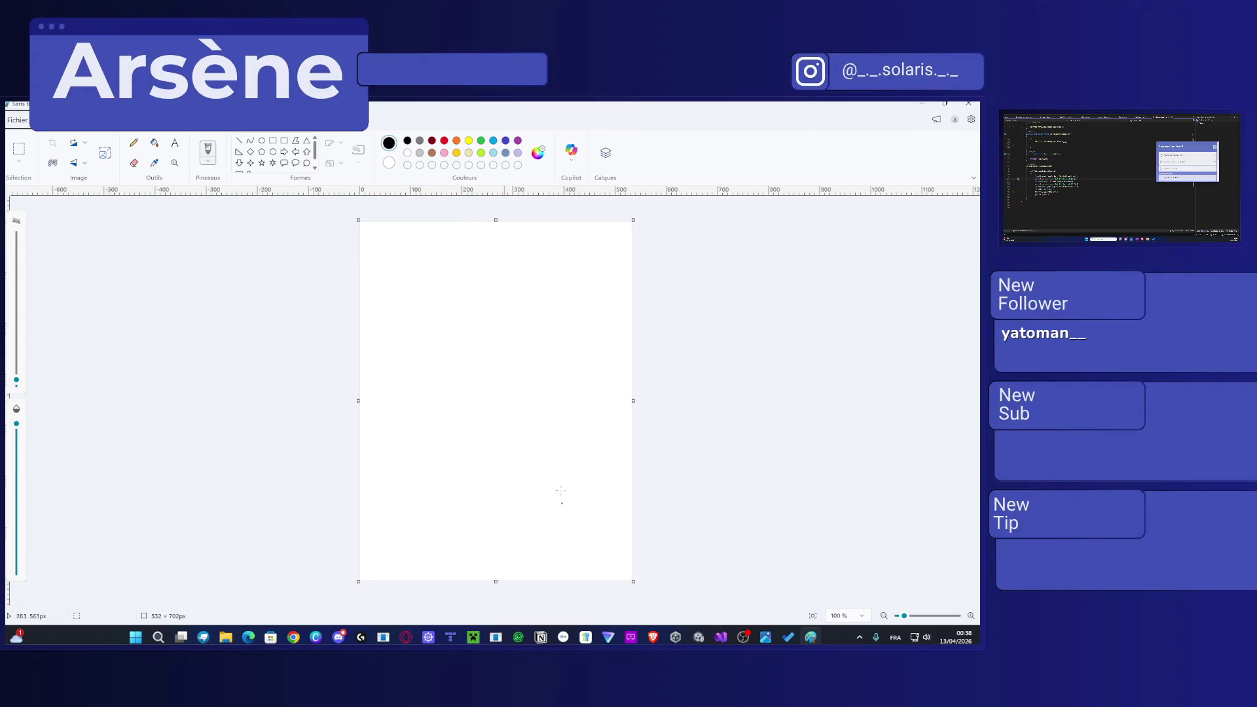
left_click(272, 141)
mouse_move(383, 270)
left_mouse_down()
mouse_move(415, 367)
mouse_move(421, 551)
left_mouse_up()
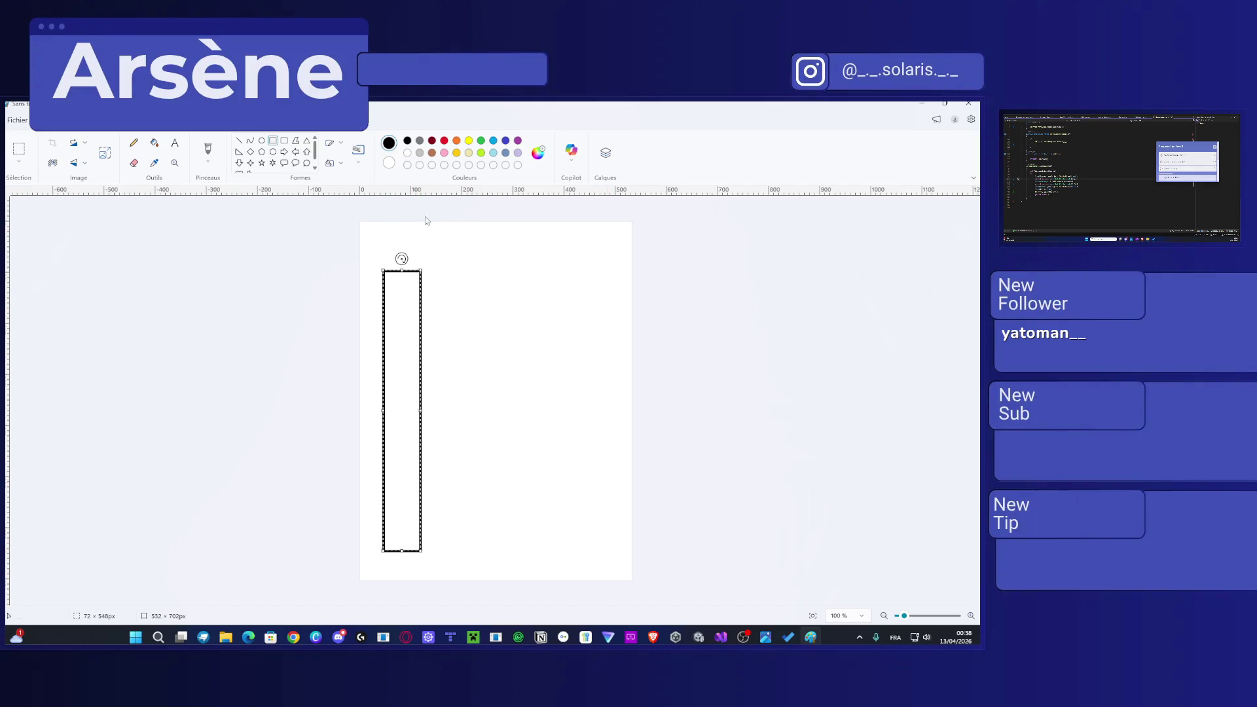
left_click(433, 290)
Step: Copy and paste the rectangle, placing the second bar to the right of the first
key("ctrl+a")
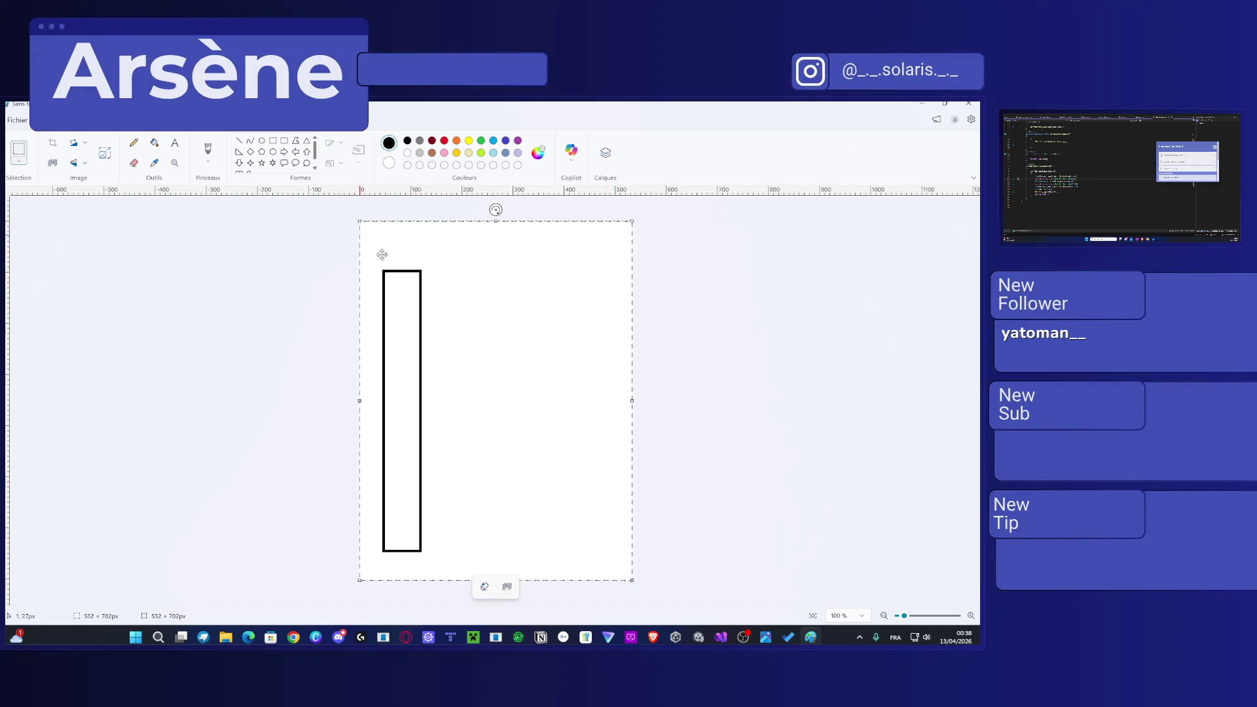
left_click(680, 331)
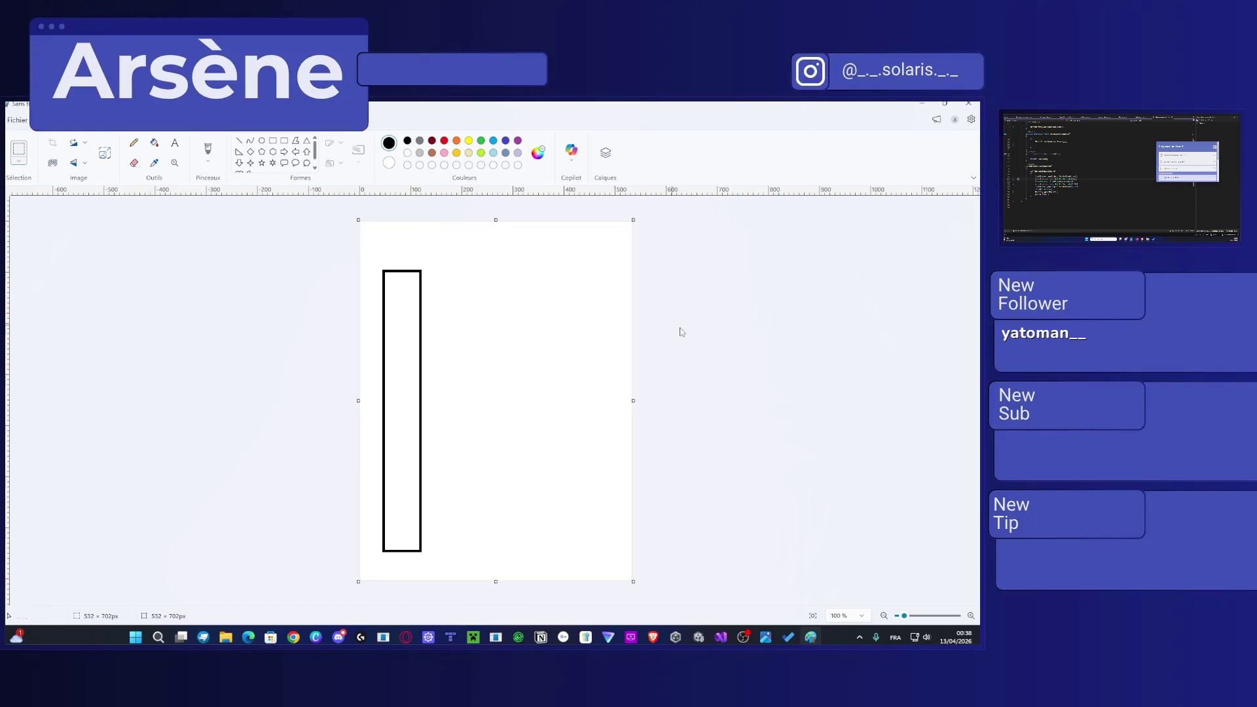
key("ctrl+a")
key("ctrl+c")
key("ctrl+v")
mouse_move(413, 273)
left_mouse_down()
mouse_move(619, 311)
mouse_move(701, 308)
left_mouse_up()
Step: Copy and paste the drawing twice more to make a third and fourth bar
key("ctrl+a")
key("ctrl+c")
key("ctrl+v")
key("ctrl+a")
key("ctrl+c")
key("ctrl+v")
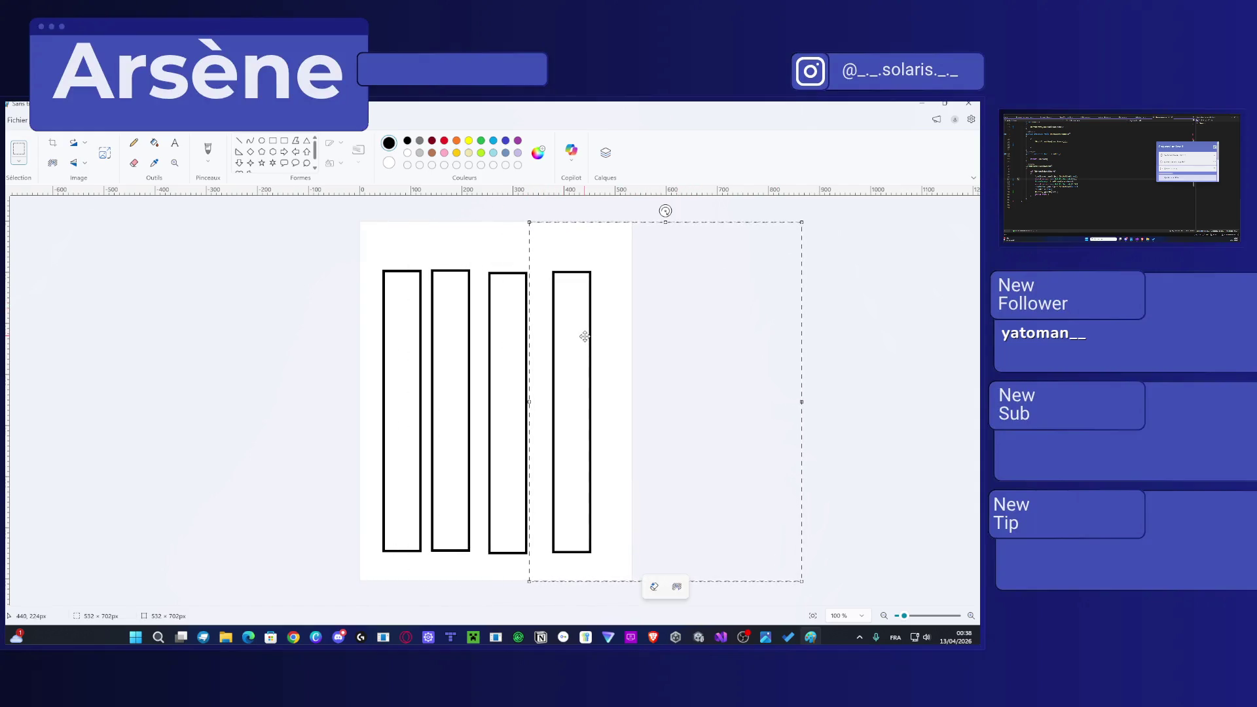
left_click(207, 152)
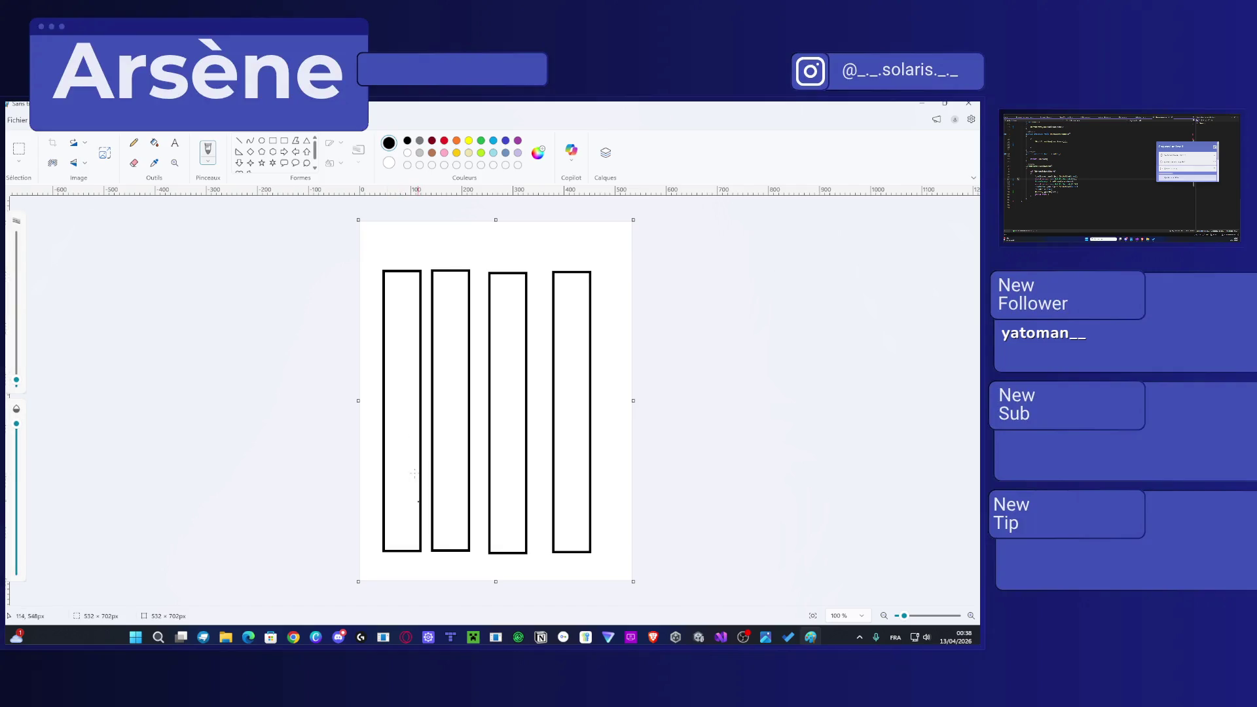
scroll(414, 473, "up", 2)
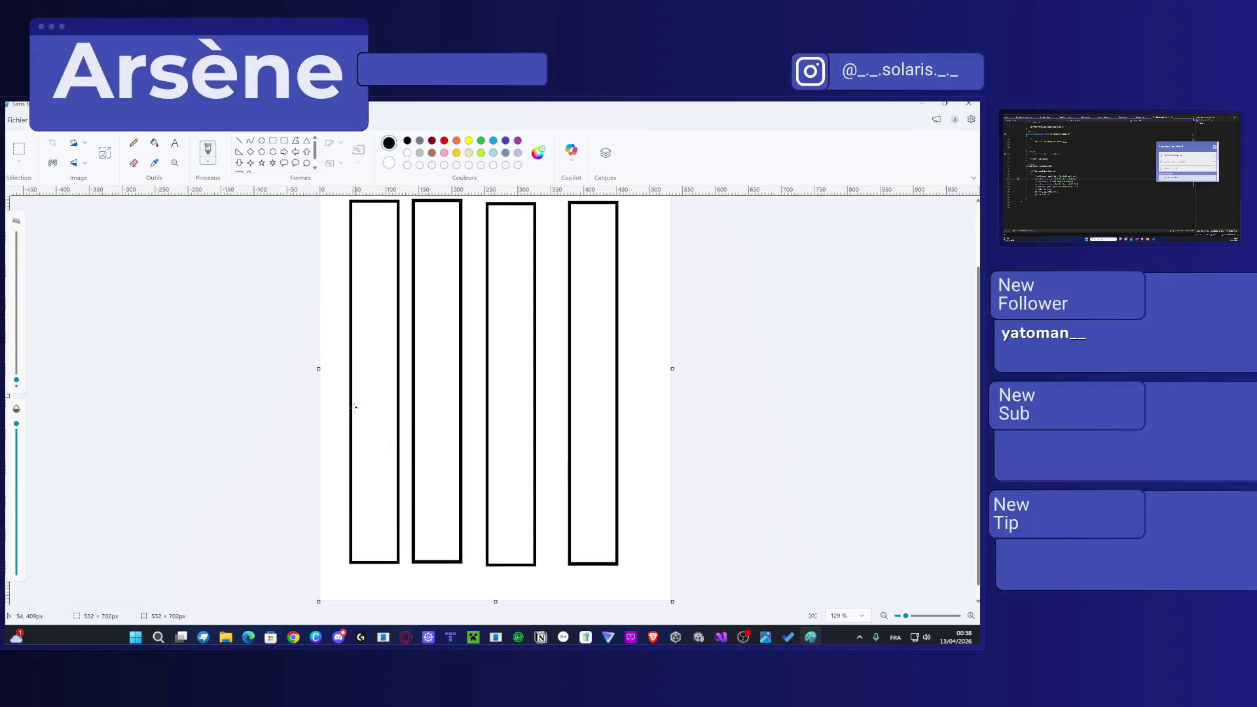
Step: Brush horizontal lines across the first and second bars, undoing a stray stroke
left_click_drag(350, 387, 390, 386)
left_click_drag(460, 330, 435, 365)
key("ctrl+z")
left_click_drag(352, 339, 393, 334)
left_click_drag(358, 385, 350, 403)
mouse_move(415, 295)
left_mouse_down()
mouse_move(463, 298)
mouse_move(415, 297)
left_mouse_up()
Step: Line the third and fourth bars, then paste a copy of the drawing to the right
mouse_move(488, 285)
left_mouse_down()
mouse_move(535, 287)
mouse_move(490, 282)
mouse_move(518, 285)
left_mouse_up()
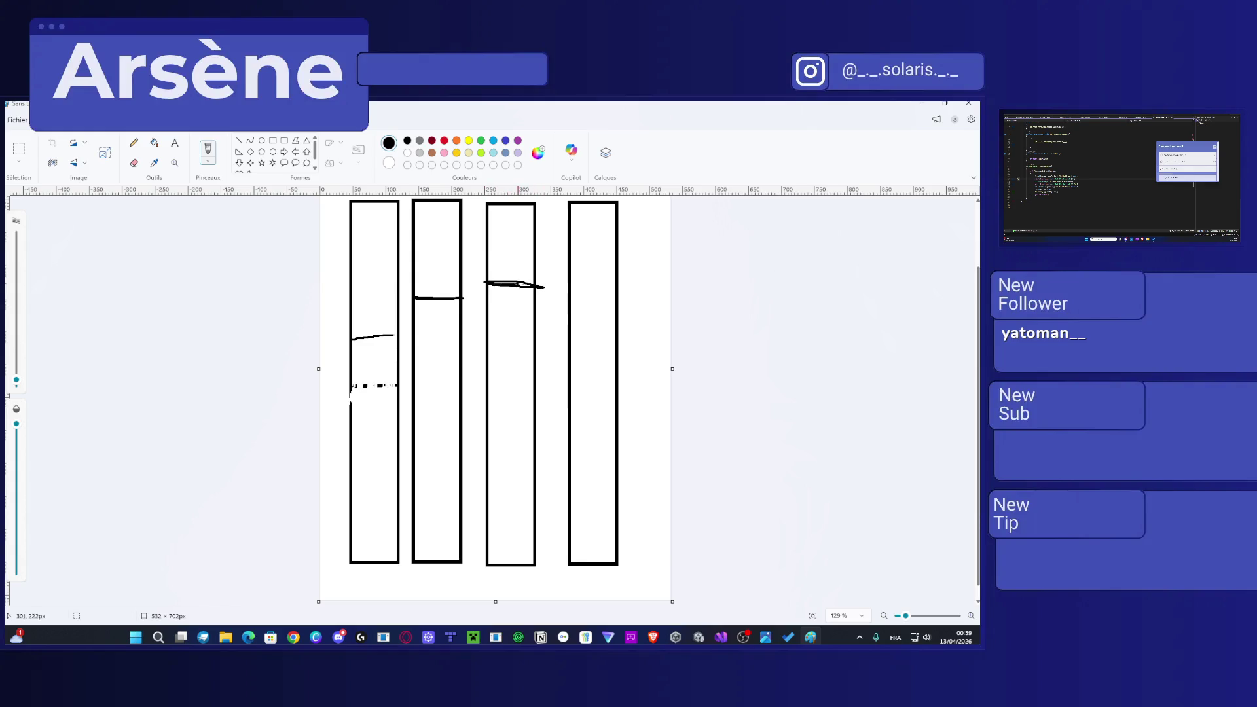
left_click_drag(653, 303, 601, 344)
key("ctrl+z")
left_click_drag(569, 234, 616, 237)
scroll(650, 282, "up", 2)
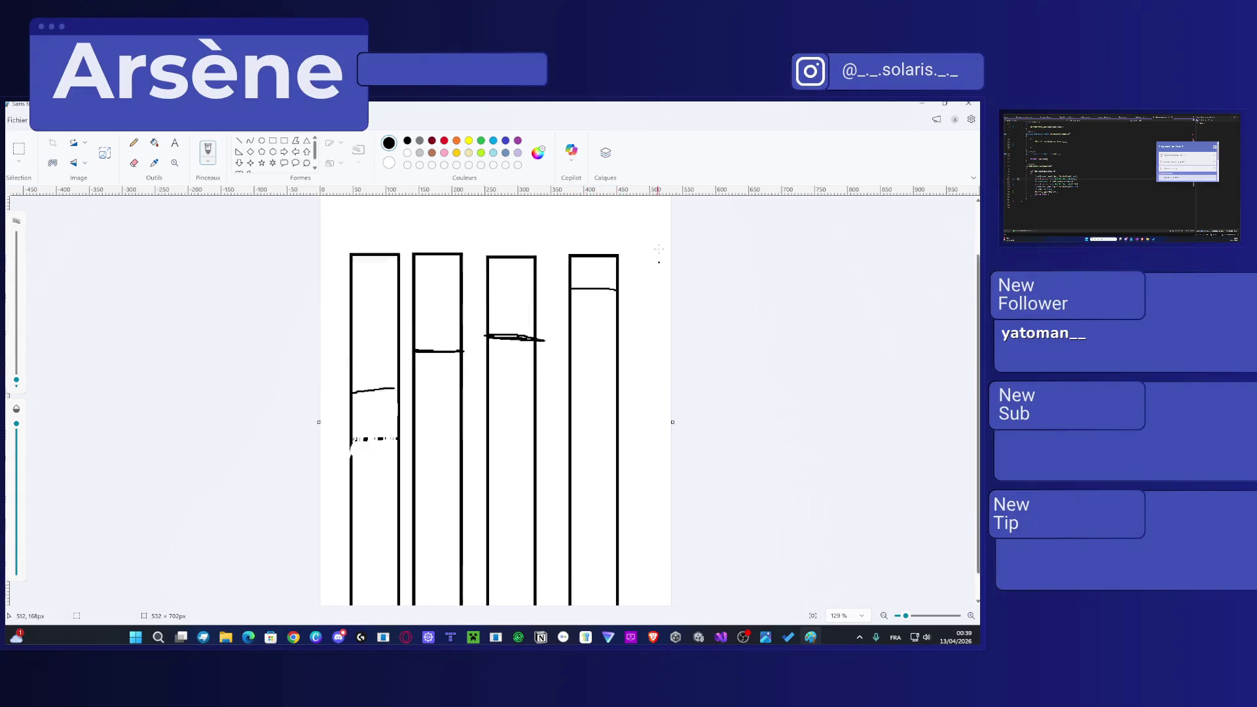
key("ctrl+v")
left_click_drag(645, 334, 926, 333)
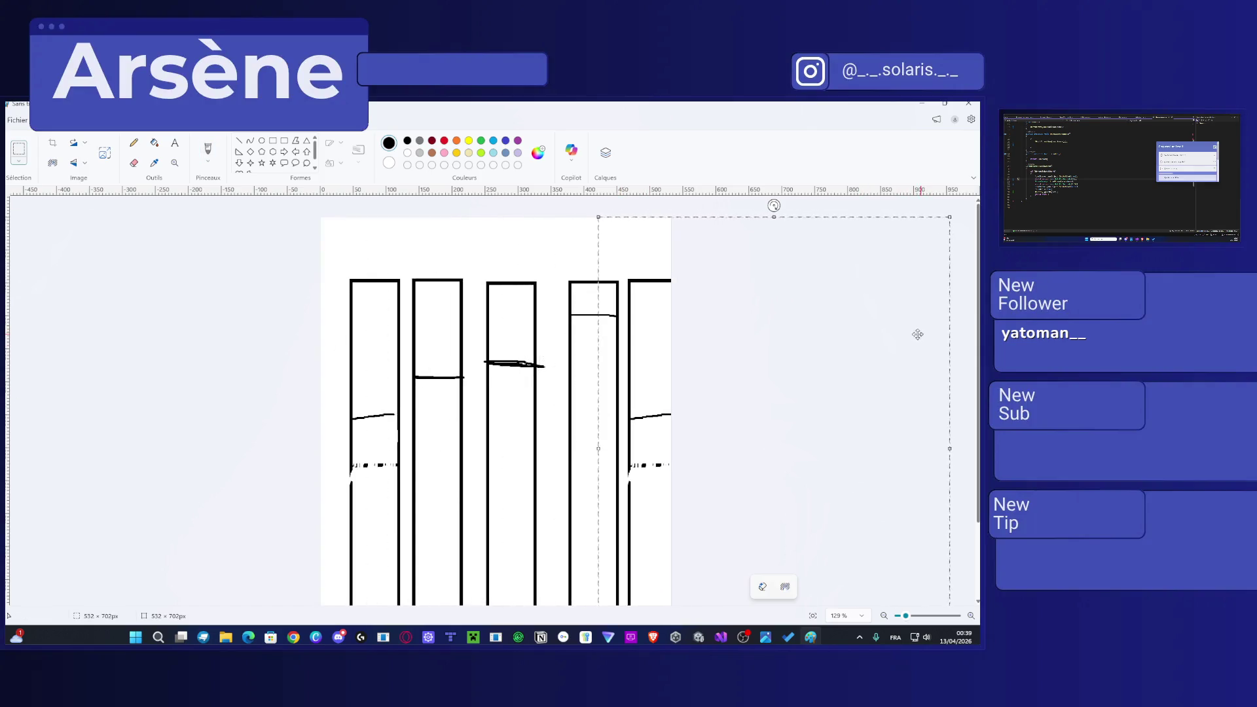